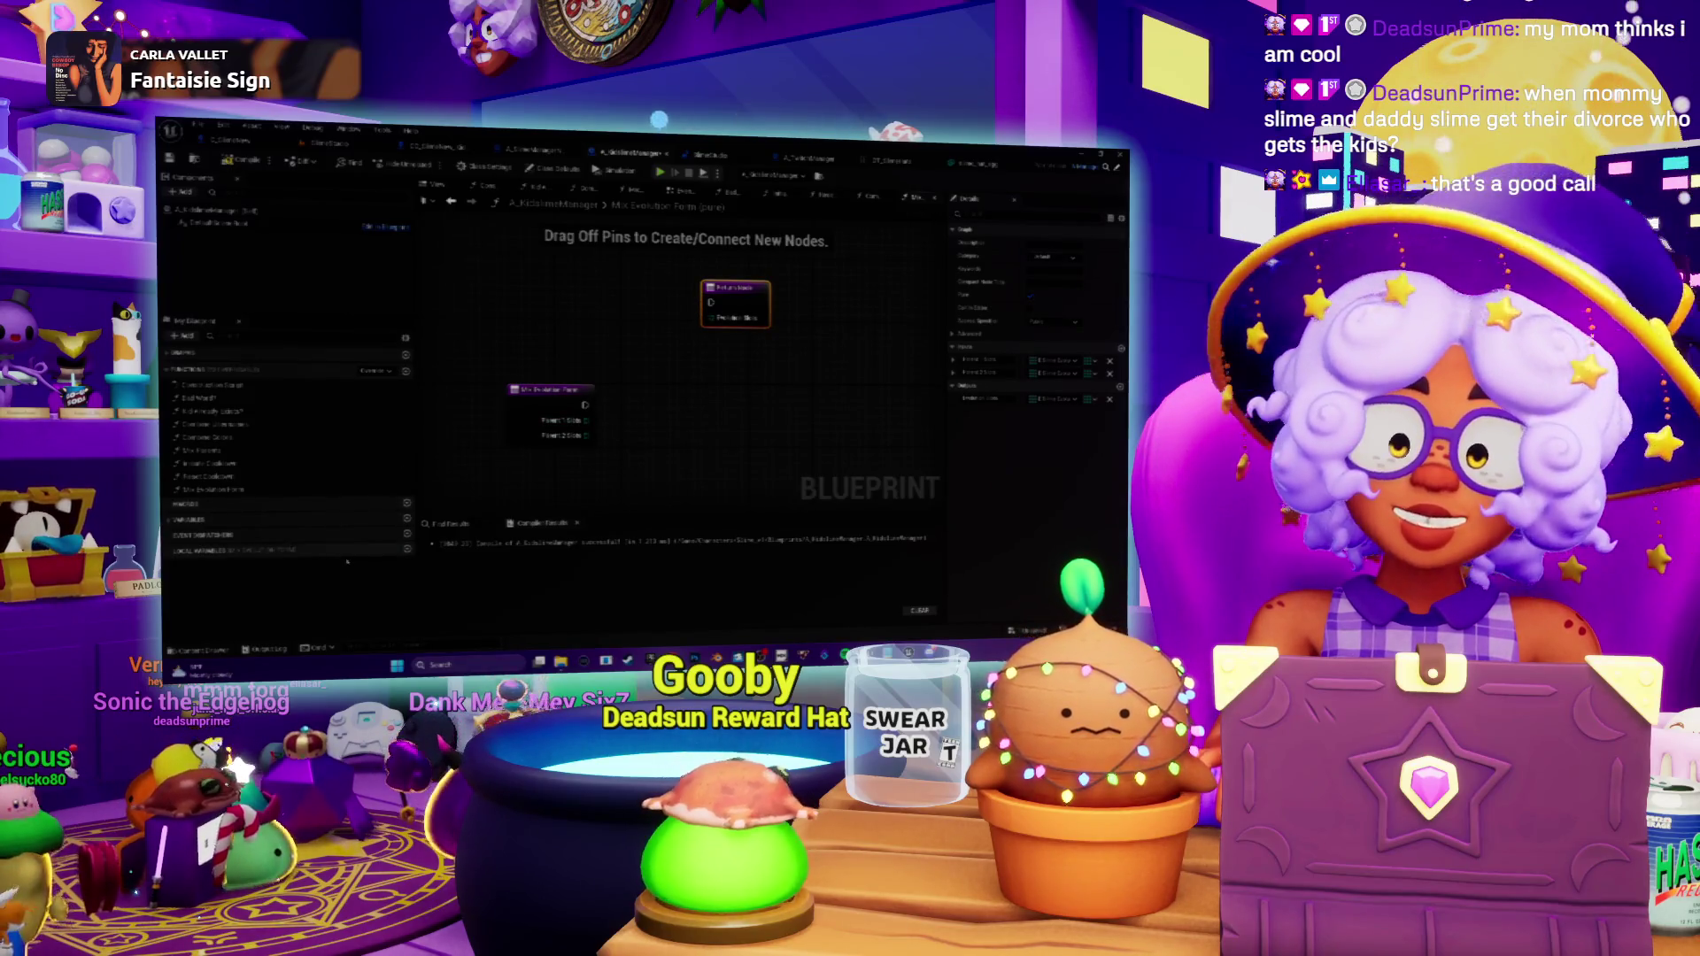
# Add a Parent 1 Slime getter node to the evolution form function graph.
pyautogui.moveTo(595, 405); pyautogui.dragTo(576, 388)
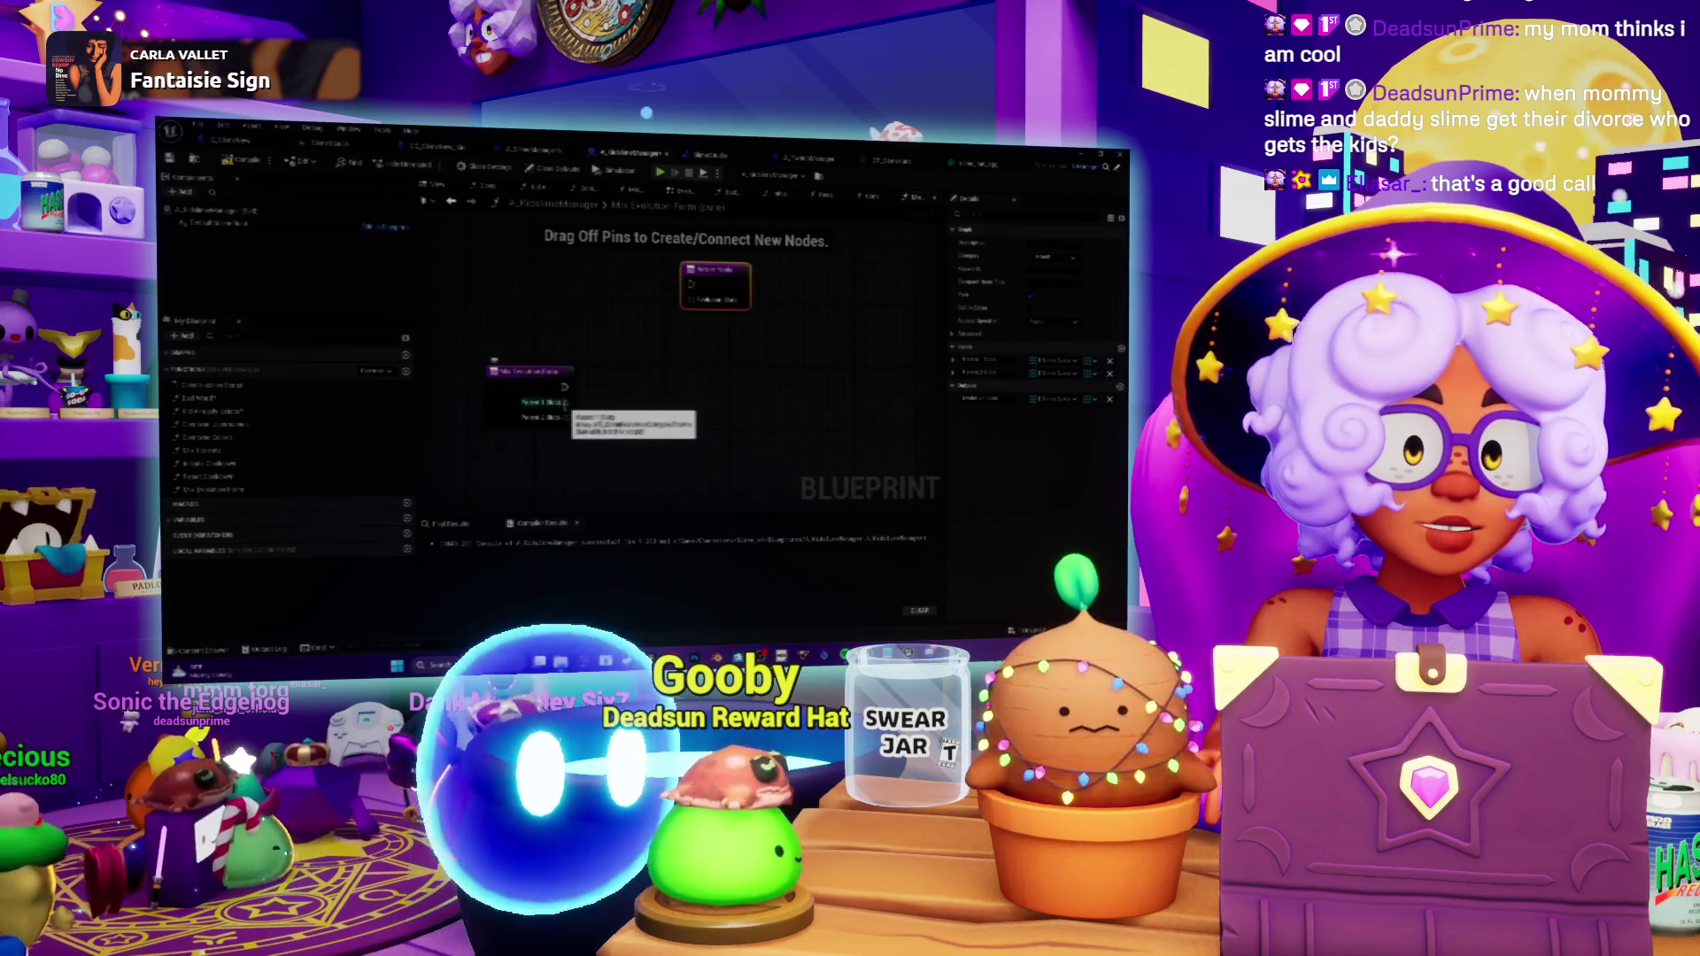
pyautogui.moveTo(565, 403); pyautogui.dragTo(530, 363)
pyautogui.rightClick(652, 400)
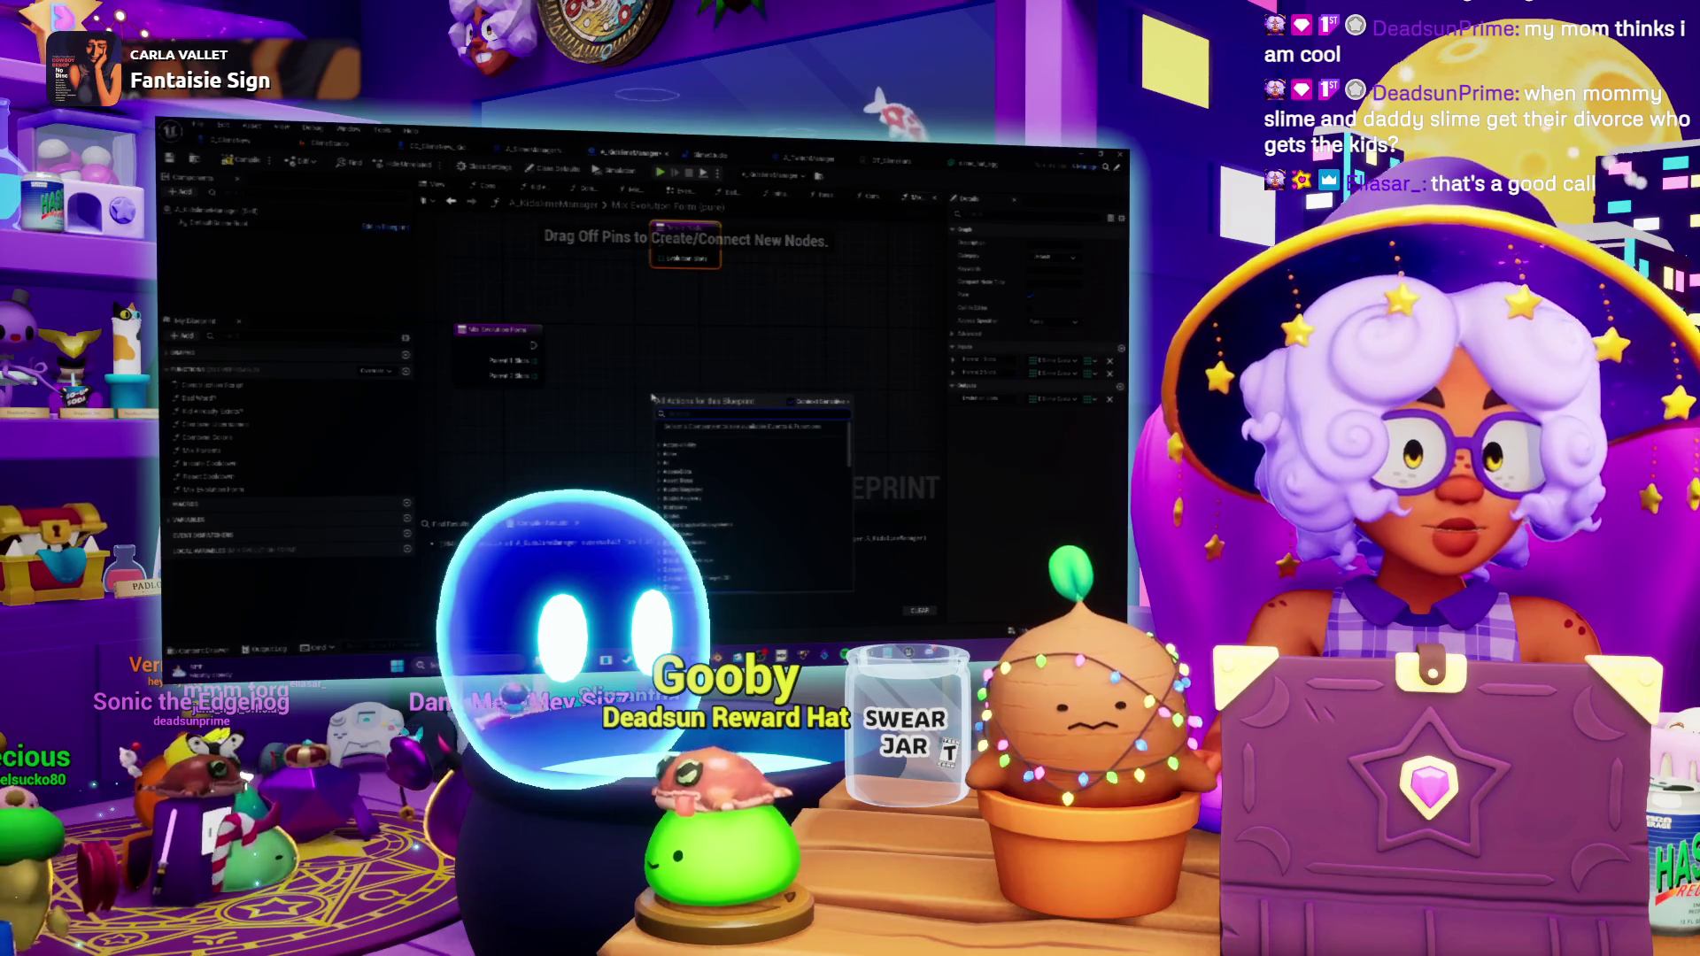
pyautogui.write('parent 1 sli')
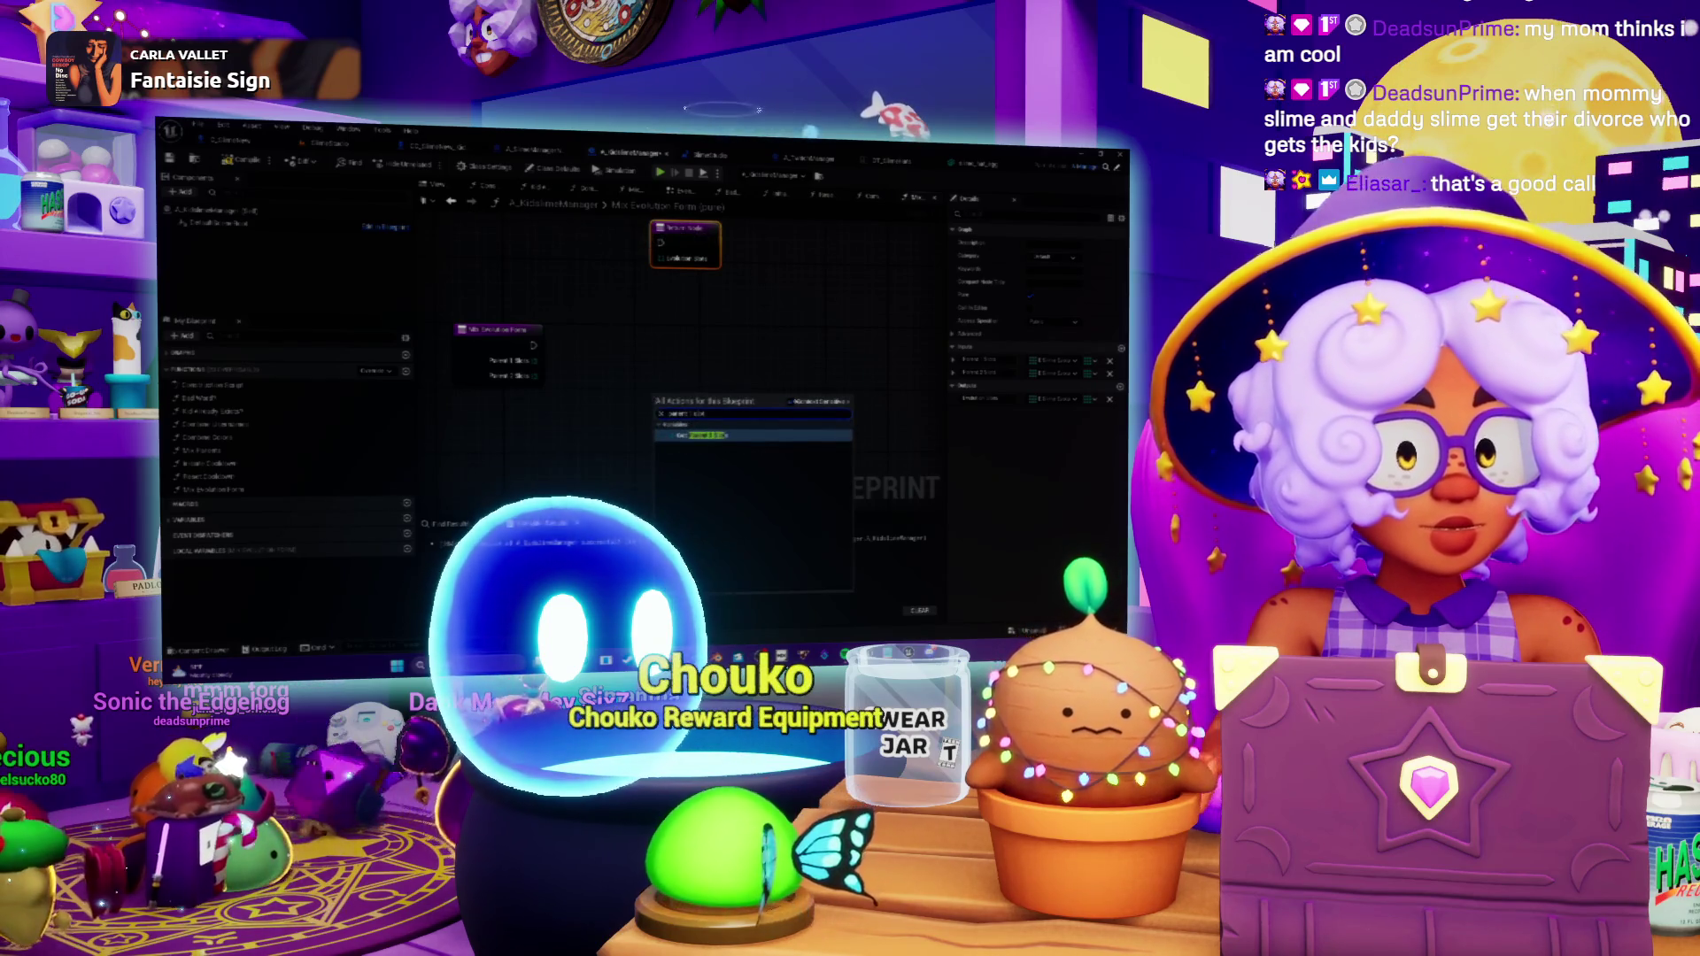
pyautogui.press('Return')
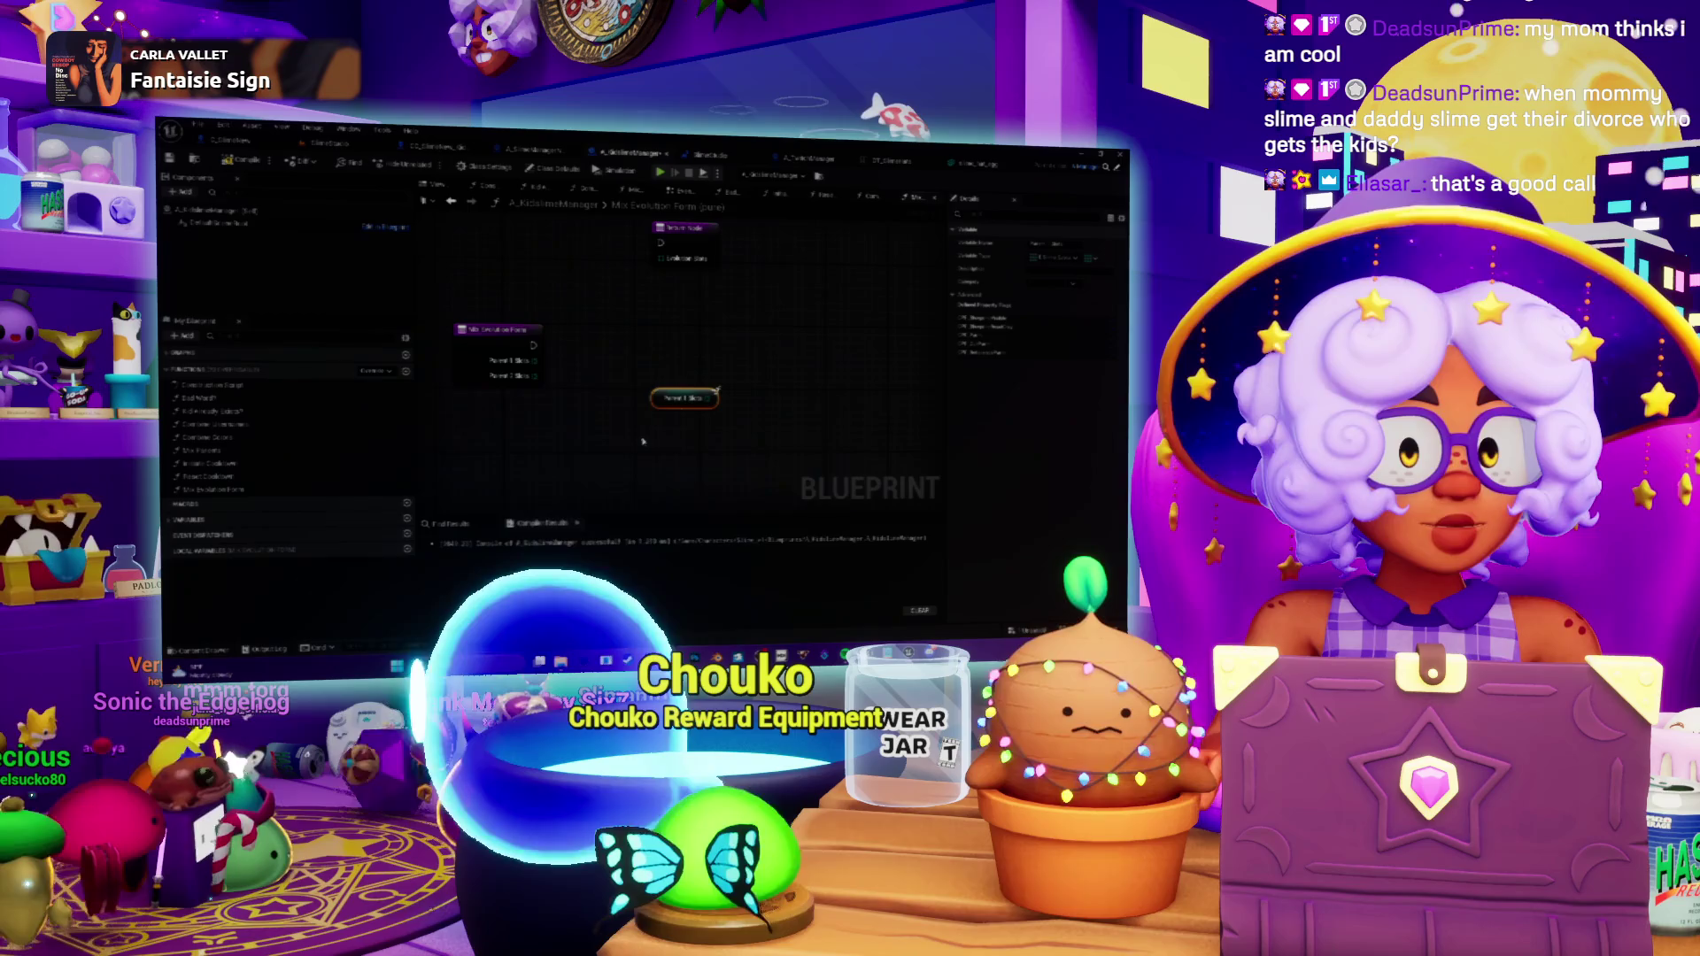
# Add a Parent 2 Slime getter node below the Parent 1 Slime getter.
pyautogui.rightClick(644, 441)
pyautogui.write('slime')
pyautogui.write(' 2 sl')
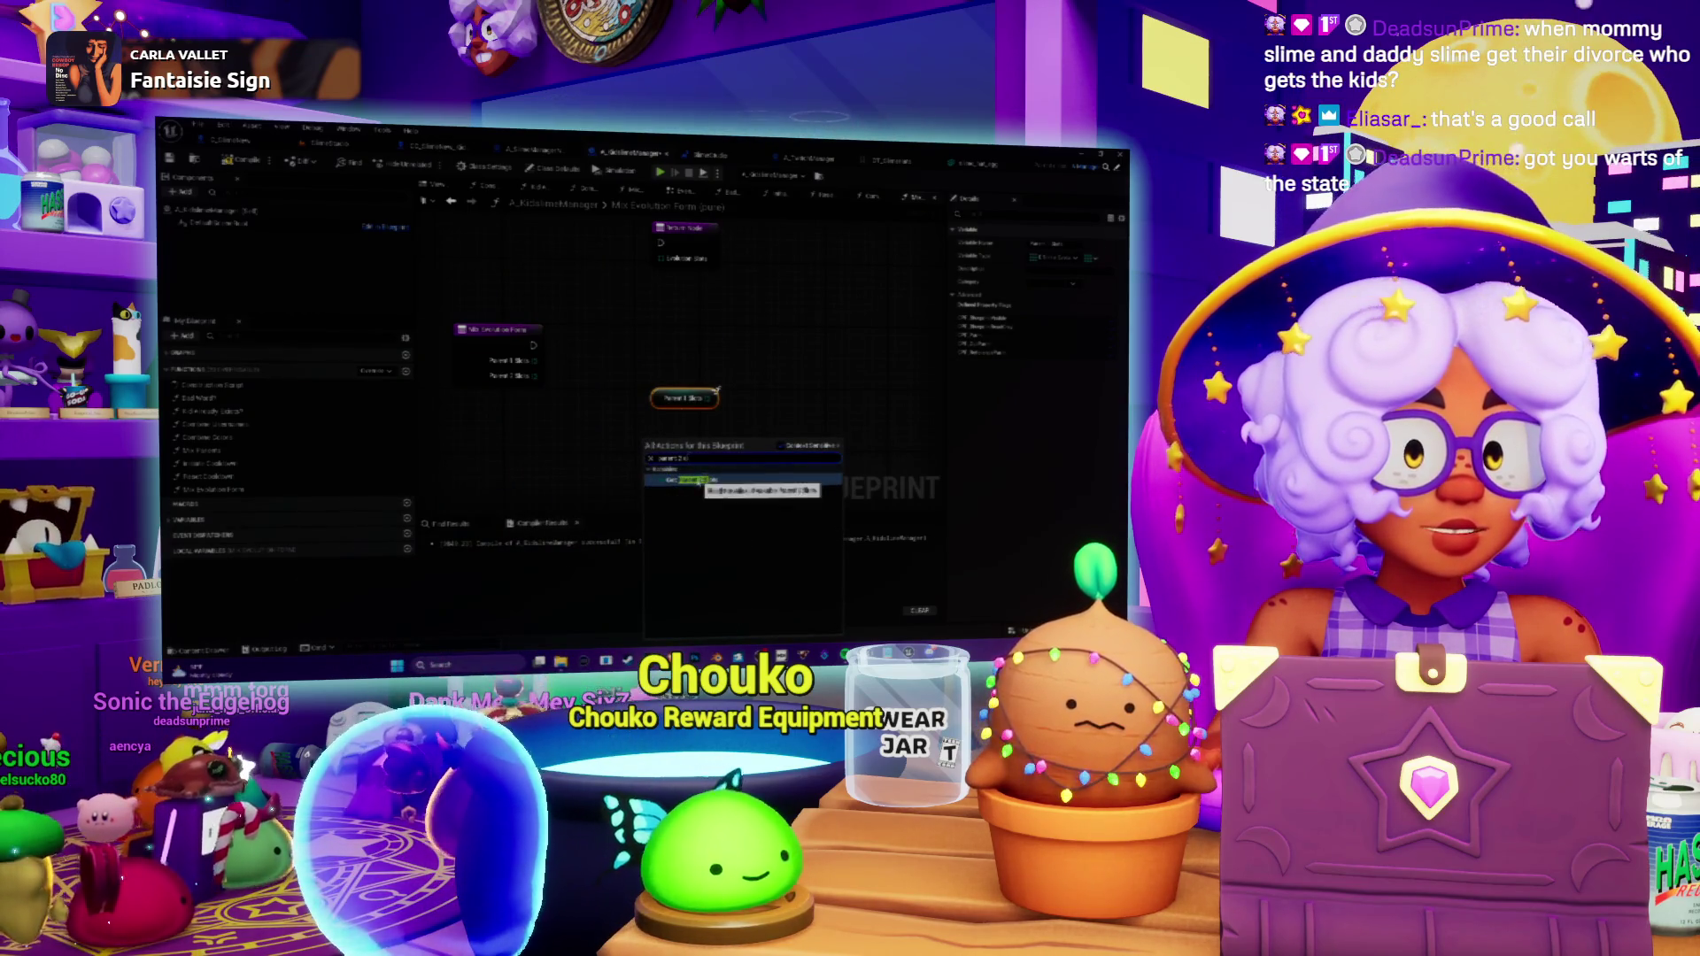
pyautogui.press('Return')
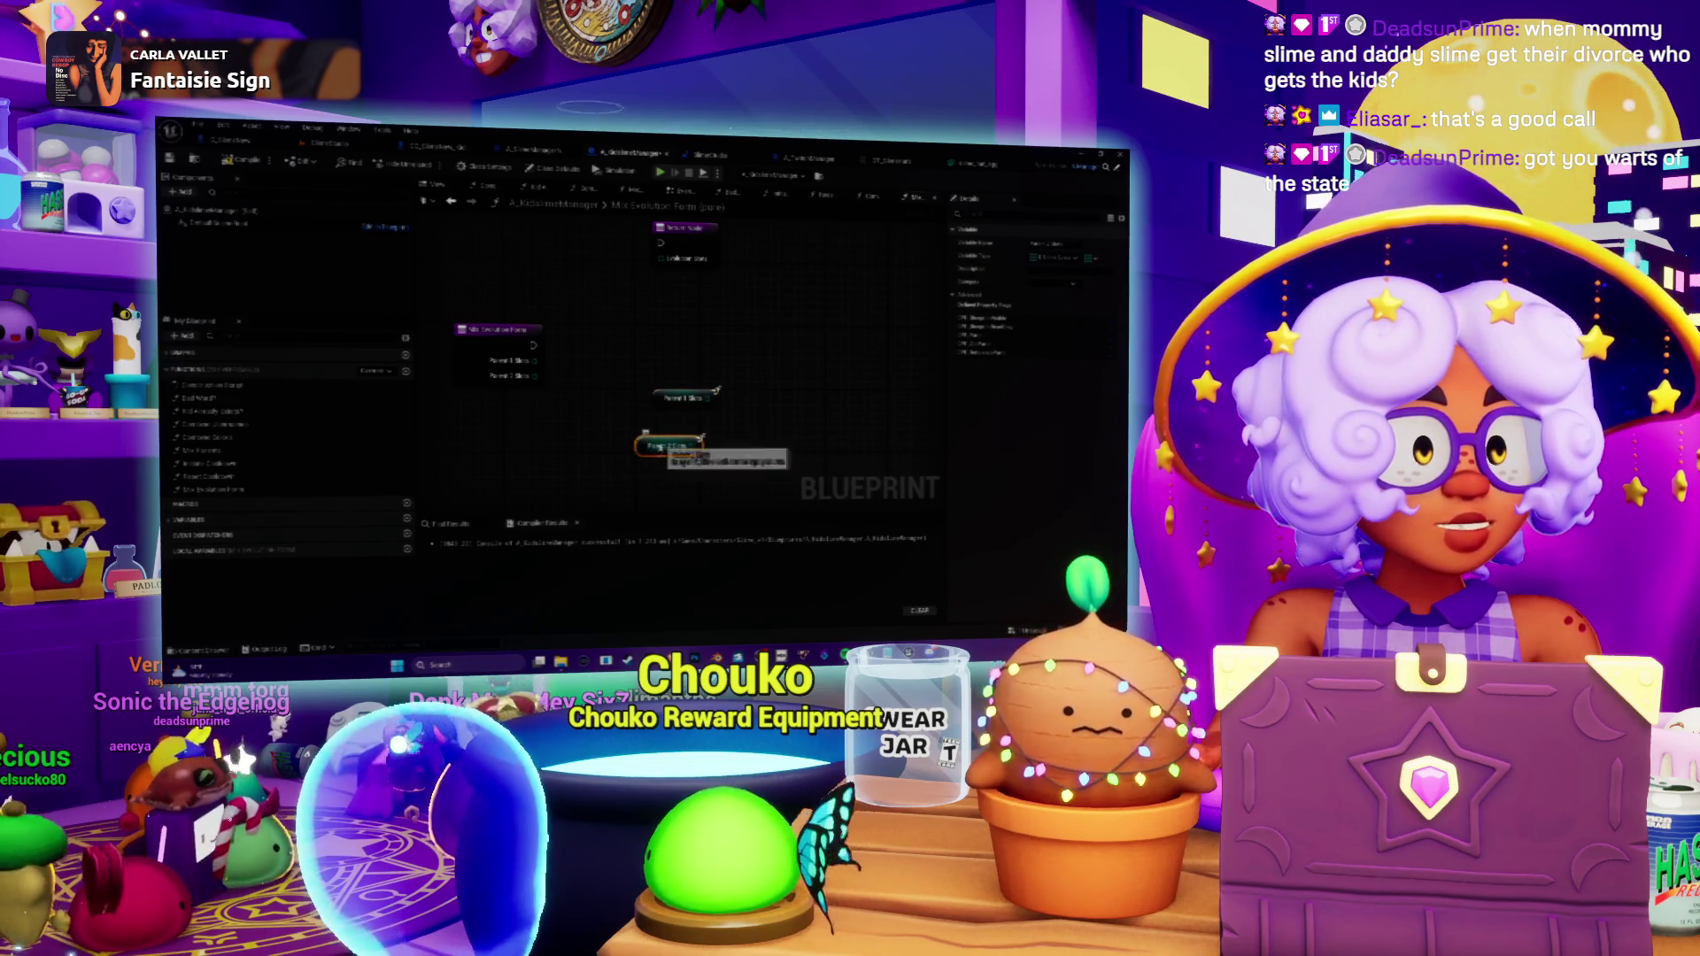
# Move the Return Node right of the getters and pull a wire from Parent 1 Slime's output.
pyautogui.moveTo(704, 440); pyautogui.dragTo(655, 321)
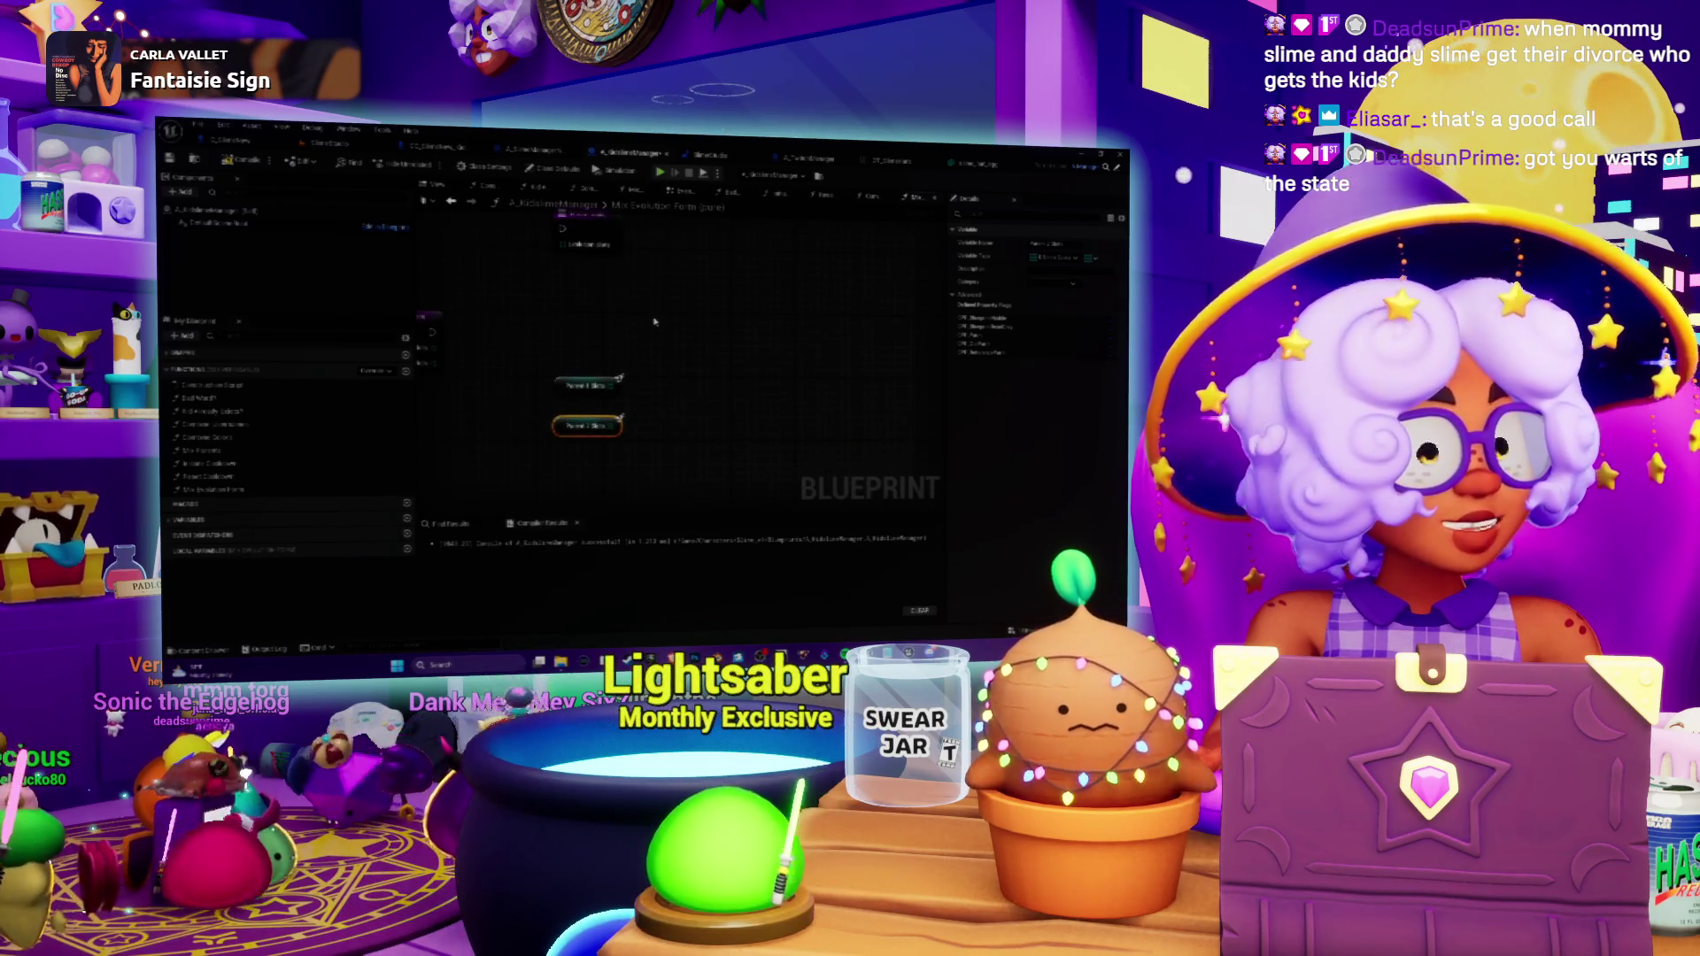
pyautogui.scroll(-2, 668, 328)
pyautogui.moveTo(675, 332); pyautogui.dragTo(748, 359)
pyautogui.moveTo(681, 227)
pyautogui.mouseDown()
pyautogui.moveTo(885, 266)
pyautogui.moveTo(796, 237)
pyautogui.mouseUp()
pyautogui.moveTo(624, 368); pyautogui.dragTo(642, 341)
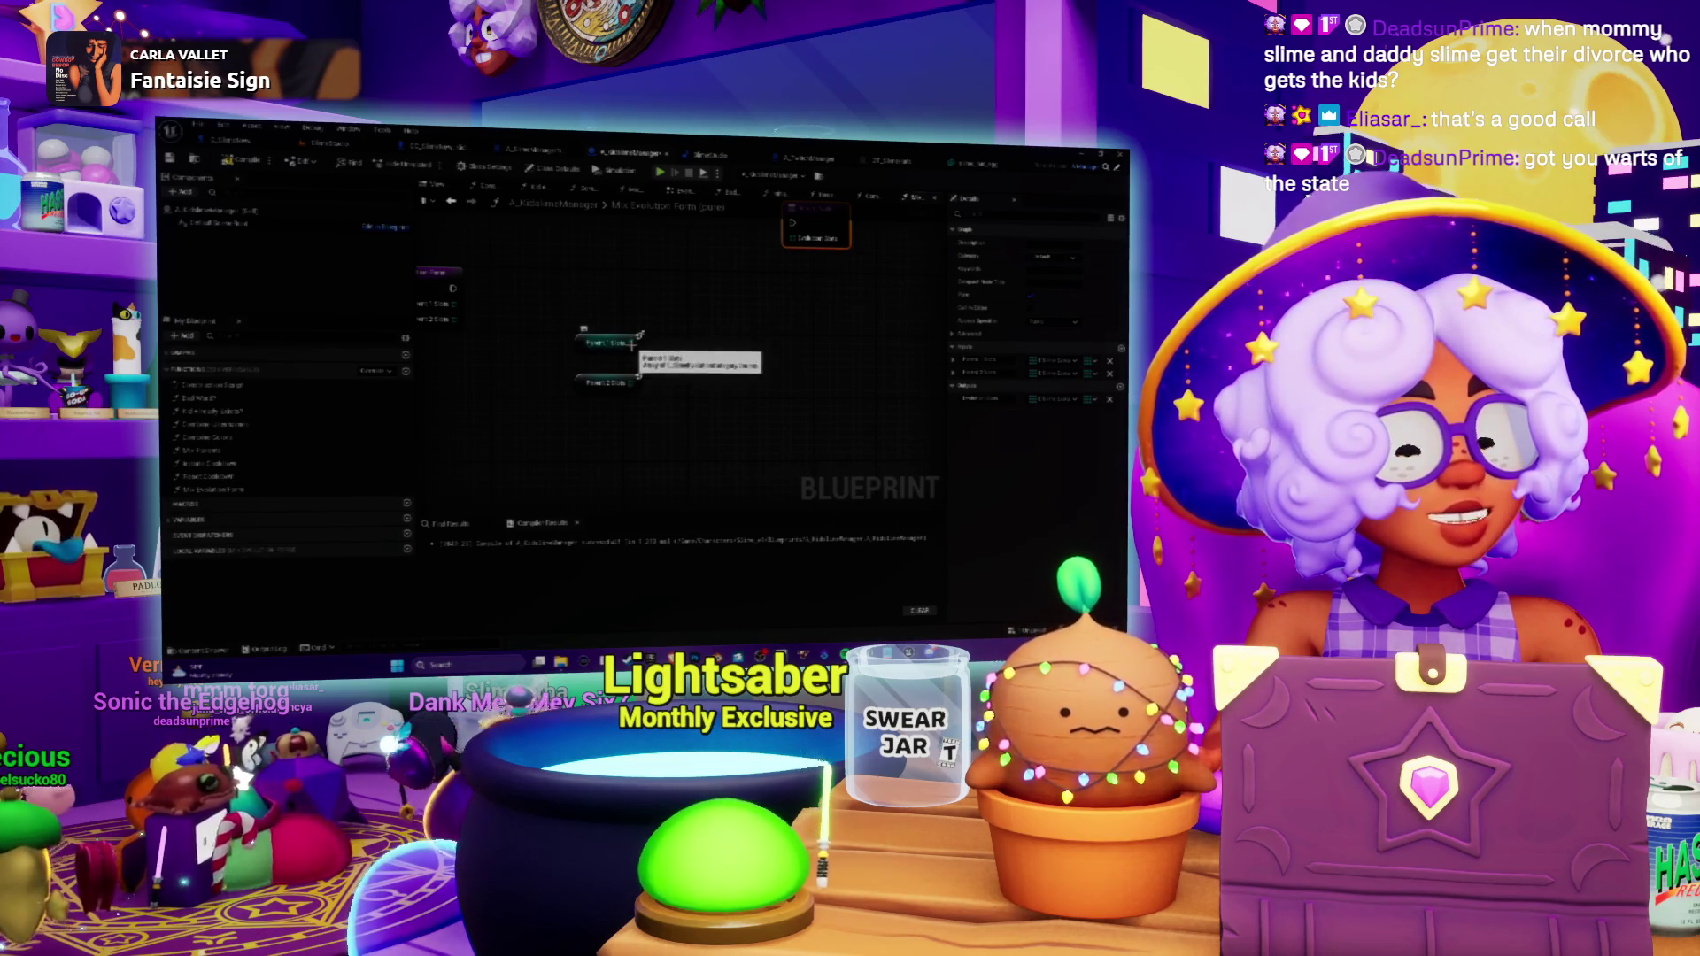
pyautogui.moveTo(632, 344); pyautogui.dragTo(770, 372)
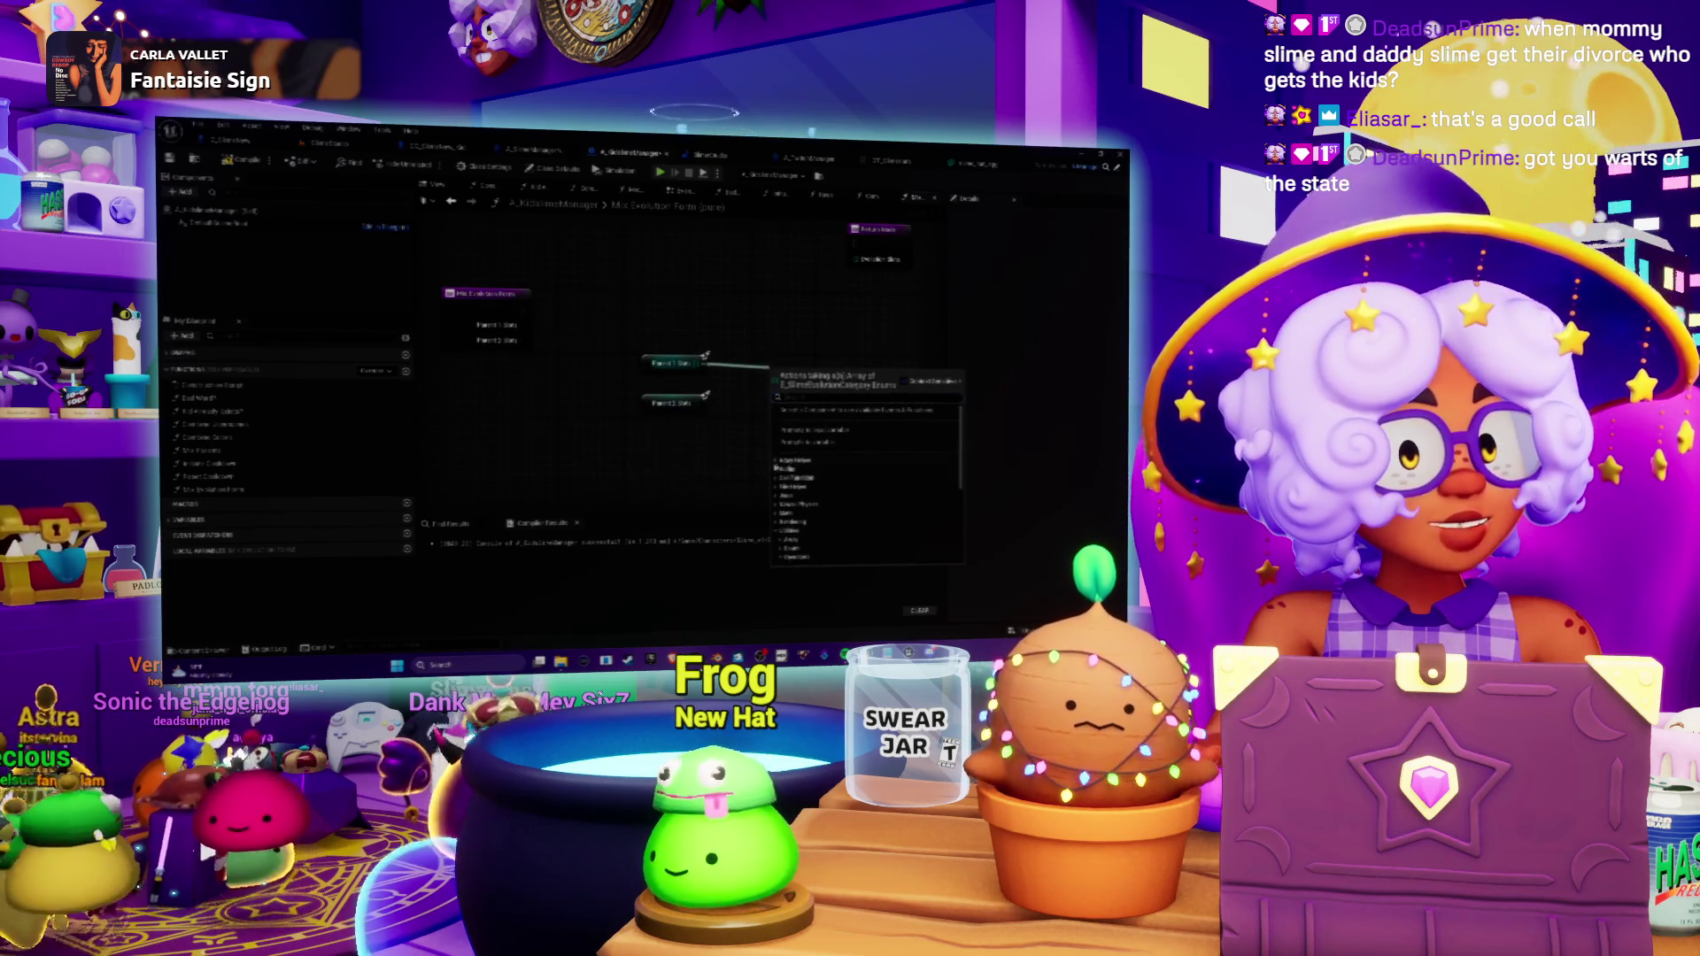
# Browse Parent 1 Slime's action list, dismiss it unused, and switch to the find-results graph.
pyautogui.scroll(-2, 783, 469)
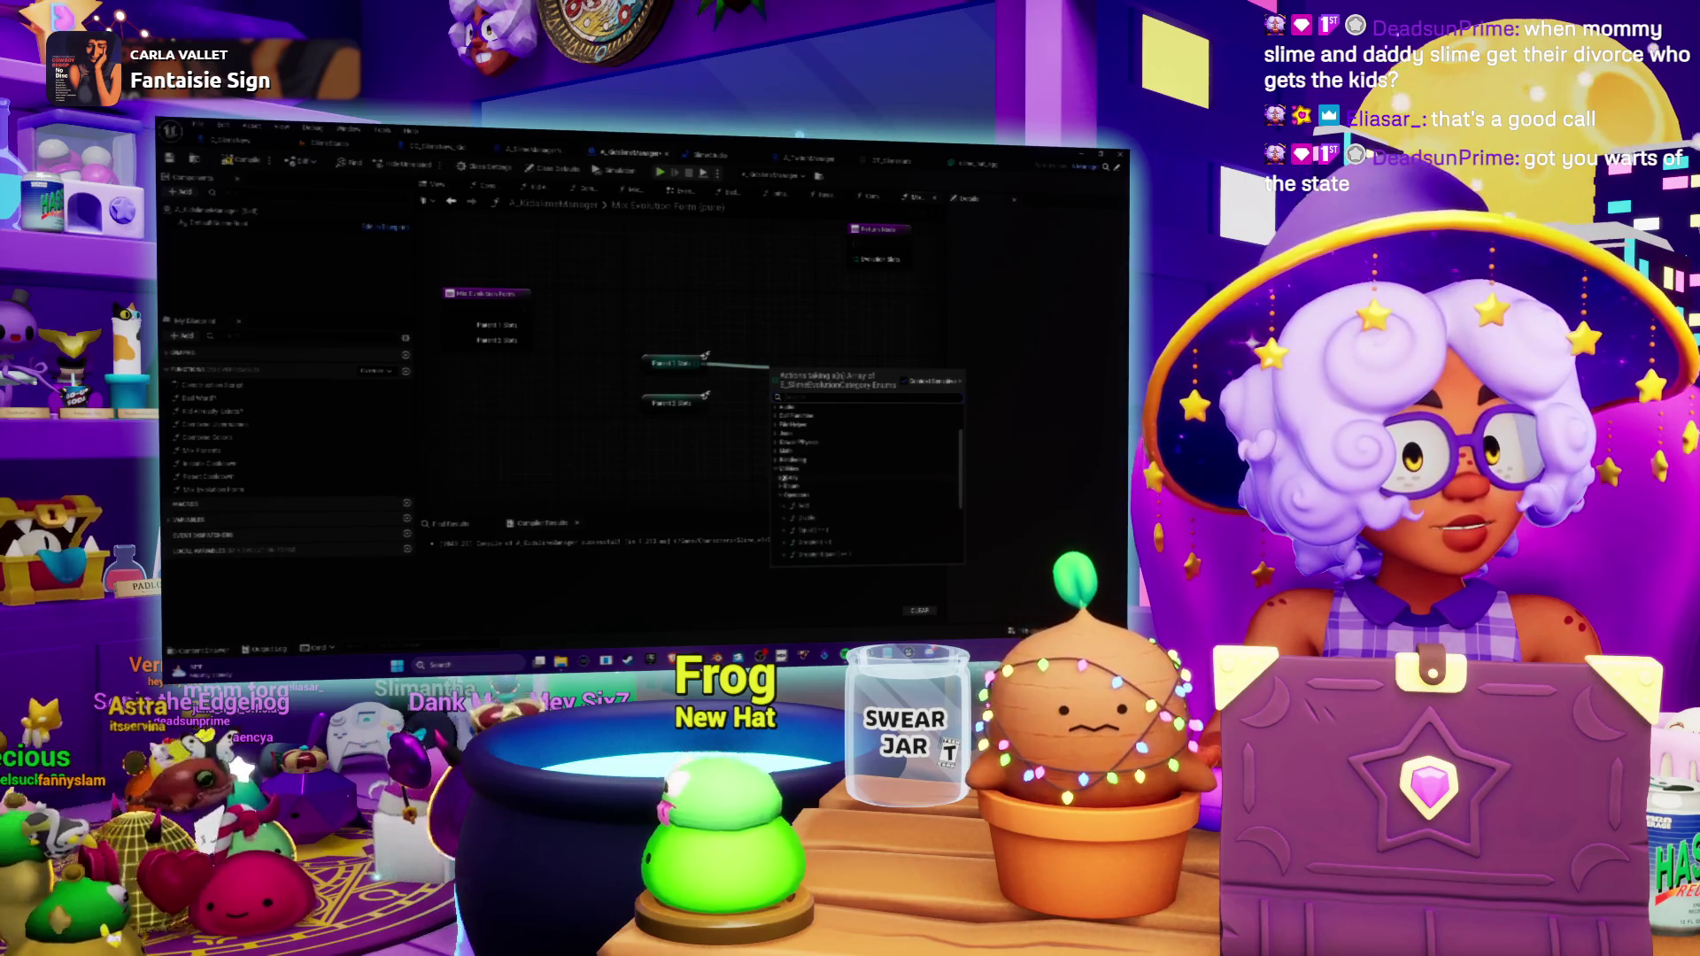
pyautogui.scroll(-2, 783, 477)
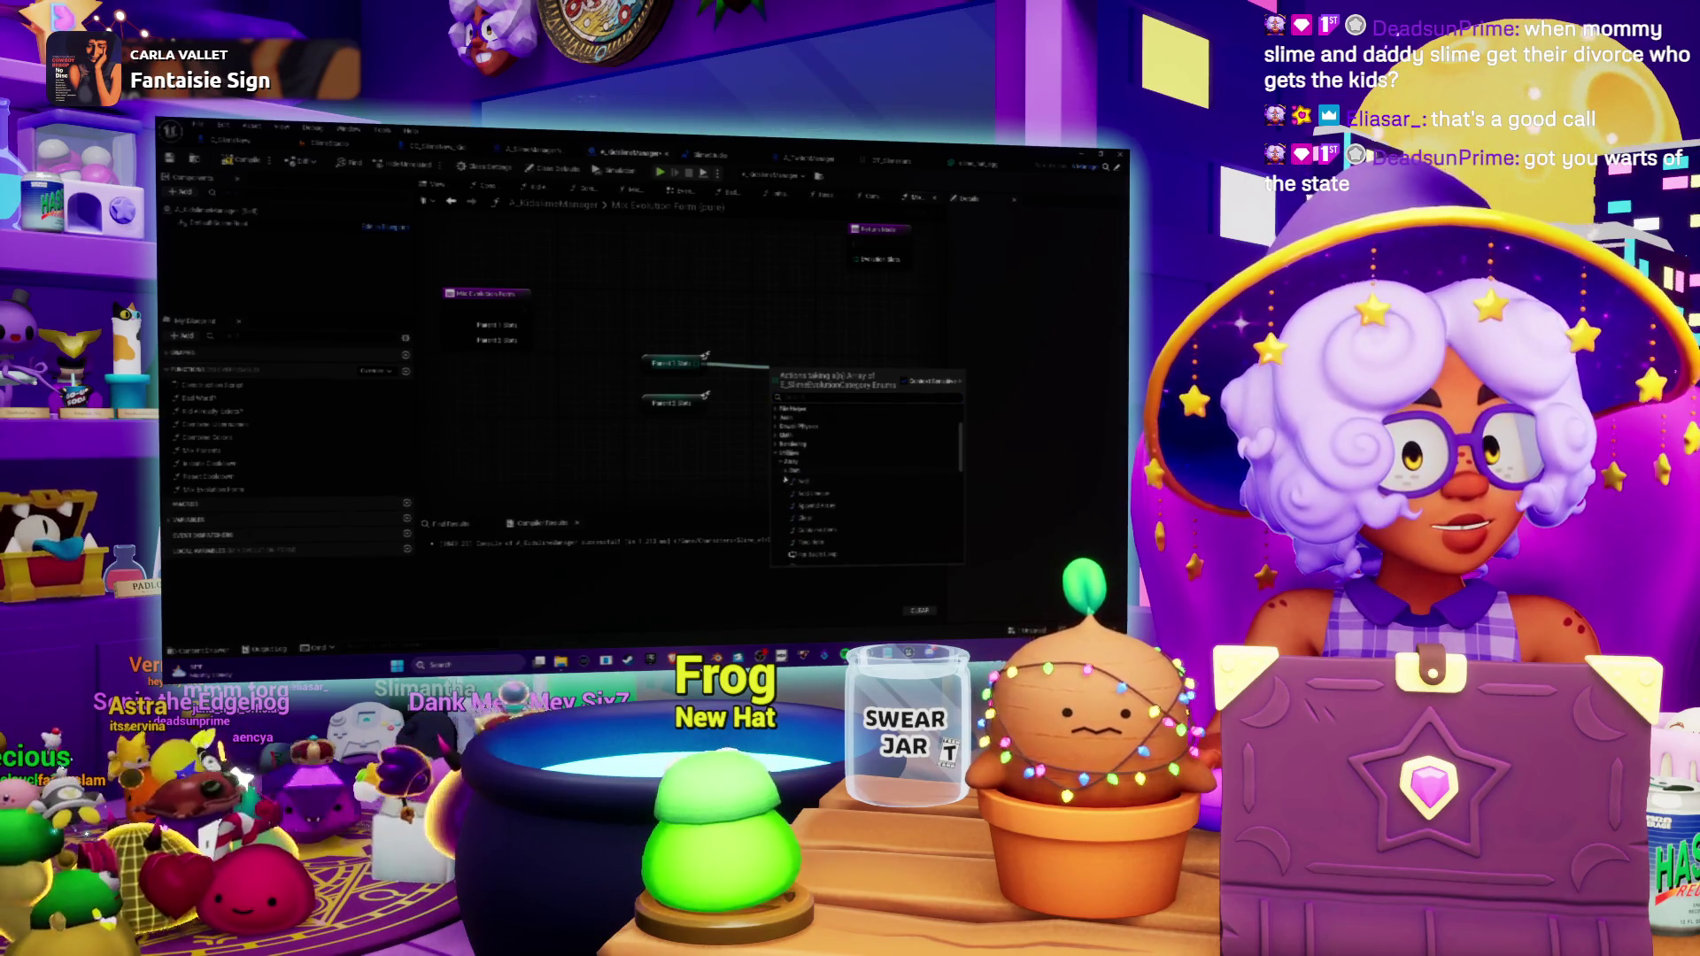
pyautogui.scroll(-2, 797, 461)
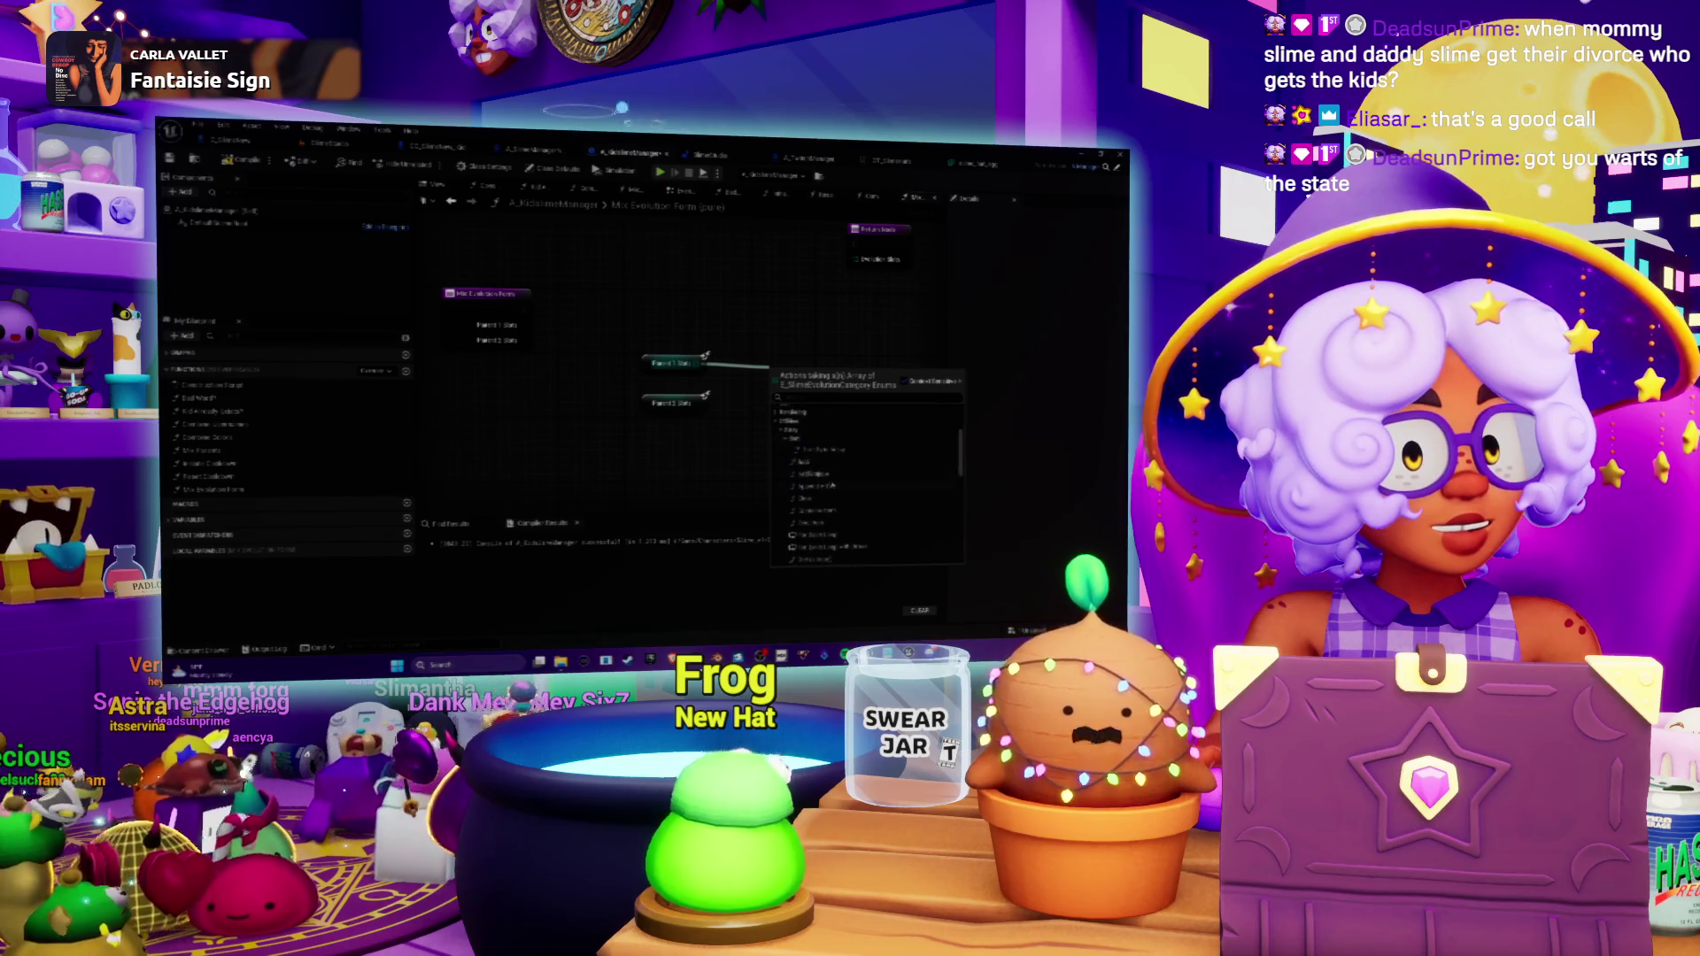
pyautogui.scroll(-3, 828, 498)
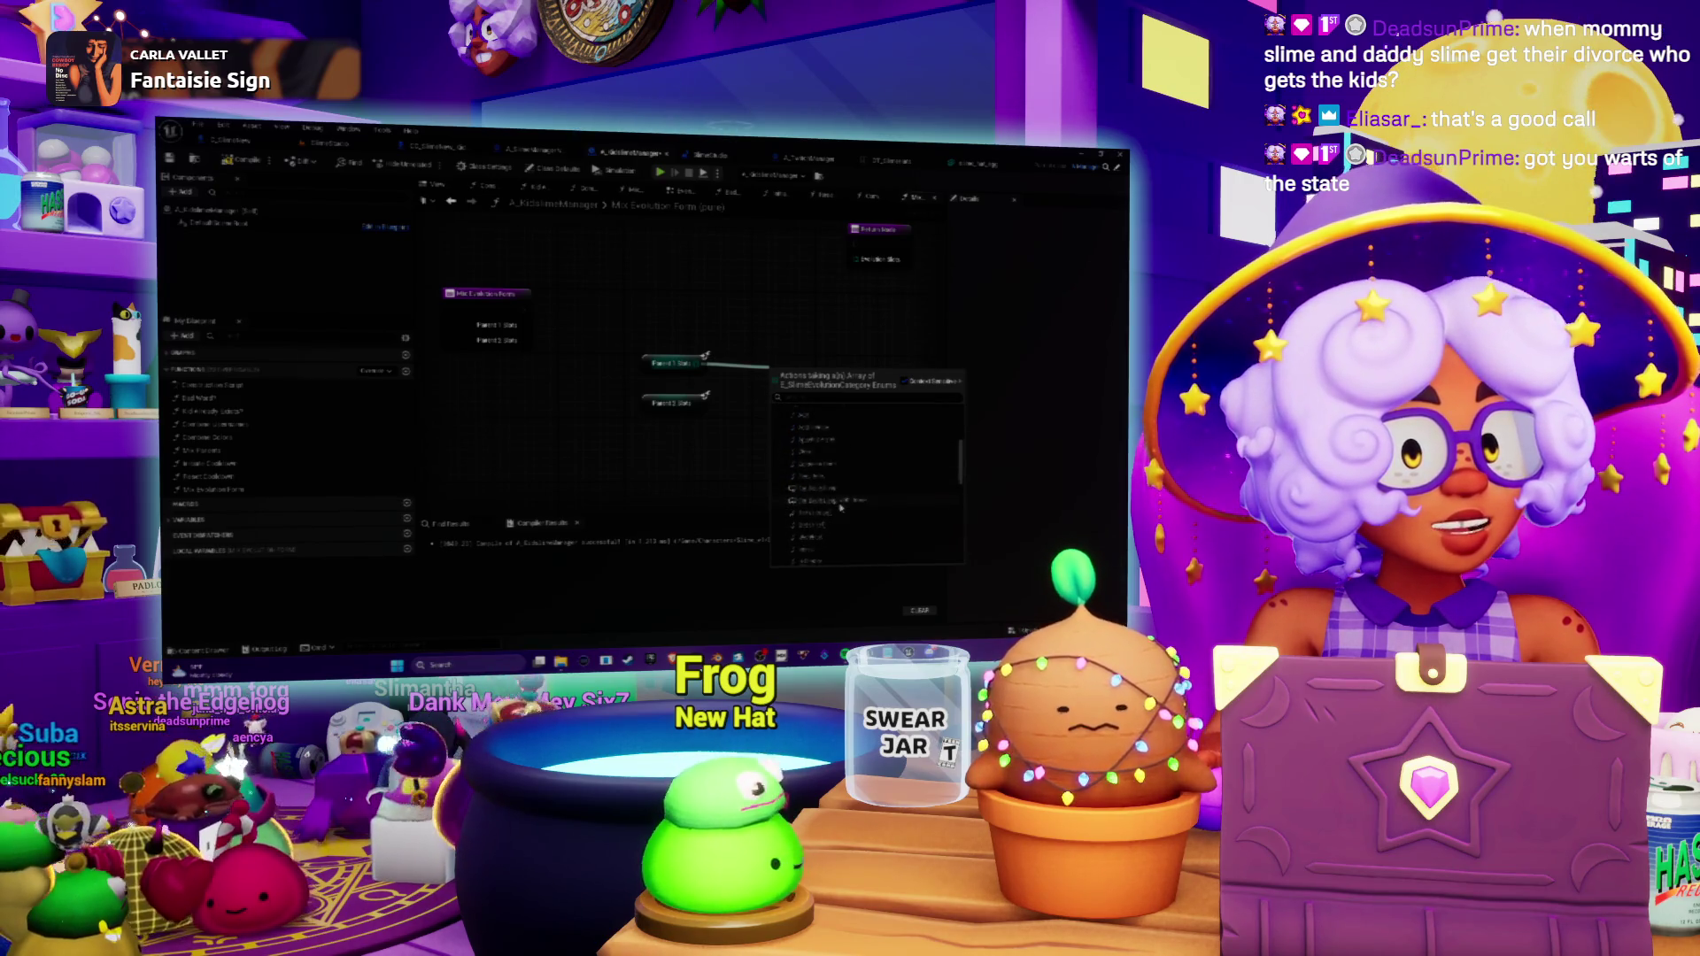
pyautogui.scroll(-2, 808, 542)
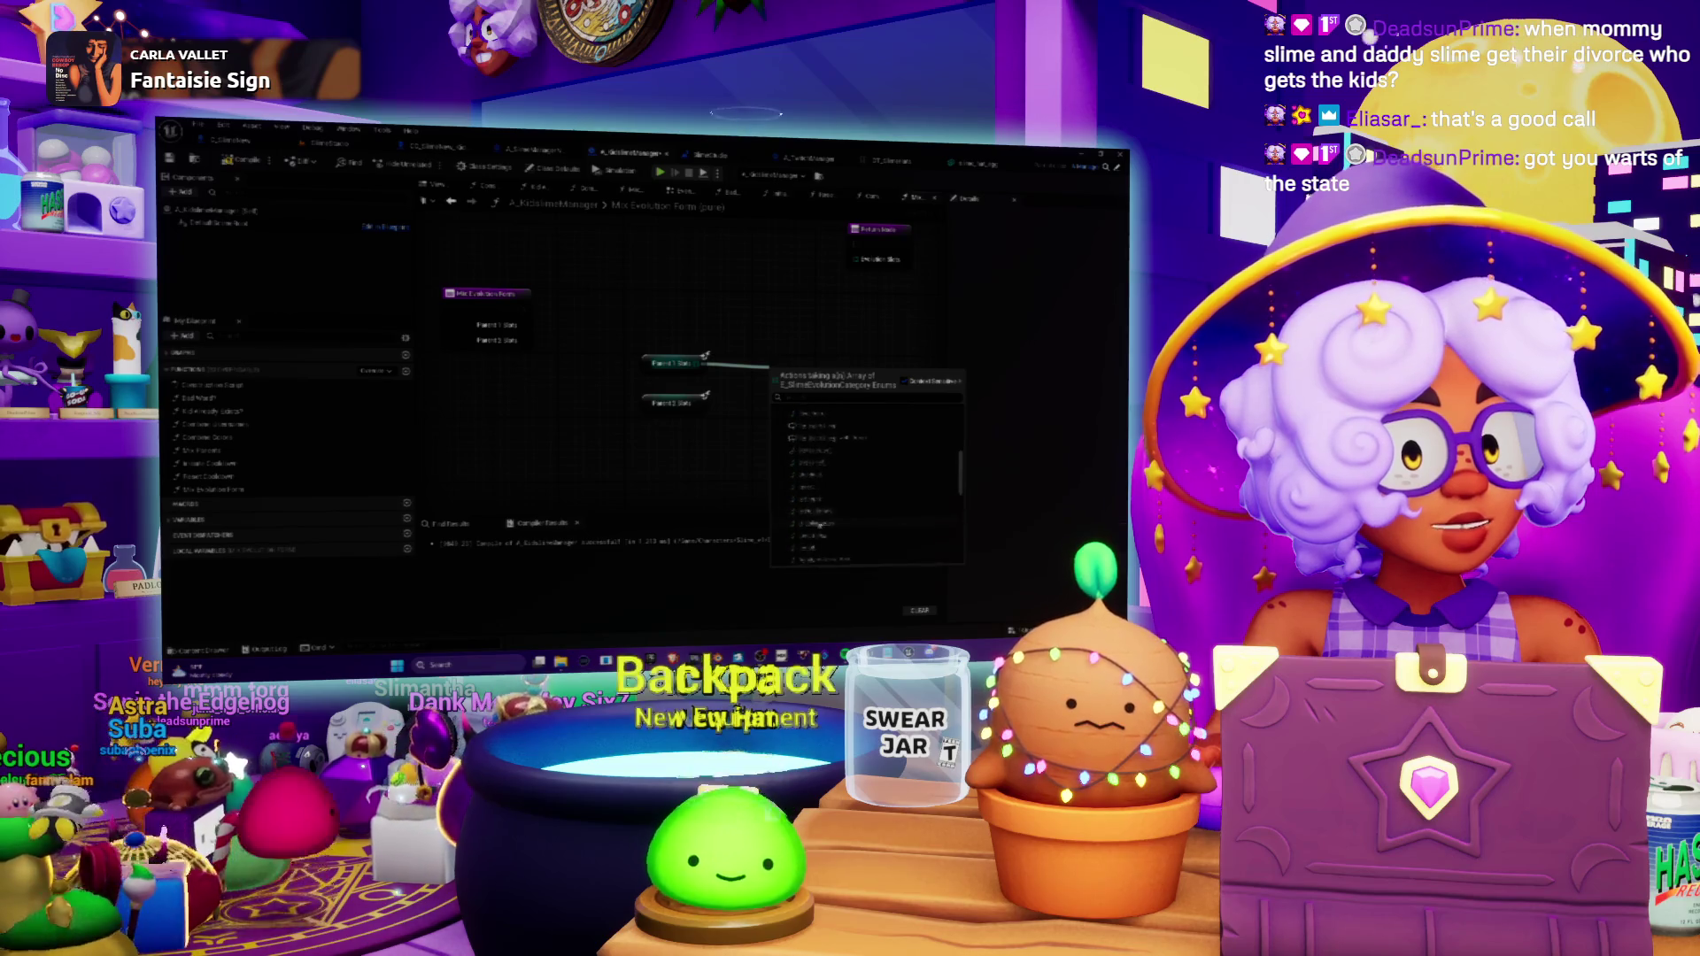
pyautogui.scroll(-1, 867, 513)
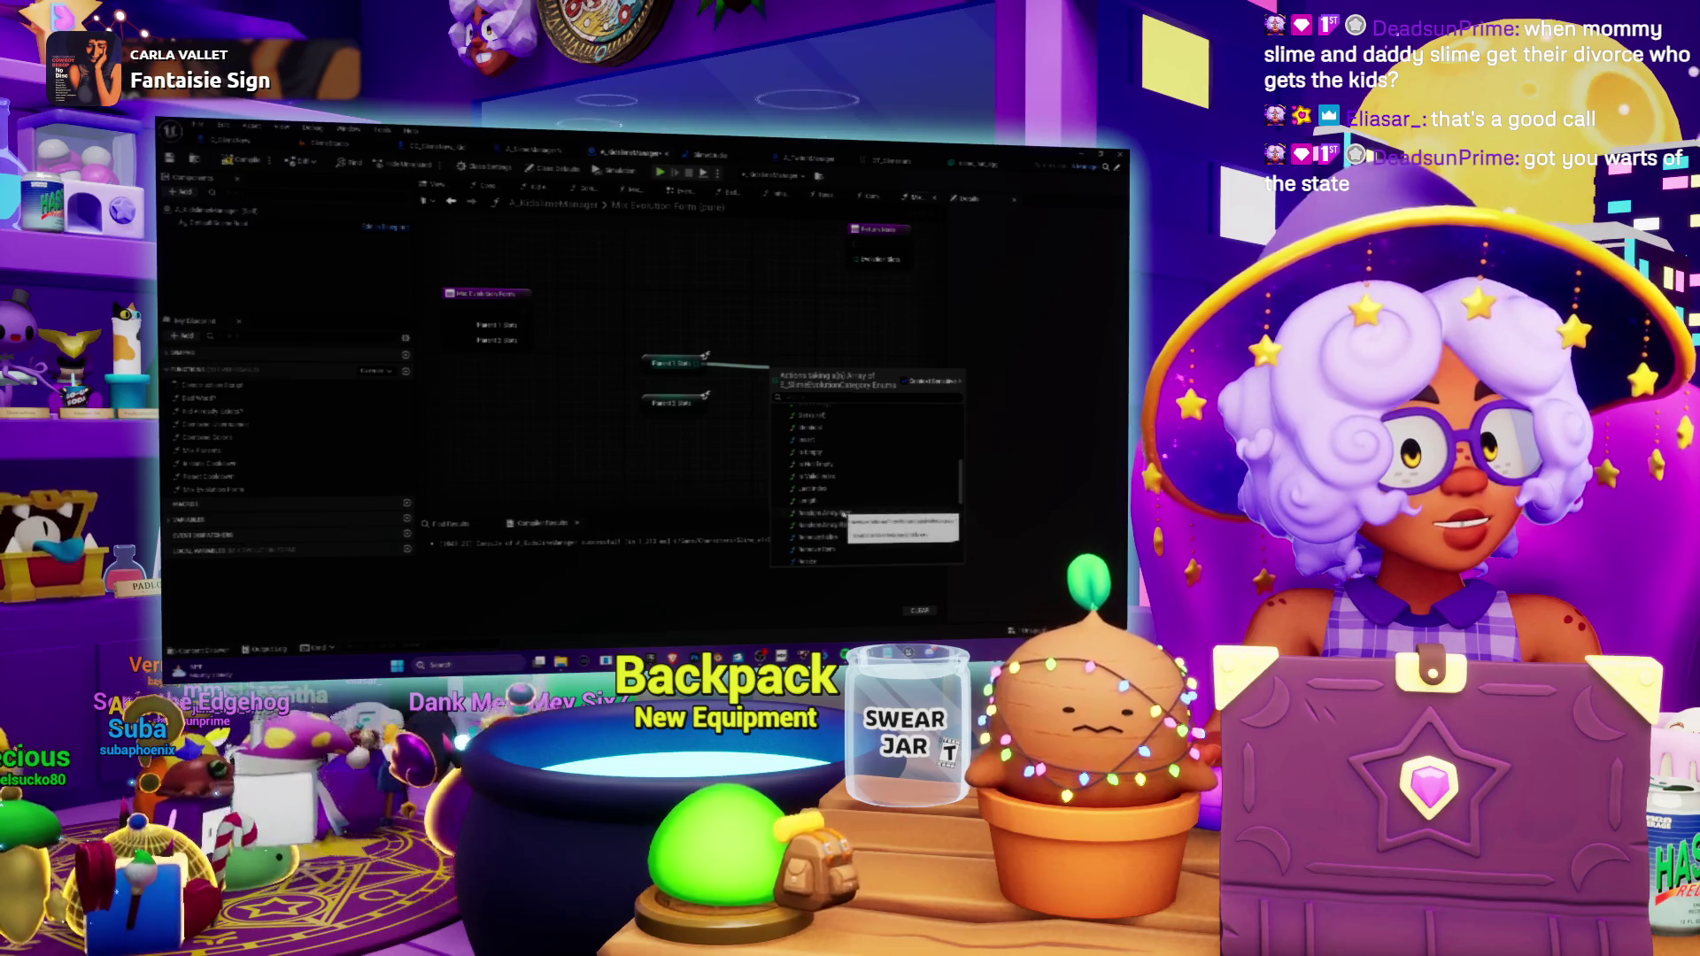
pyautogui.scroll(-3, 846, 513)
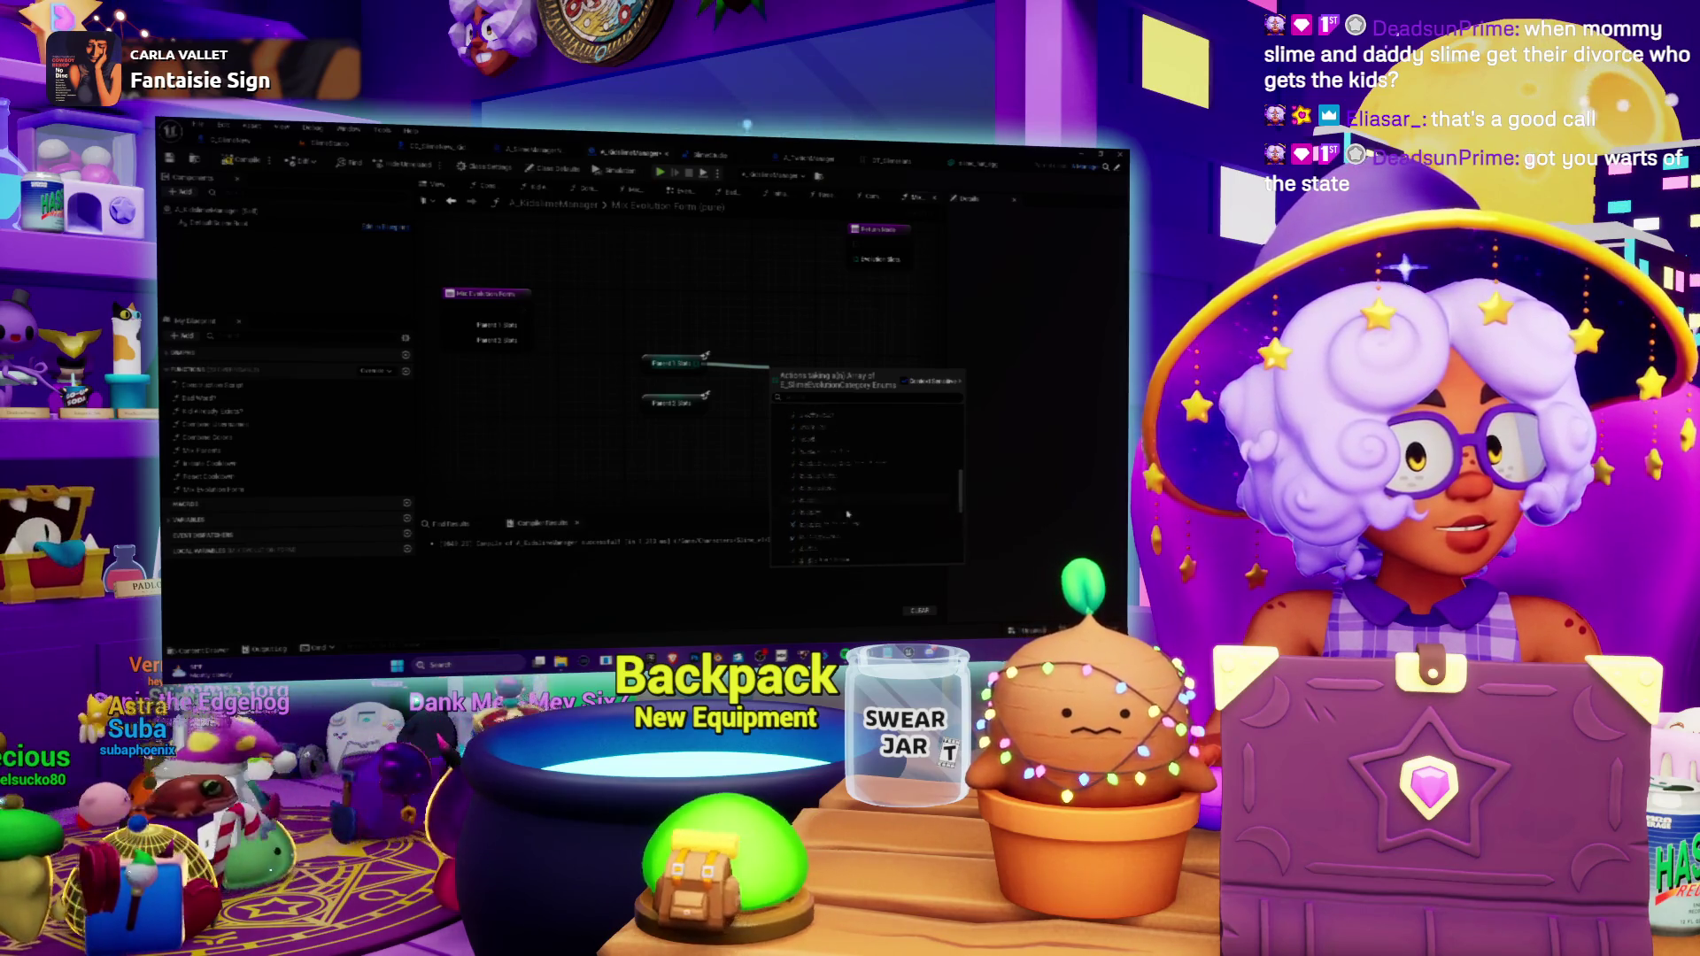
pyautogui.scroll(-3, 847, 513)
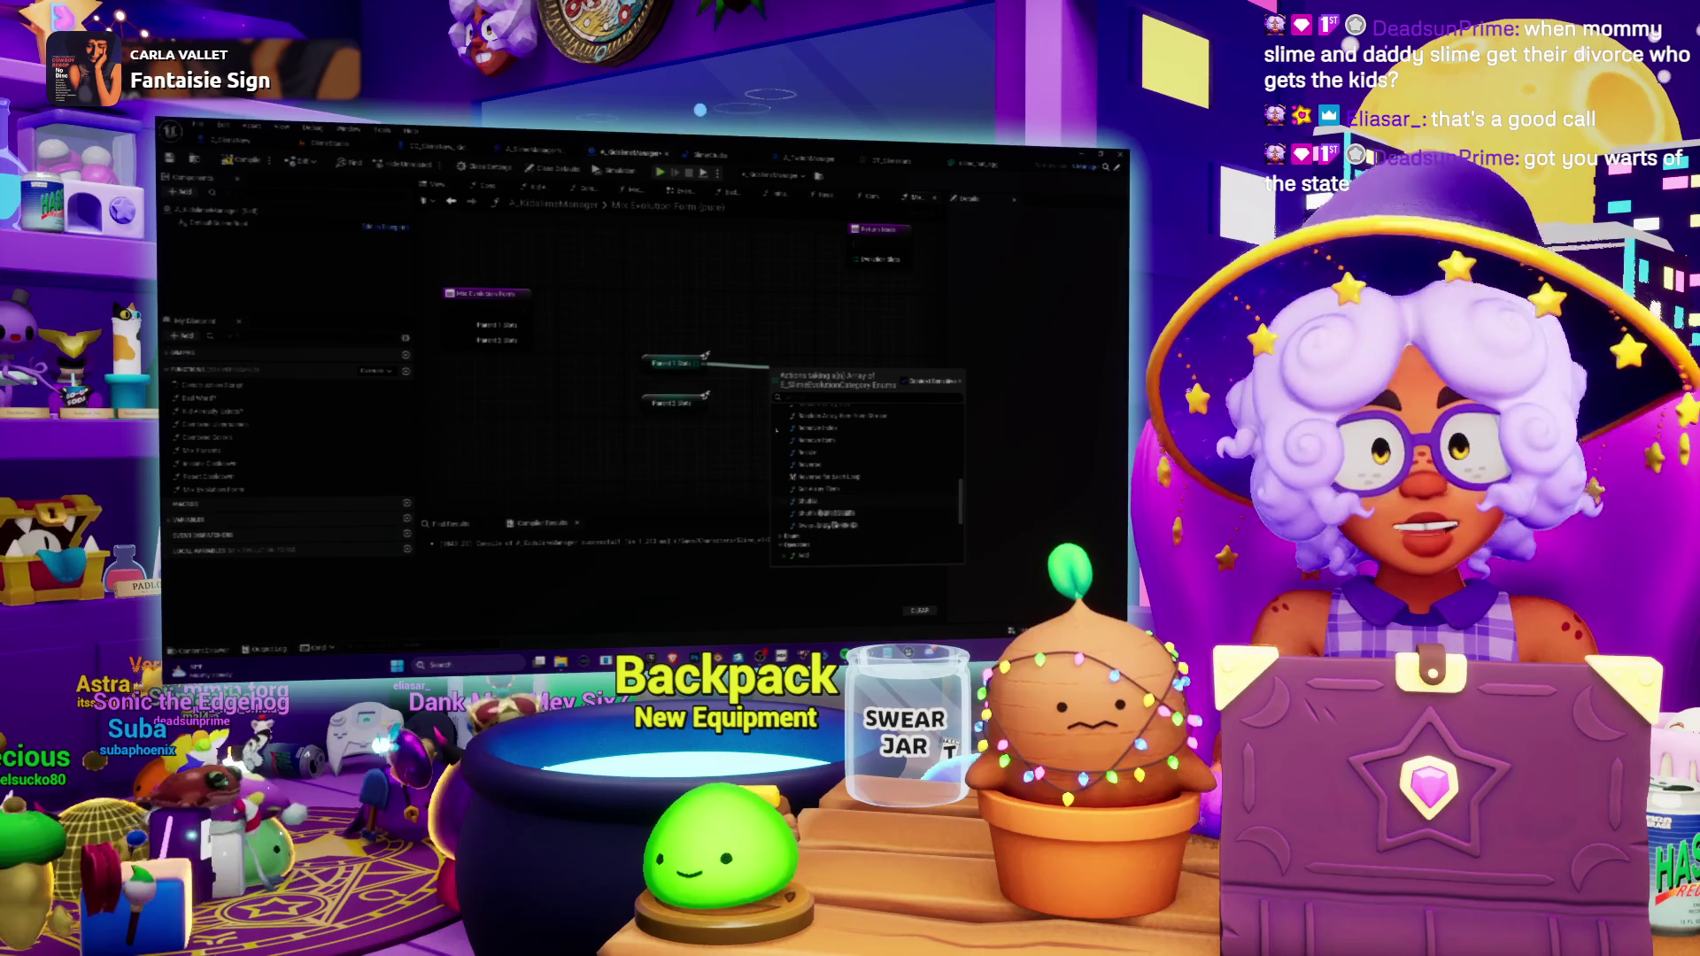
pyautogui.press('Escape')
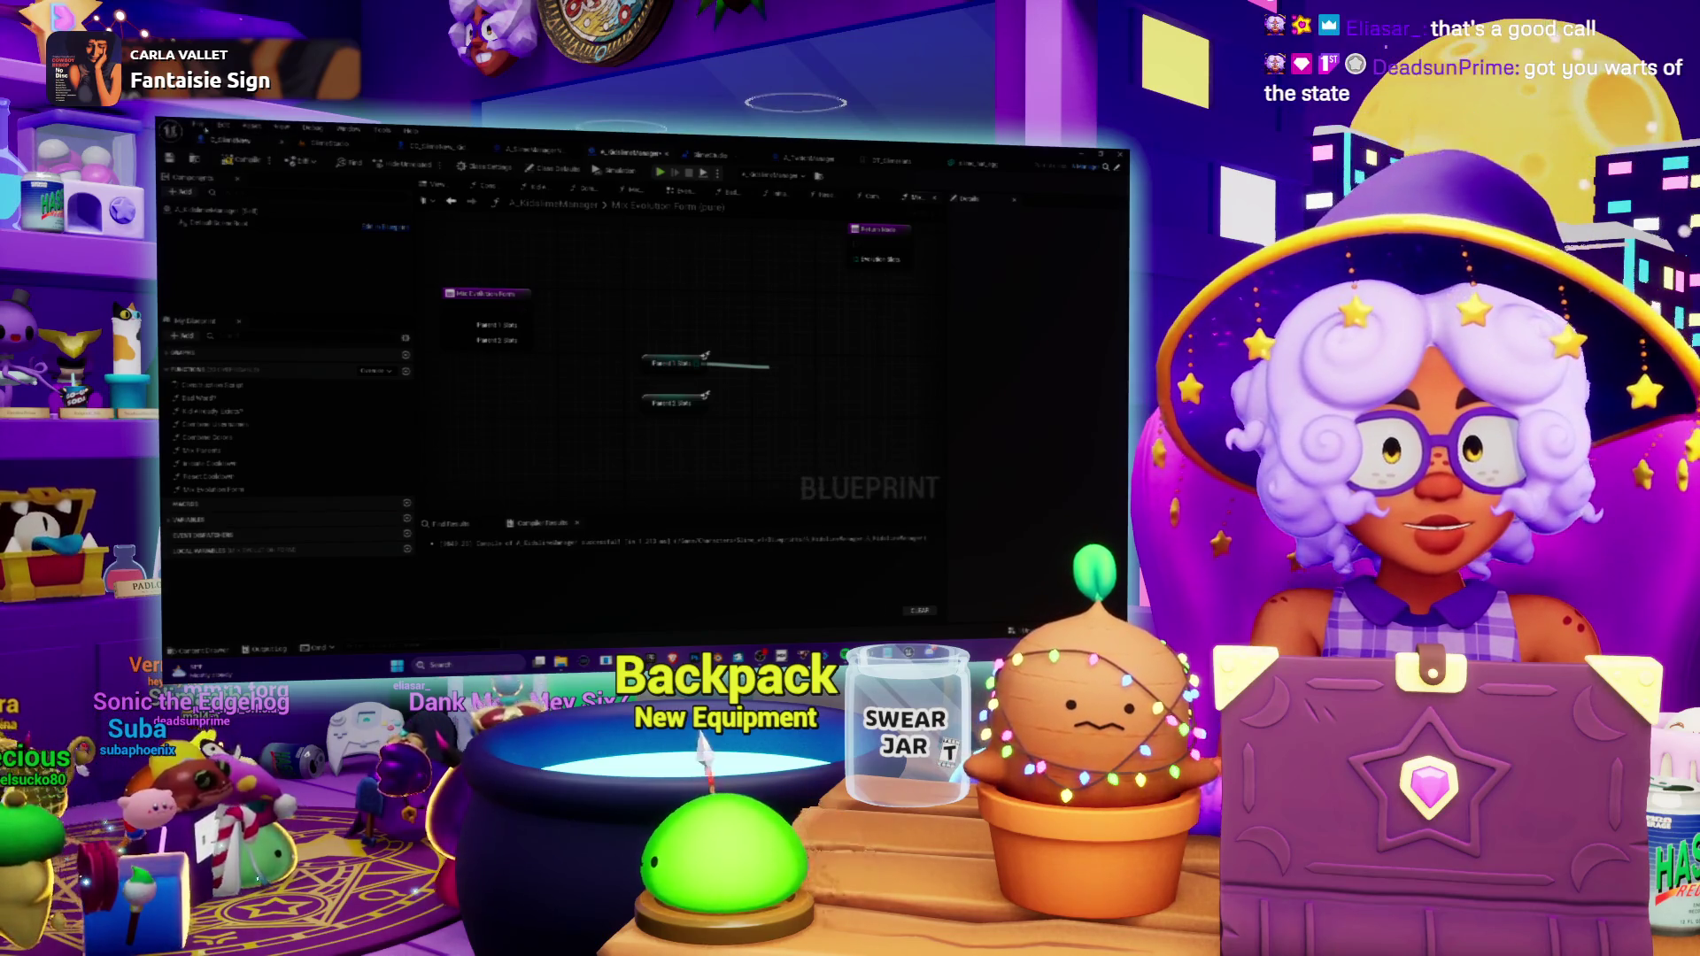
pyautogui.click(247, 500)
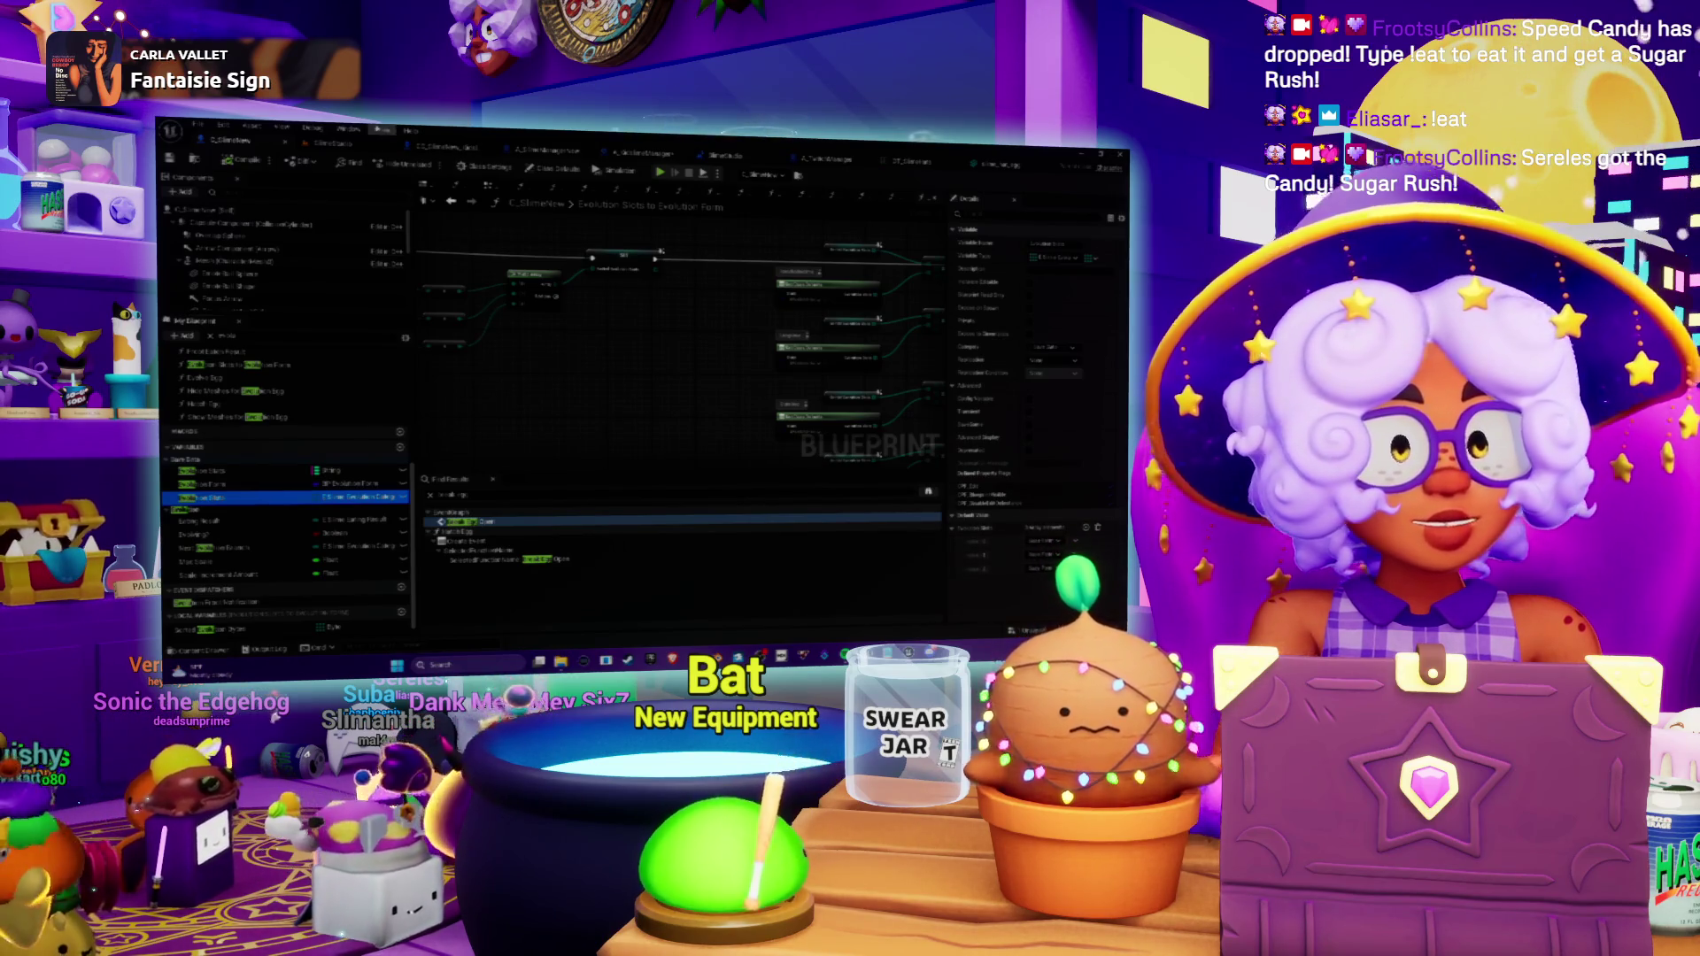
# Cycle through the blueprint tabs and level editor, ending on the Mix Evolution Form graph.
pyautogui.click(433, 151)
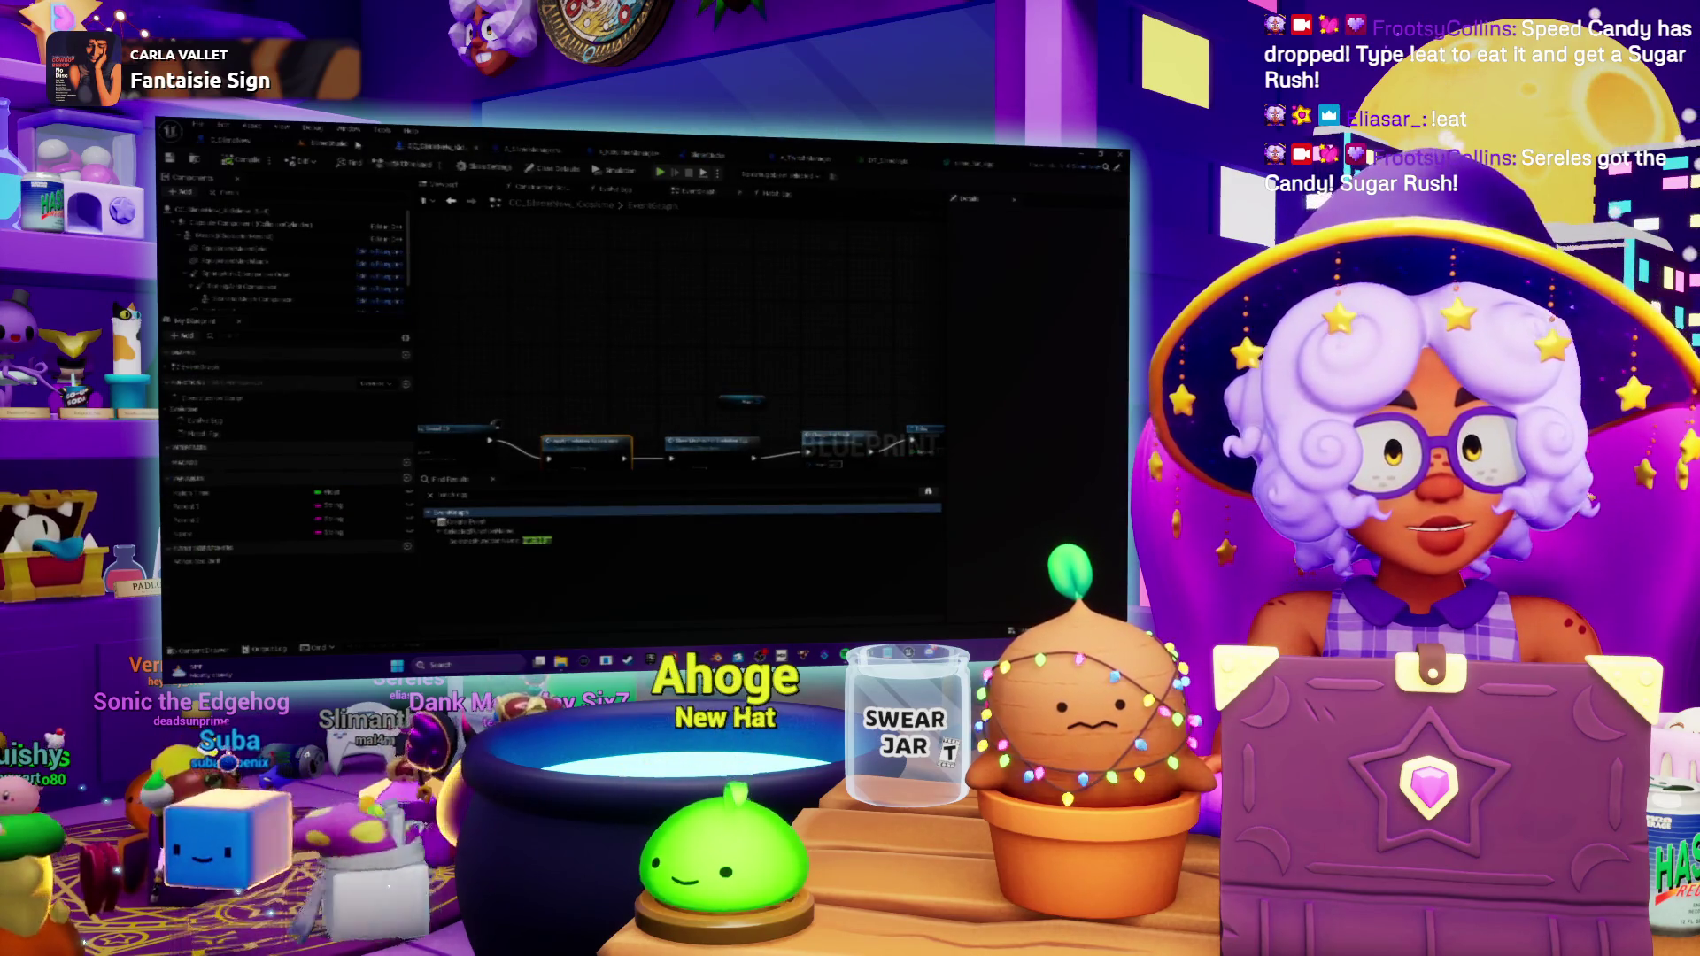
pyautogui.hotkey('alt', 'Tab')
pyautogui.hotkey('alt', 'Tab')
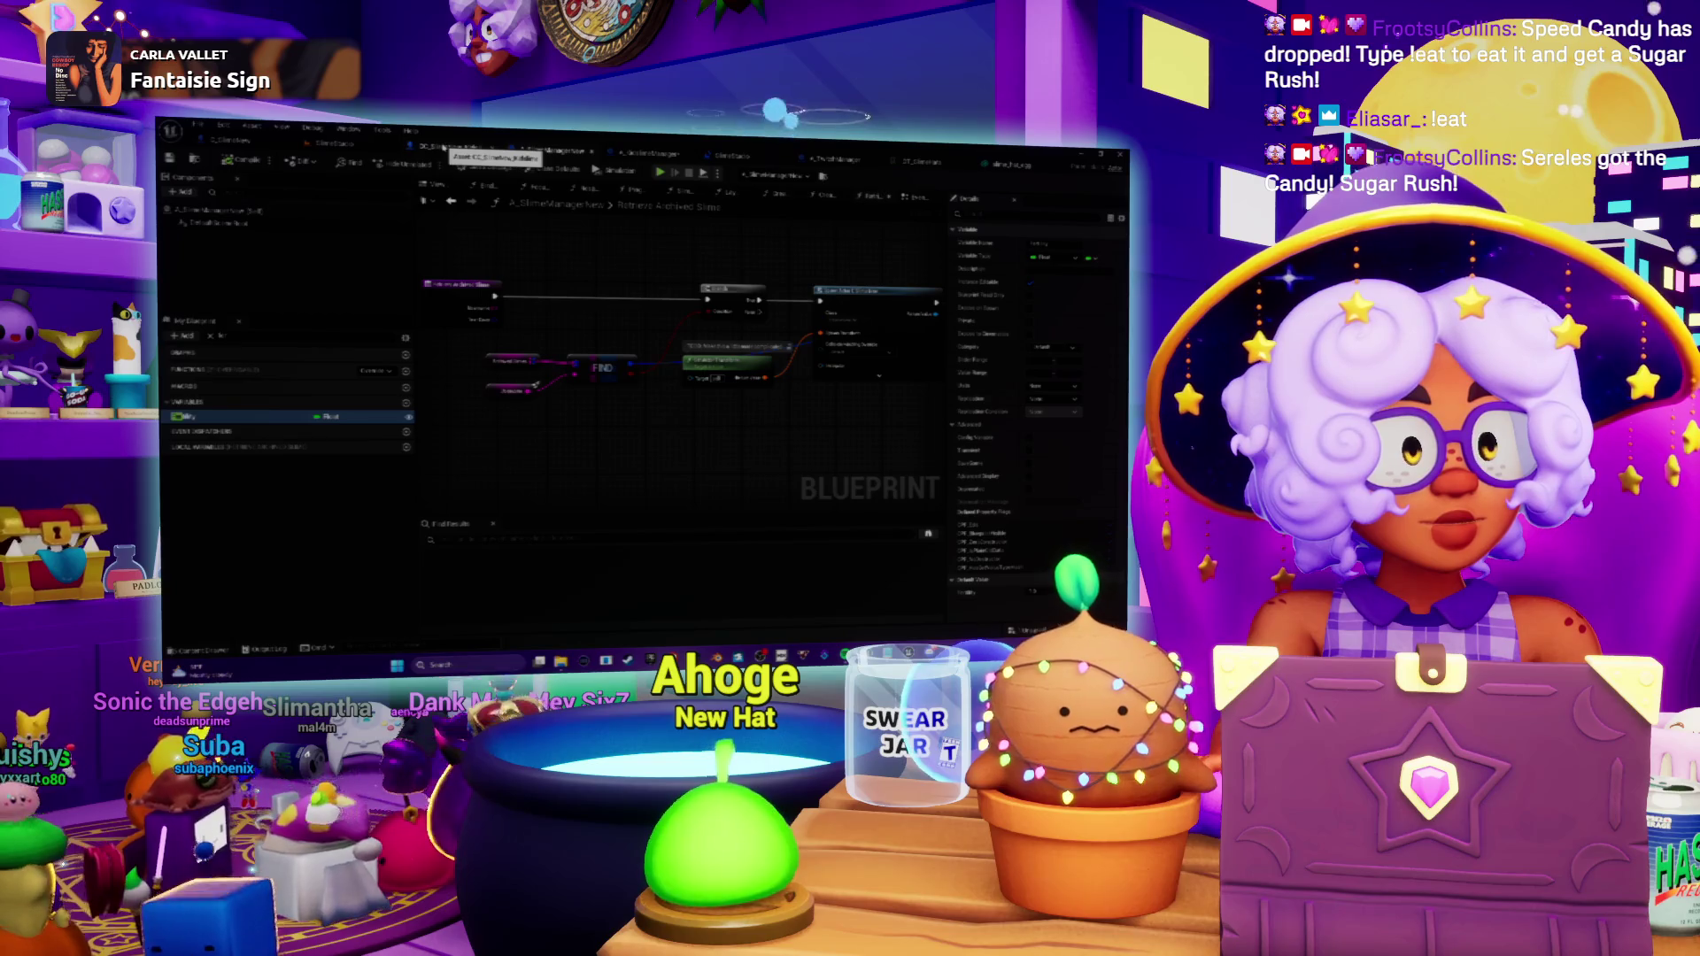
pyautogui.click(446, 148)
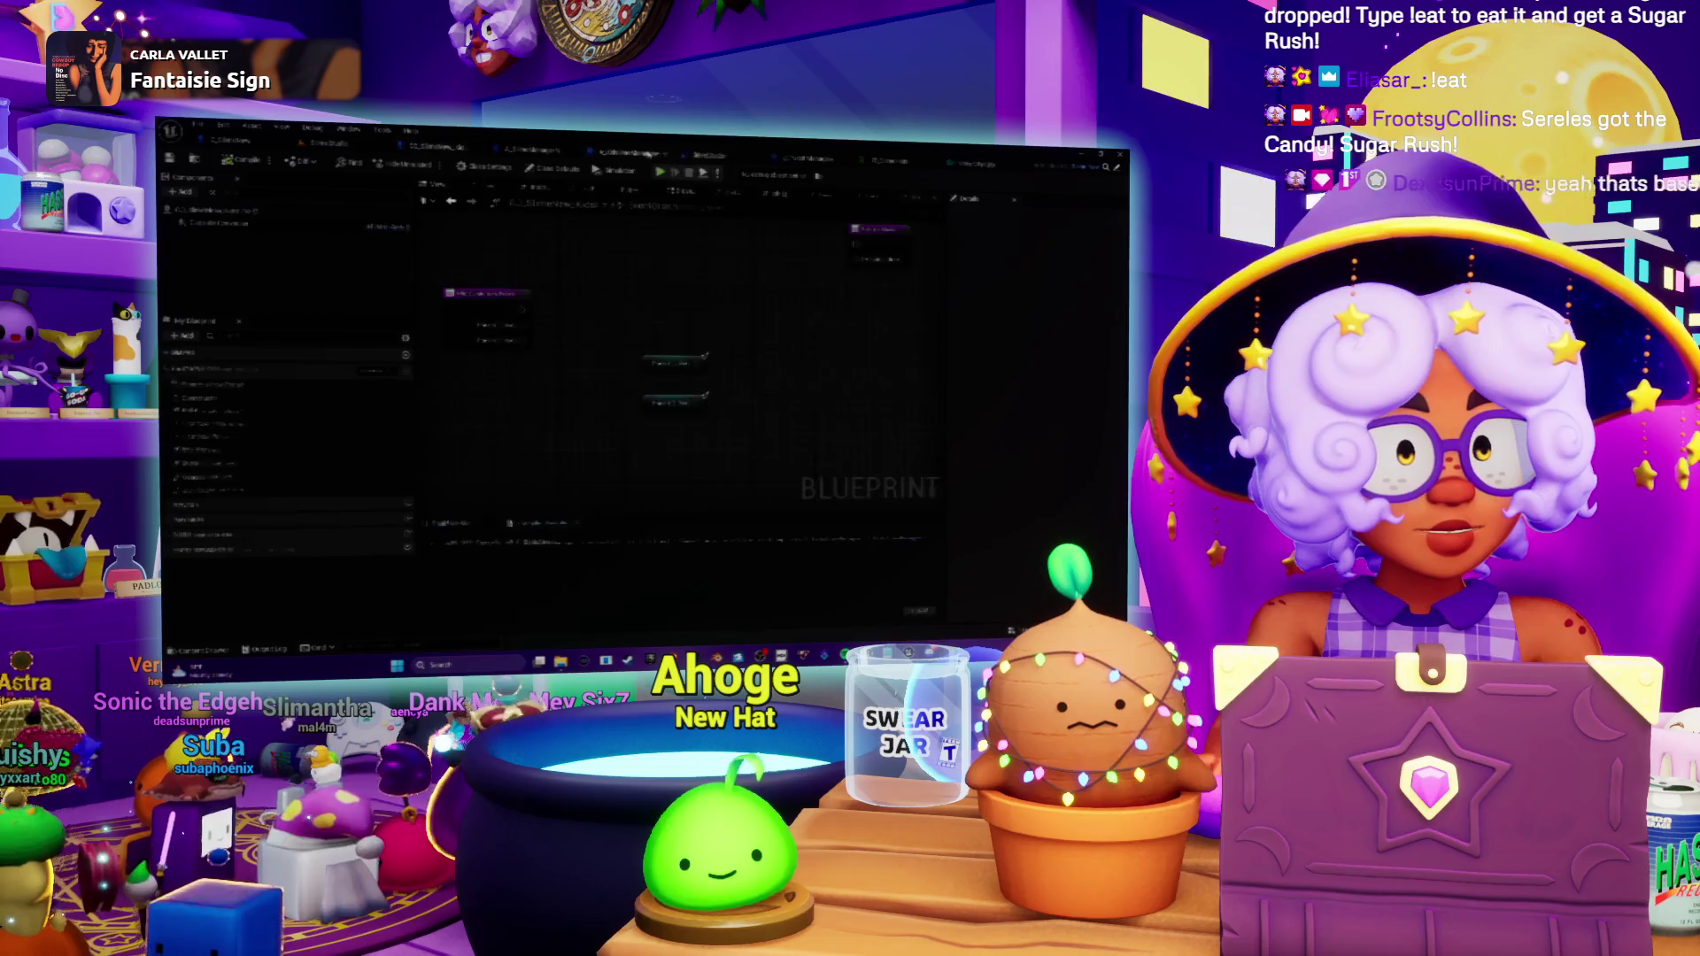
pyautogui.click(633, 153)
pyautogui.moveTo(650, 339); pyautogui.dragTo(611, 345)
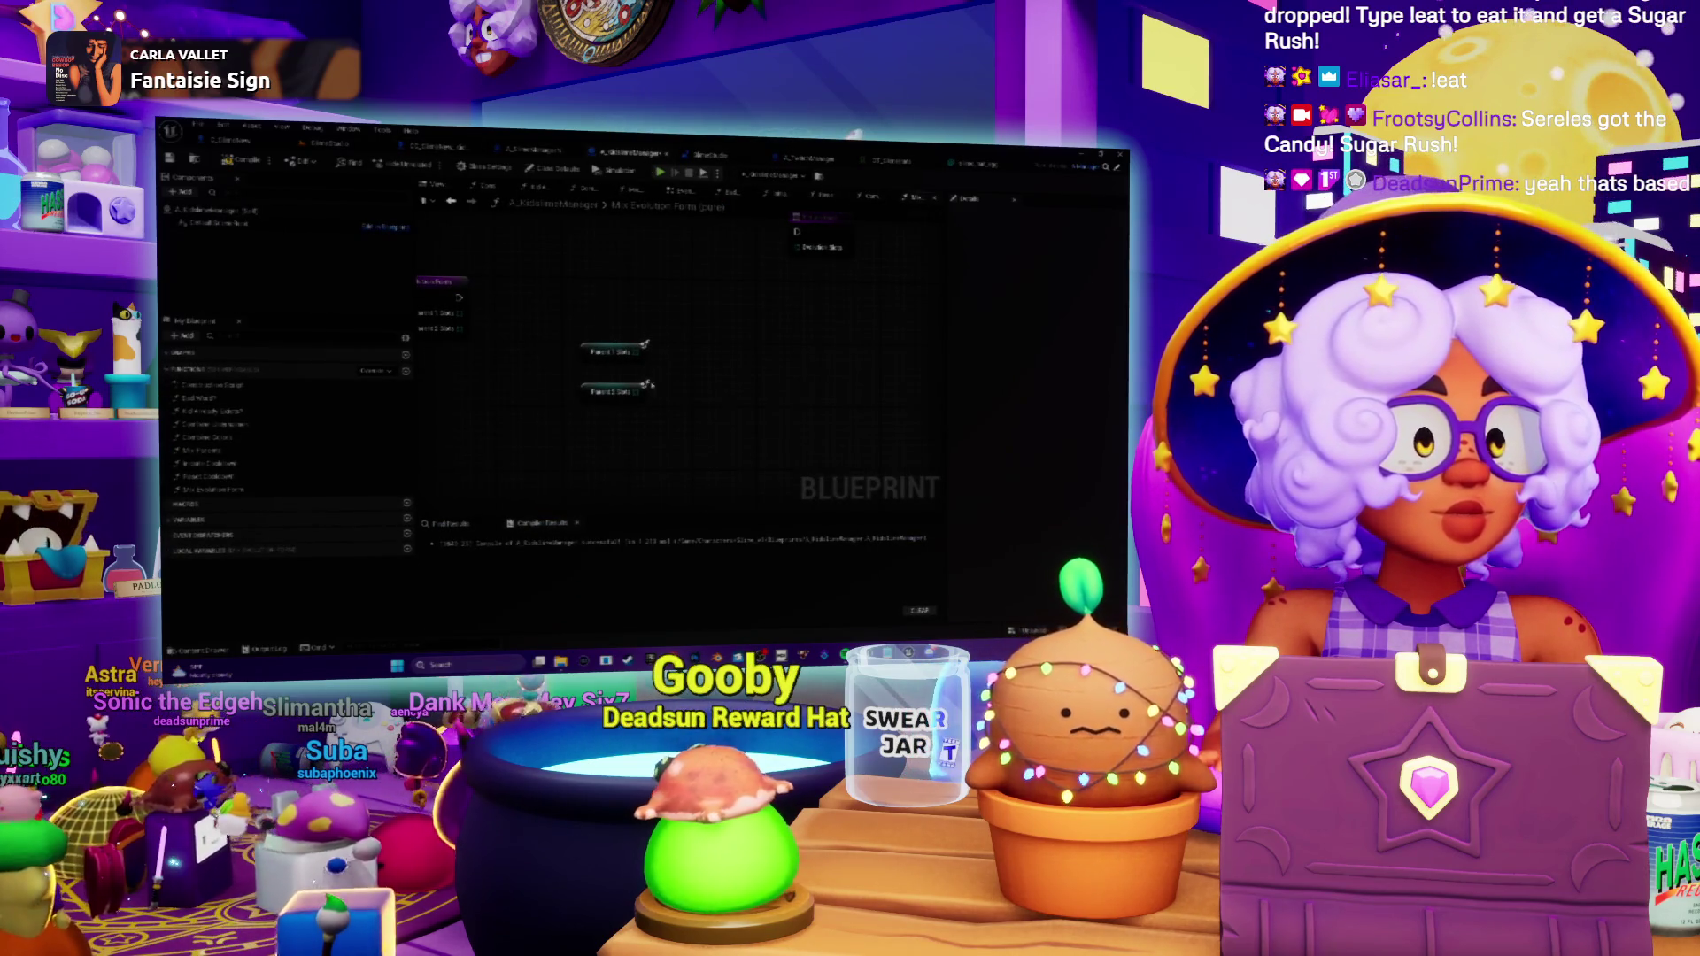
# Pan the evolution form graph slightly, then switch to the Notepad to-do notes.
pyautogui.moveTo(659, 355)
pyautogui.mouseDown()
pyautogui.moveTo(700, 366)
pyautogui.moveTo(600, 421)
pyautogui.mouseUp()
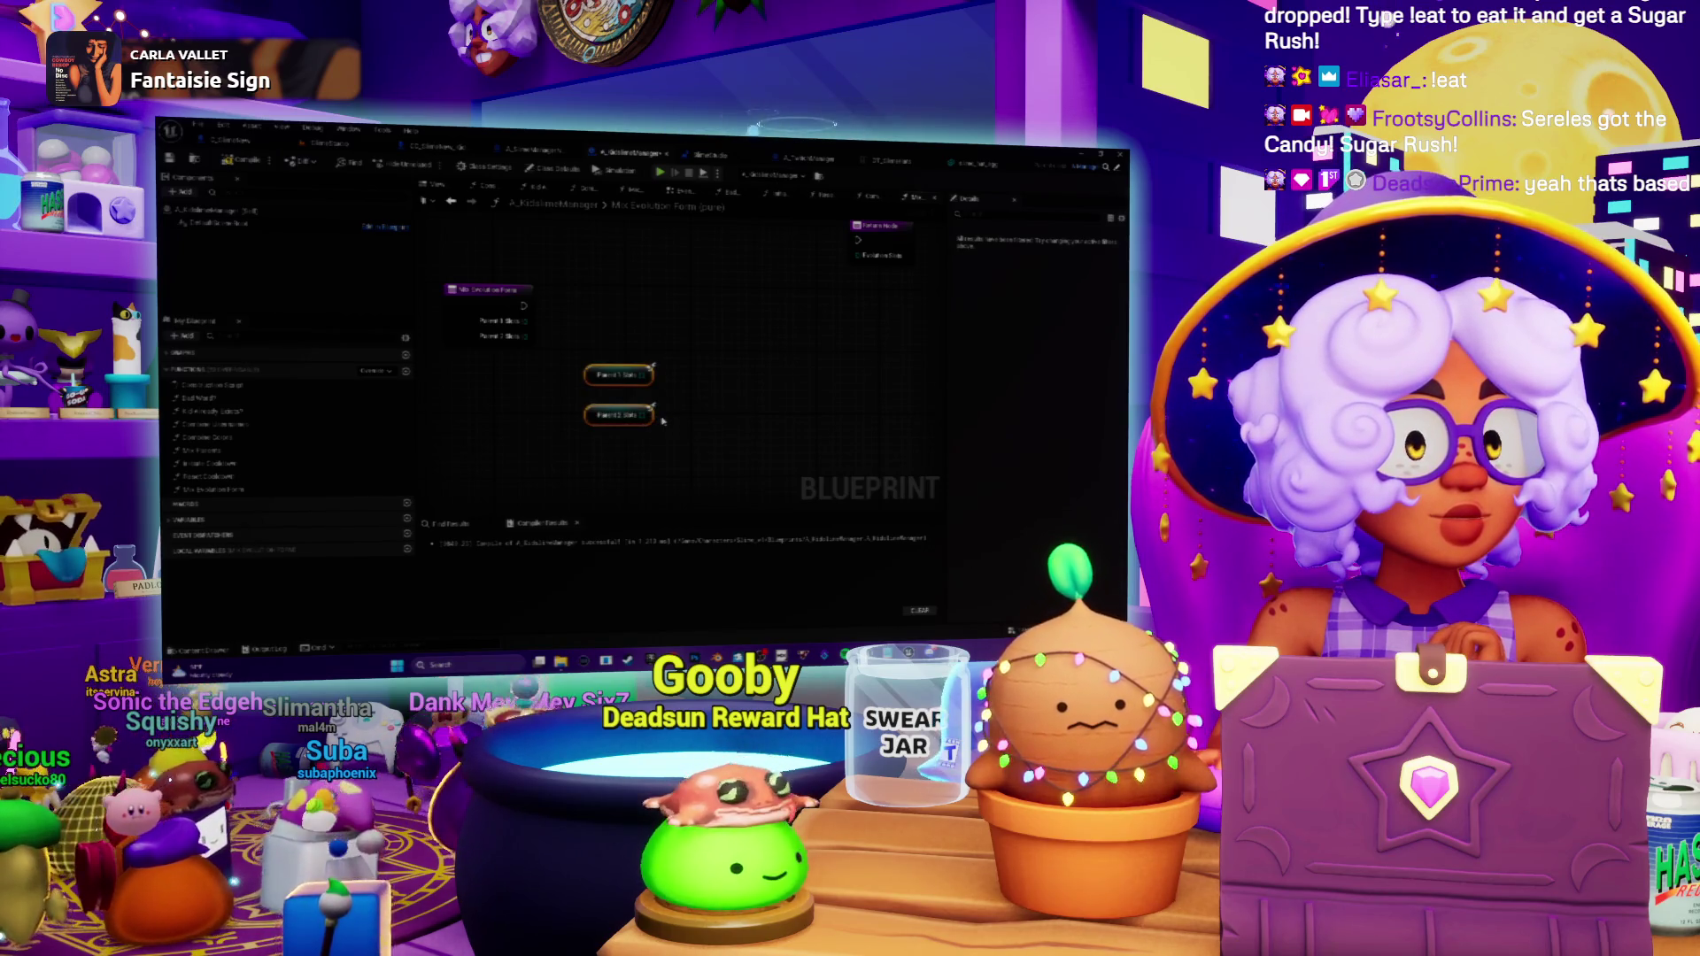
pyautogui.moveTo(693, 387)
pyautogui.mouseDown()
pyautogui.moveTo(693, 405)
pyautogui.moveTo(705, 368)
pyautogui.mouseUp()
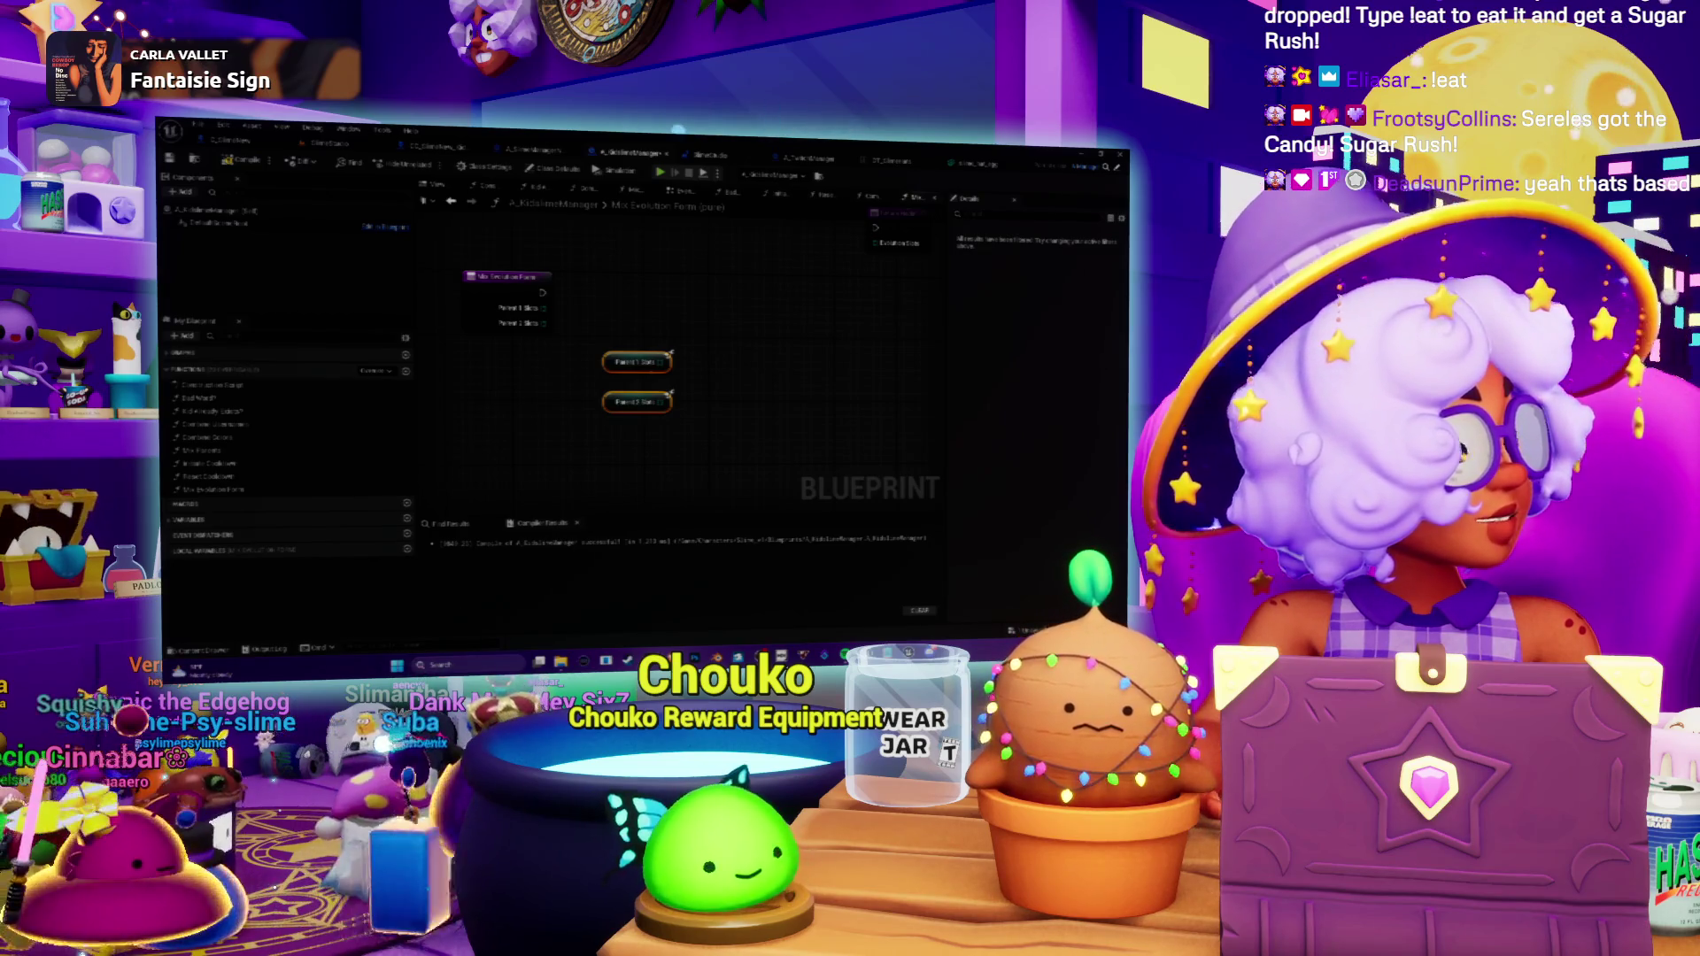
pyautogui.hotkey('alt', 'Tab')
# Add a 'Mix 2 Parent's forms' heading with a first rule about being less evolved than parents.
pyautogui.press('Return')
pyautogui.press('Return')
pyautogui.press('Return')
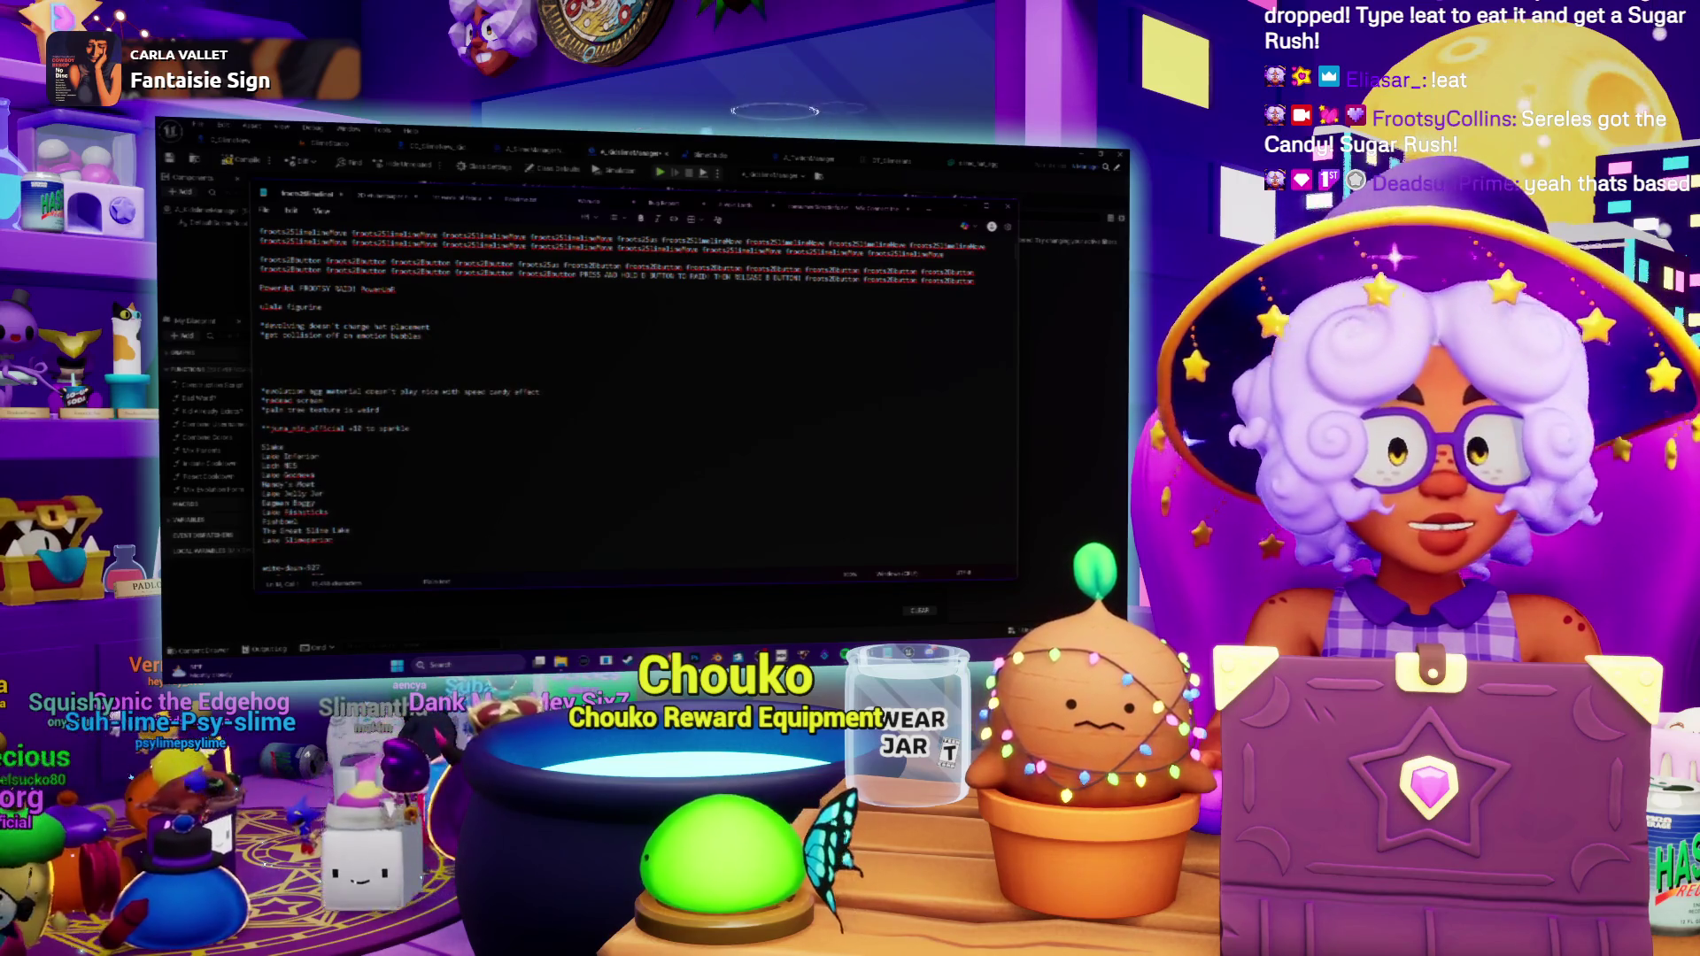
pyautogui.write('Mix 2 Eww')
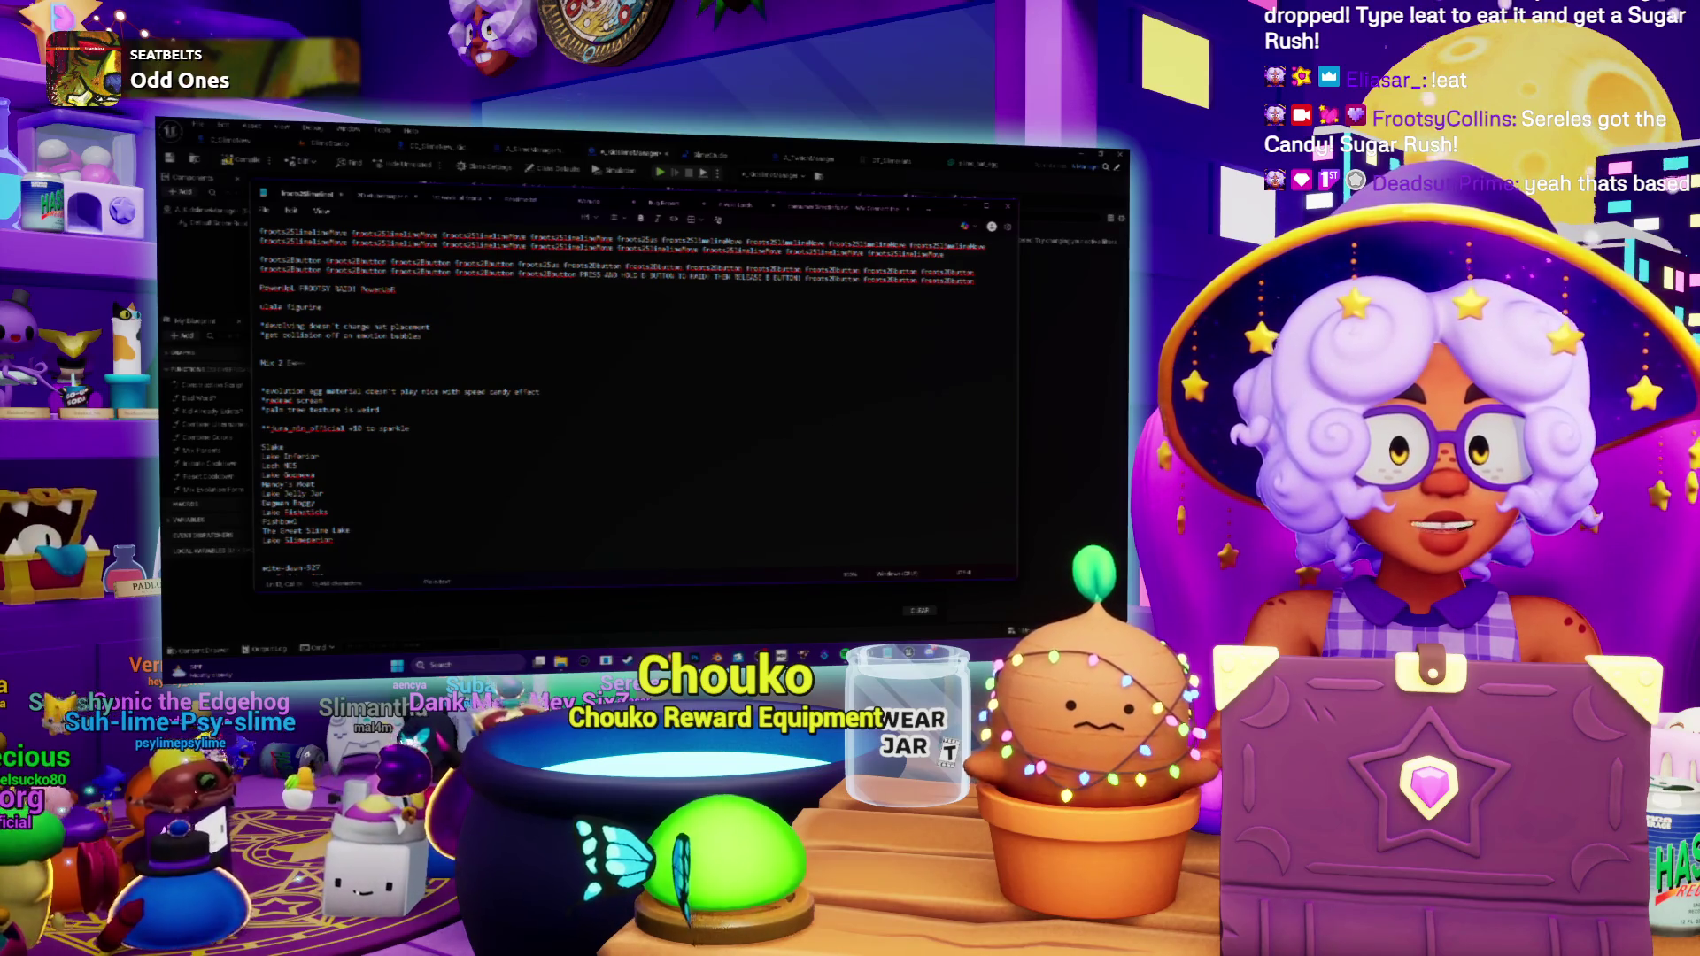
pyautogui.write('ms:')
pyautogui.write("'s Kit")
pyautogui.write('rms')
pyautogui.press('Return')
pyautogui.press('Return')
pyautogui.write('-')
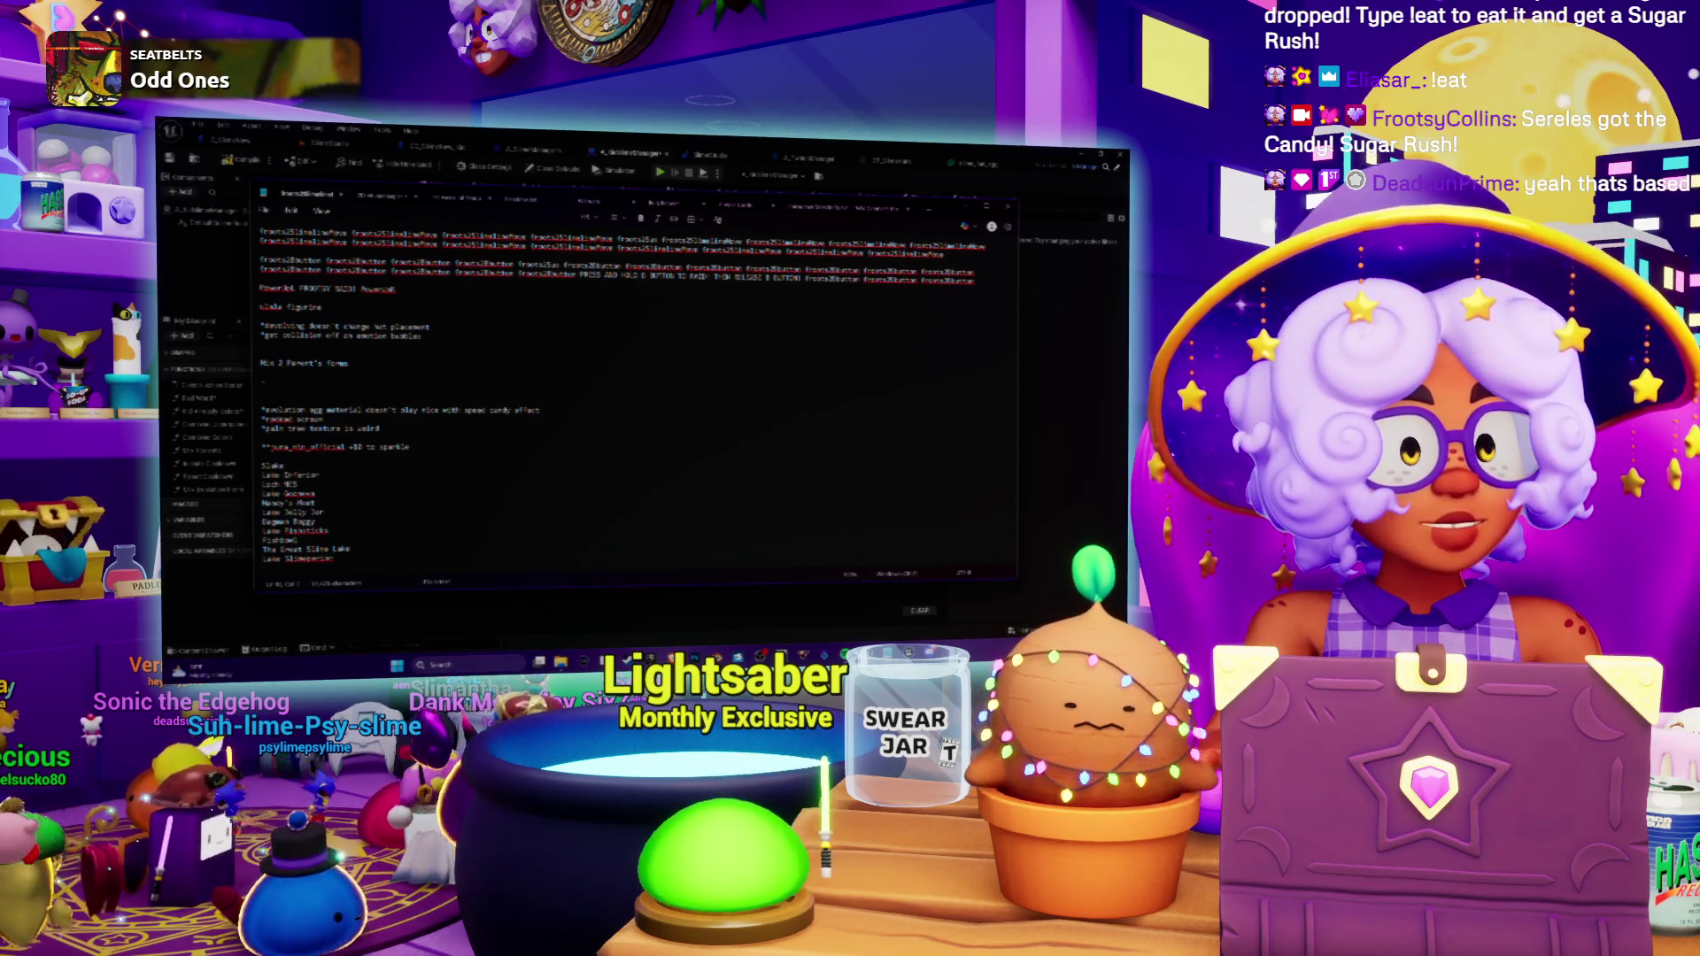
pyautogui.write('be less evolved than parents')
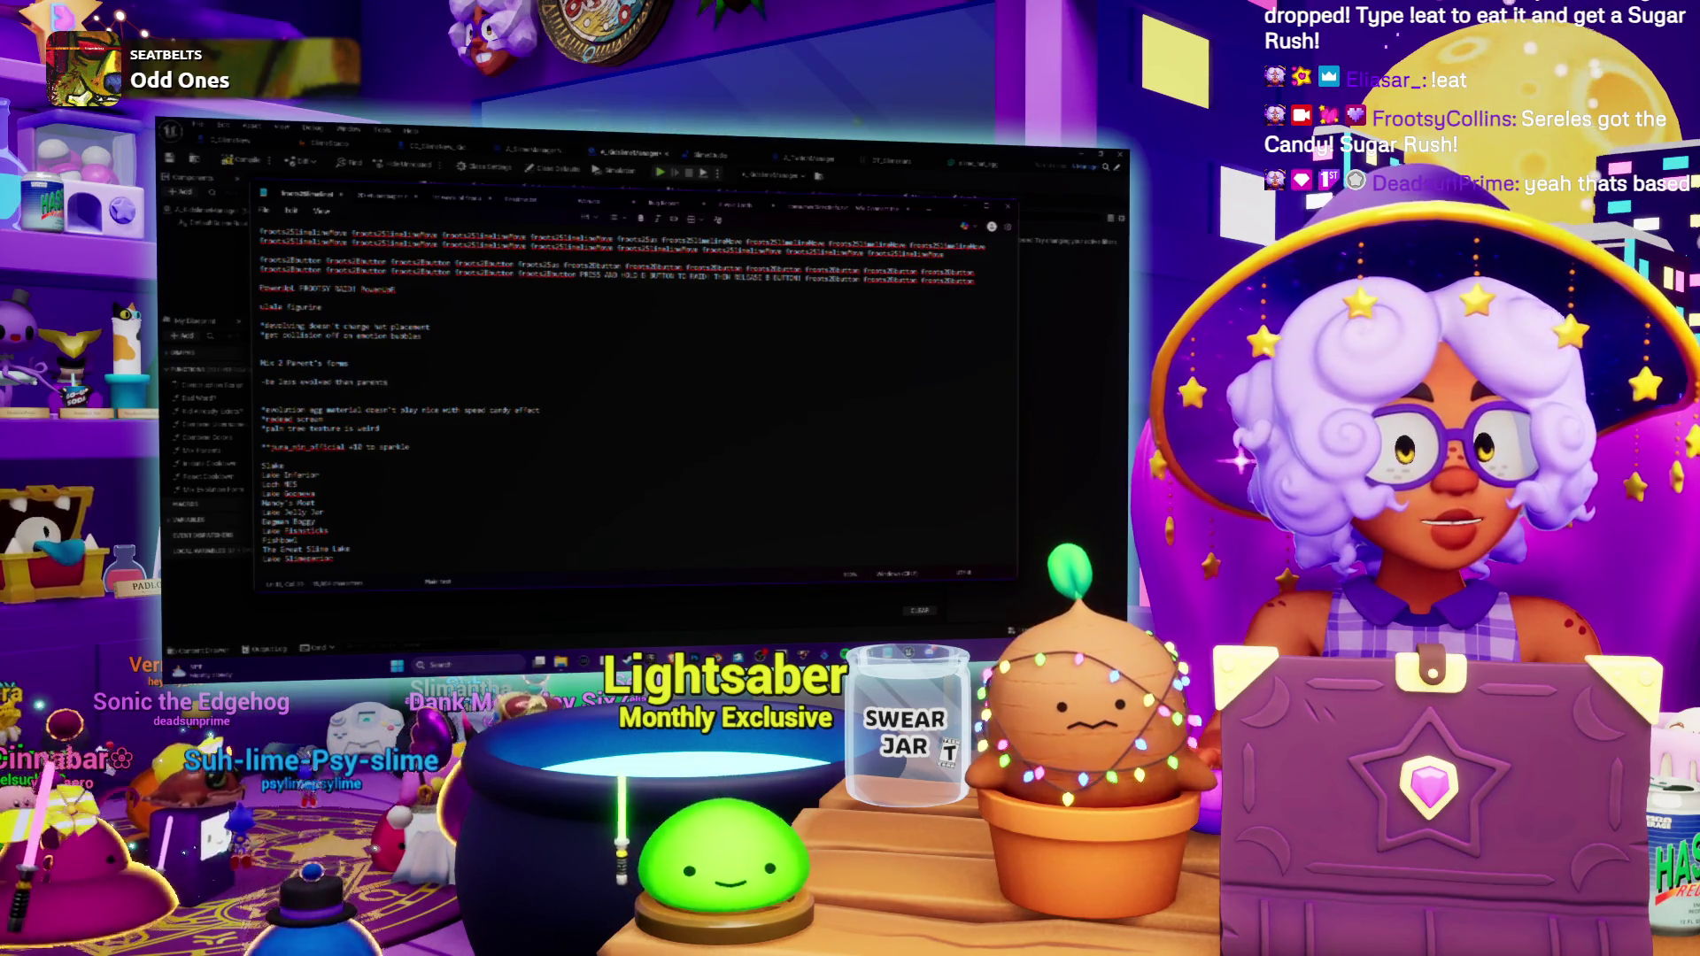
# Add dash rules on base form in the last slot, mixing evolution categories, and setting the last stage.
pyautogui.press('Return')
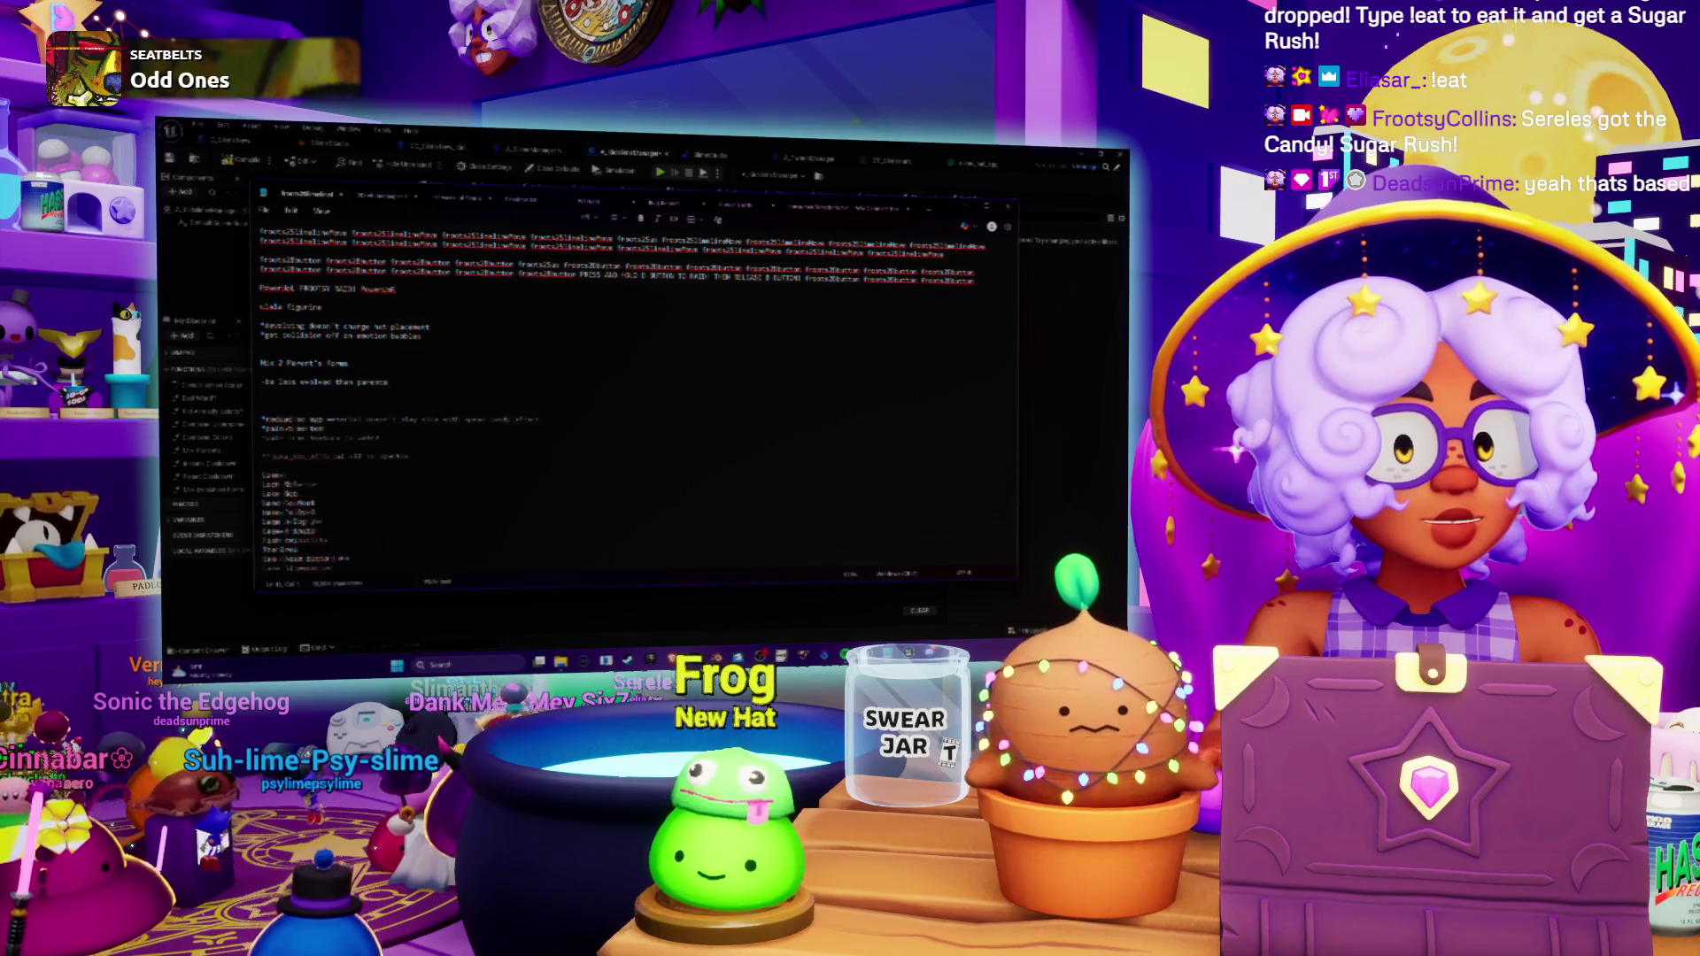
pyautogui.write('-the')
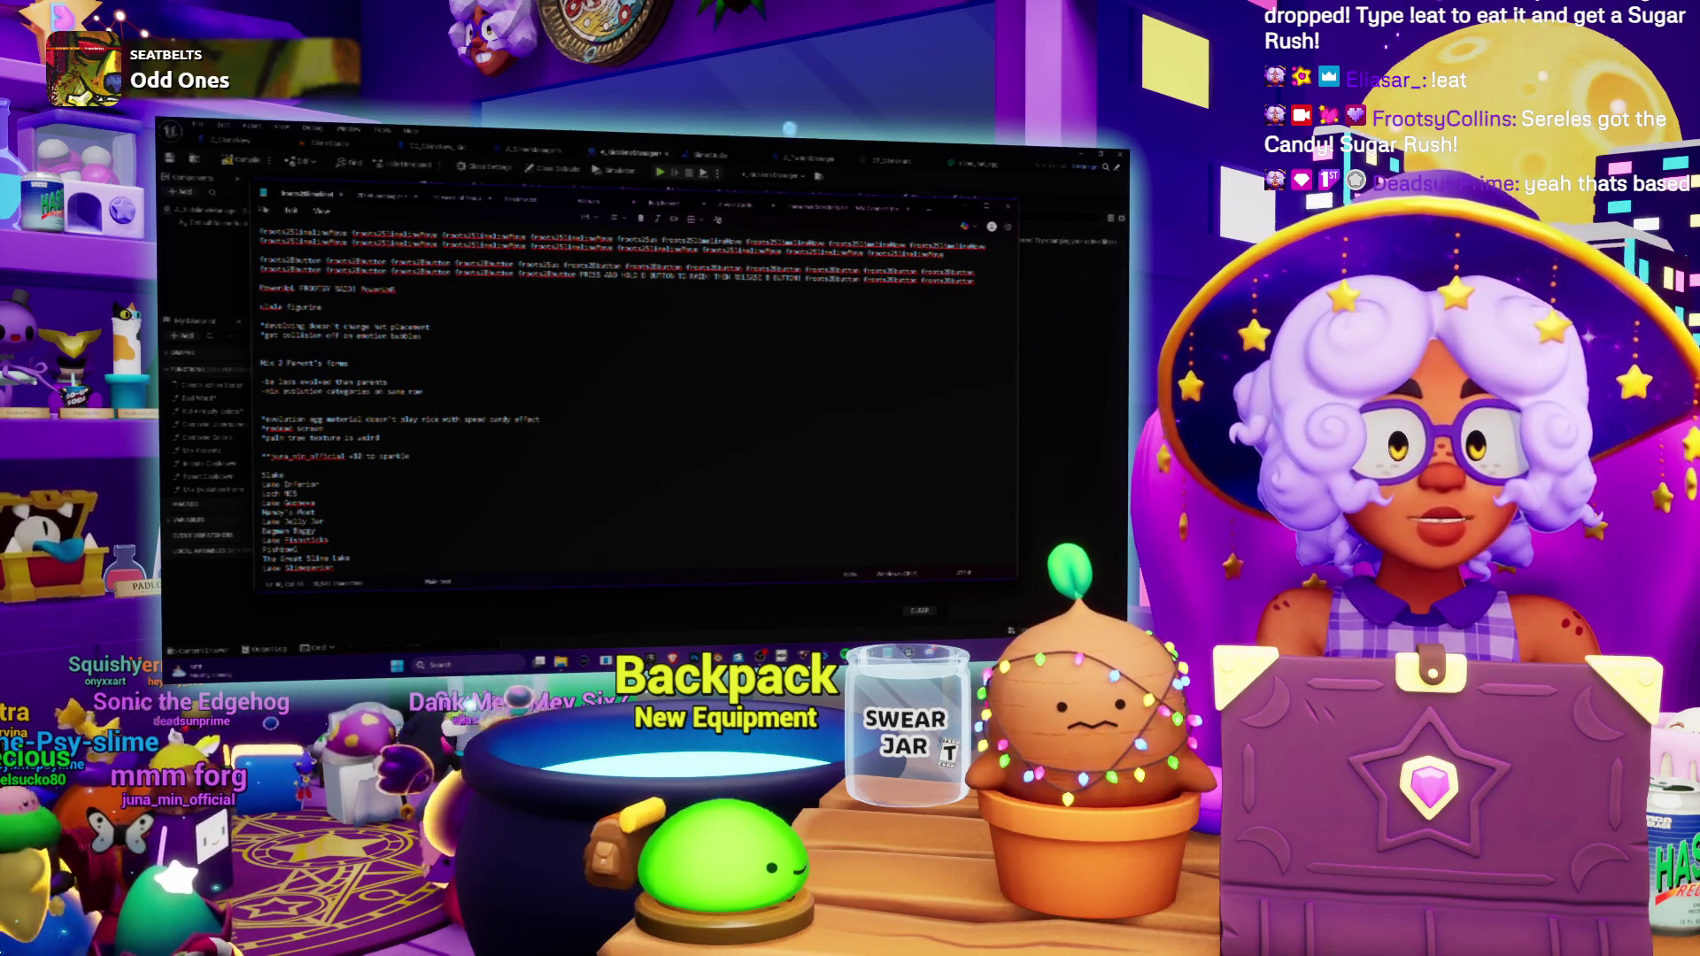
pyautogui.press('Return')
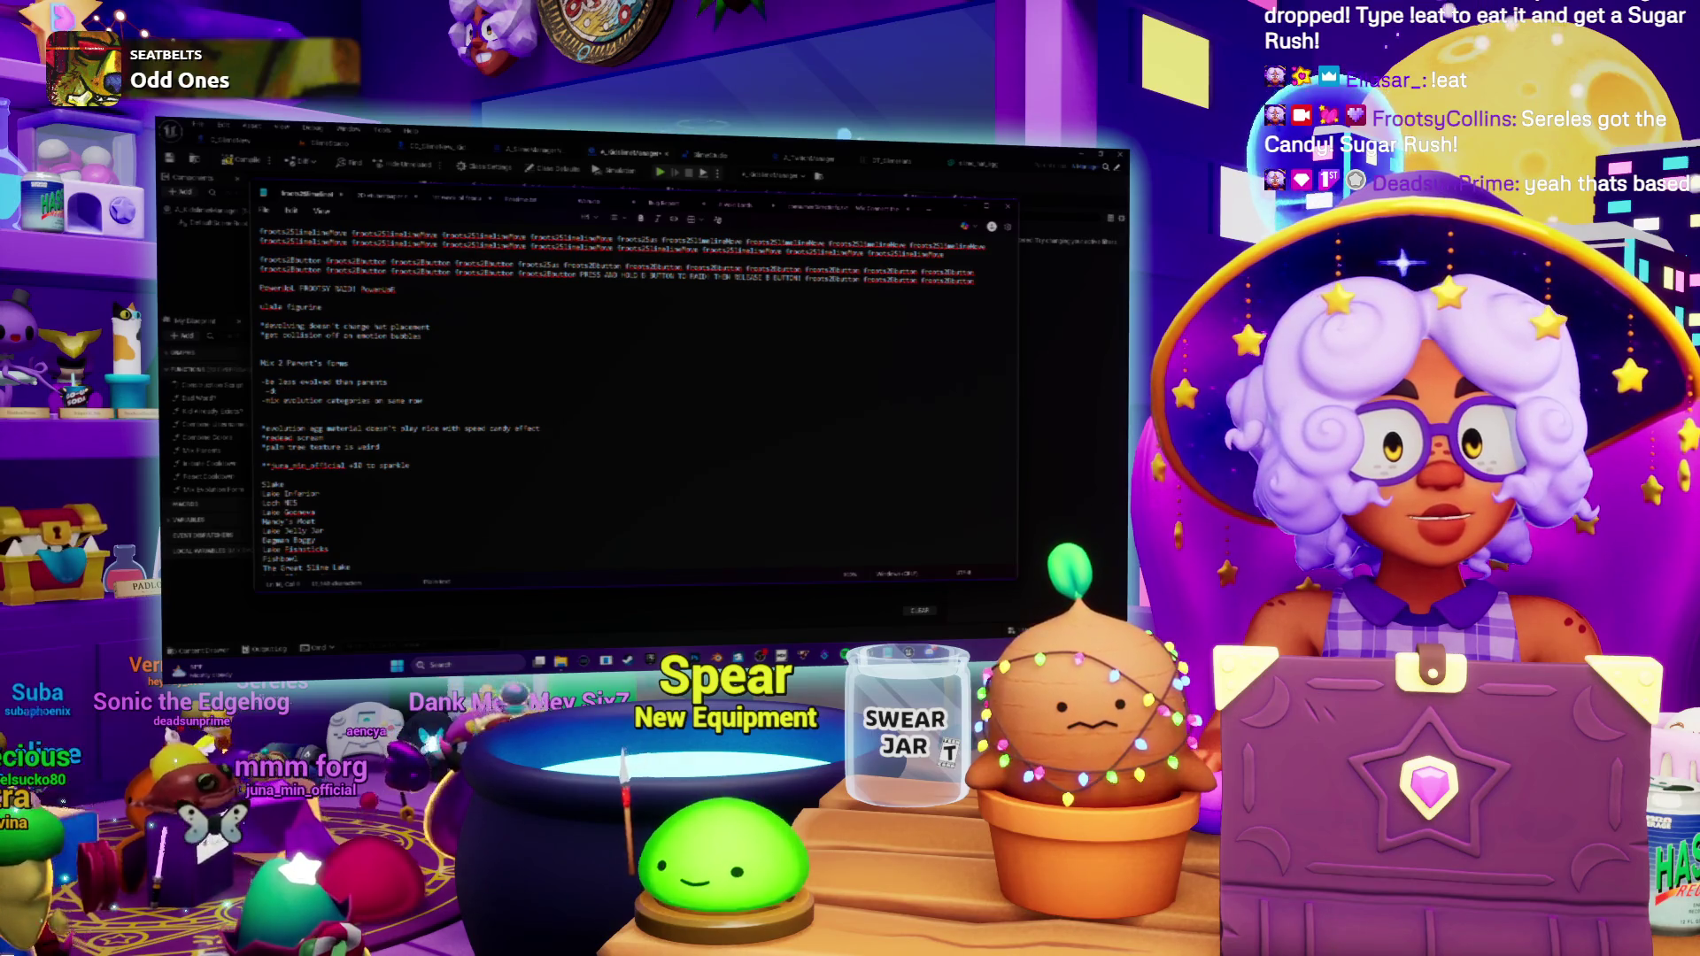
pyautogui.write('-')
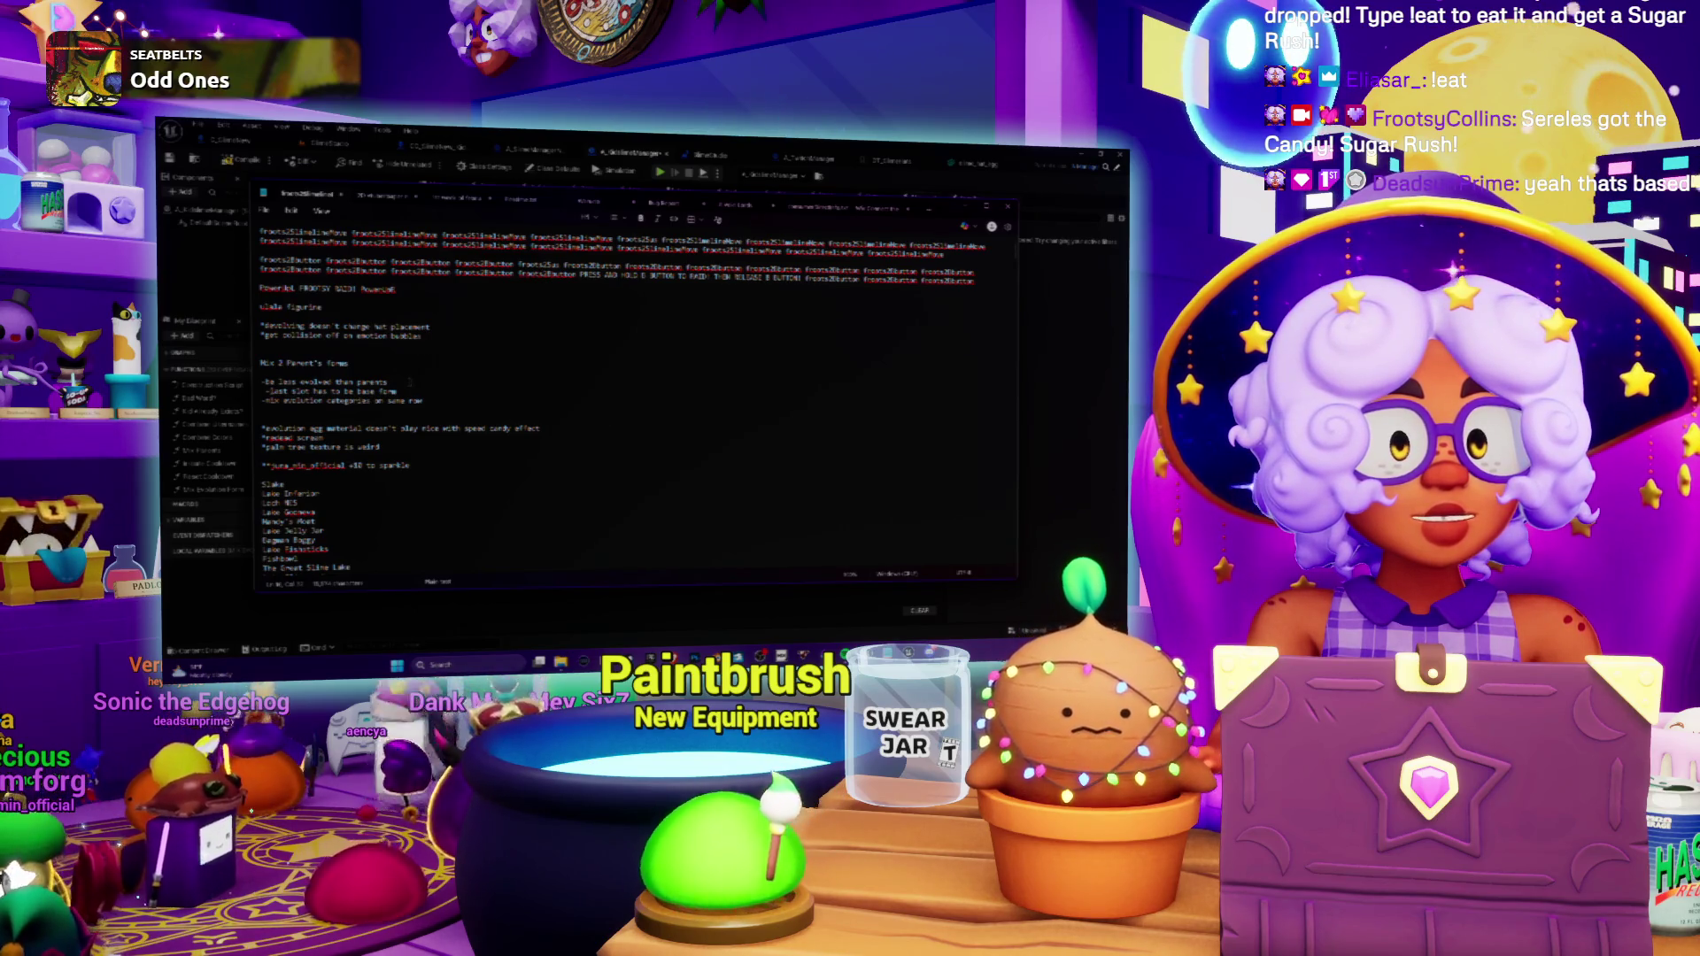
pyautogui.press('Return')
pyautogui.write('-get the evolution stage of most evolved parent')
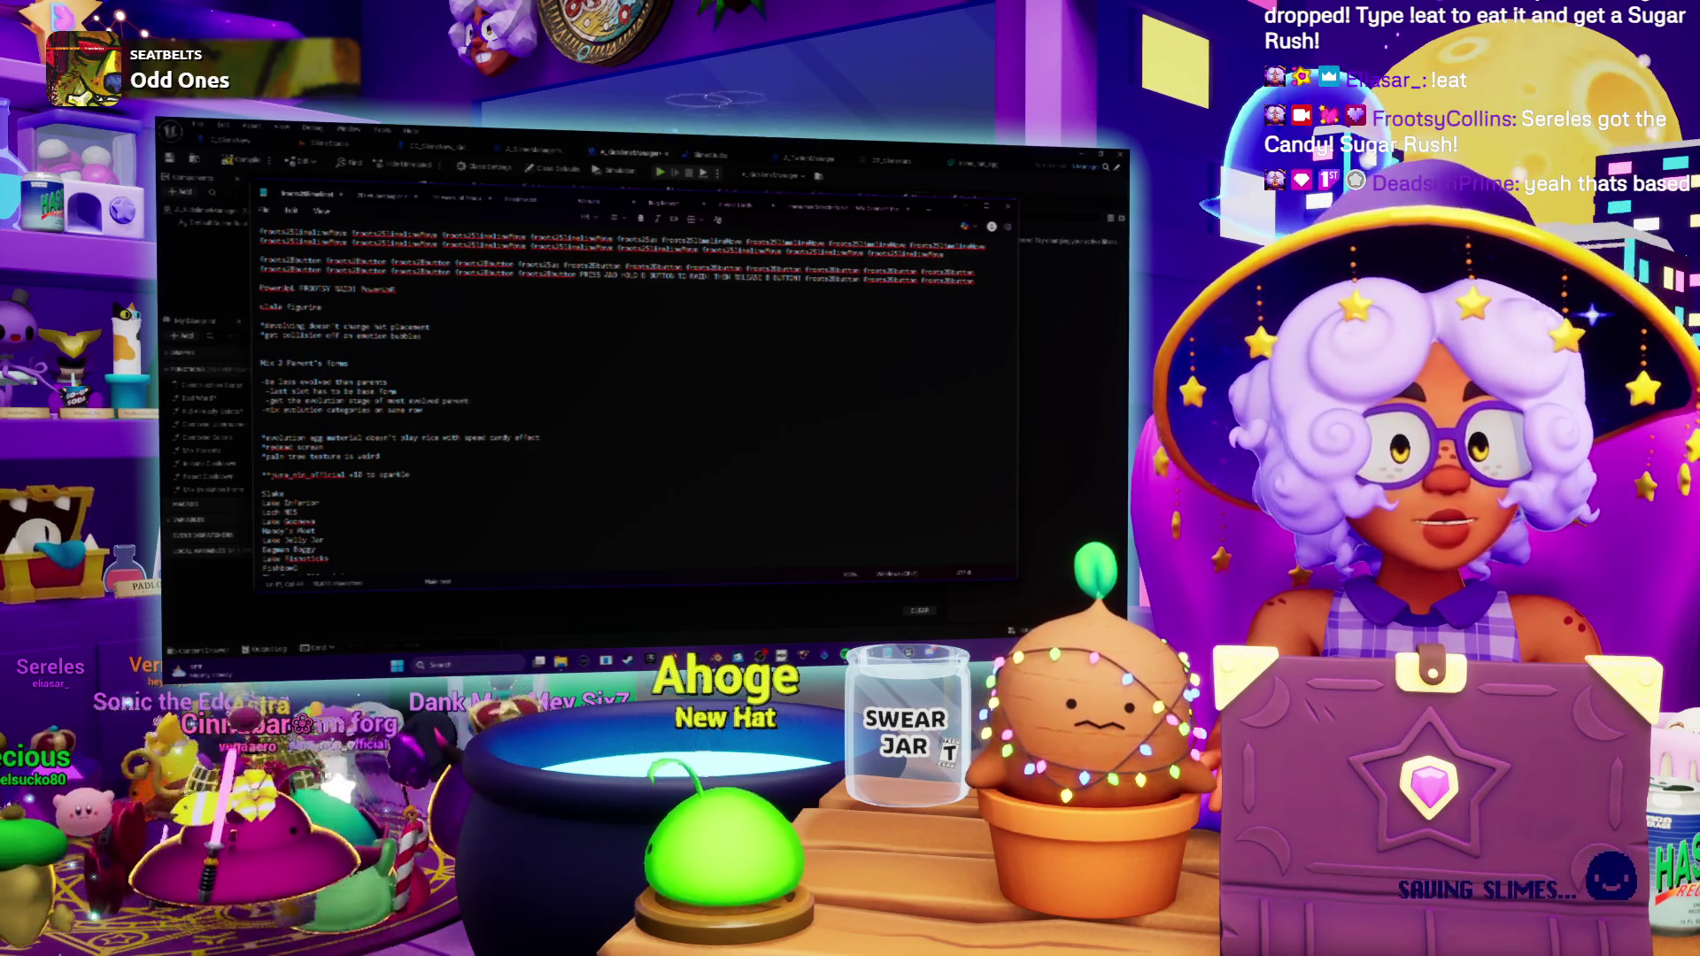
pyautogui.write(', subtract 1 stage')
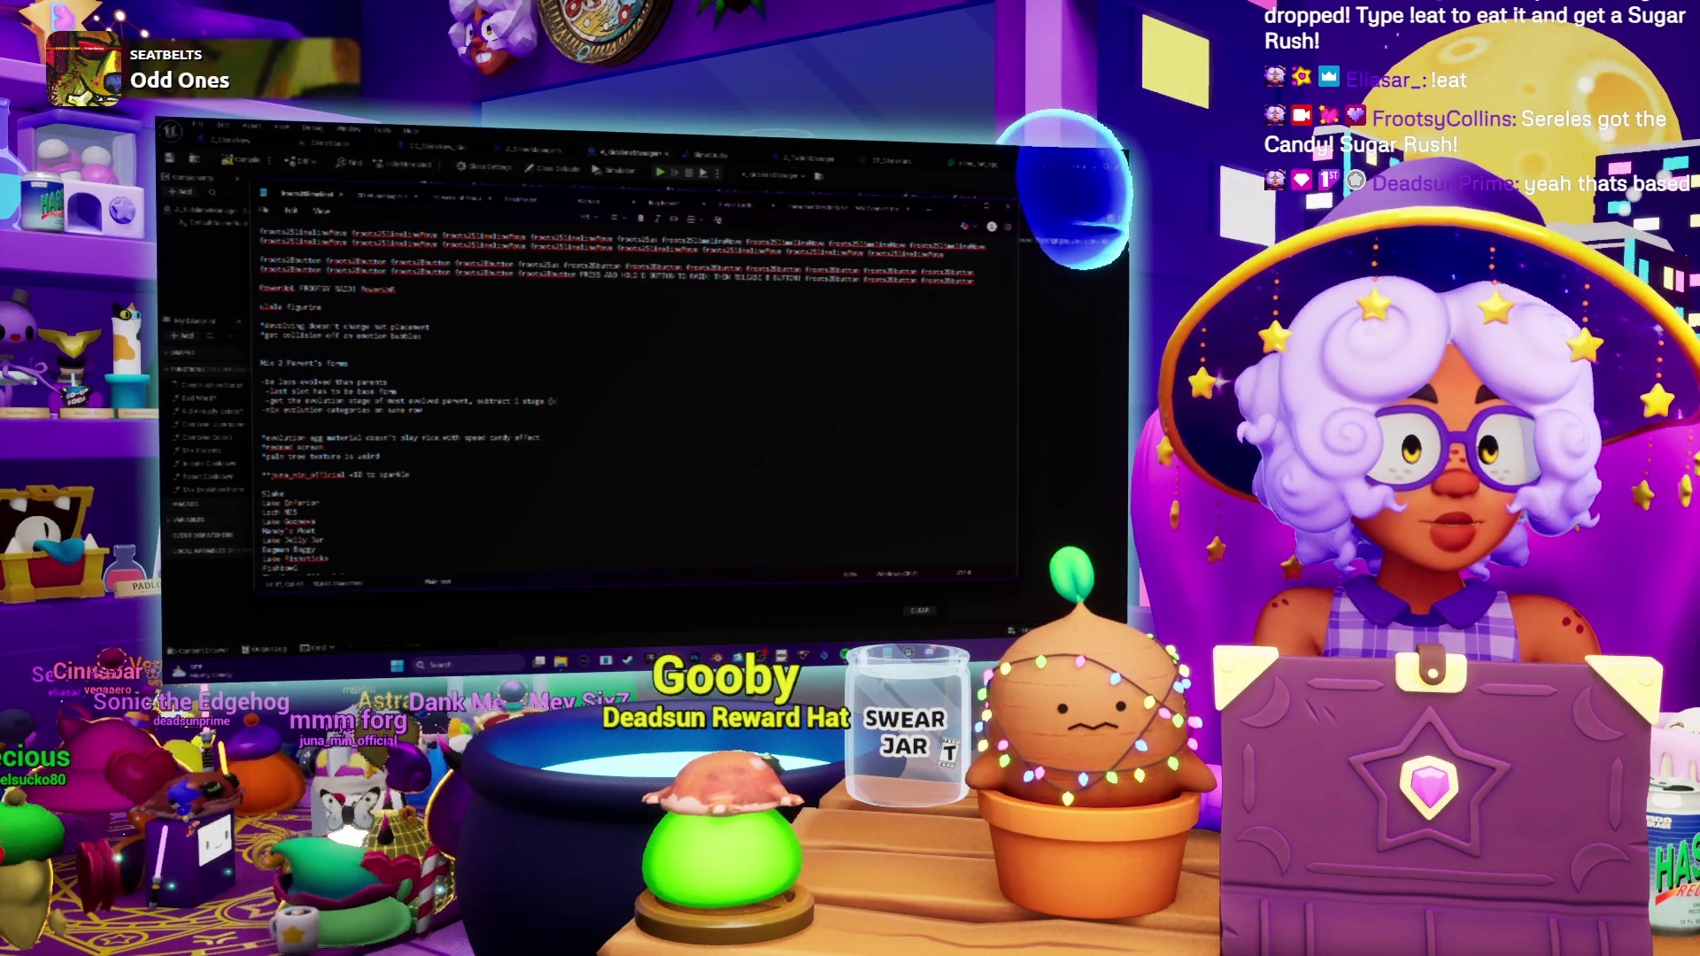
pyautogui.write('t la')
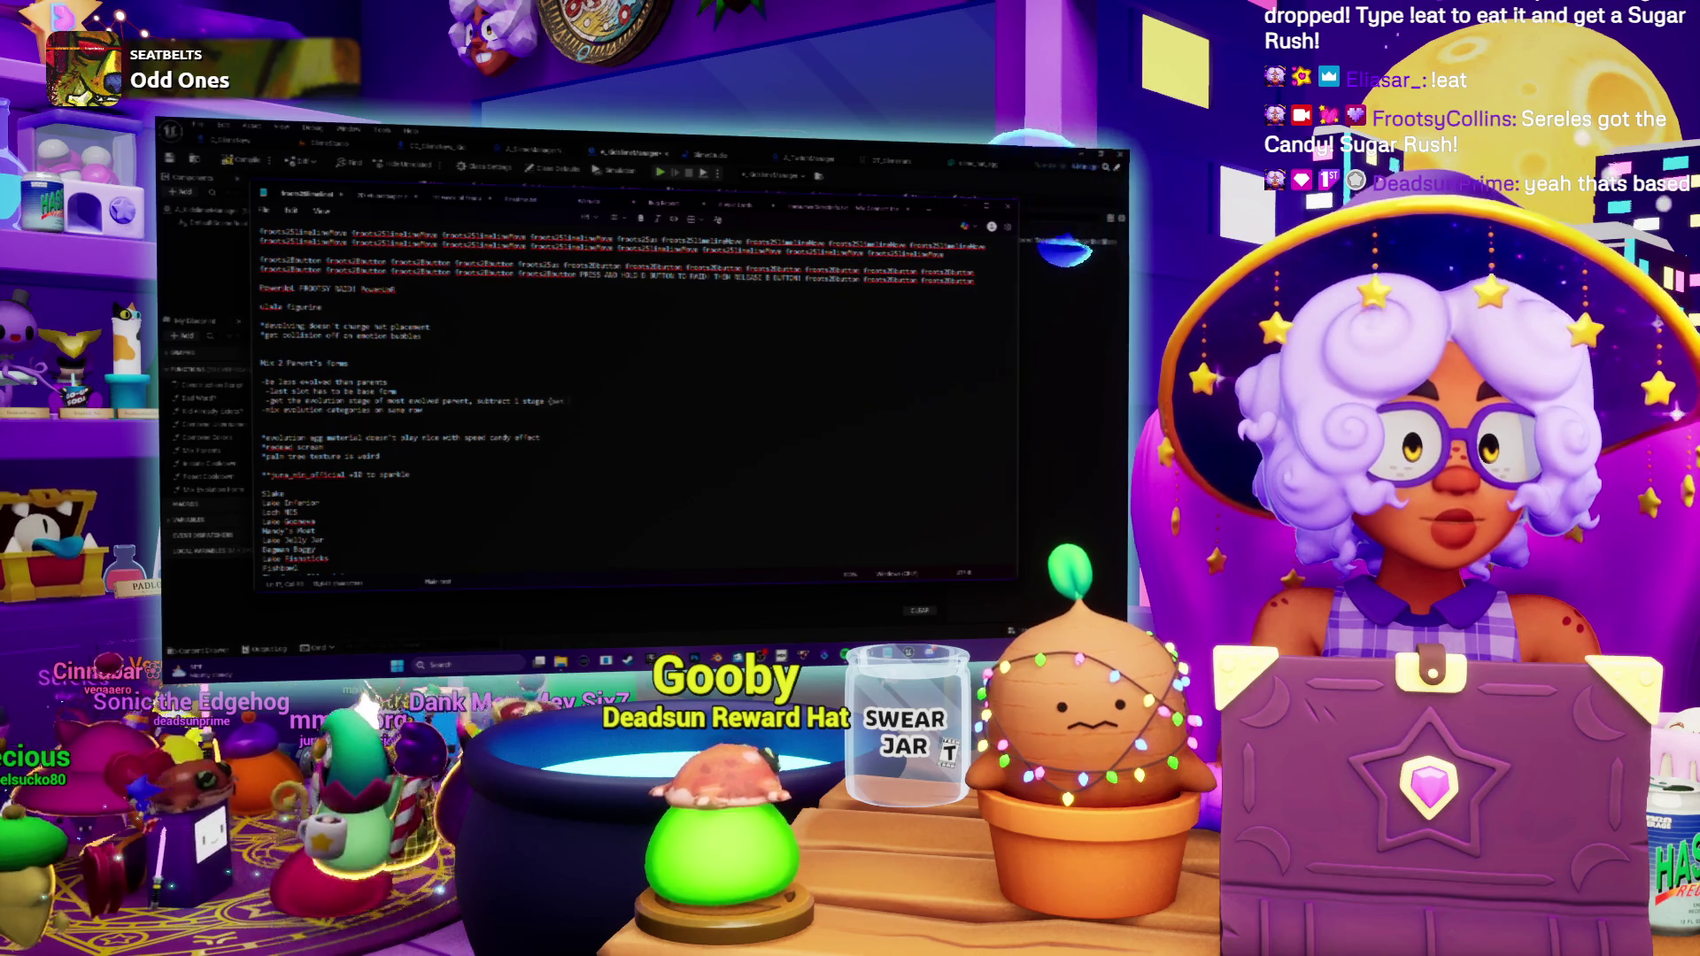
pyautogui.write('st stage to base form')
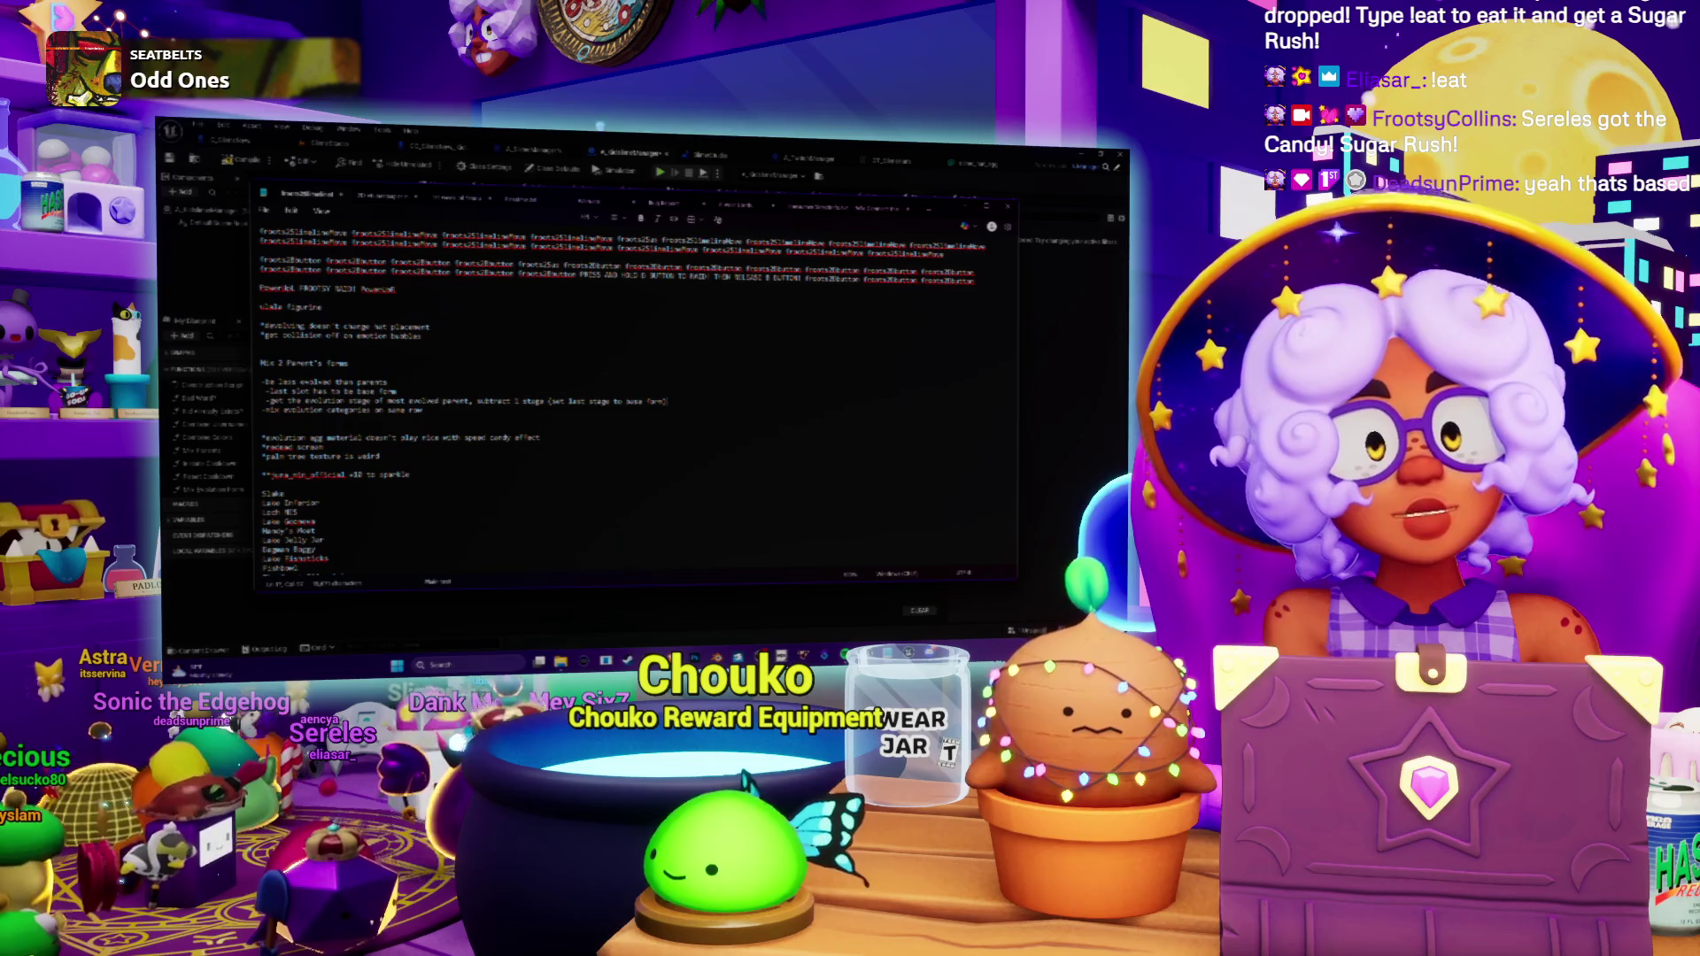
# Finish '(set last stage to base form)', add a 'column 1 column 2' line, and go back to Unreal.
pyautogui.press('Return')
pyautogui.press('Return')
pyautogui.write('column 1 column')
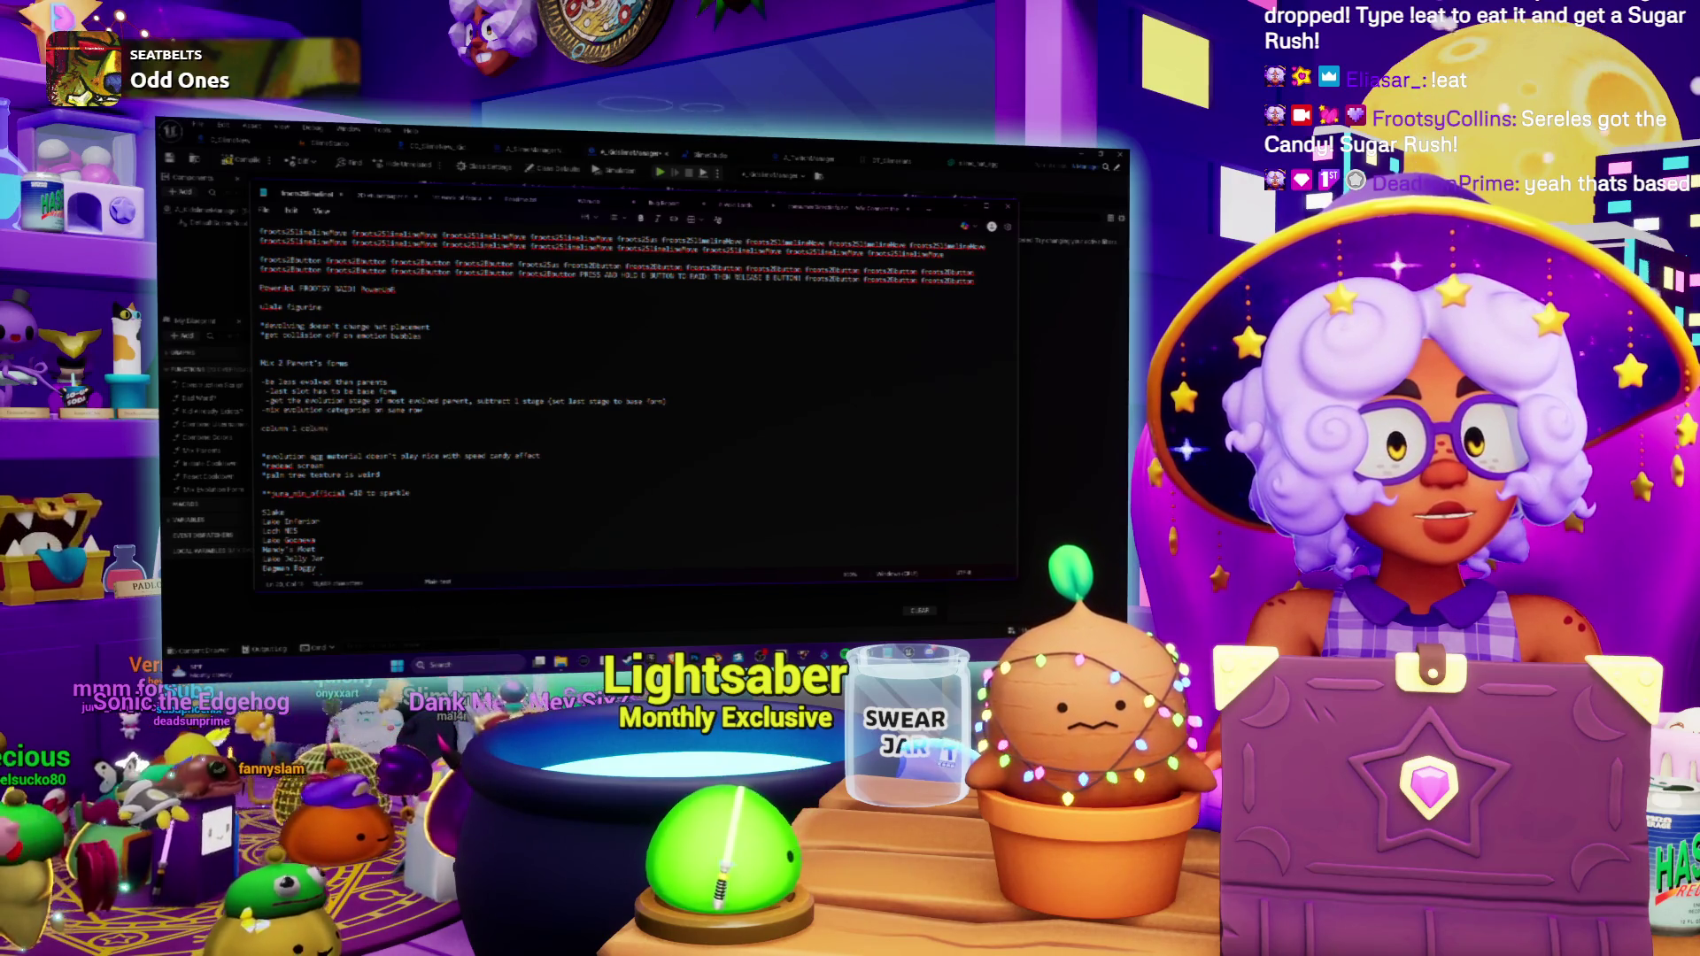
pyautogui.write('2')
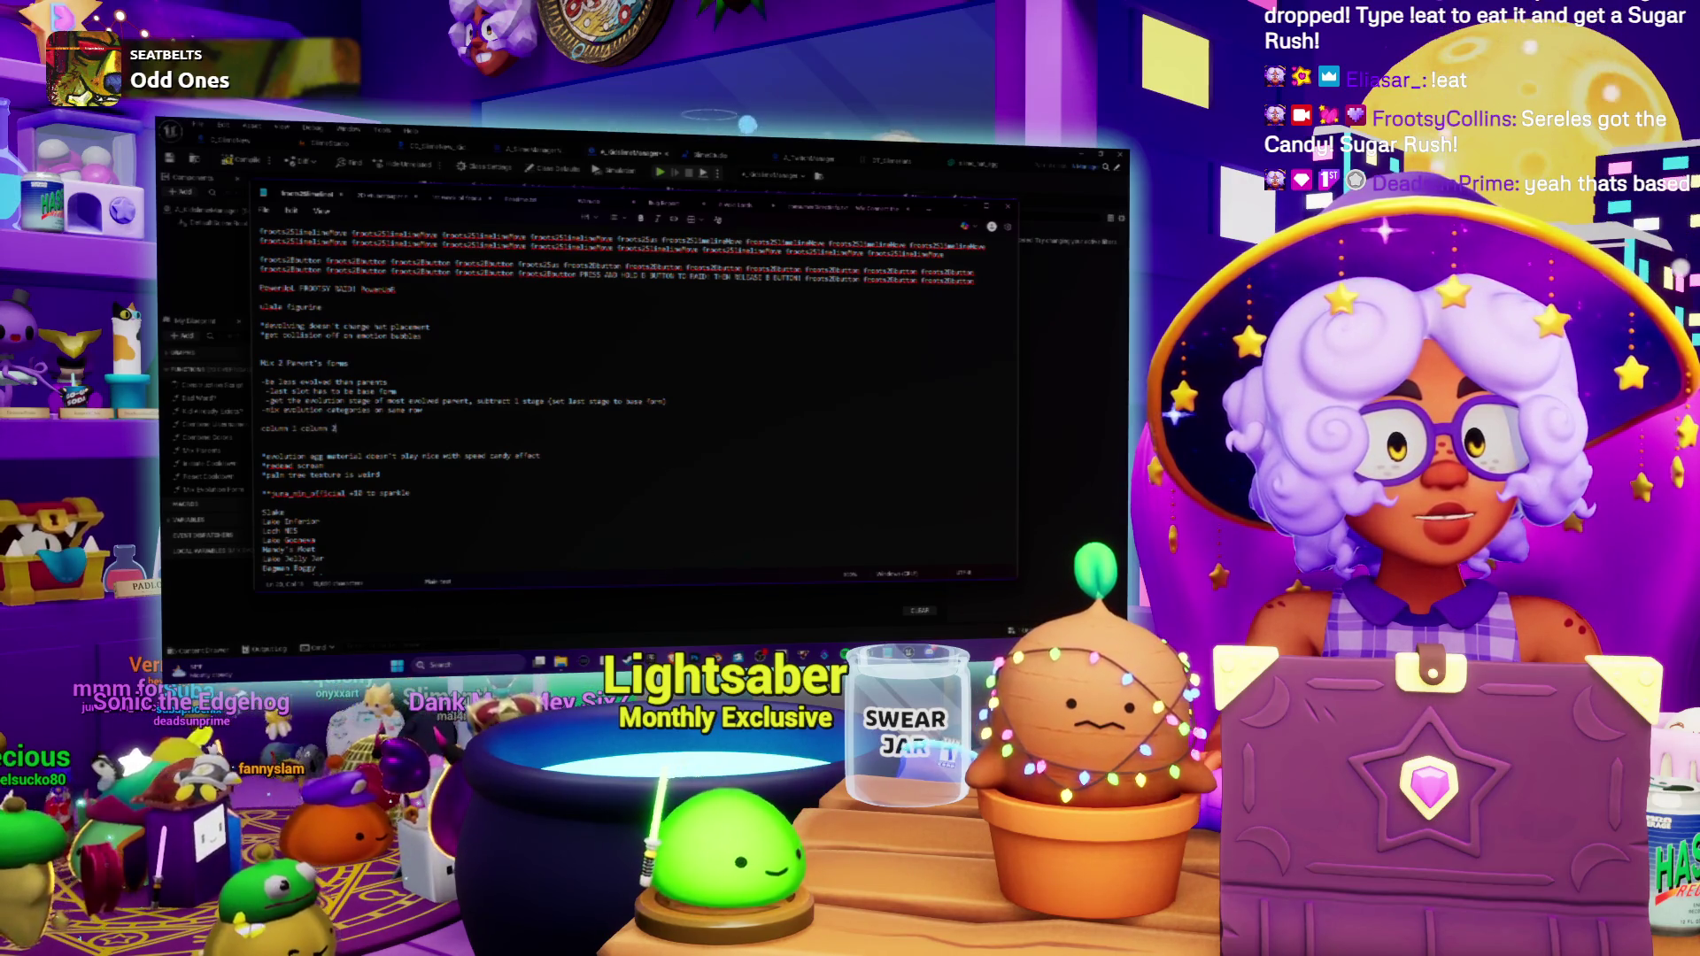
pyautogui.press('Return')
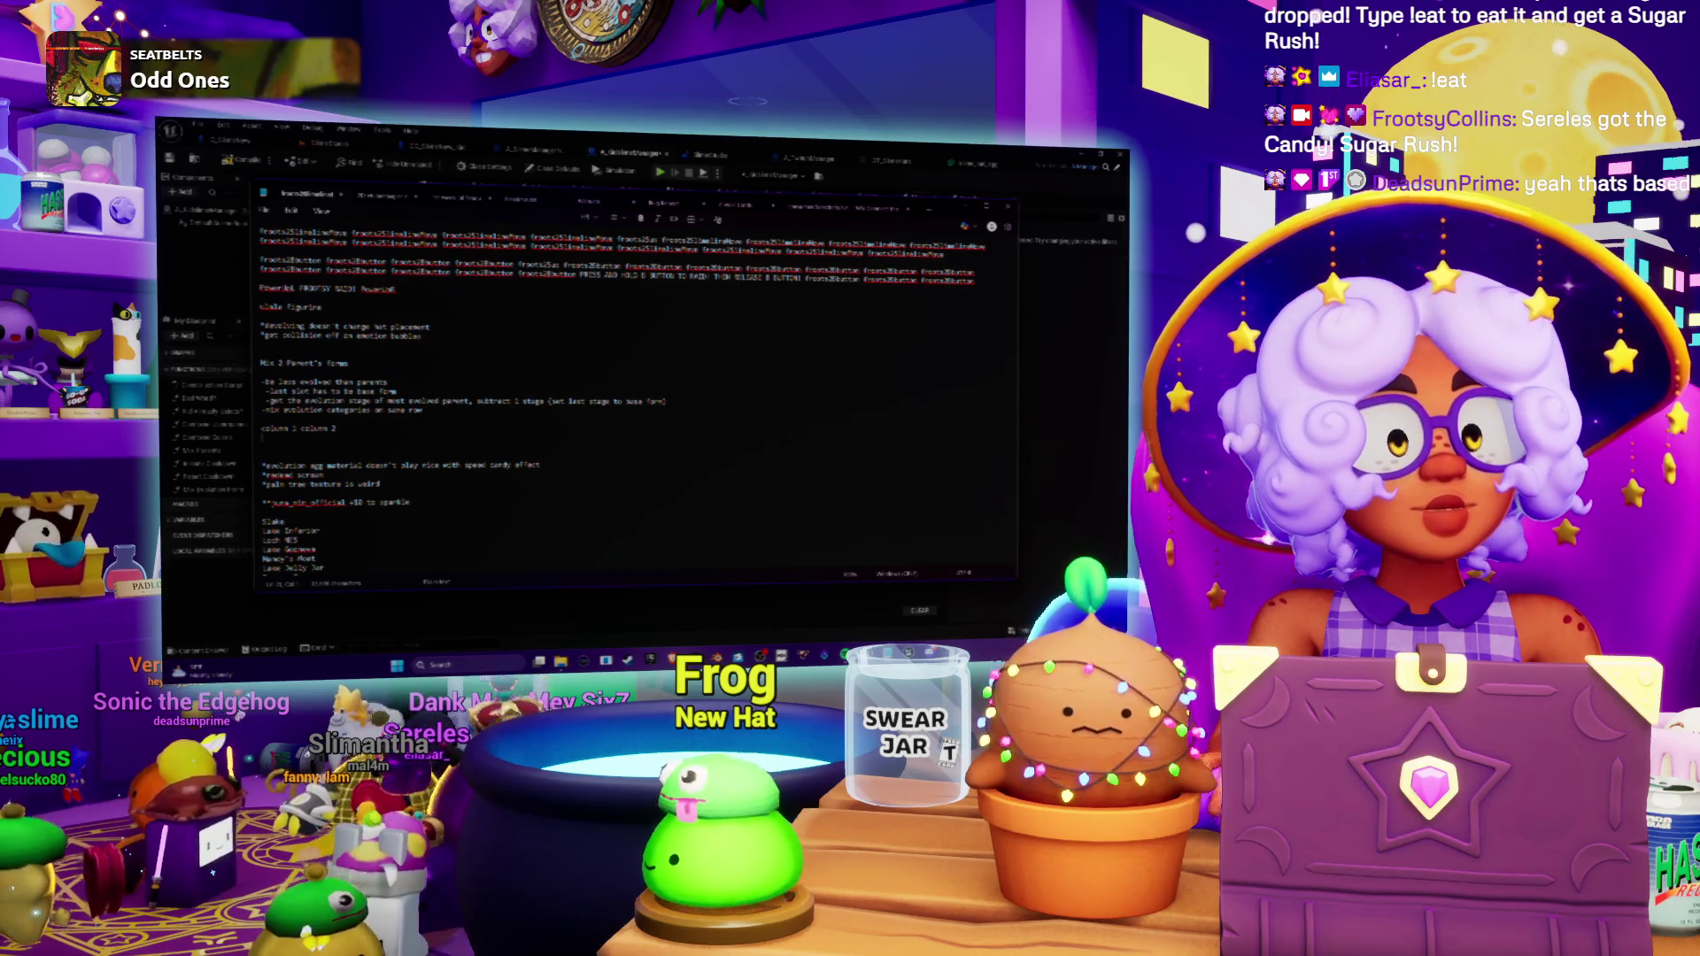
pyautogui.hotkey('alt', 'Tab')
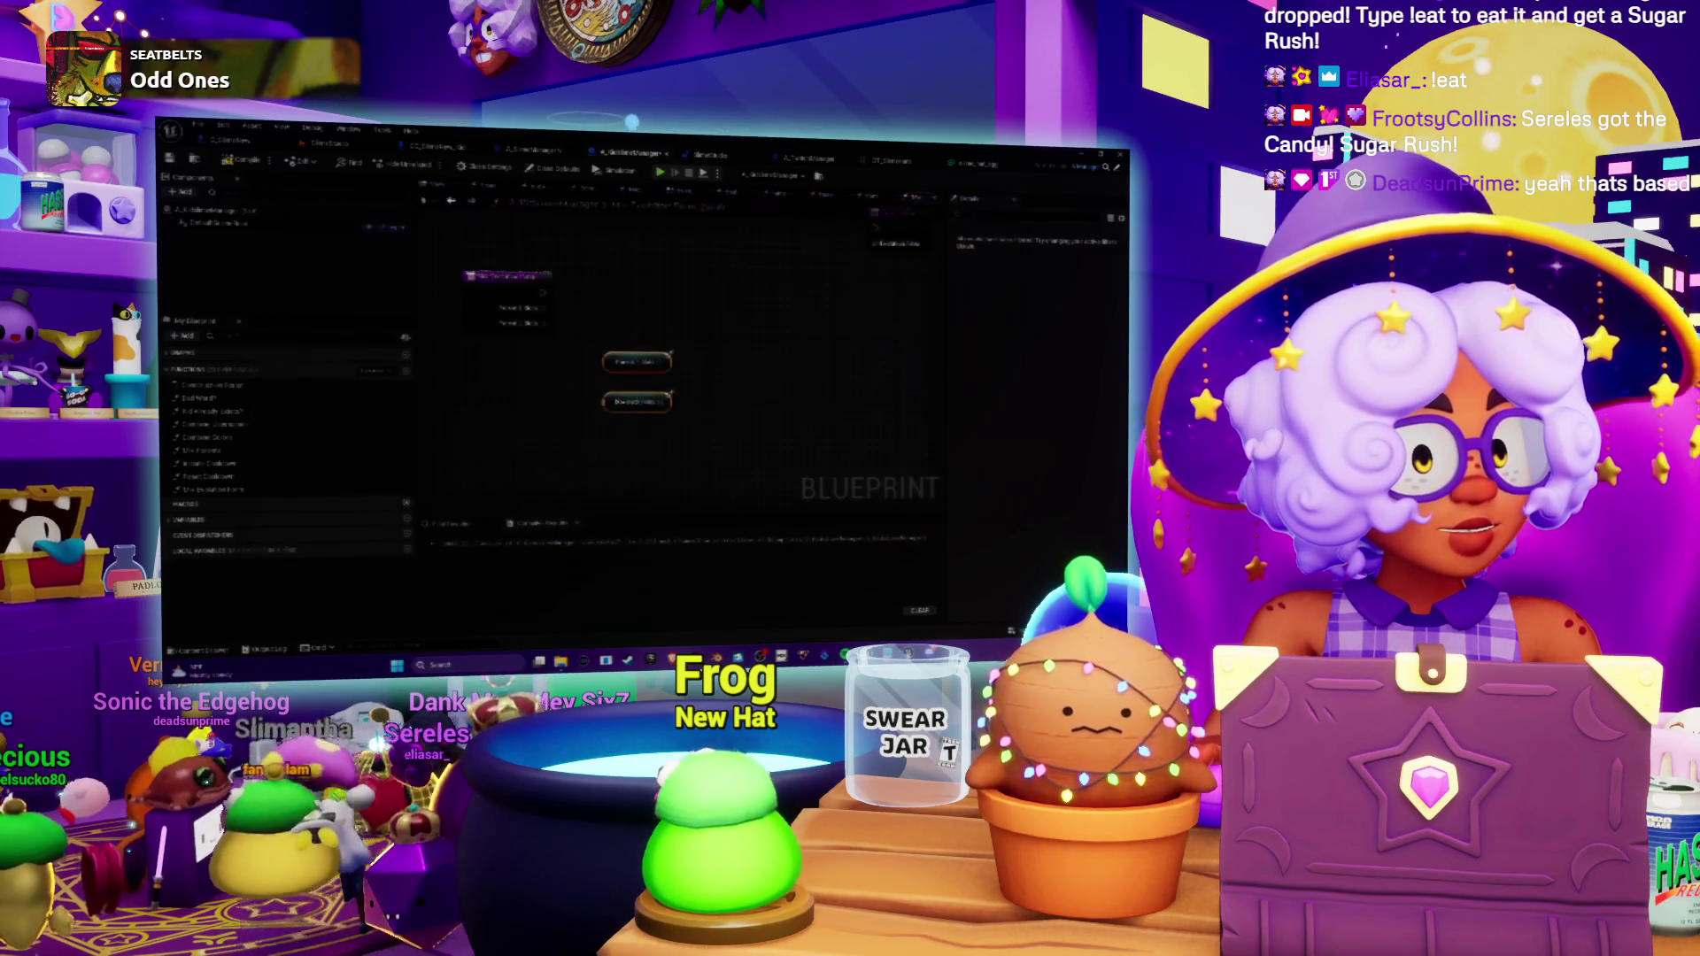
# Add a GET (copy) node off each Parent array and line them up beside their getters.
pyautogui.moveTo(733, 504)
pyautogui.mouseDown()
pyautogui.moveTo(634, 447)
pyautogui.moveTo(567, 367)
pyautogui.moveTo(607, 359)
pyautogui.mouseUp()
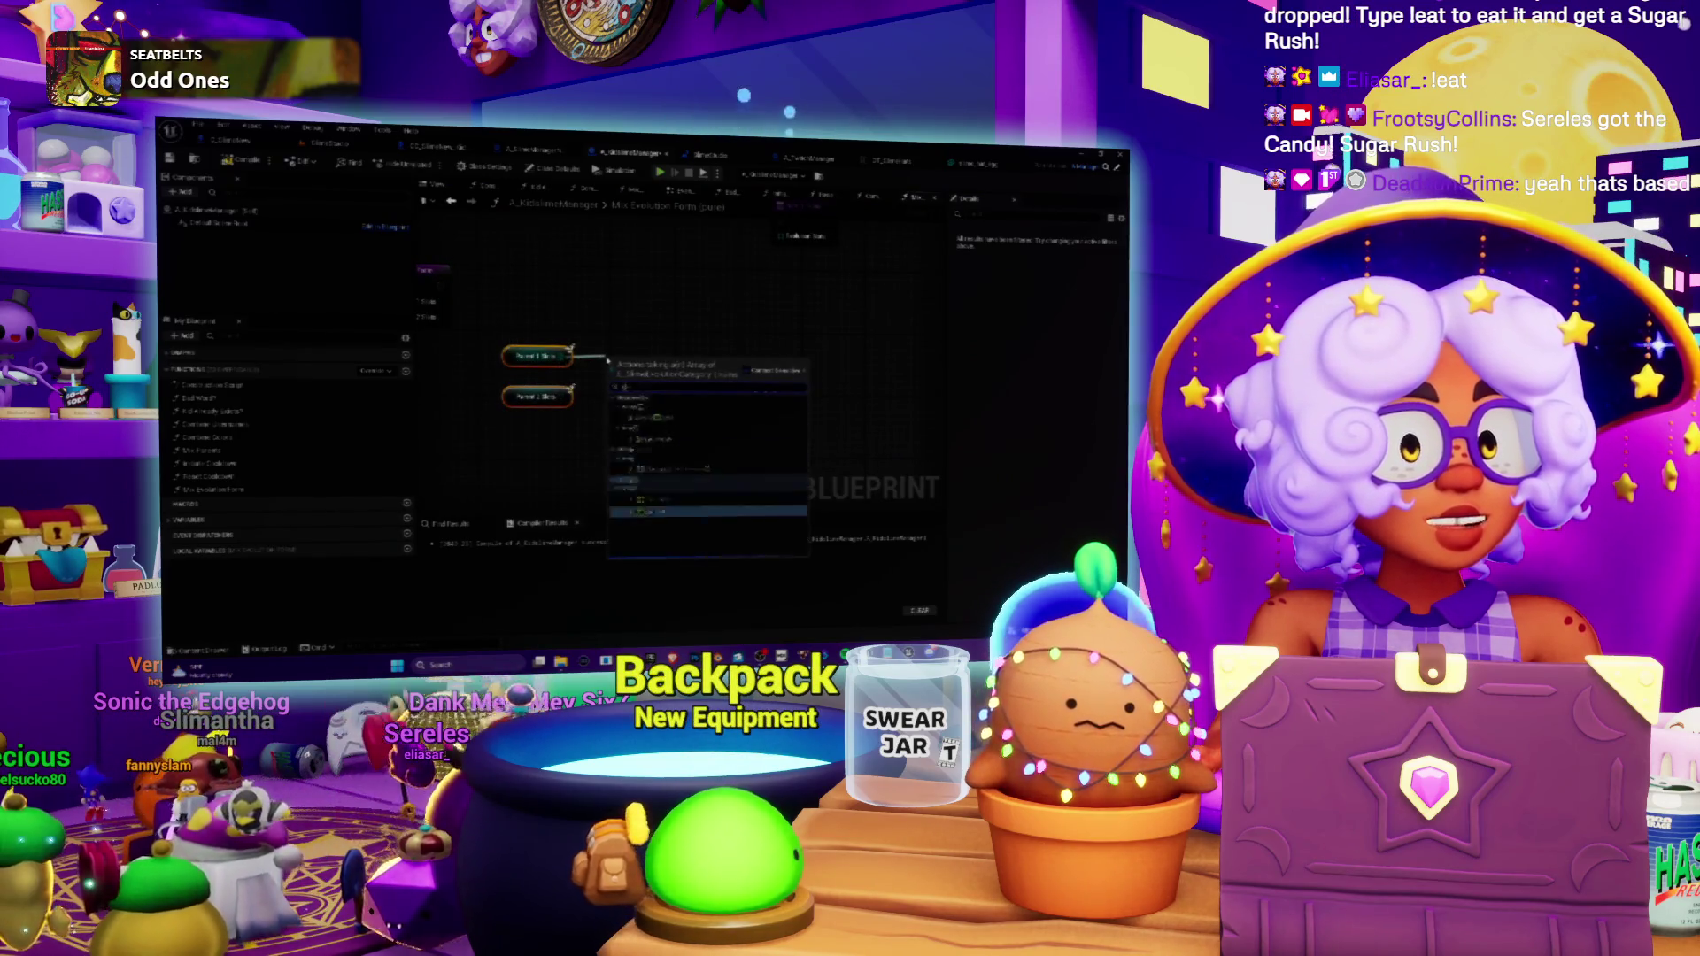
pyautogui.click(653, 429)
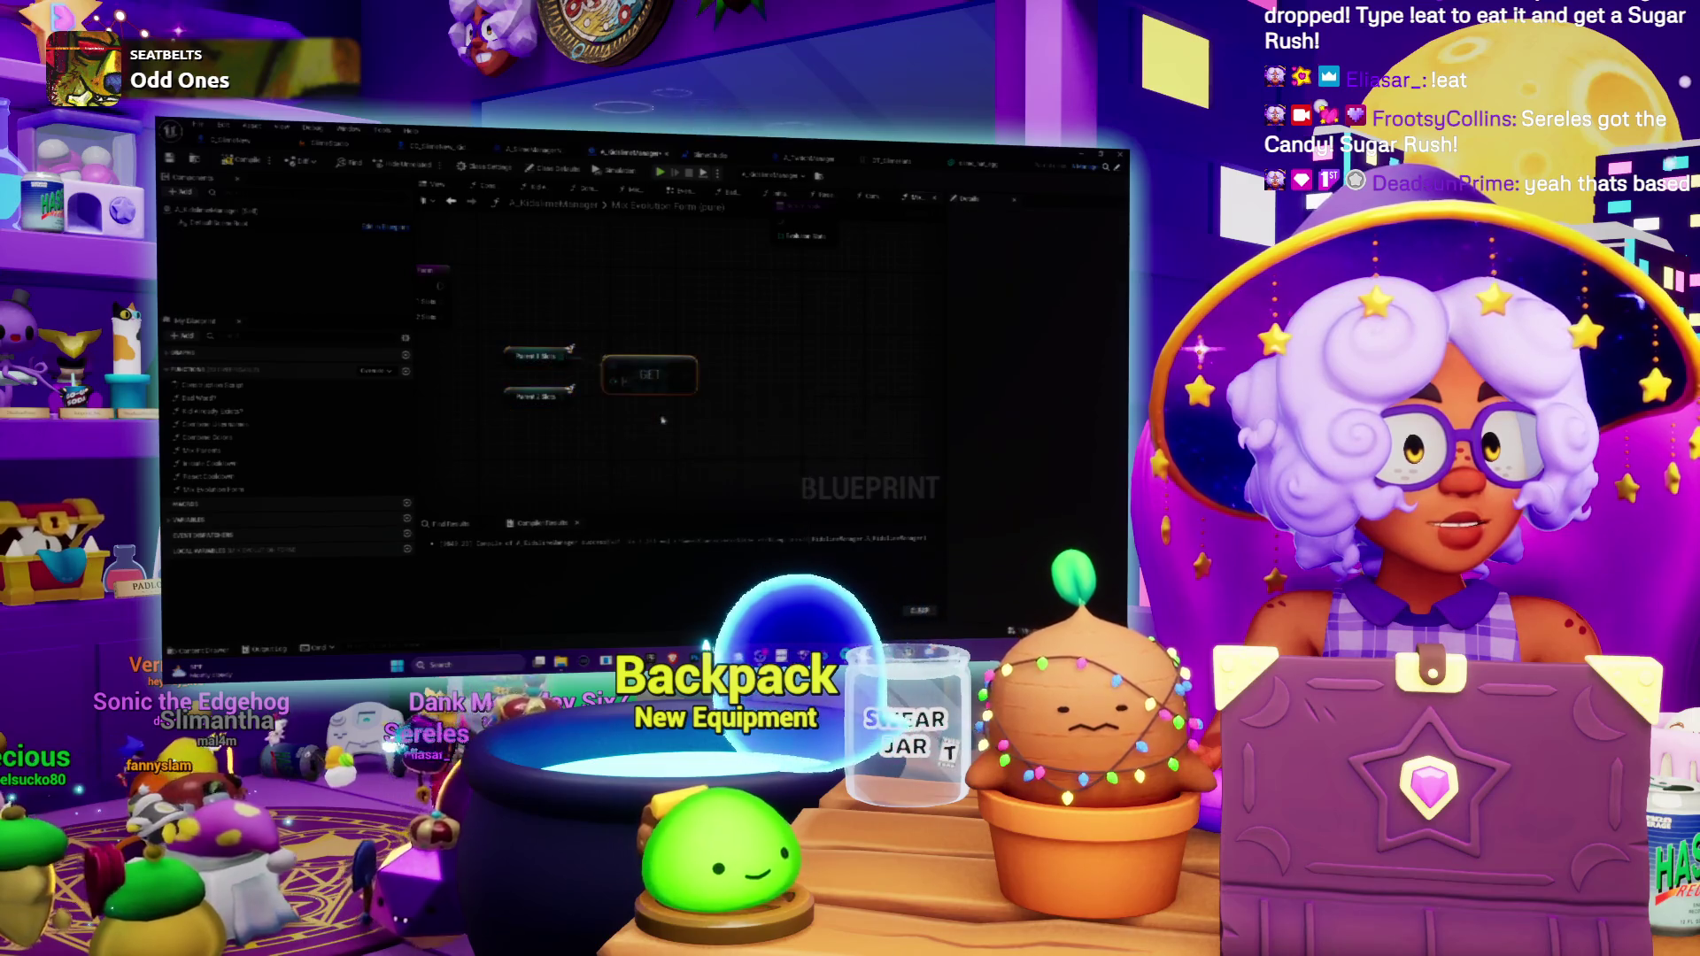
pyautogui.moveTo(624, 381)
pyautogui.mouseDown()
pyautogui.moveTo(570, 375)
pyautogui.moveTo(595, 392)
pyautogui.mouseUp()
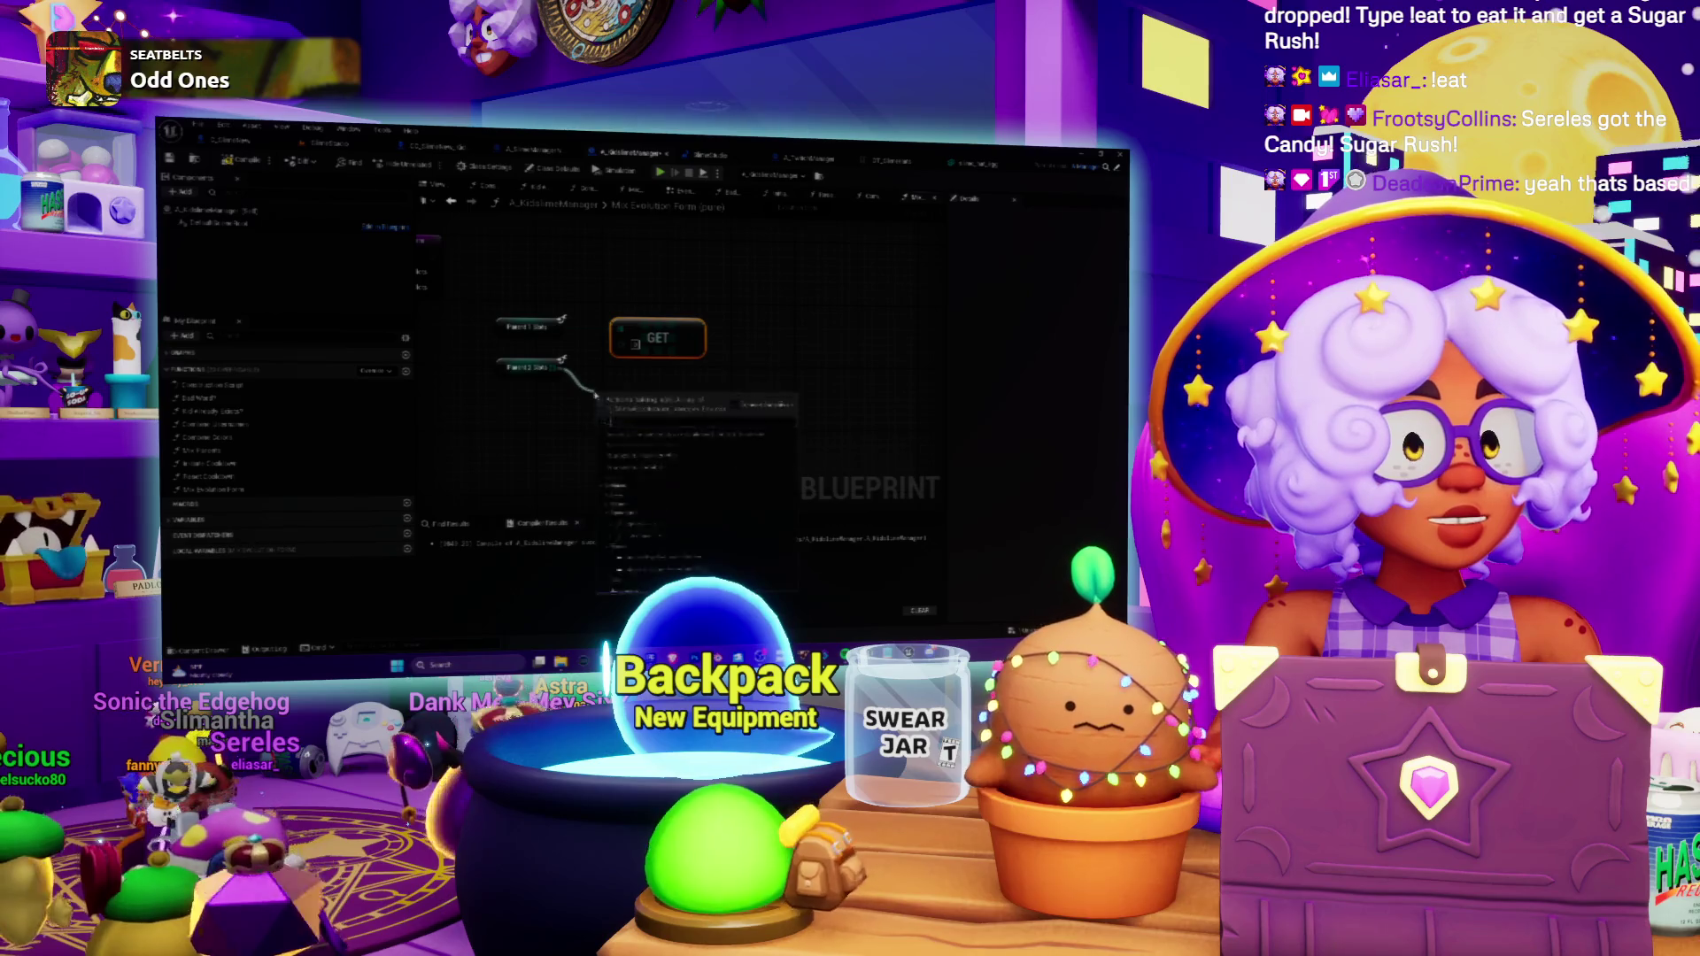
pyautogui.click(670, 456)
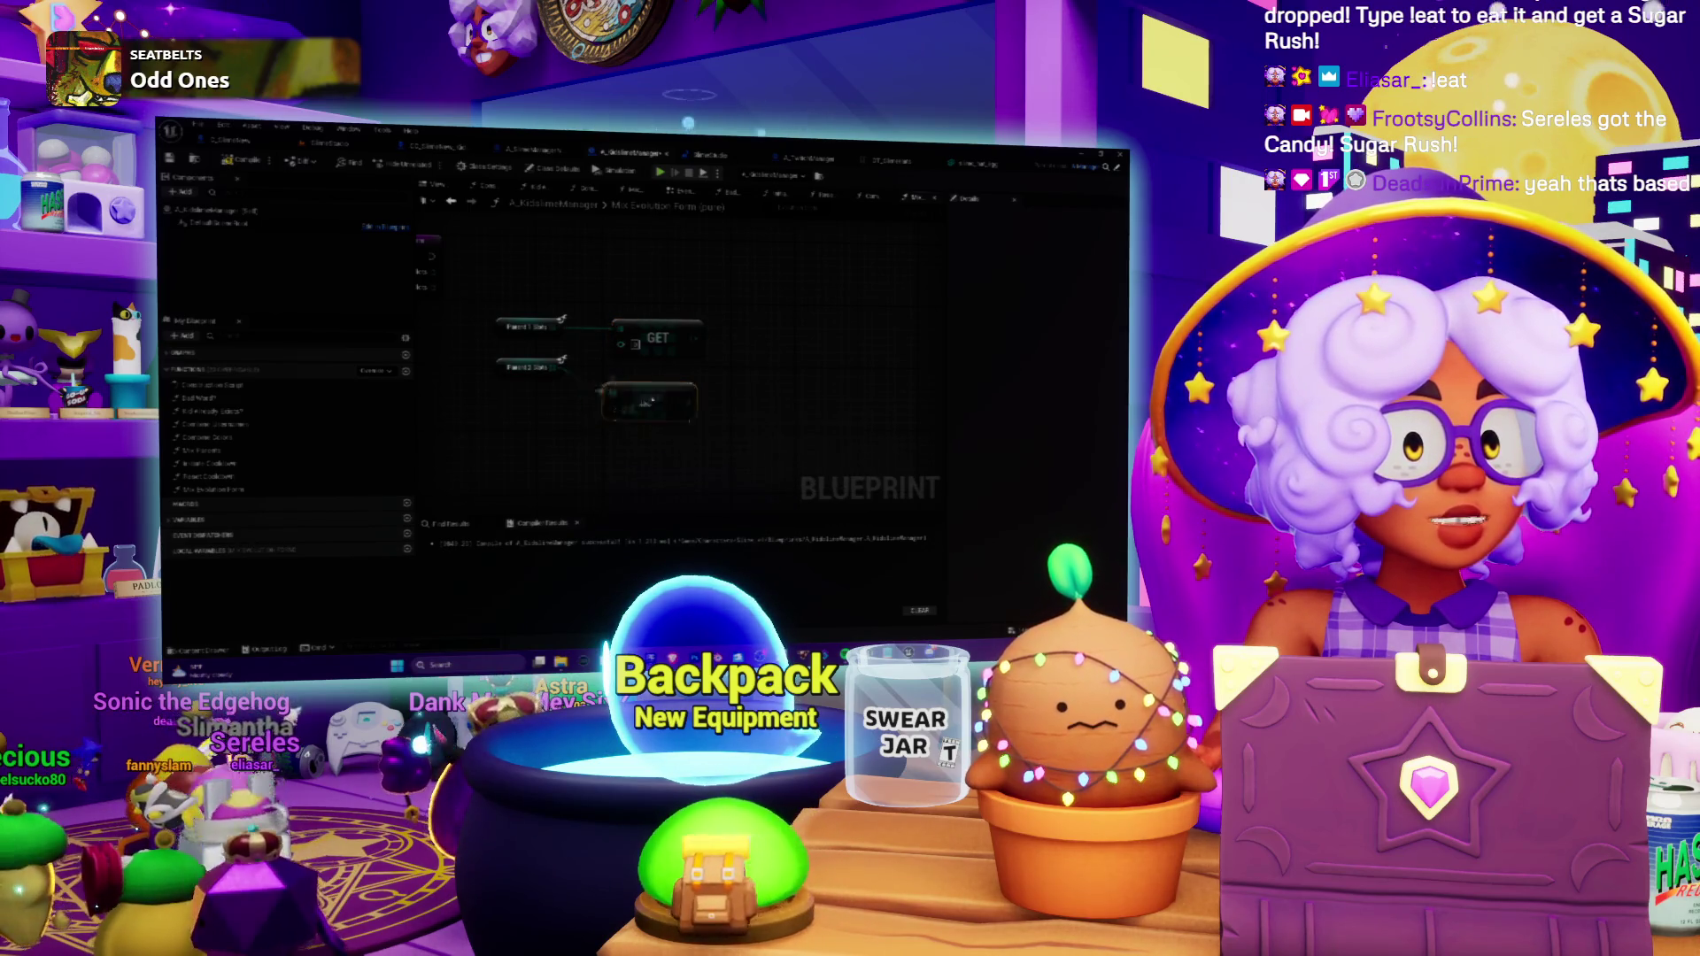
pyautogui.moveTo(529, 367); pyautogui.dragTo(529, 382)
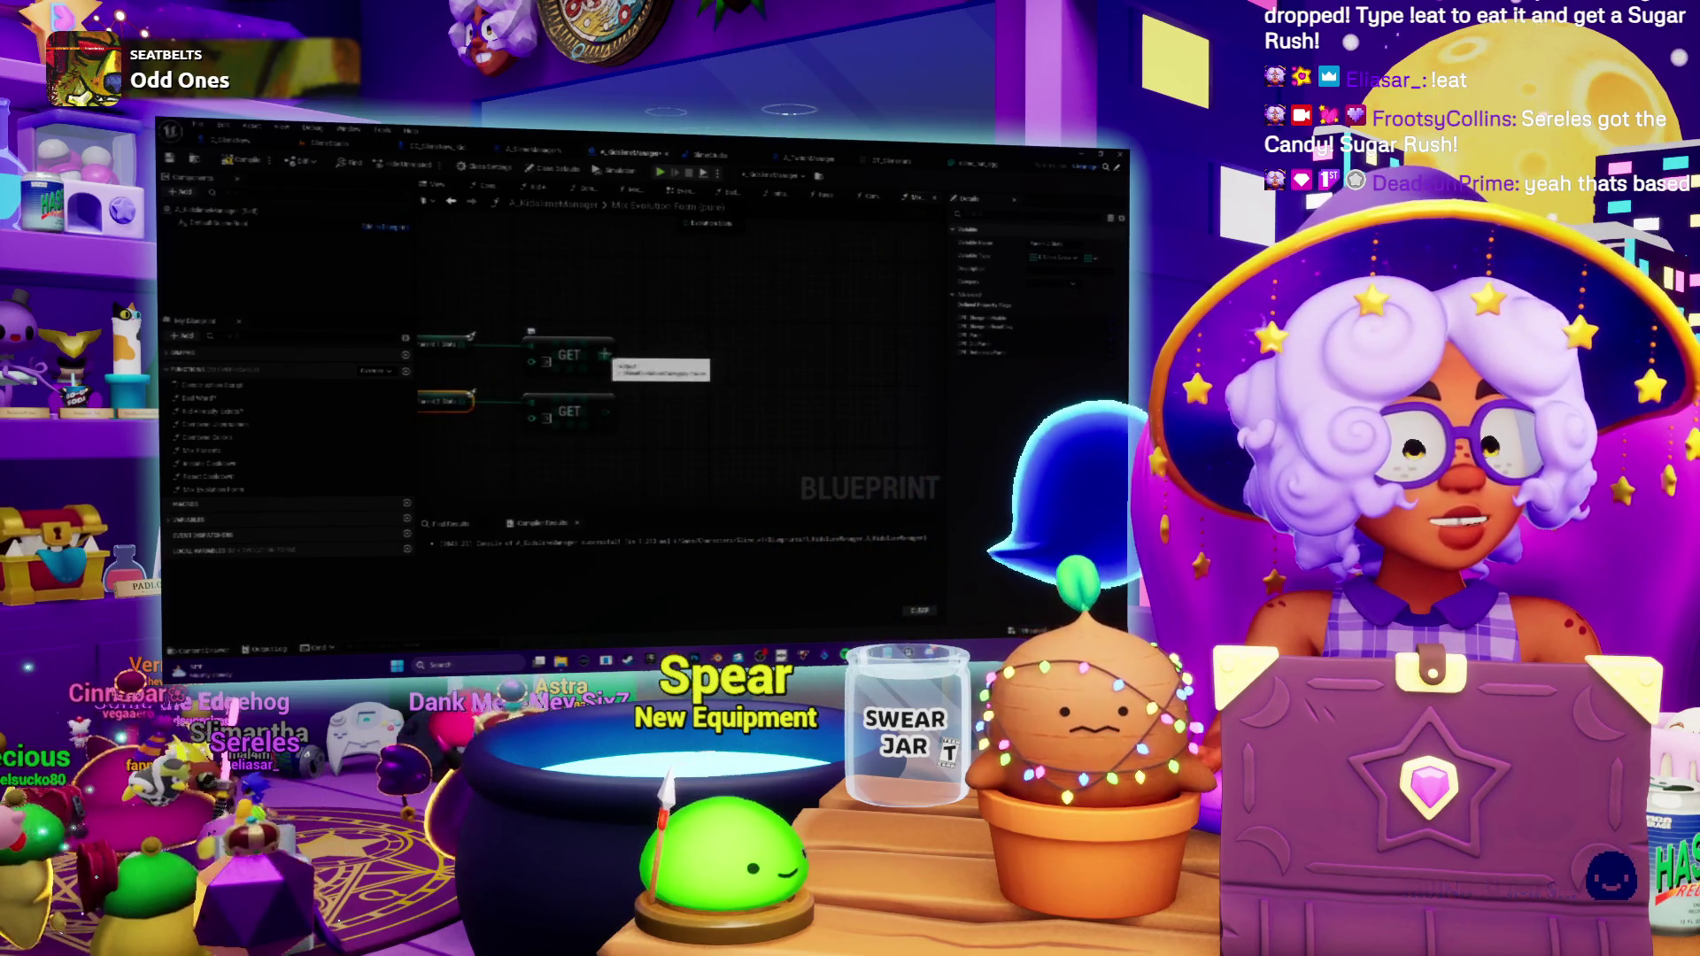
pyautogui.moveTo(719, 350); pyautogui.dragTo(666, 377)
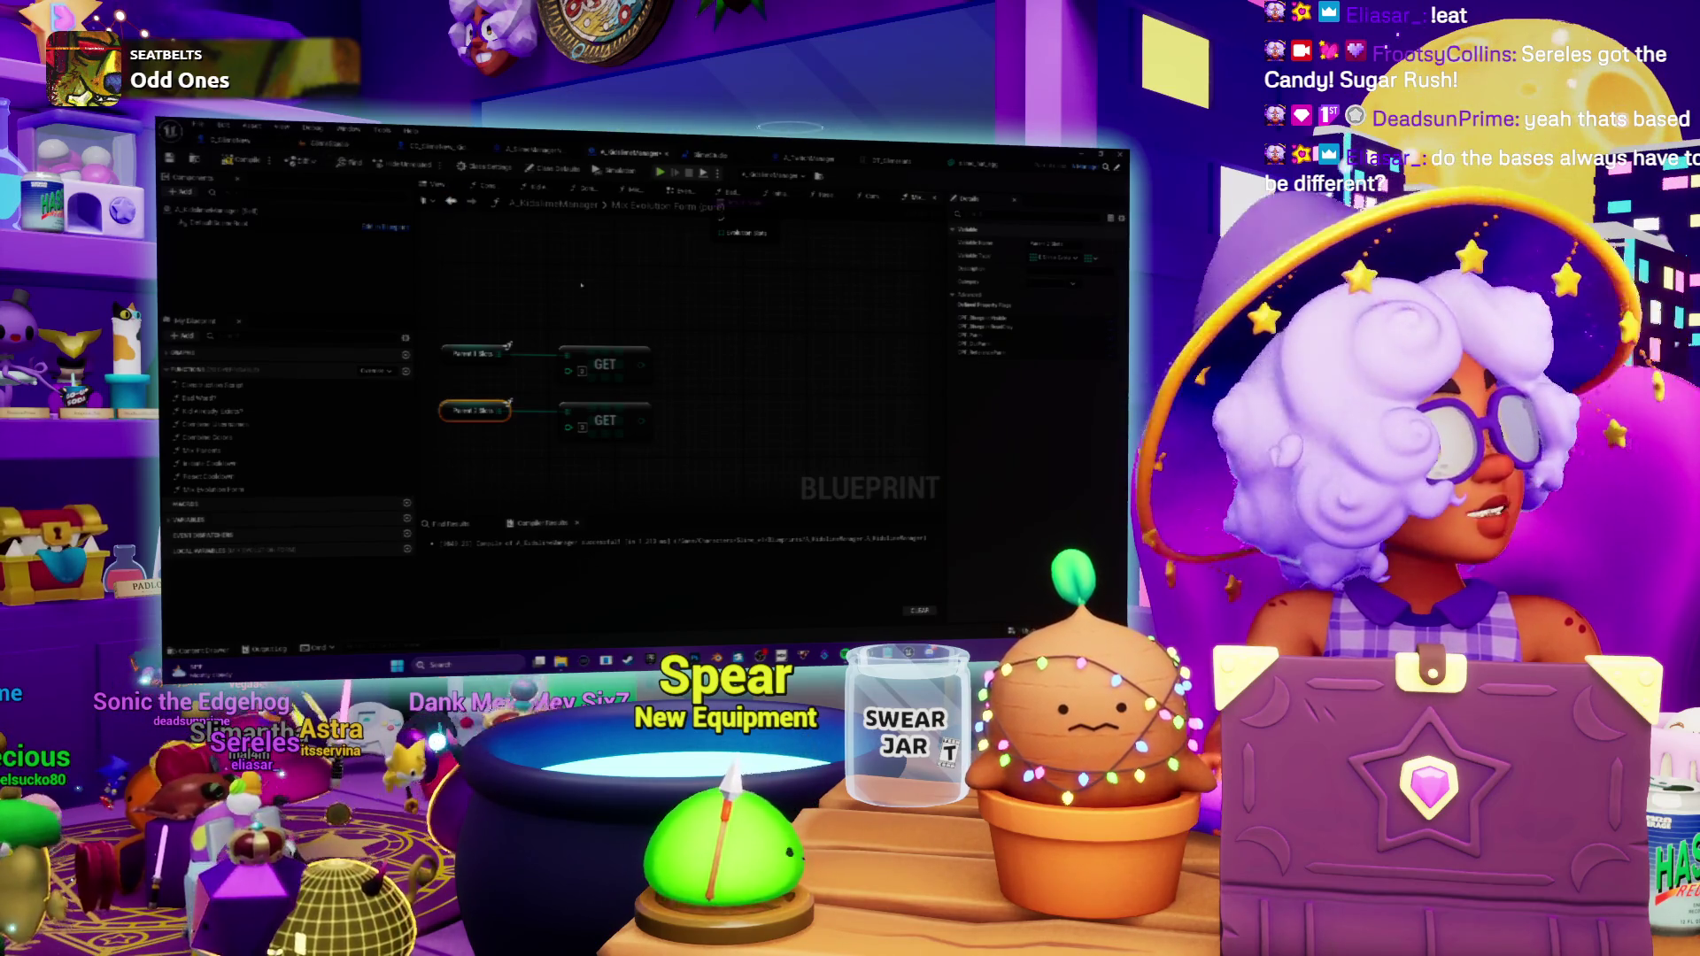
pyautogui.moveTo(602, 341); pyautogui.dragTo(646, 315)
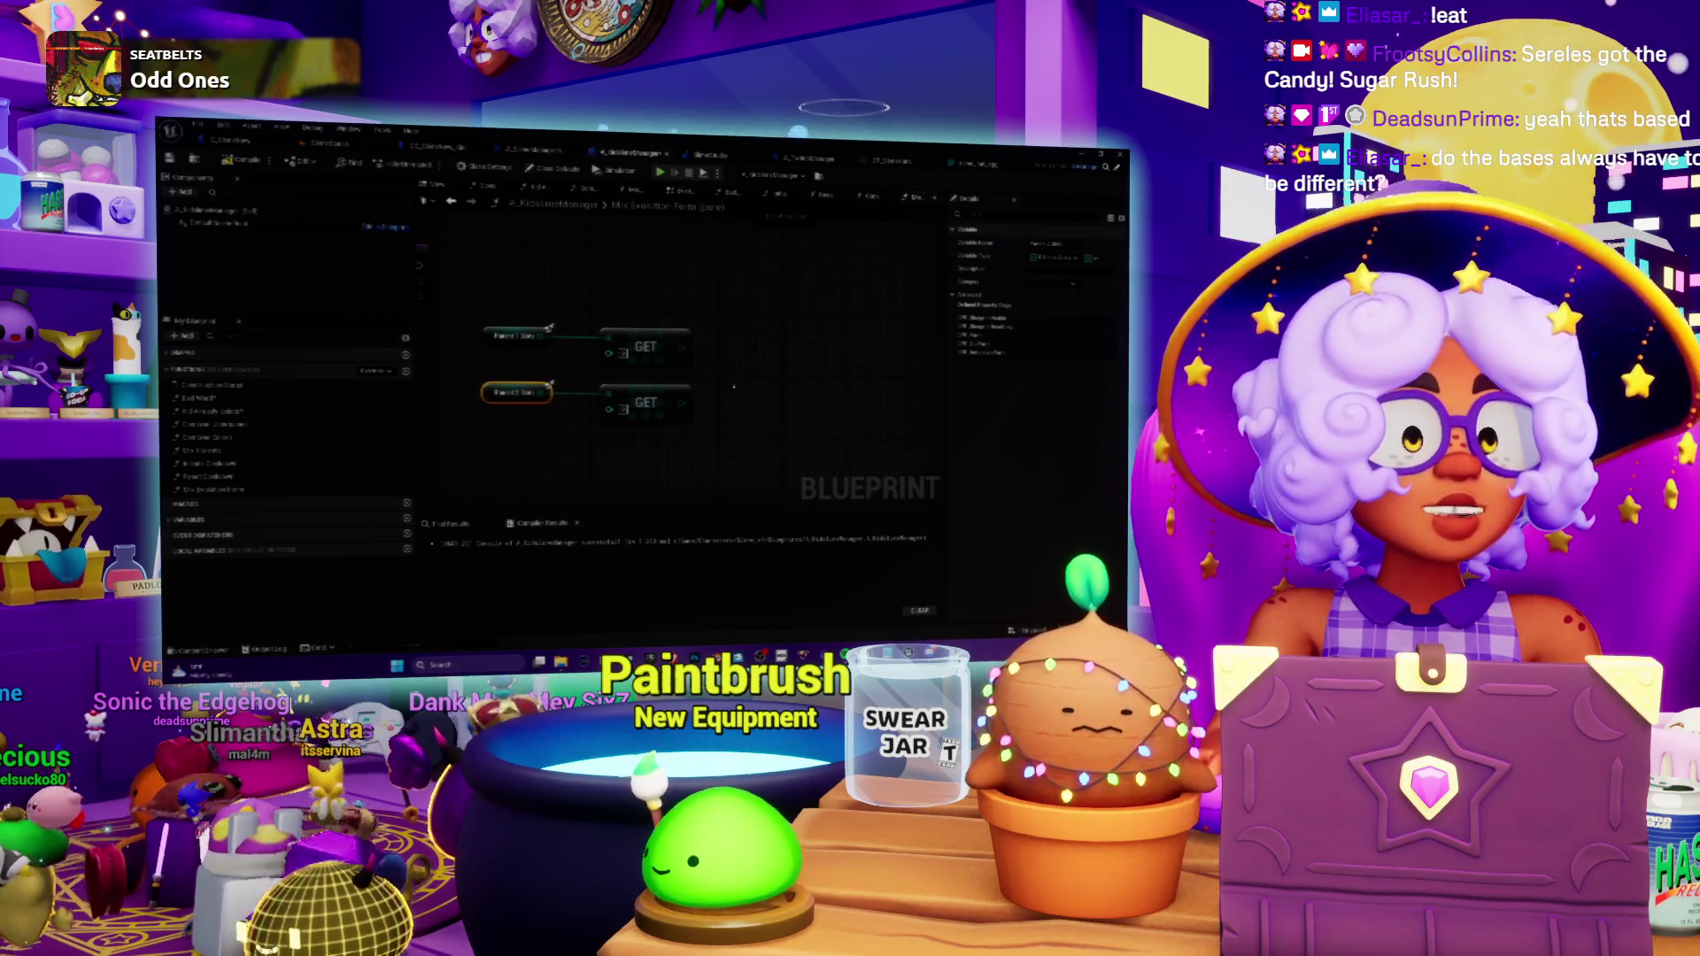
pyautogui.moveTo(733, 387); pyautogui.dragTo(723, 407)
pyautogui.moveTo(571, 401); pyautogui.dragTo(588, 366)
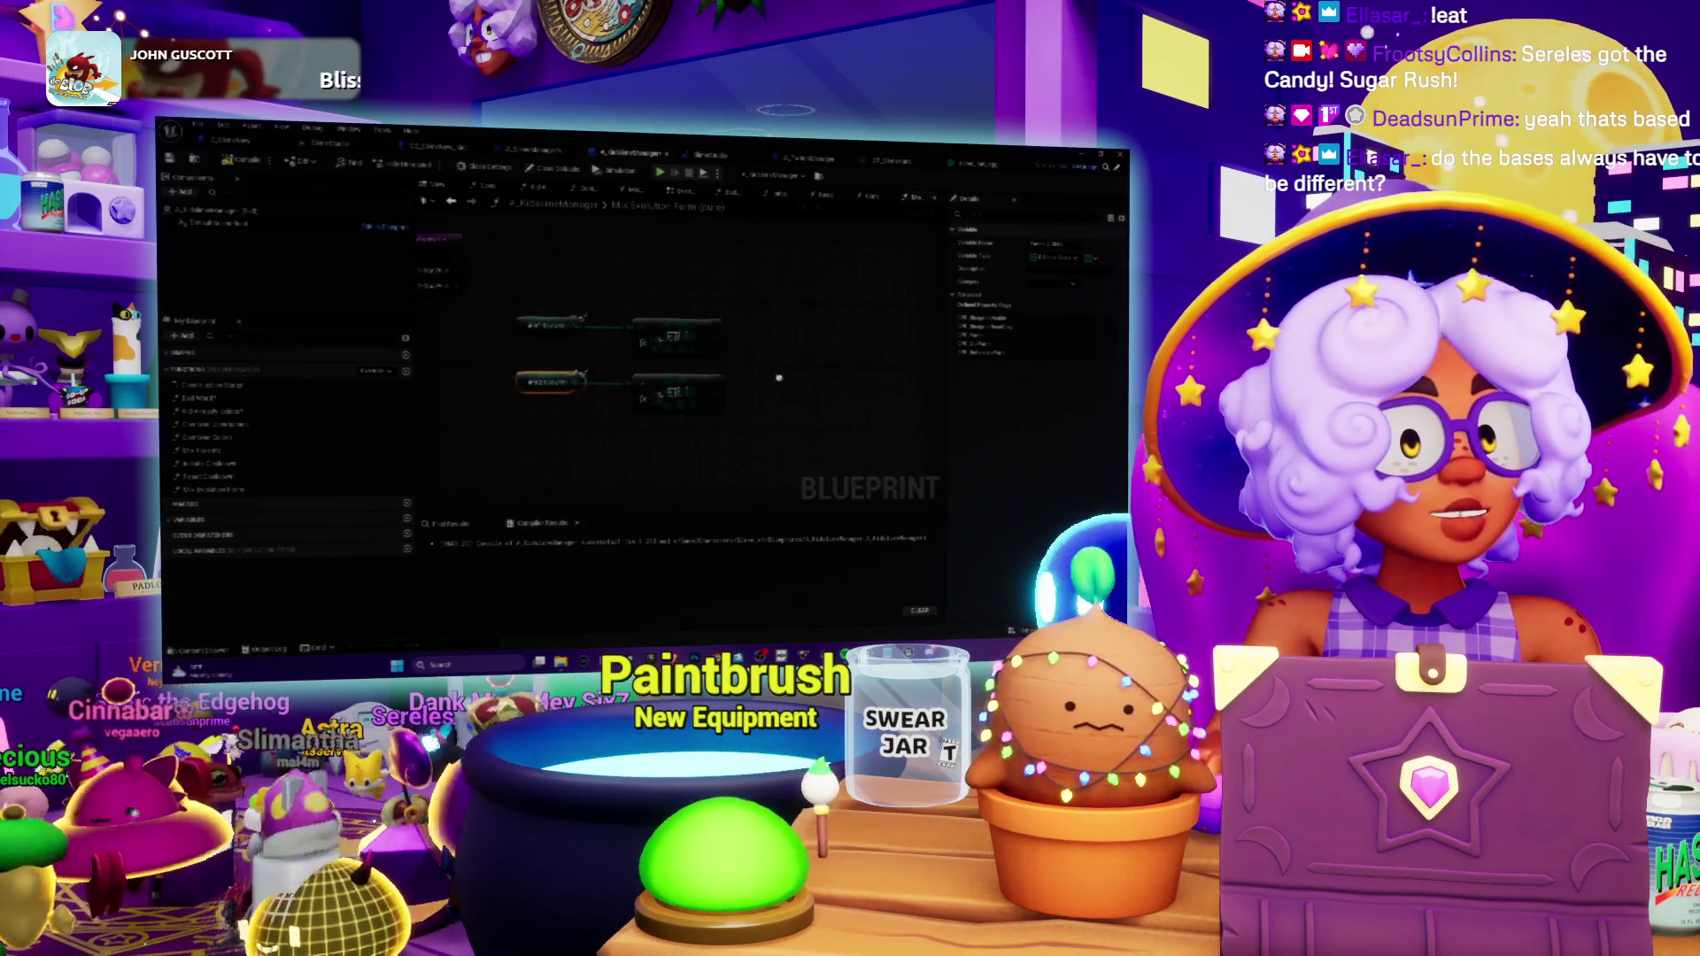
pyautogui.moveTo(679, 402); pyautogui.dragTo(722, 395)
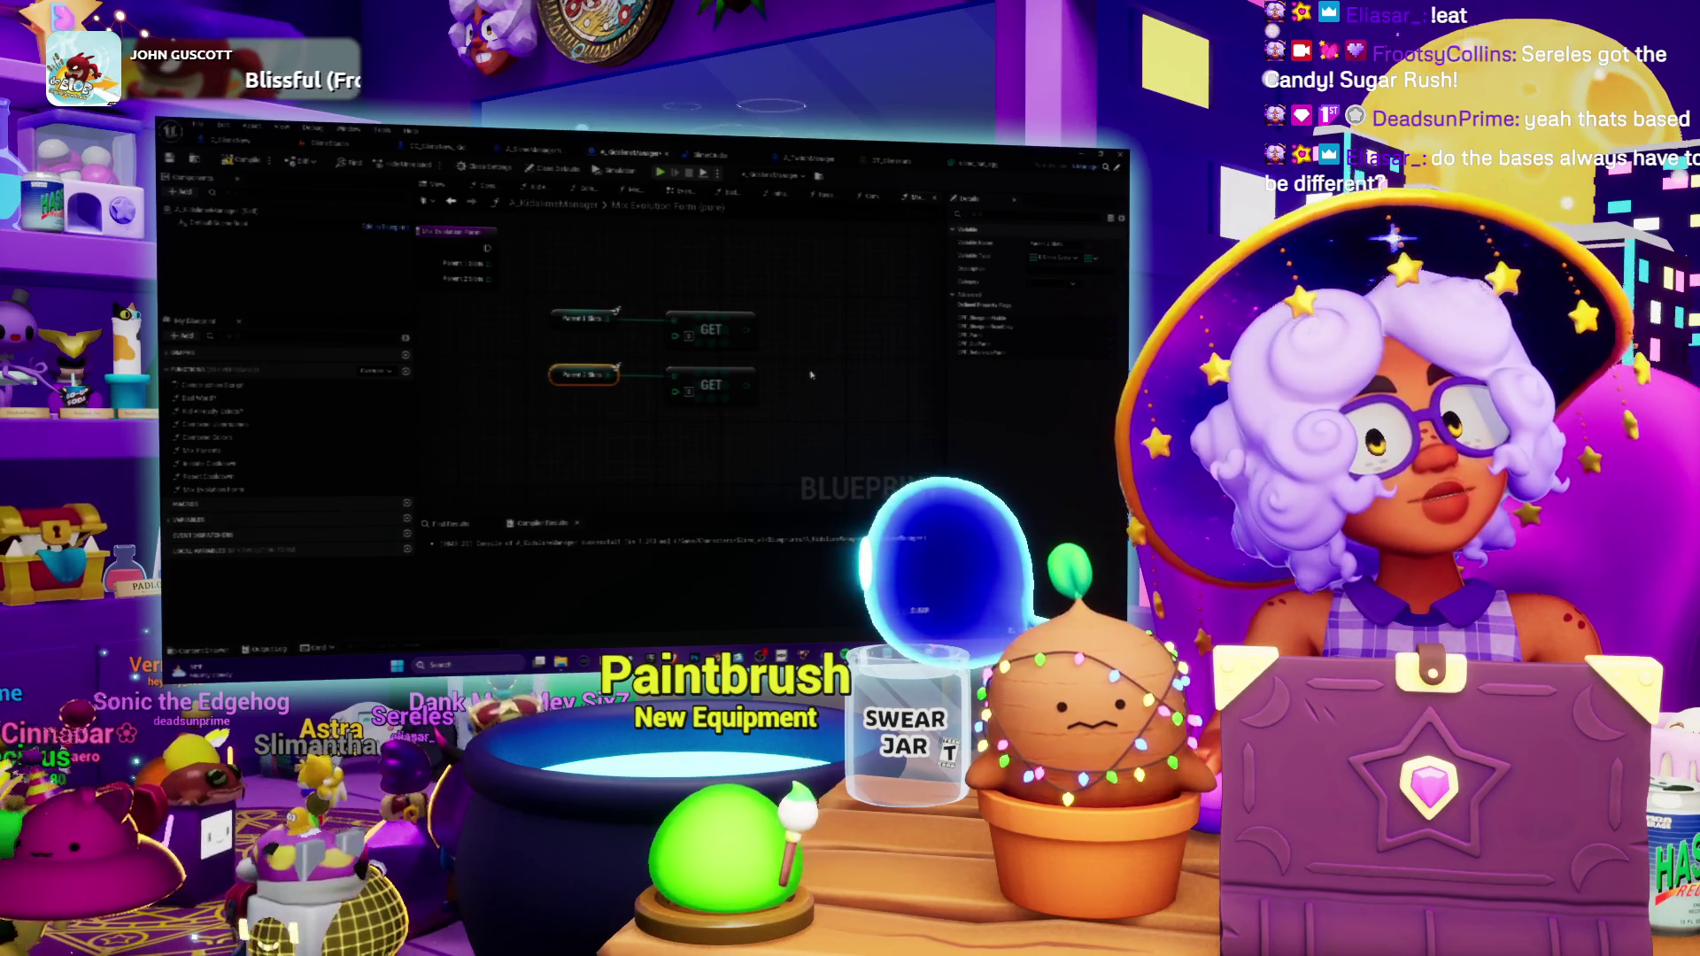
pyautogui.moveTo(811, 375); pyautogui.dragTo(723, 392)
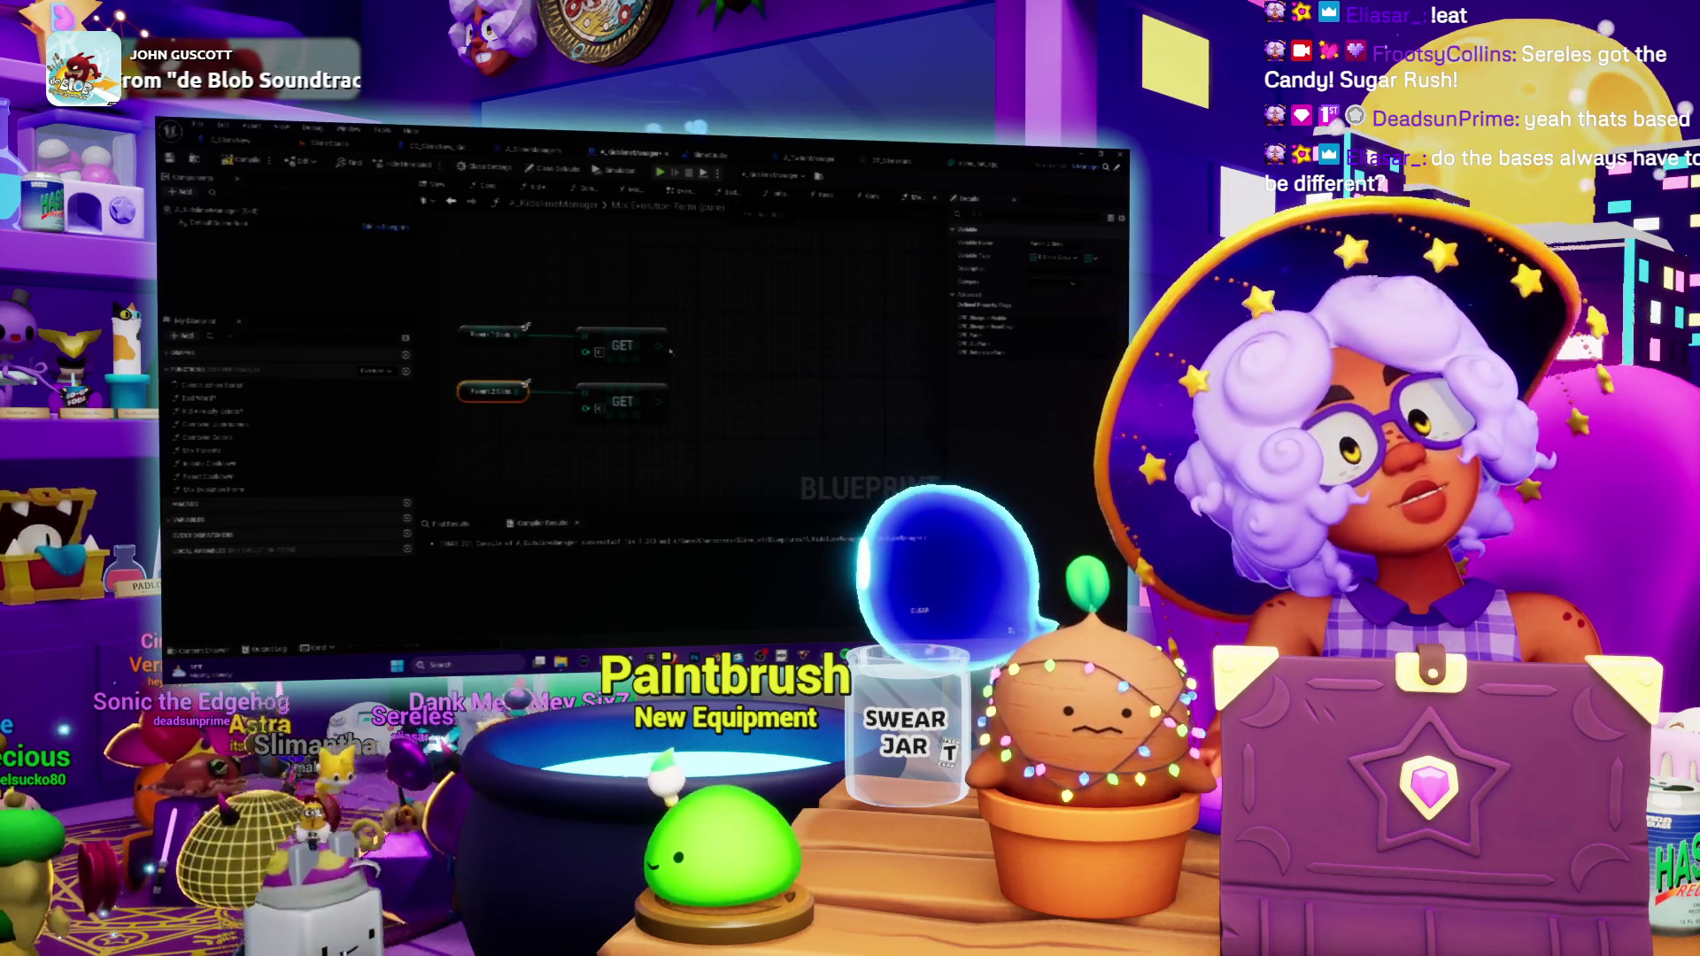
pyautogui.moveTo(703, 401); pyautogui.dragTo(720, 425)
pyautogui.moveTo(706, 331); pyautogui.dragTo(719, 299)
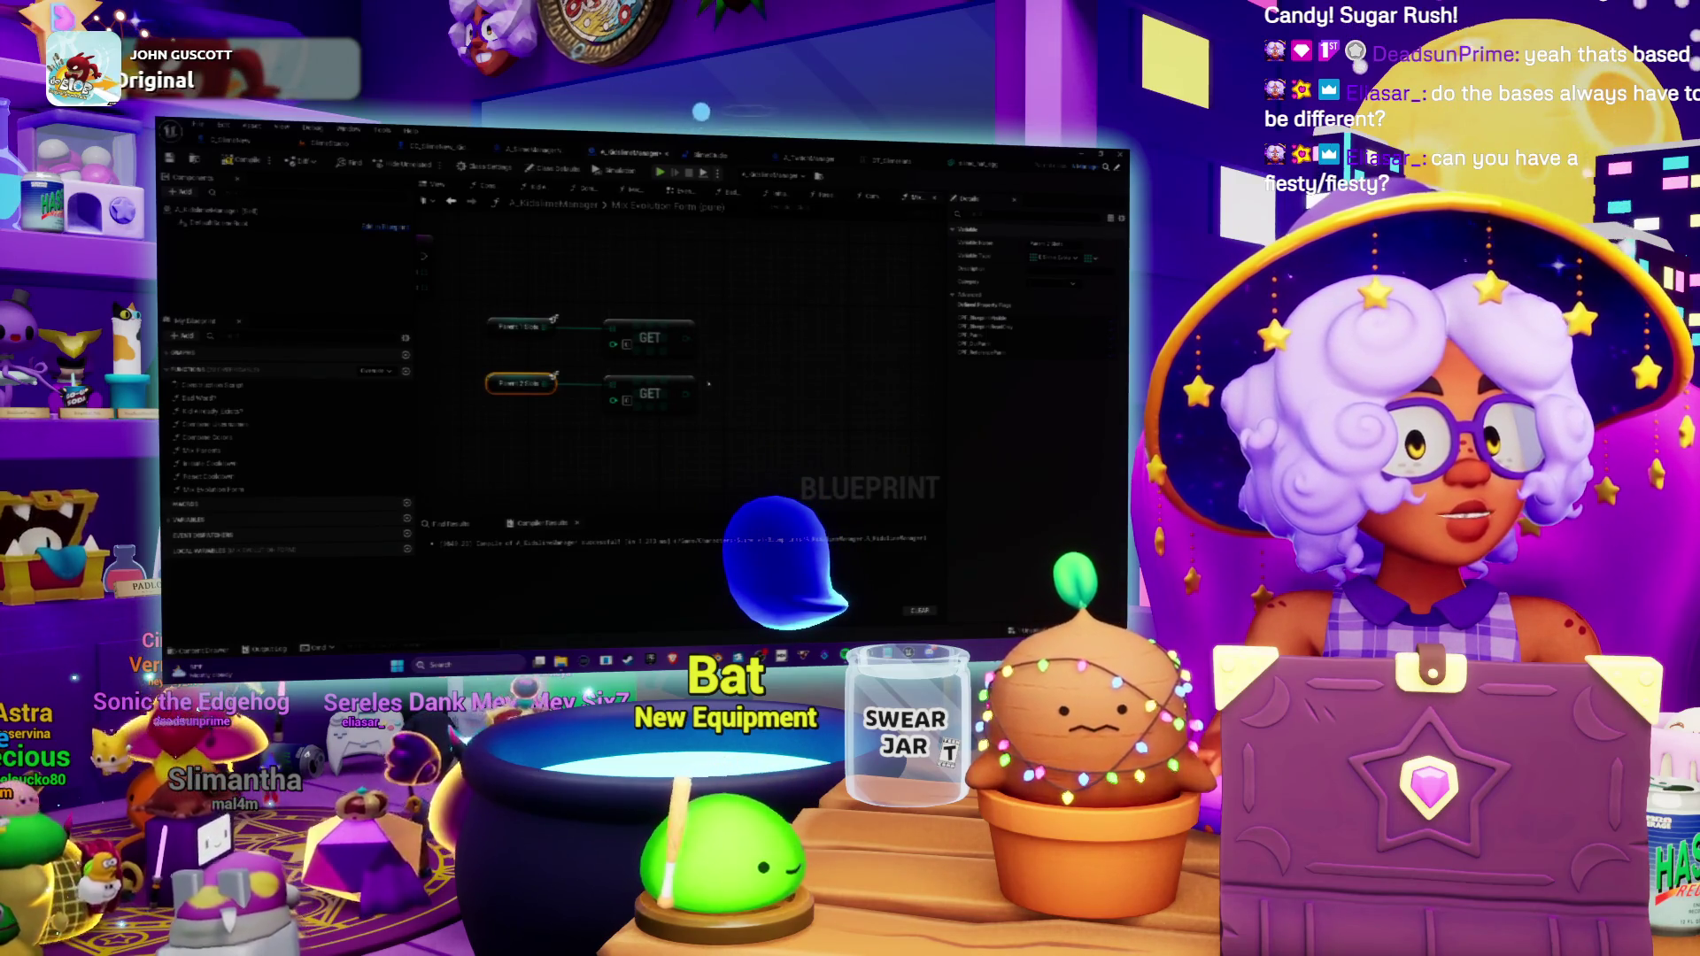
pyautogui.moveTo(685, 333); pyautogui.dragTo(661, 368)
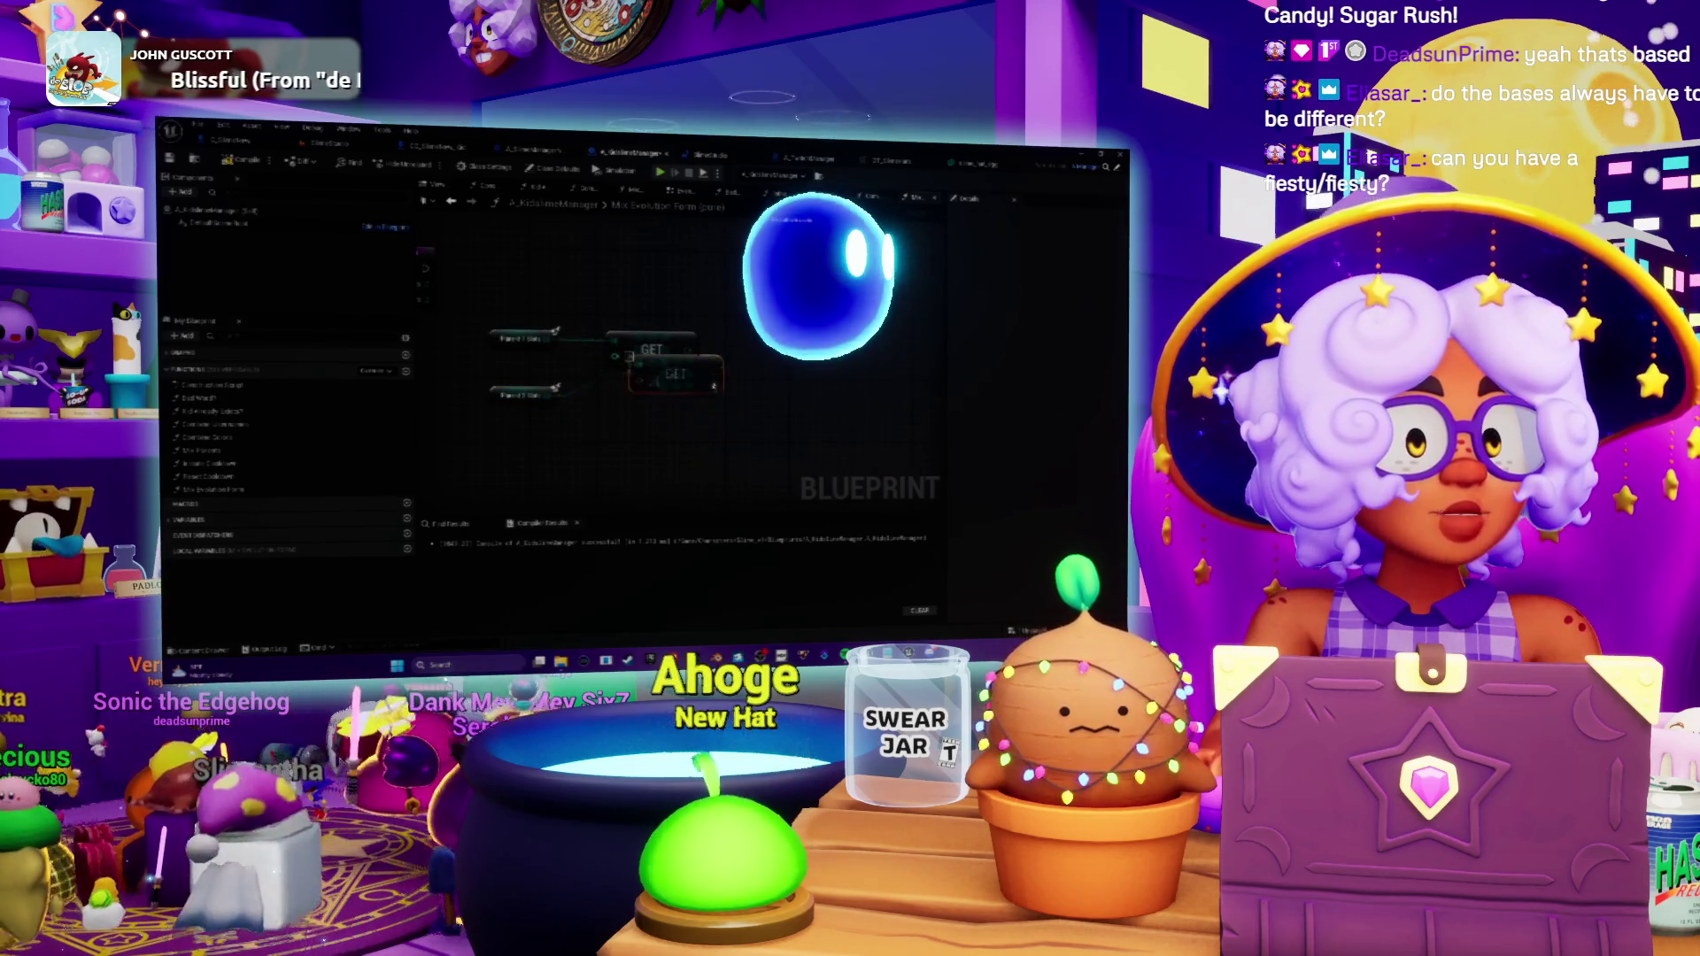
# Align the two GET nodes, wire both into a Make Array node, and add Random Array Item after it.
pyautogui.click(683, 416)
pyautogui.moveTo(682, 415); pyautogui.dragTo(693, 415)
pyautogui.click(702, 392)
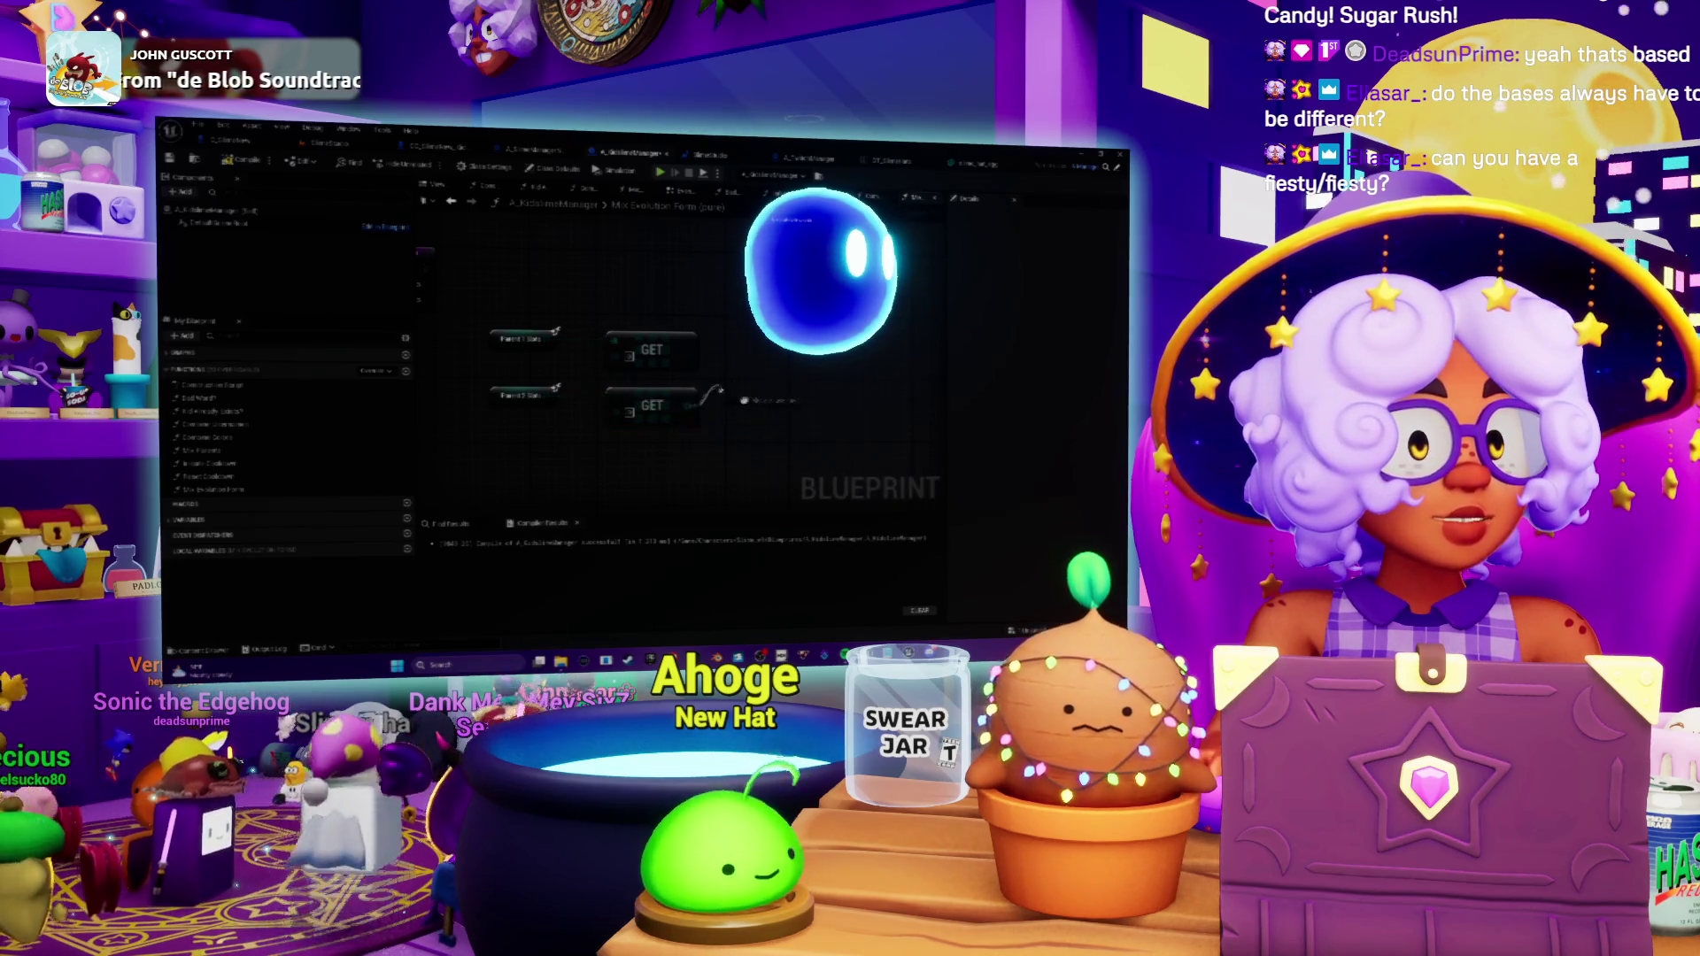
pyautogui.moveTo(688, 405); pyautogui.dragTo(719, 390)
pyautogui.write('make')
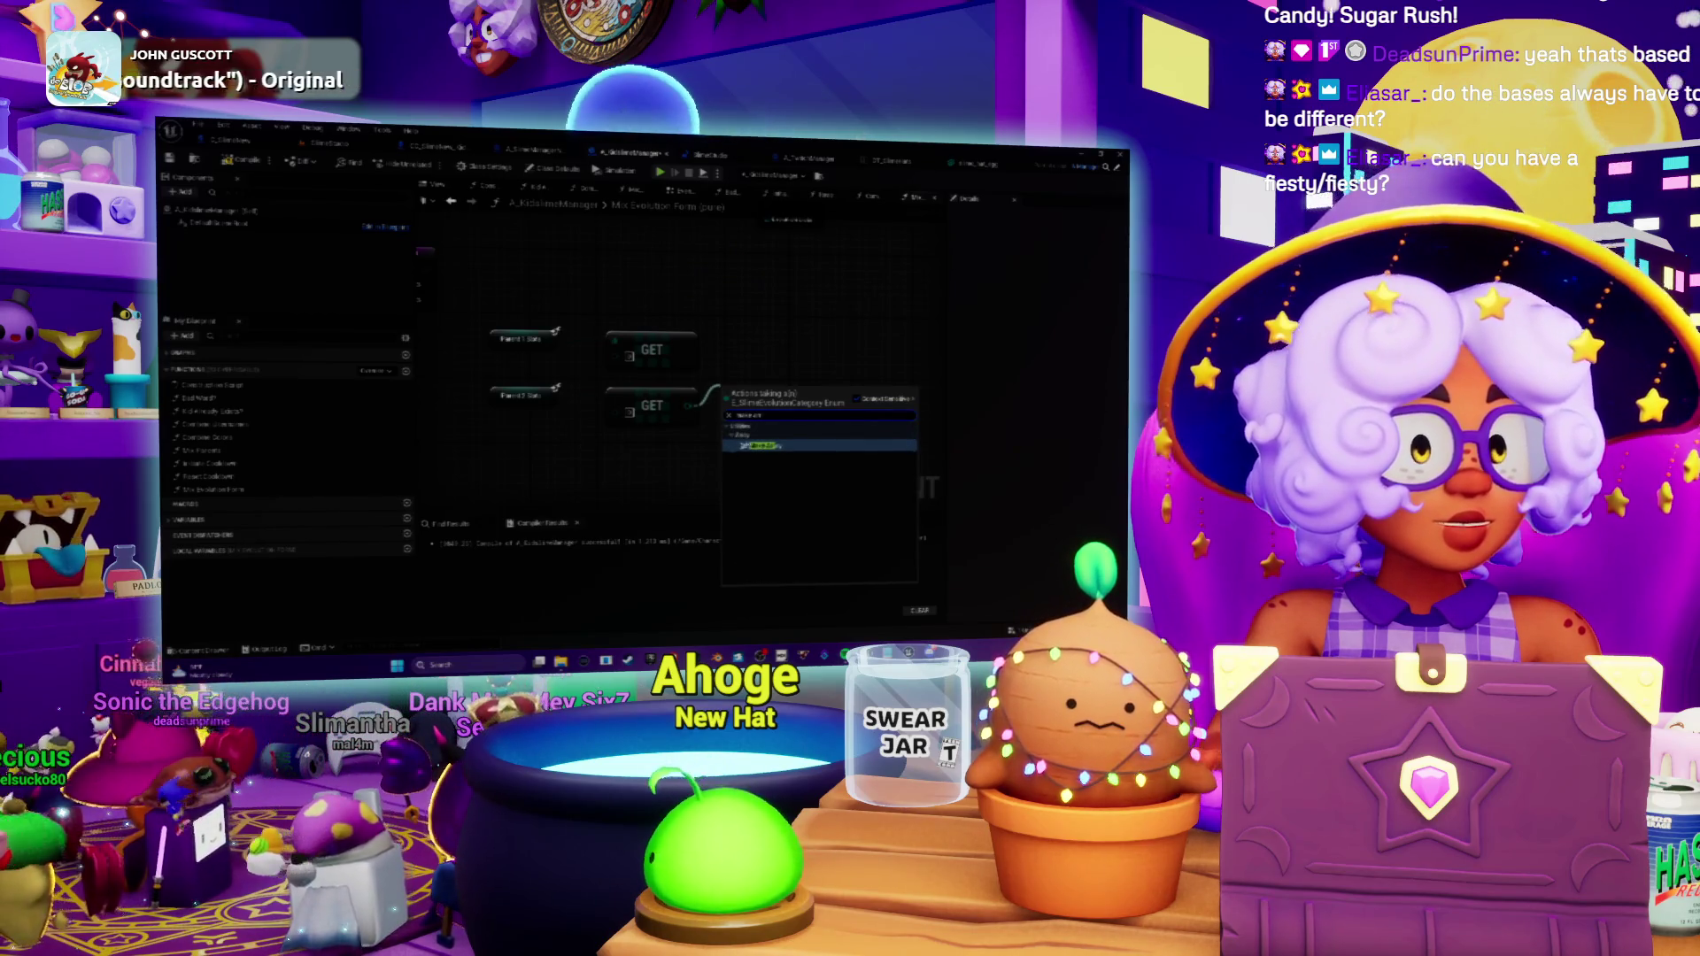
pyautogui.press('Return')
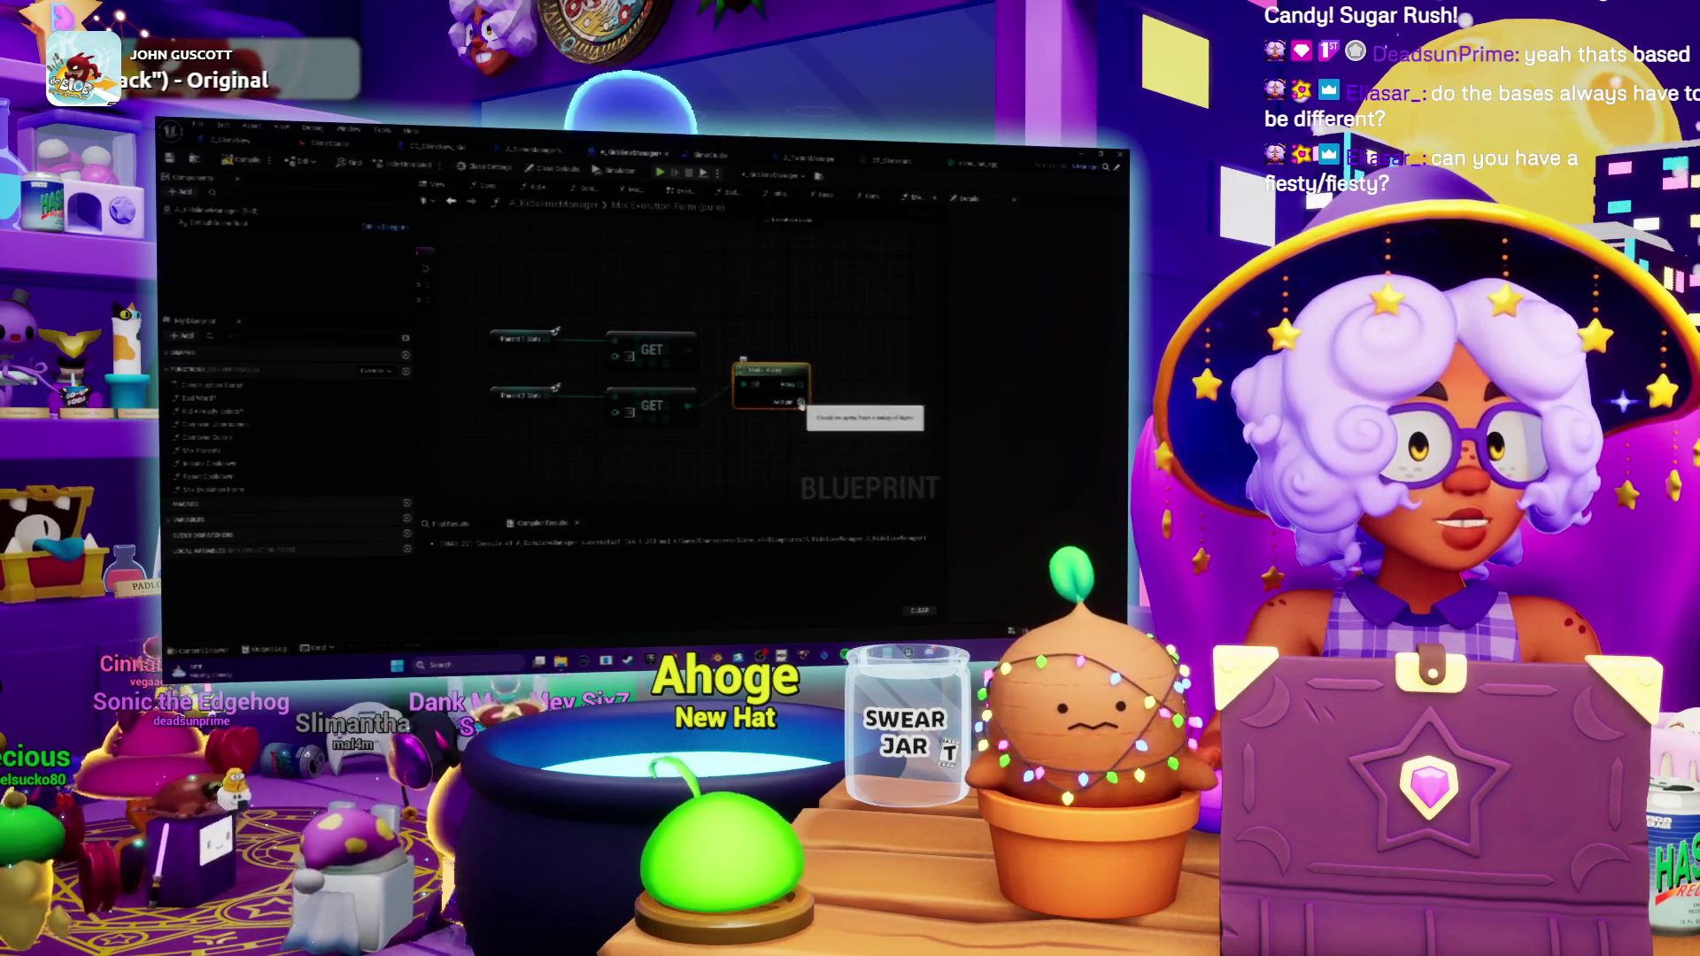
pyautogui.moveTo(687, 350); pyautogui.dragTo(741, 384)
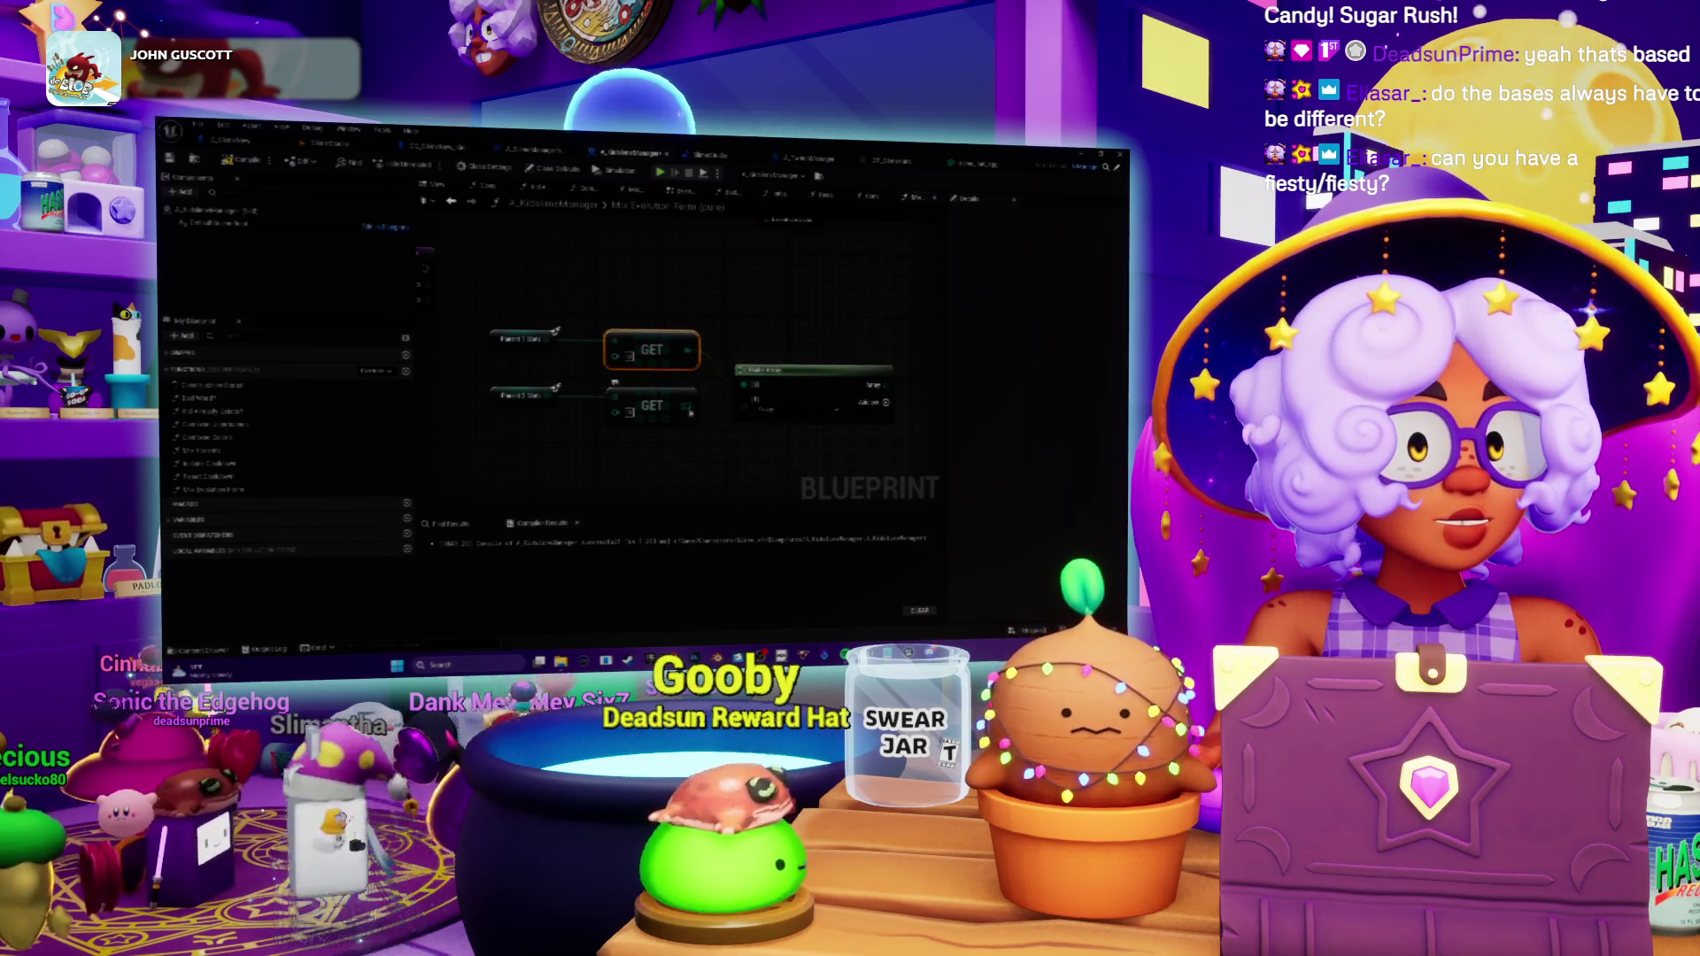
pyautogui.moveTo(785, 385)
pyautogui.mouseDown()
pyautogui.moveTo(672, 398)
pyautogui.moveTo(759, 385)
pyautogui.mouseUp()
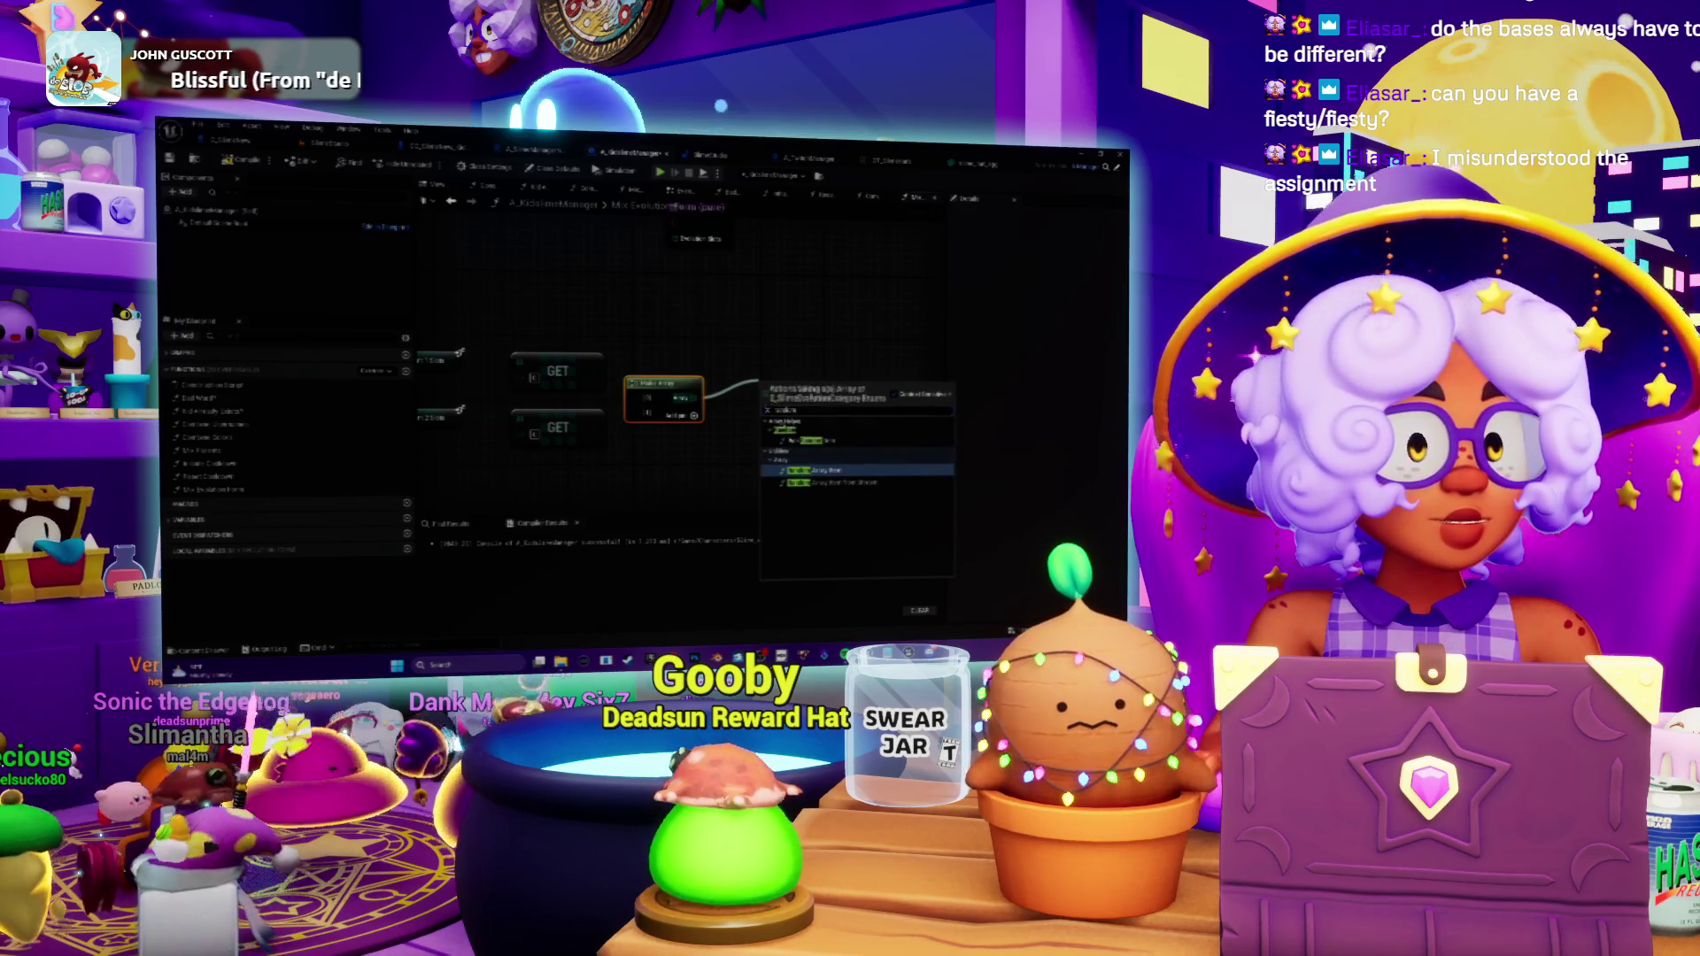
pyautogui.click(812, 472)
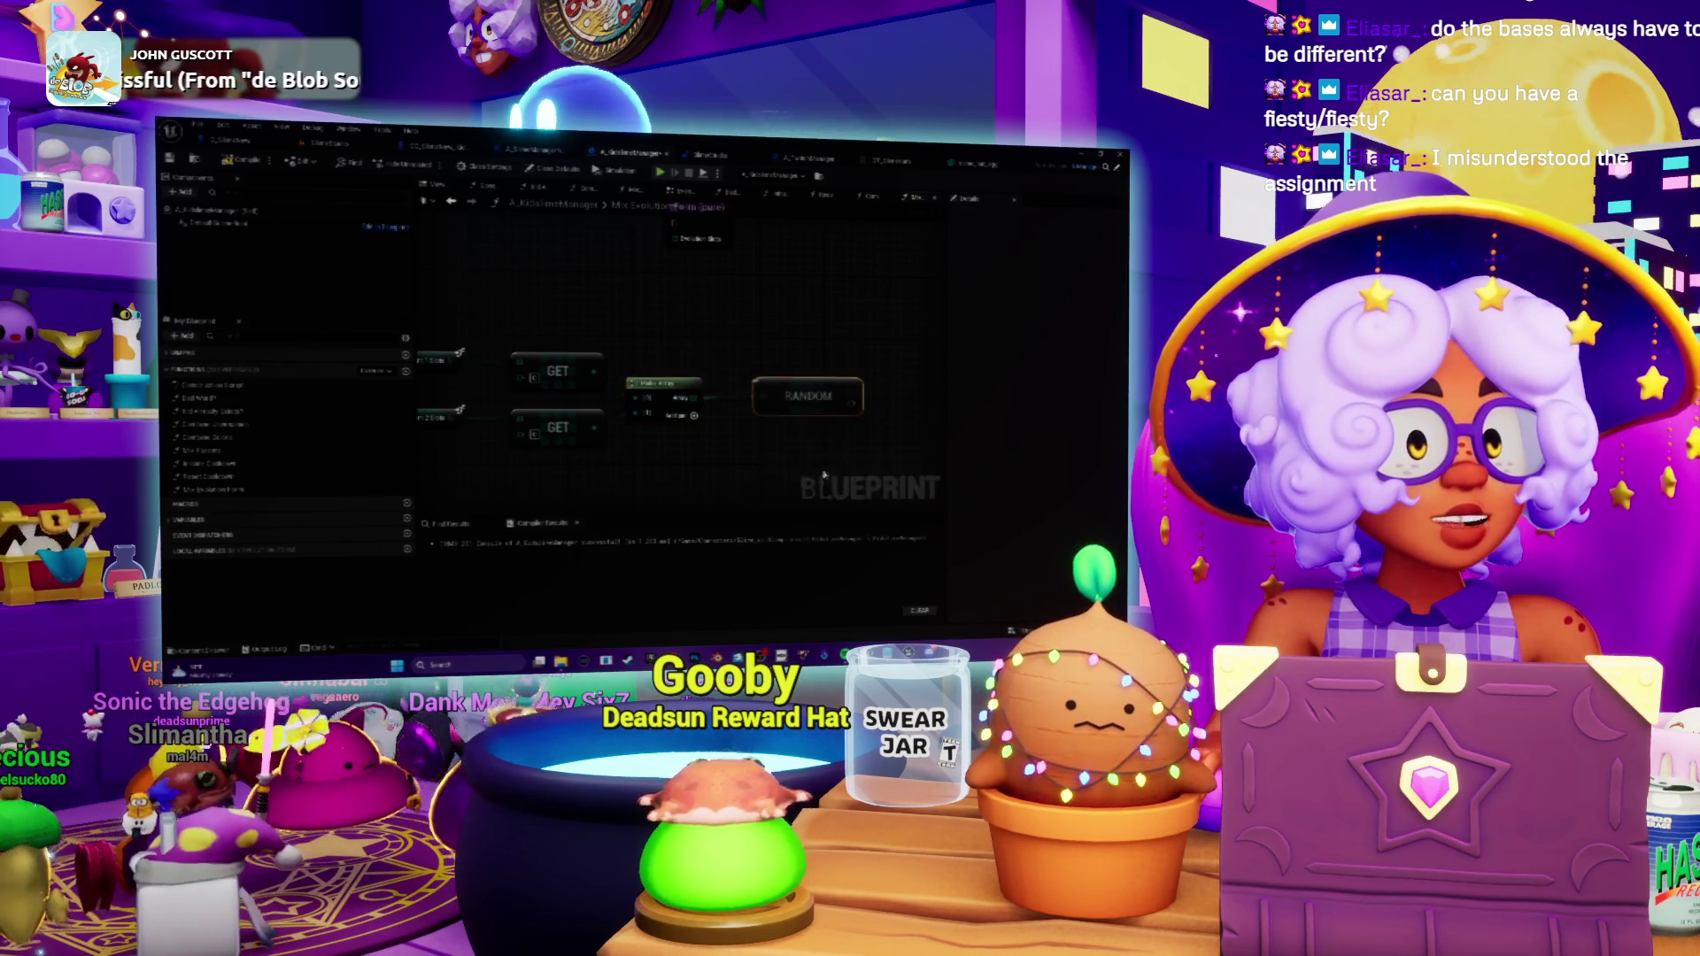
# Duplicate the GET–Make Array–RANDOM chain below the first, wiring each RANDOM to its result node.
pyautogui.moveTo(787, 395); pyautogui.dragTo(772, 379)
pyautogui.scroll(-2, 726, 331)
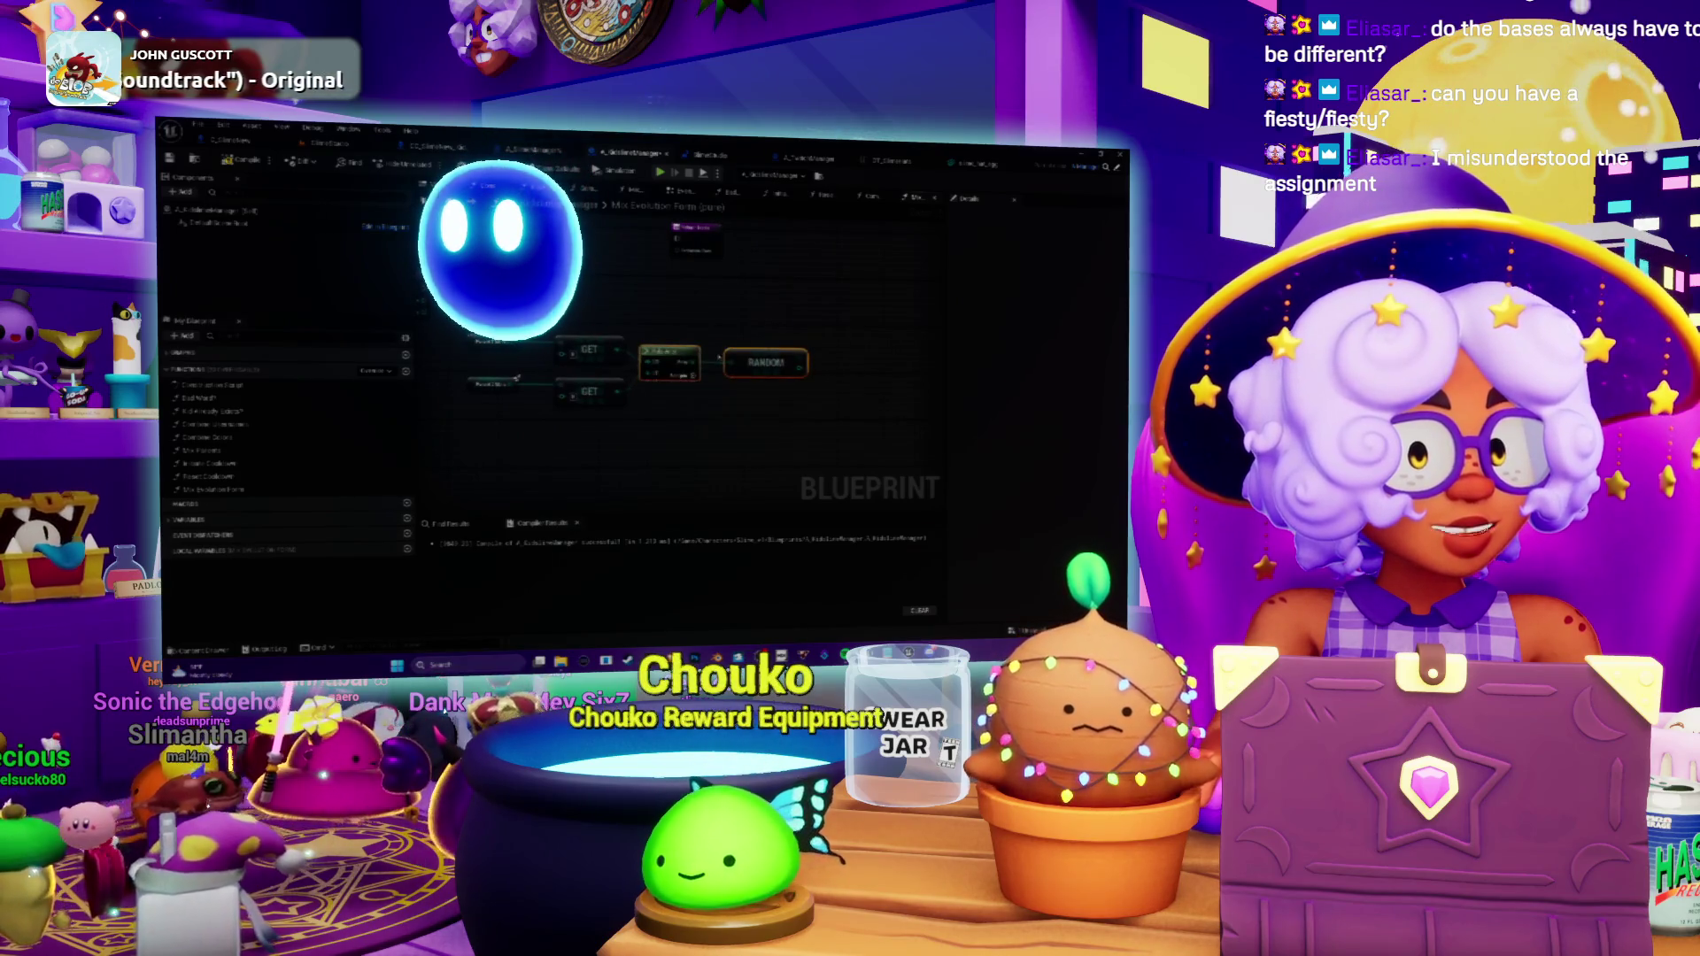
pyautogui.moveTo(728, 322)
pyautogui.mouseDown()
pyautogui.moveTo(763, 336)
pyautogui.moveTo(721, 364)
pyautogui.mouseUp()
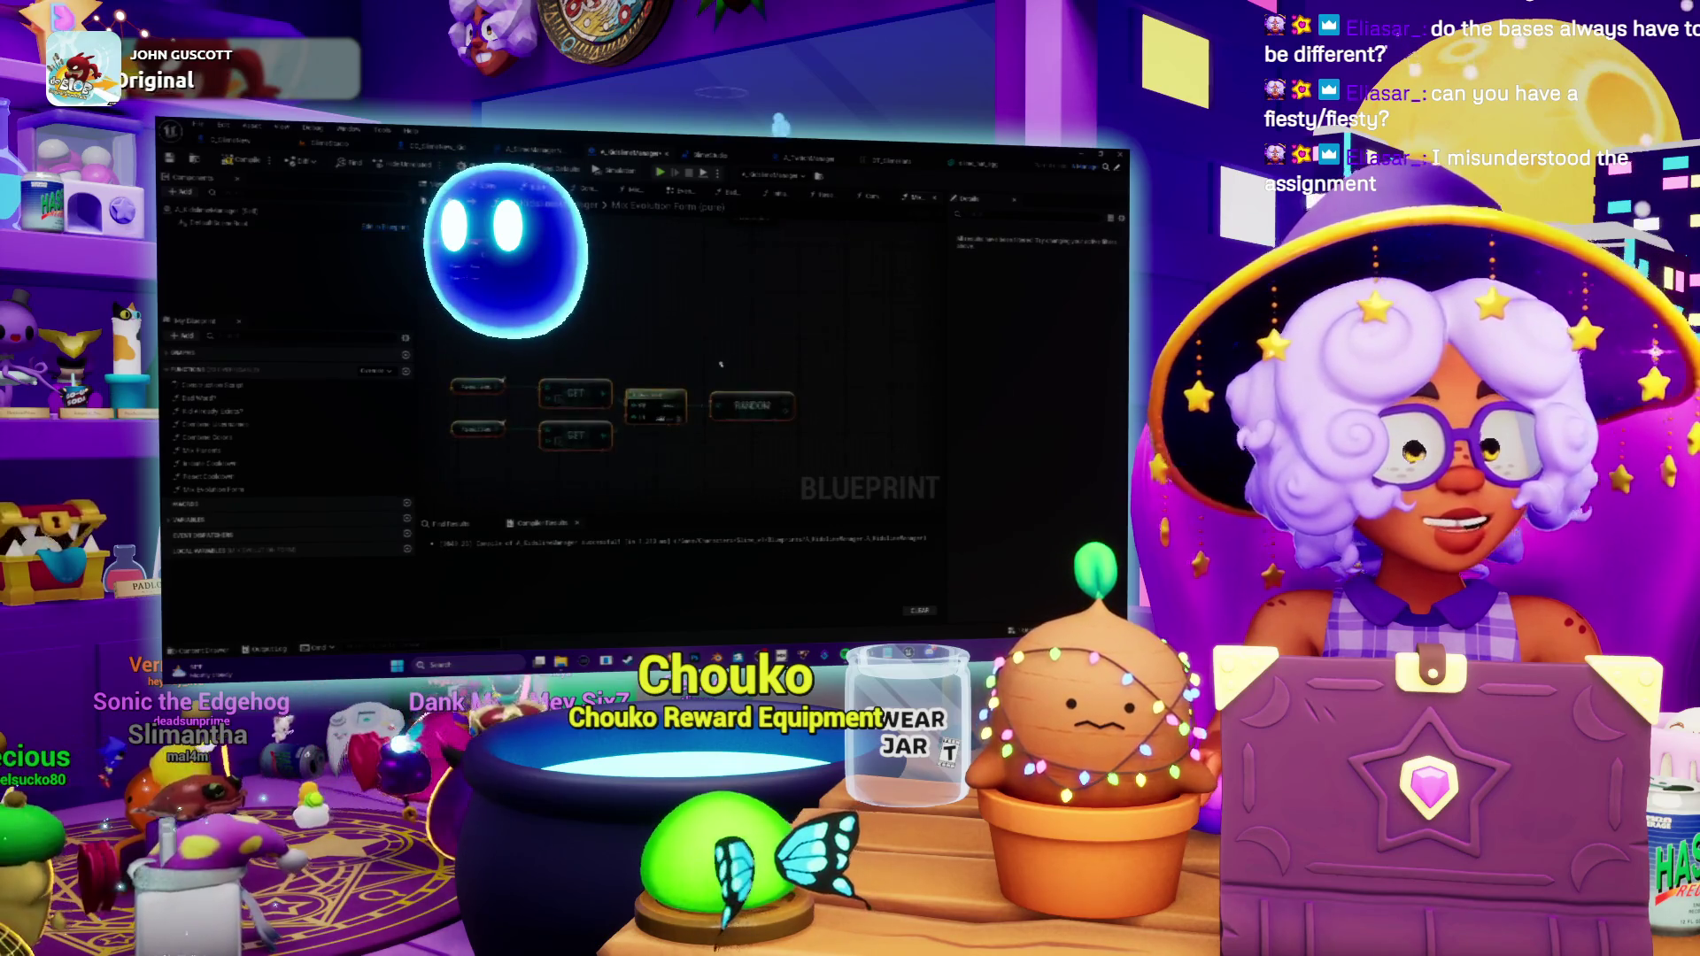
pyautogui.moveTo(588, 464); pyautogui.dragTo(673, 436)
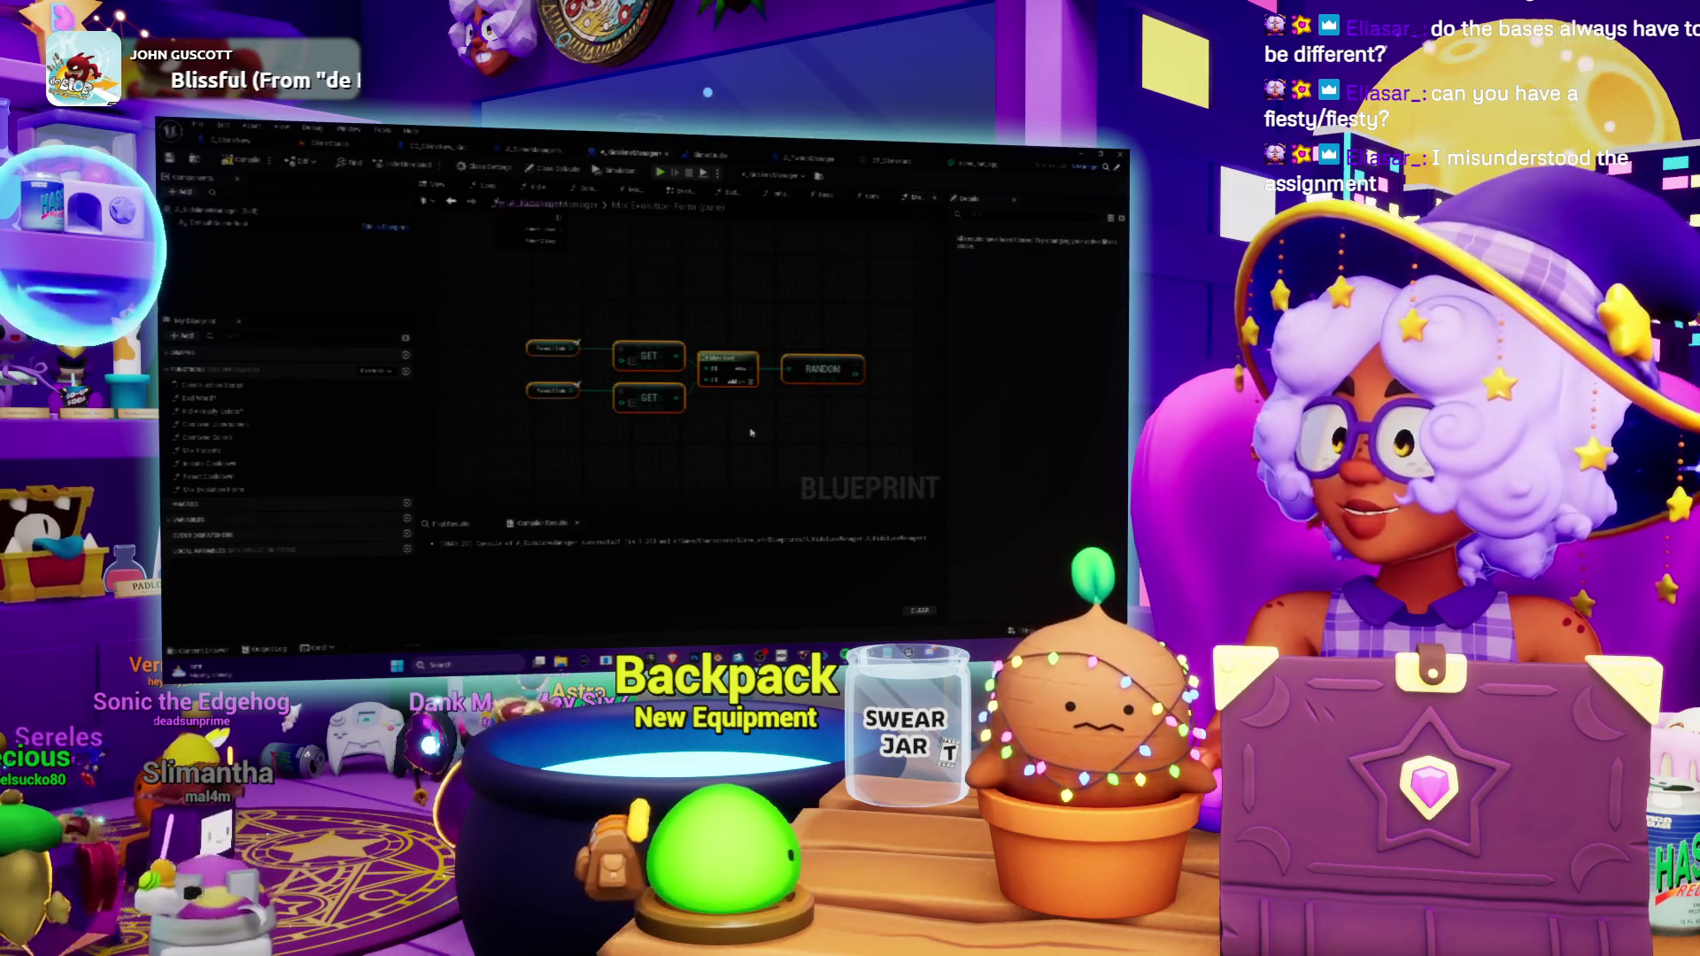
pyautogui.moveTo(751, 432)
pyautogui.mouseDown()
pyautogui.moveTo(756, 396)
pyautogui.moveTo(725, 457)
pyautogui.mouseUp()
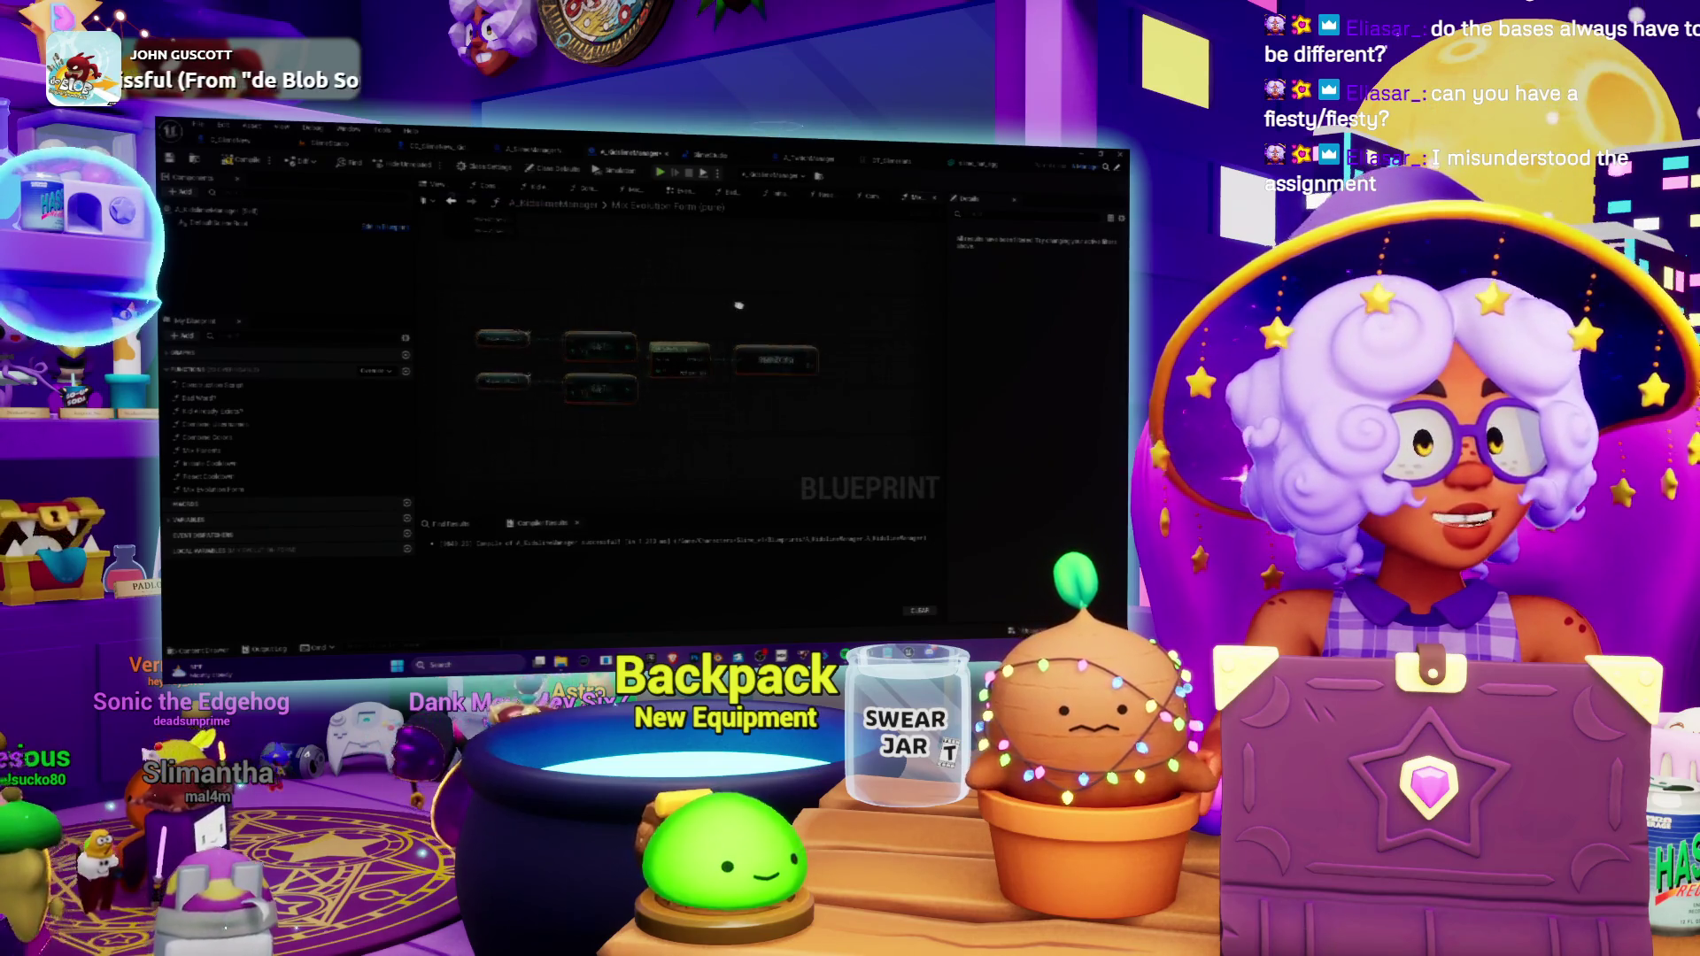
pyautogui.moveTo(748, 346); pyautogui.dragTo(721, 347)
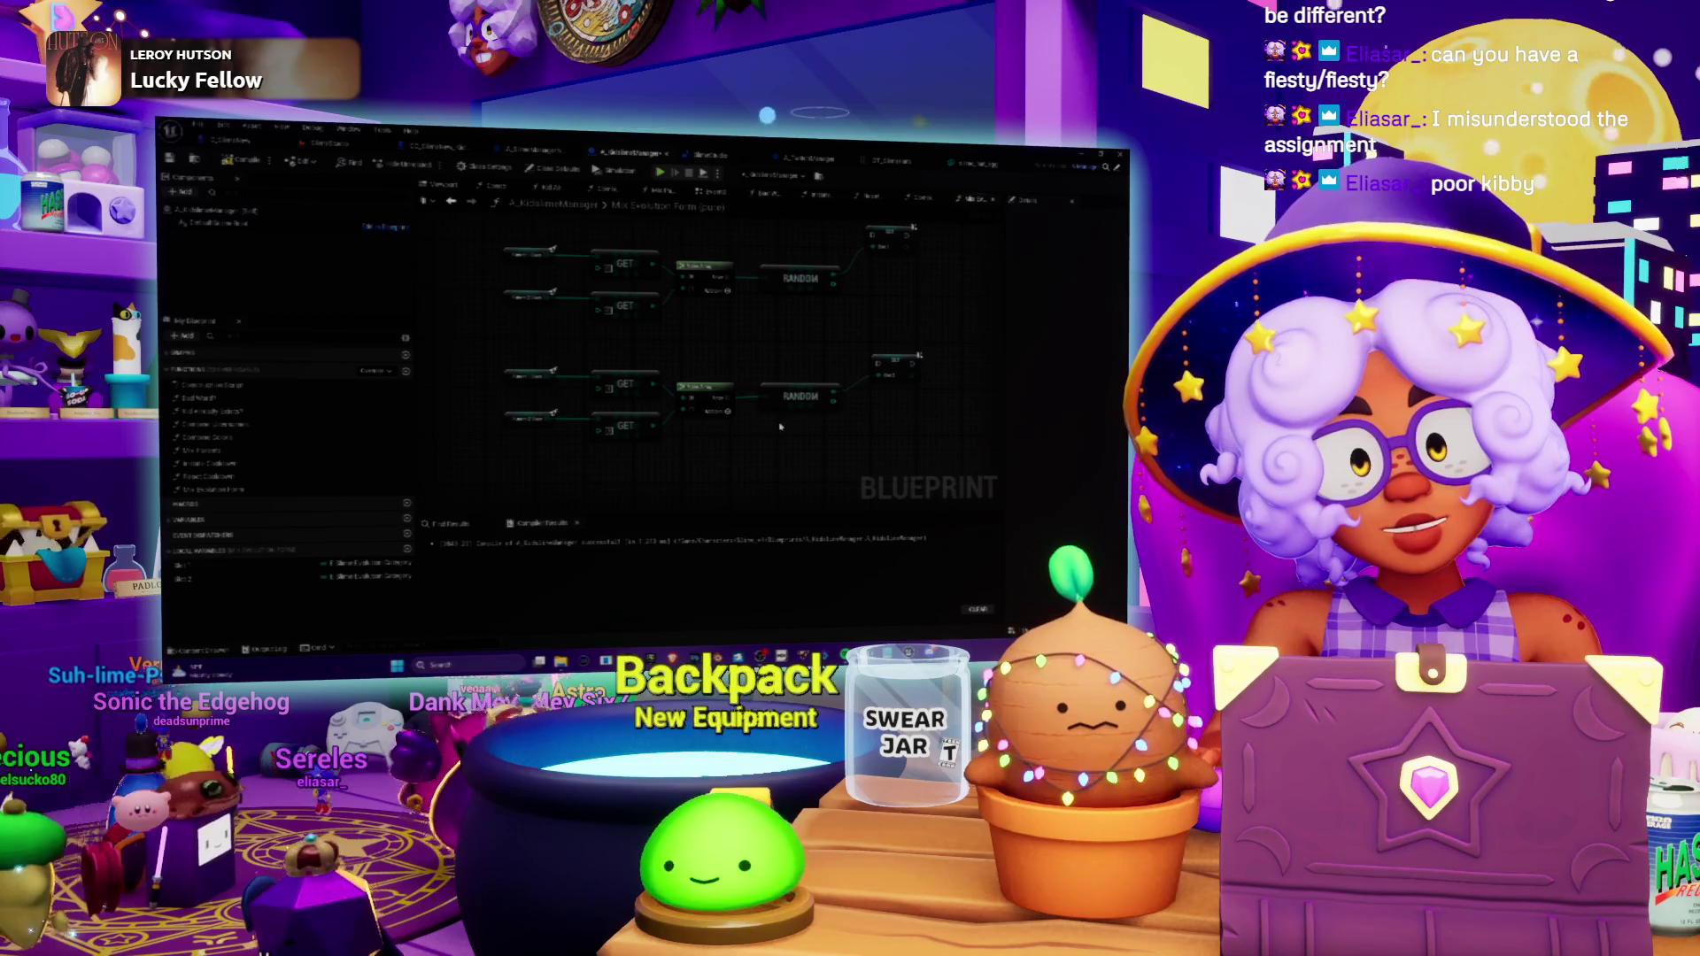
pyautogui.moveTo(759, 331); pyautogui.dragTo(683, 339)
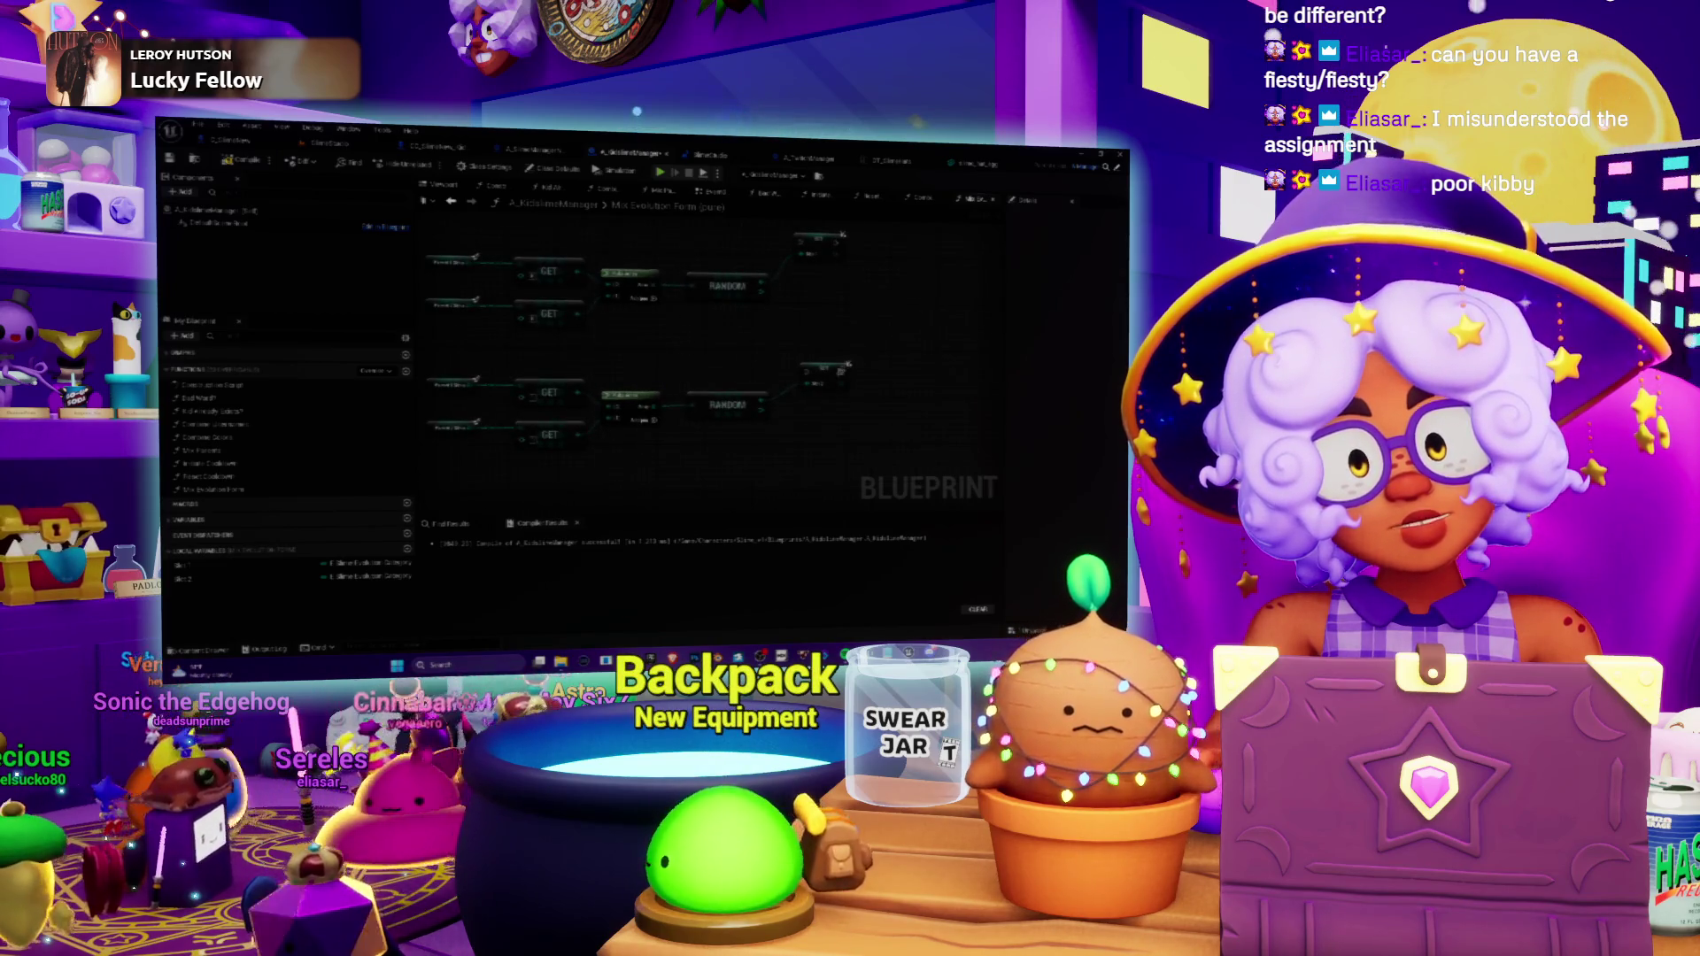
pyautogui.click(826, 379)
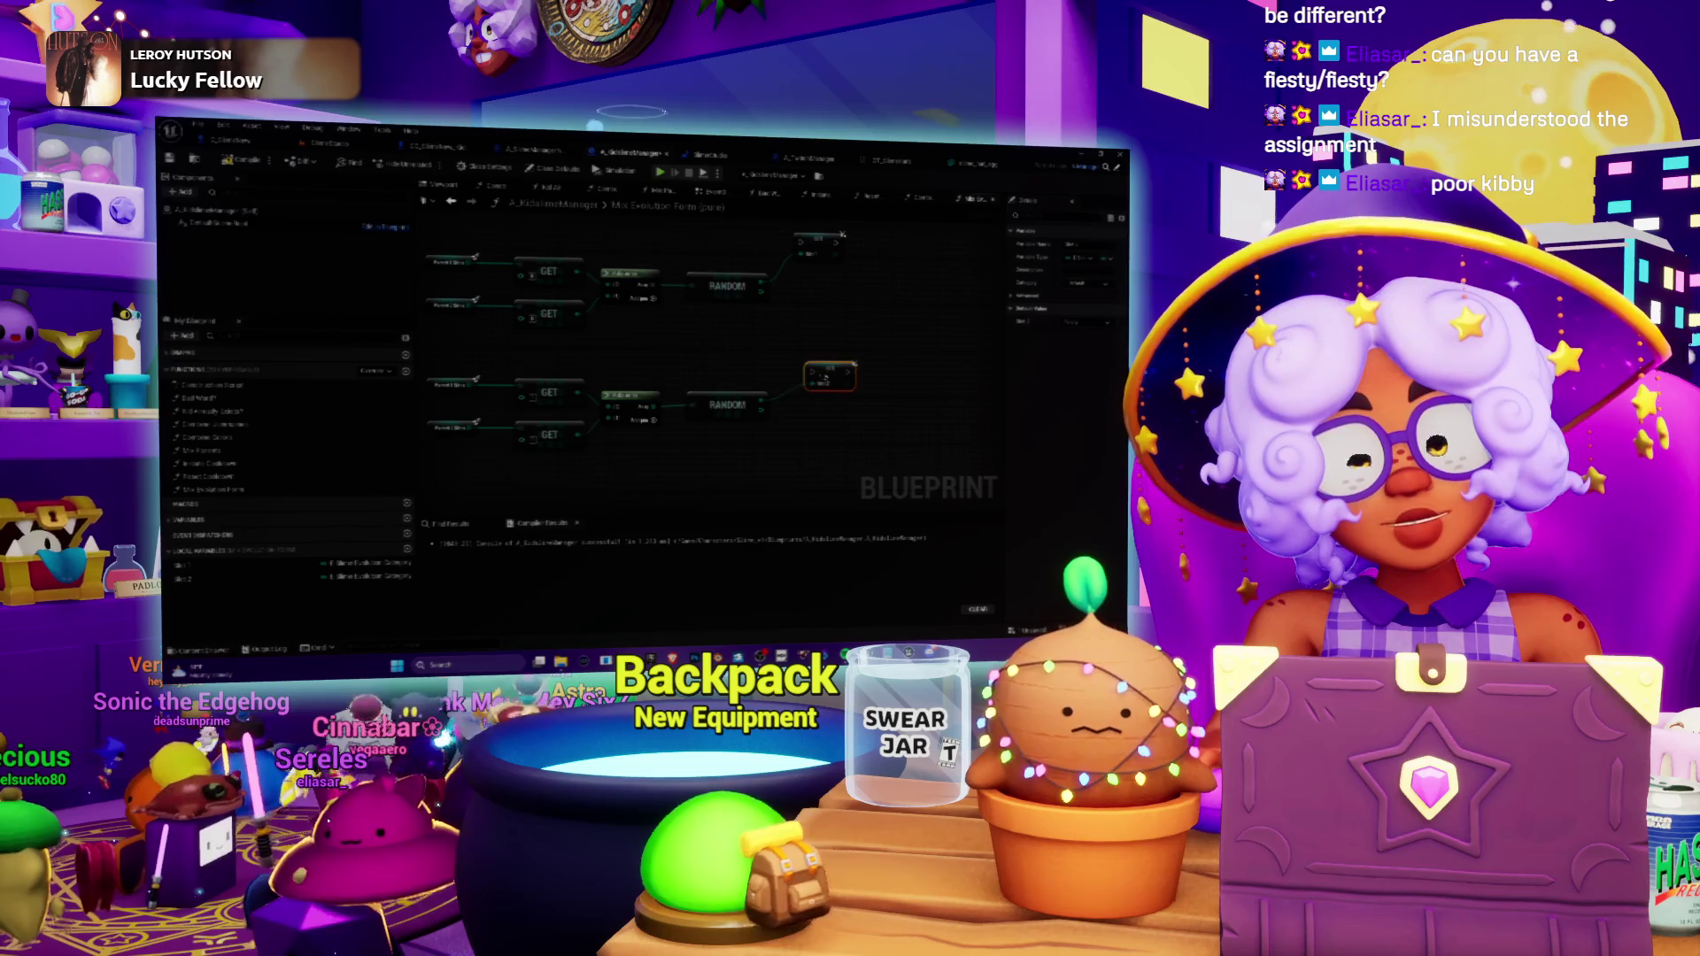
pyautogui.moveTo(826, 379); pyautogui.dragTo(852, 386)
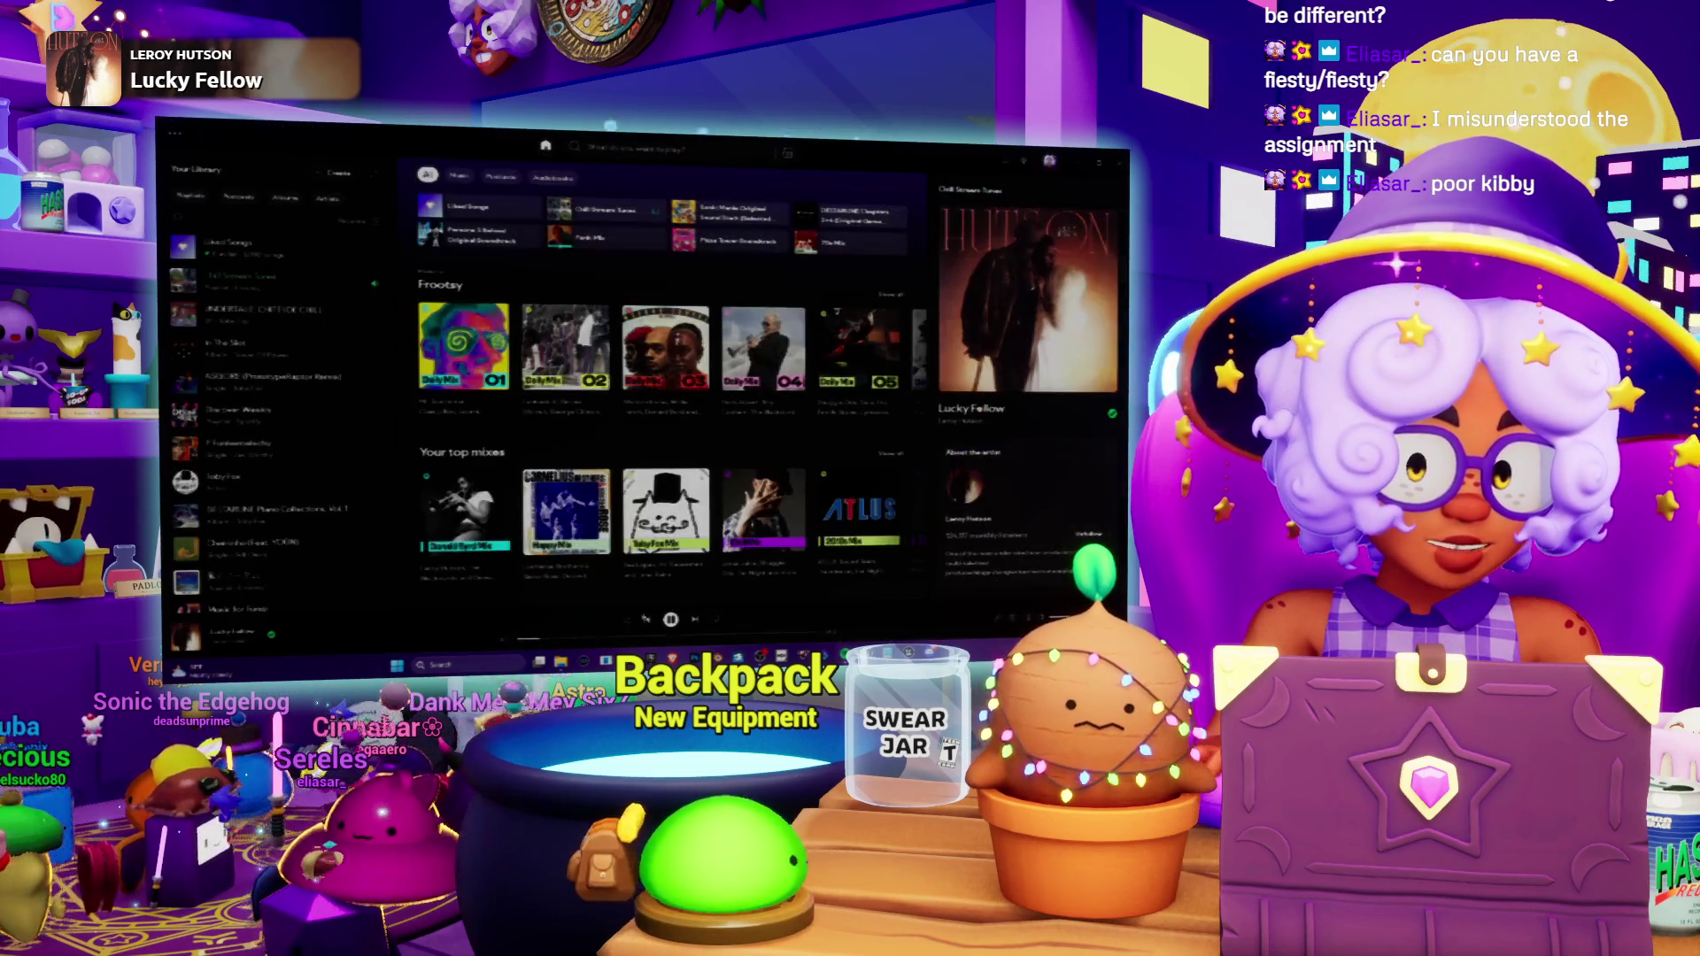
# Play Leroy Hutson's 'Lucky Fellow' in Spotify, then return to Unreal Engine.
pyautogui.press('space')
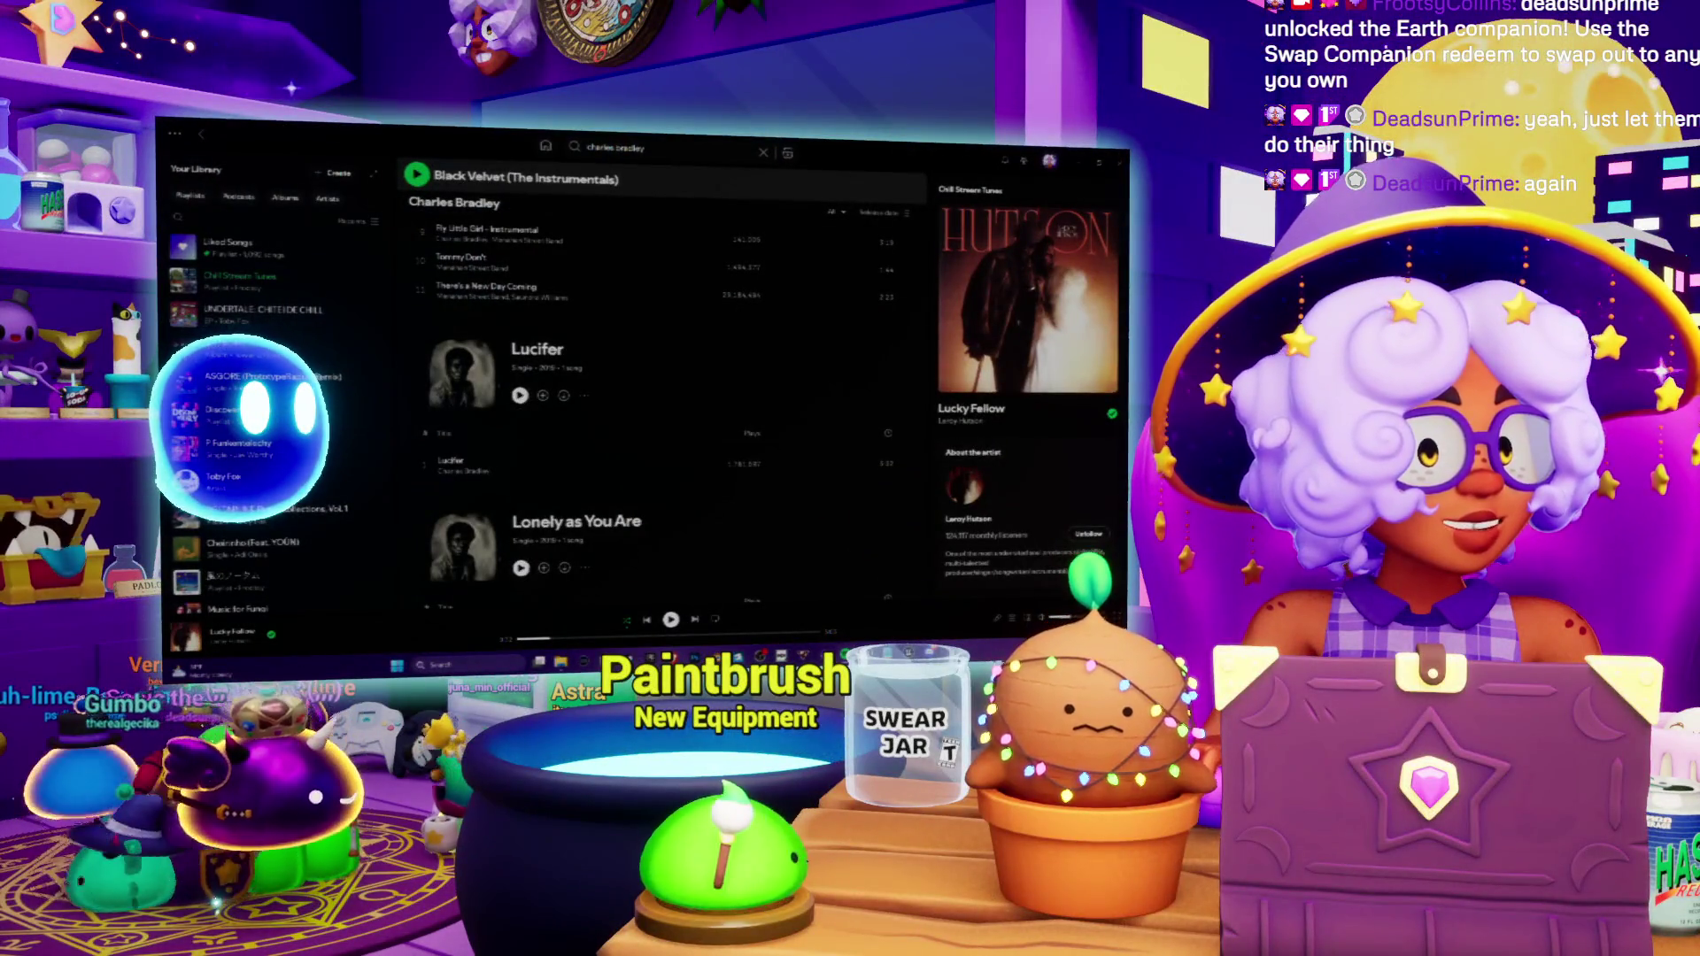
pyautogui.click(670, 620)
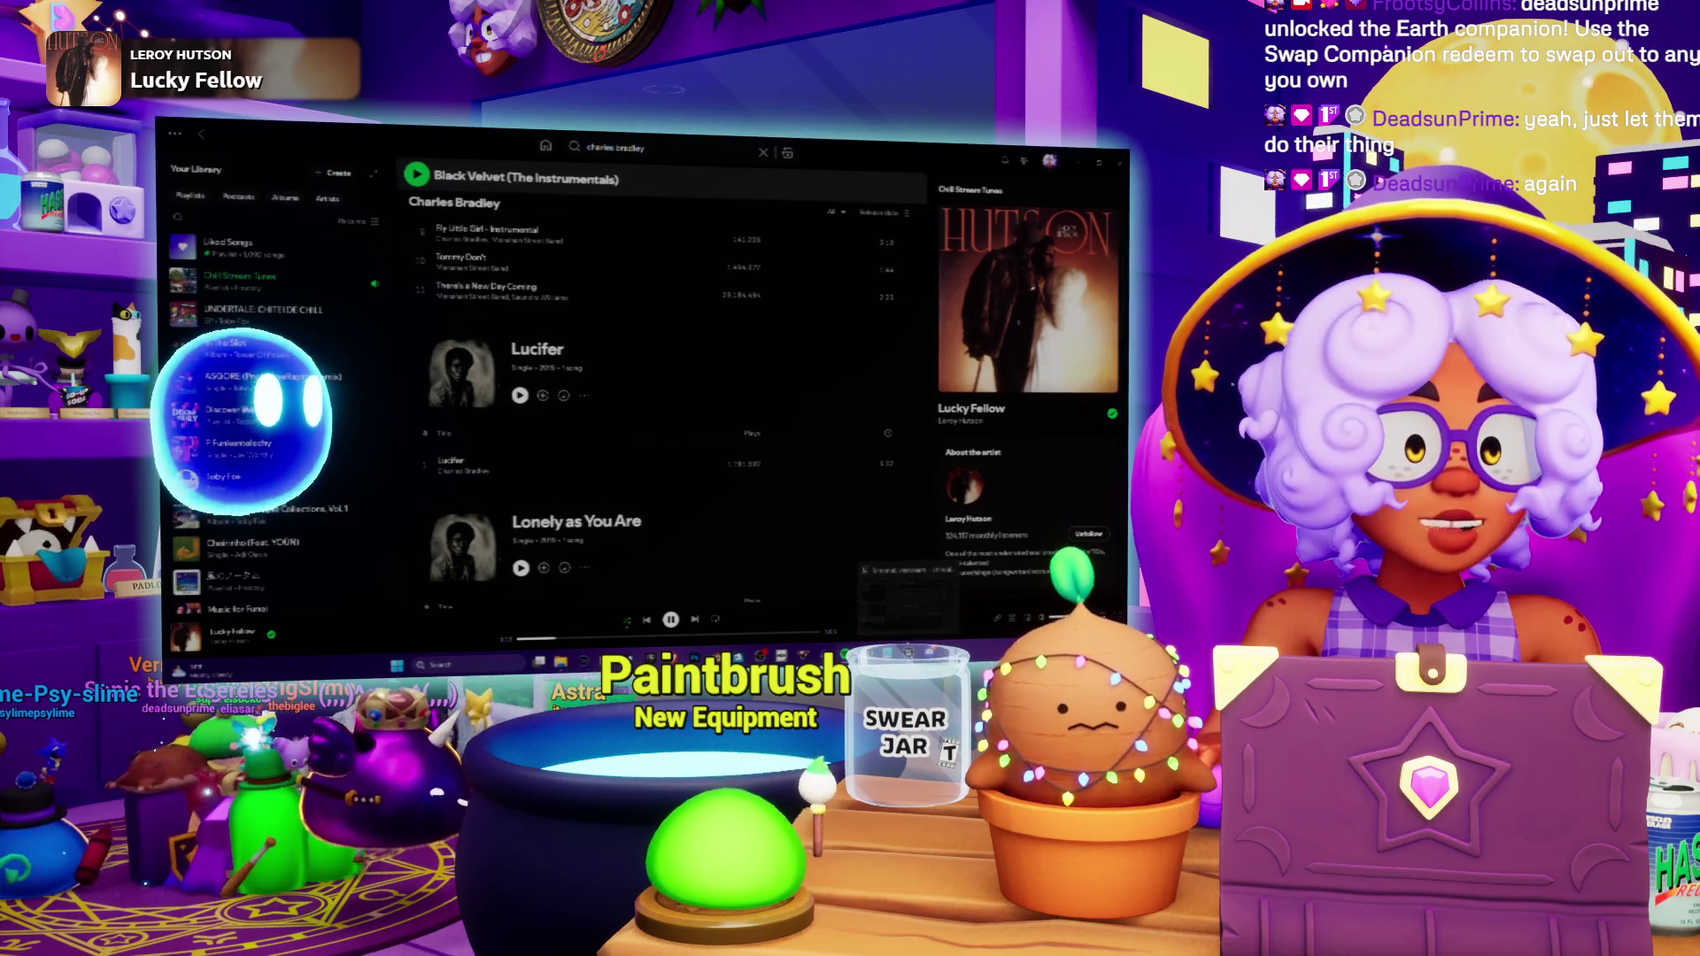
pyautogui.hotkey('alt', 'Tab')
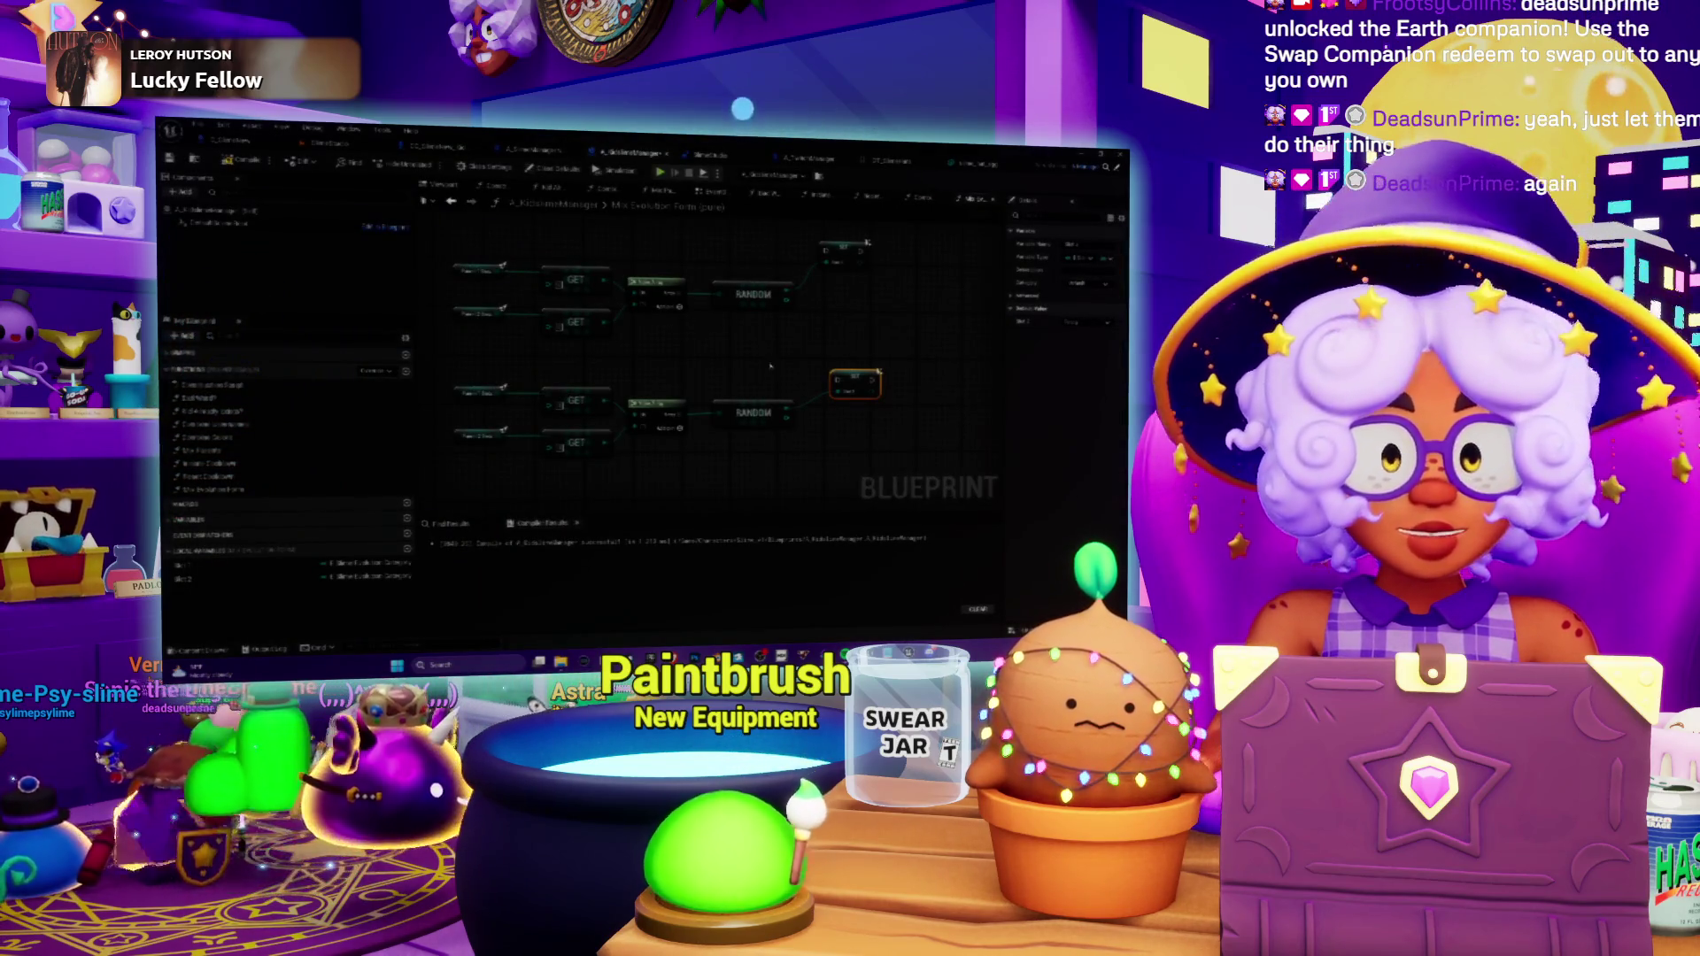
pyautogui.moveTo(769, 359); pyautogui.dragTo(831, 330)
pyautogui.click(576, 523)
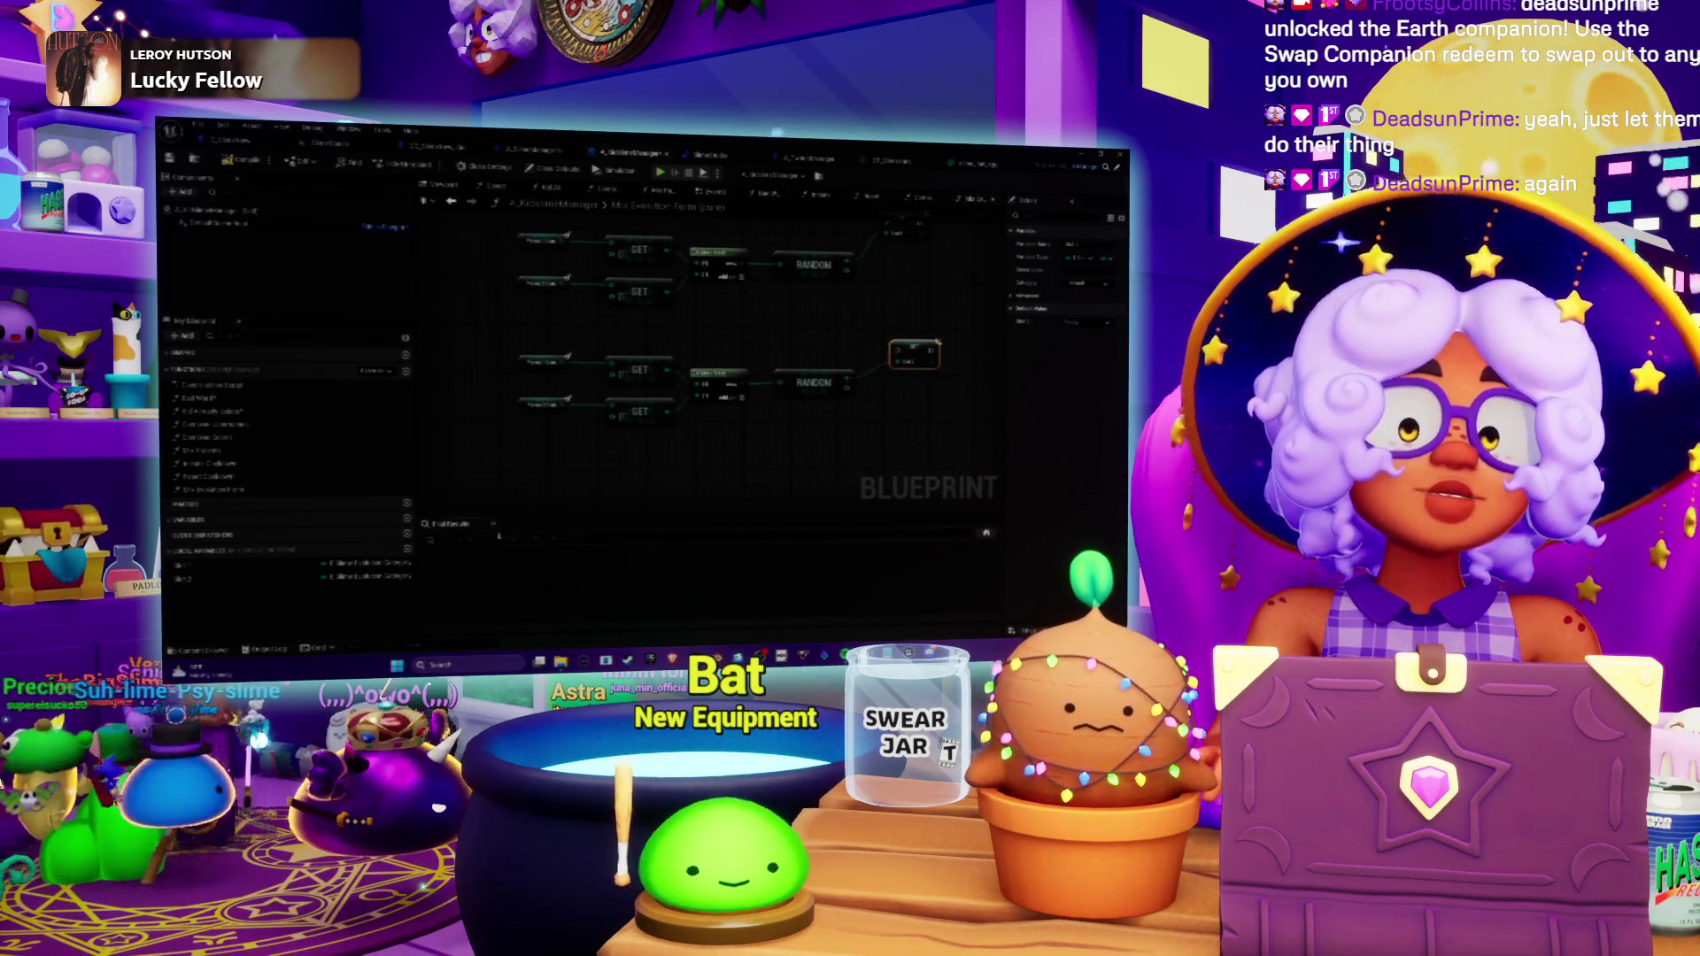
pyautogui.click(493, 523)
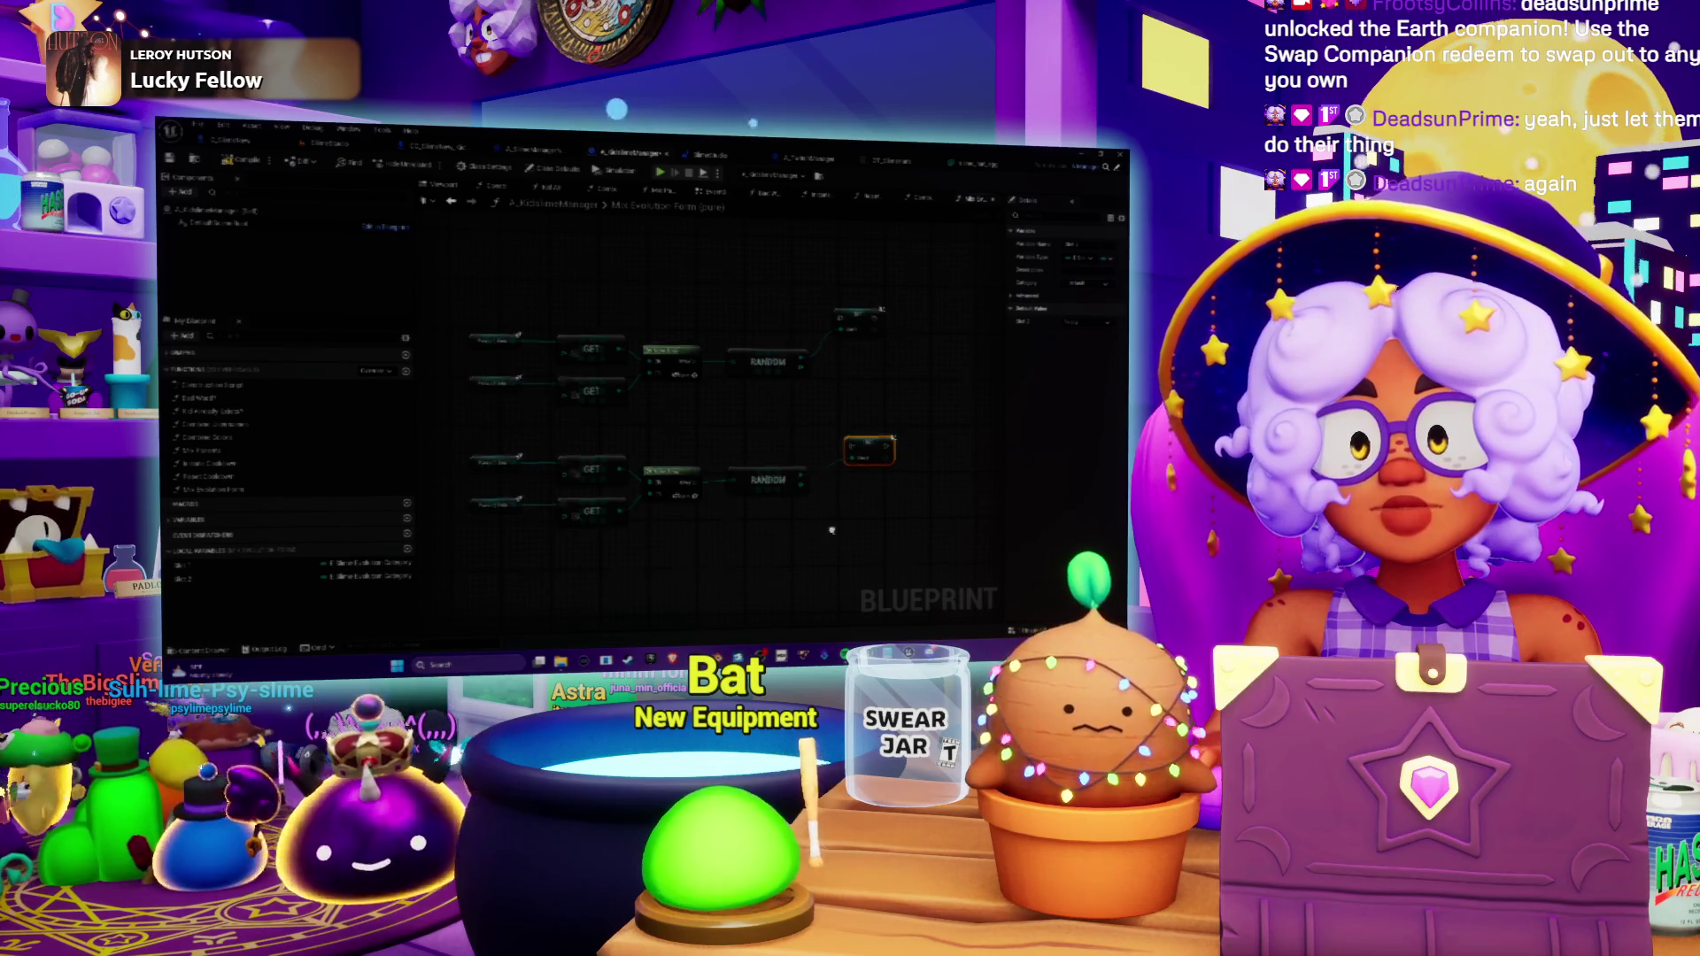
pyautogui.moveTo(747, 464)
pyautogui.mouseDown()
pyautogui.moveTo(807, 444)
pyautogui.moveTo(815, 613)
pyautogui.mouseUp()
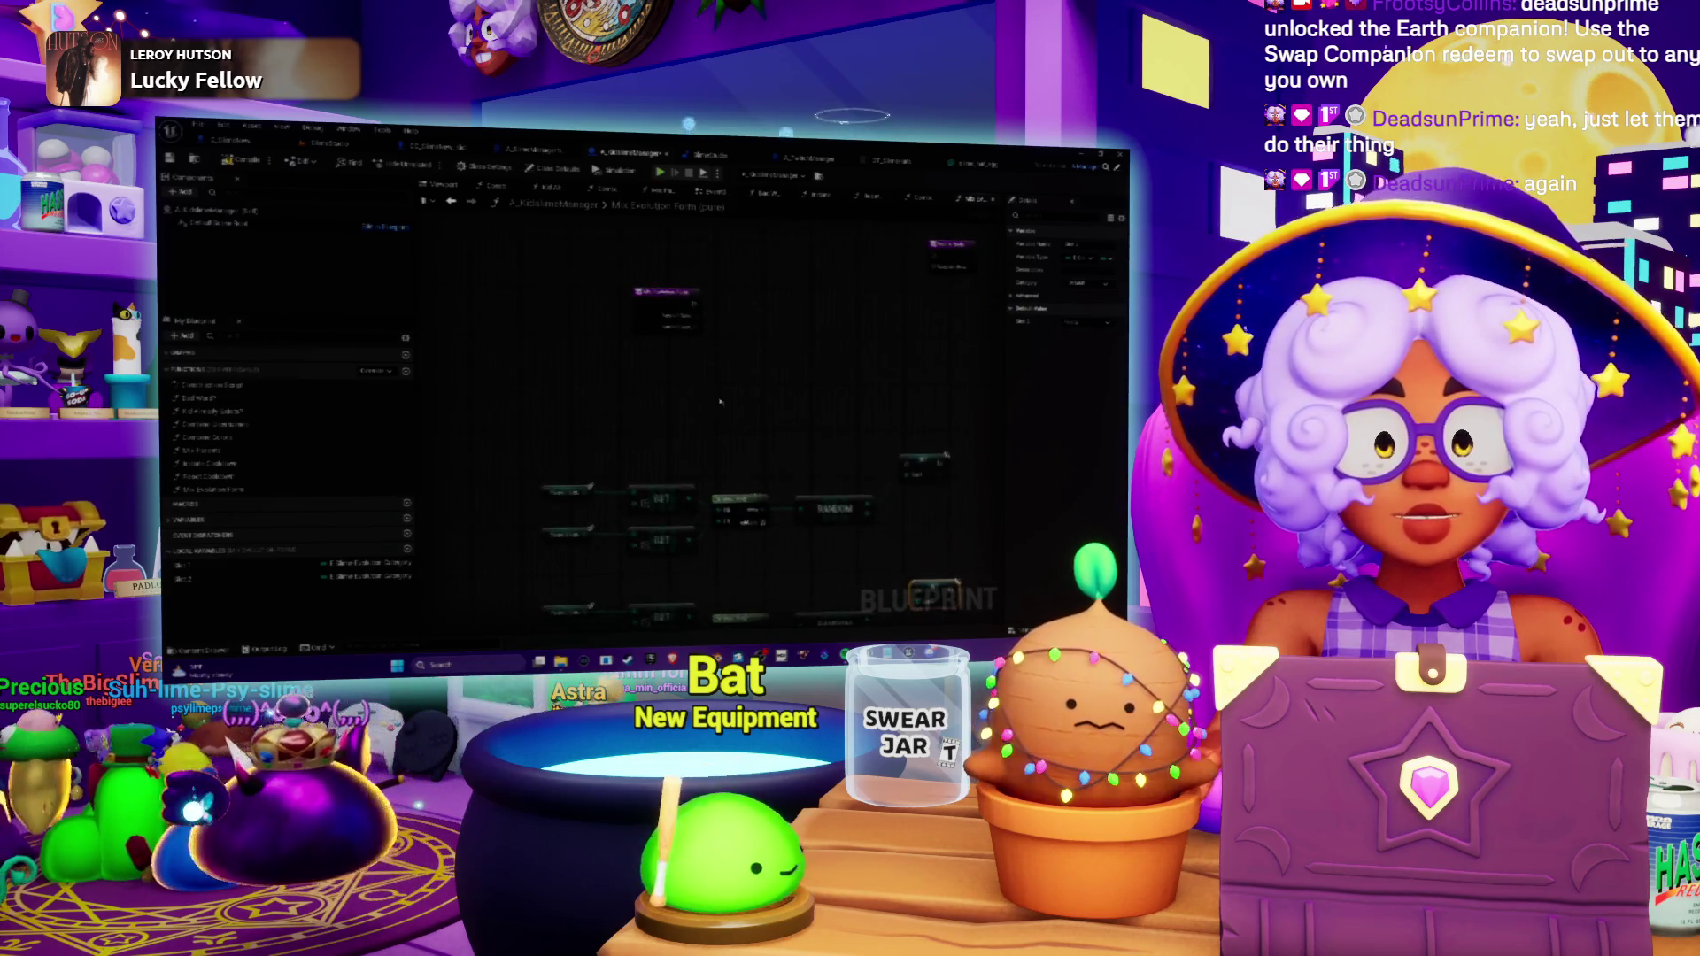
pyautogui.moveTo(720, 401); pyautogui.dragTo(706, 380)
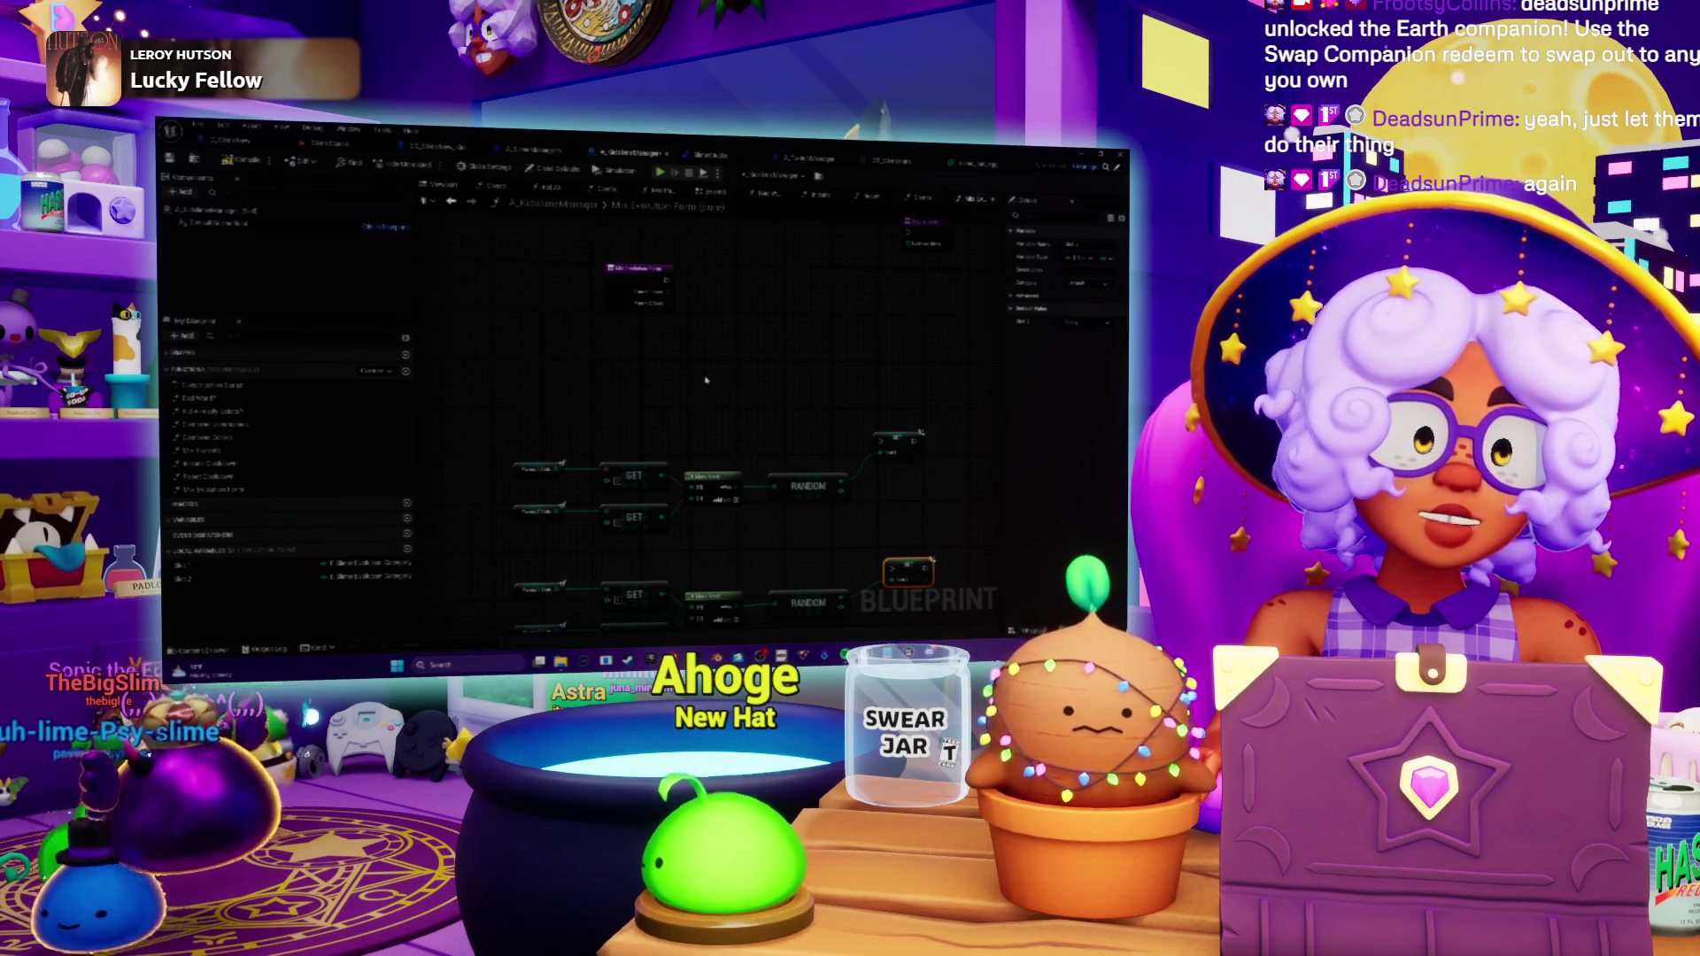
pyautogui.moveTo(705, 380); pyautogui.dragTo(762, 317)
pyautogui.moveTo(491, 327); pyautogui.dragTo(930, 602)
pyautogui.click(791, 459)
pyautogui.moveTo(791, 460); pyautogui.dragTo(790, 440)
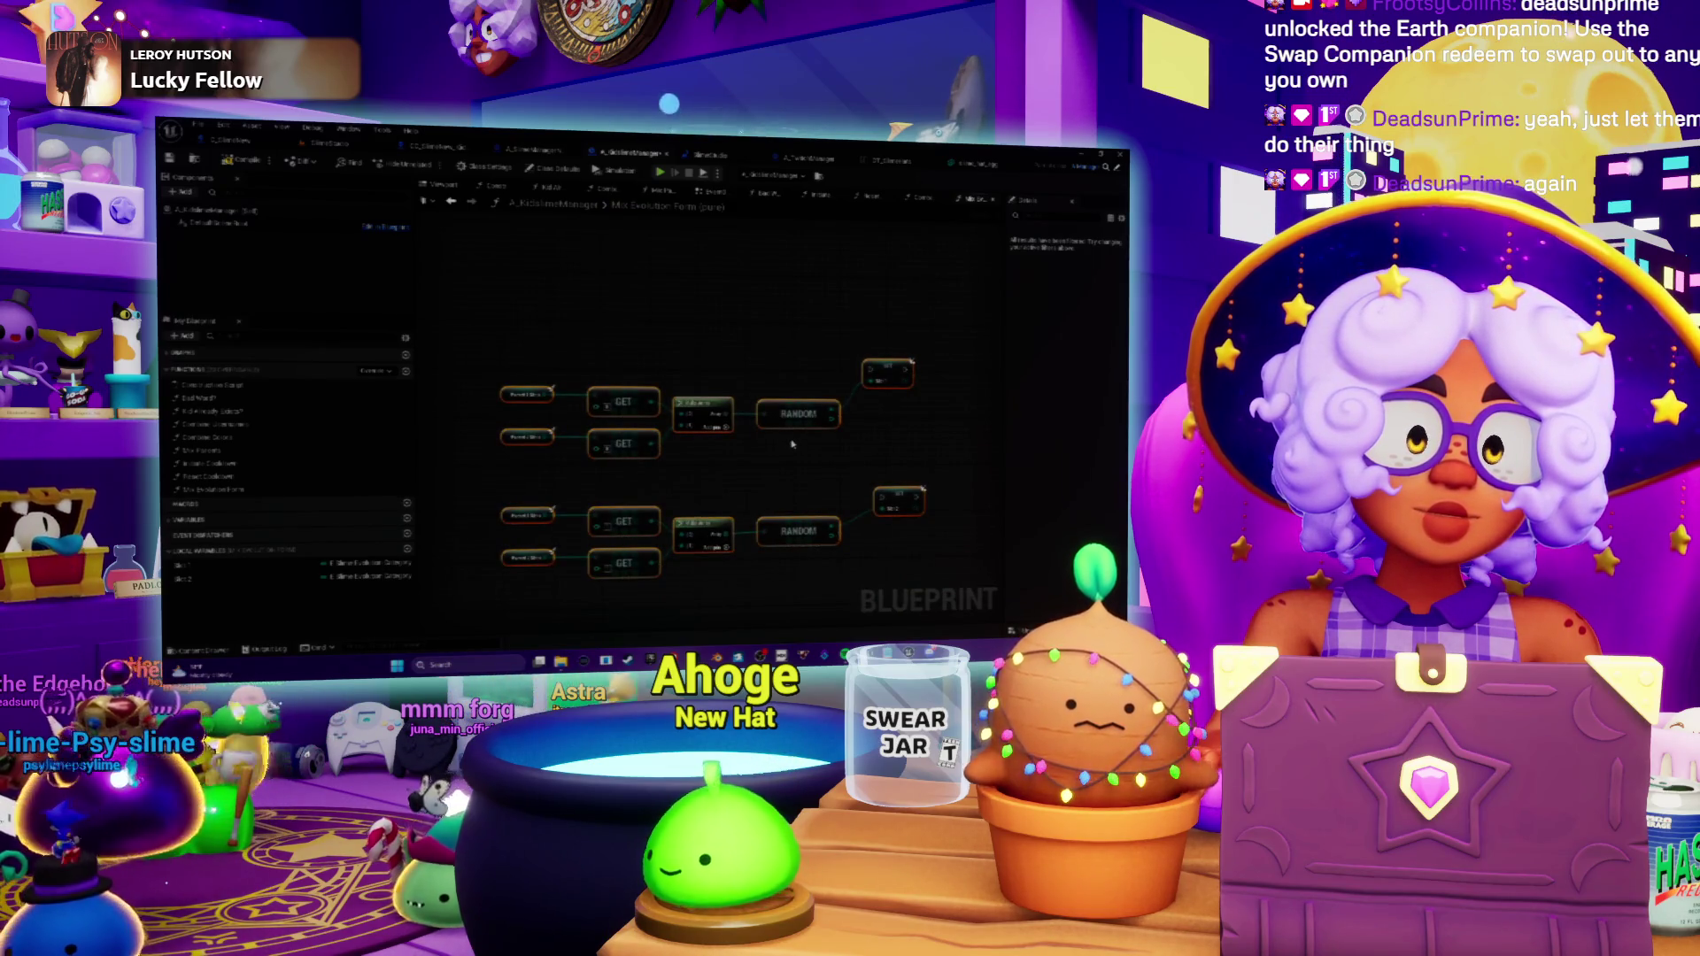
pyautogui.moveTo(792, 444); pyautogui.dragTo(816, 563)
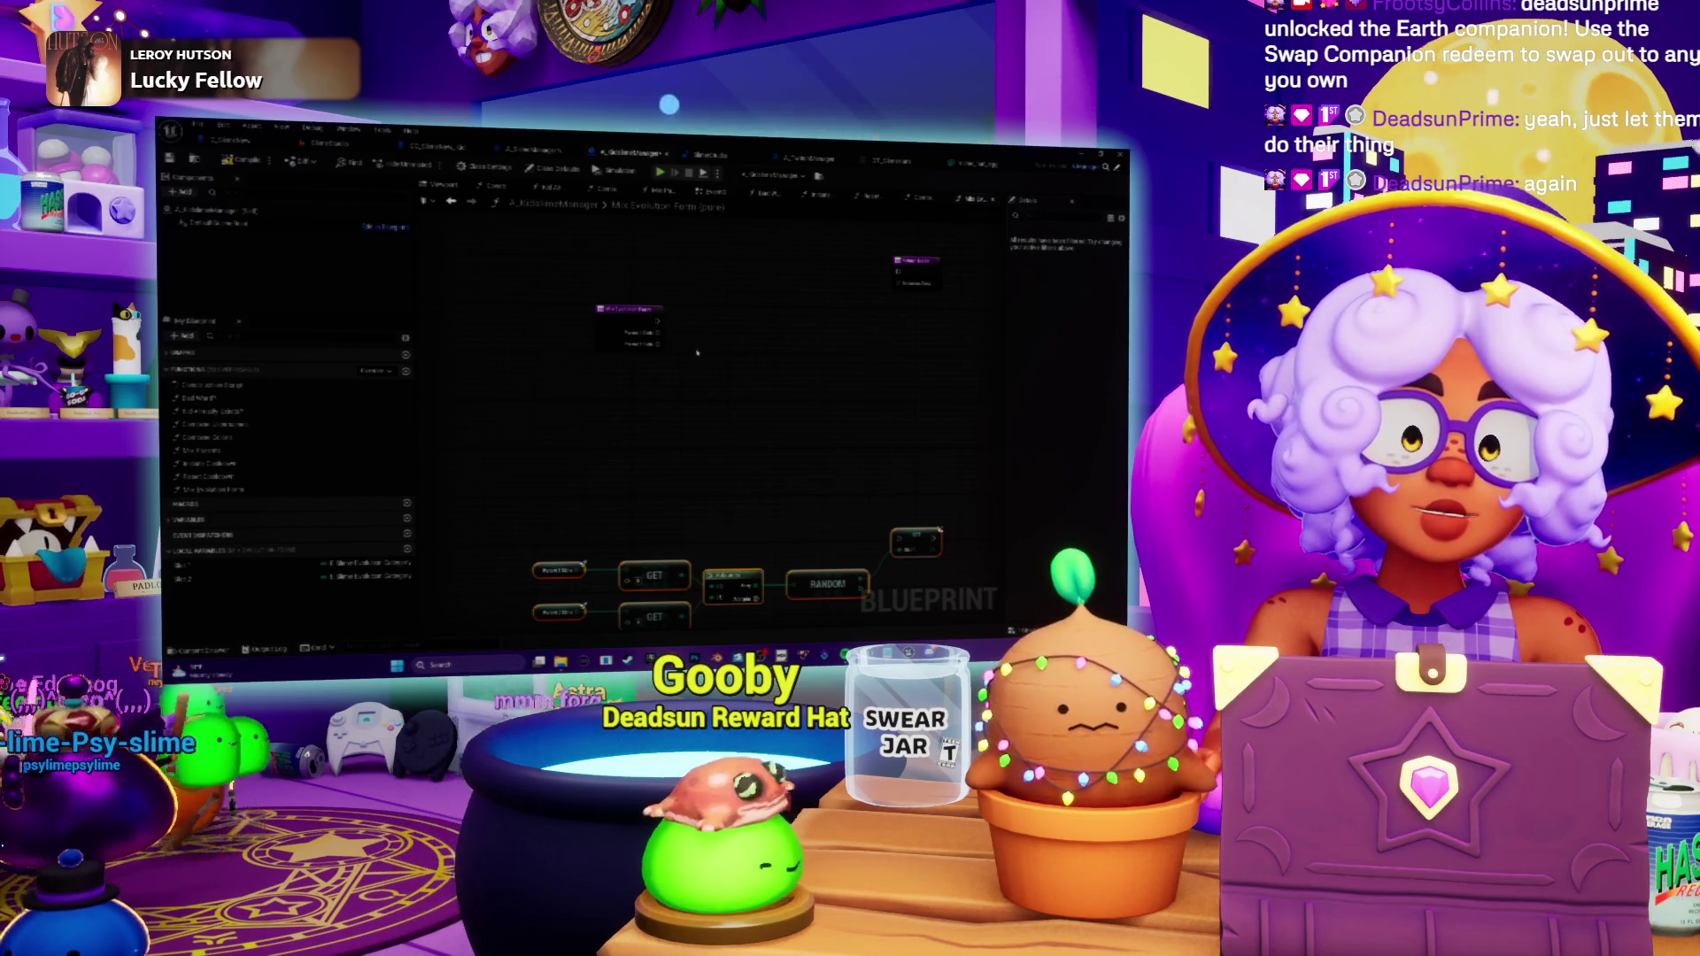
pyautogui.scroll(2, 697, 352)
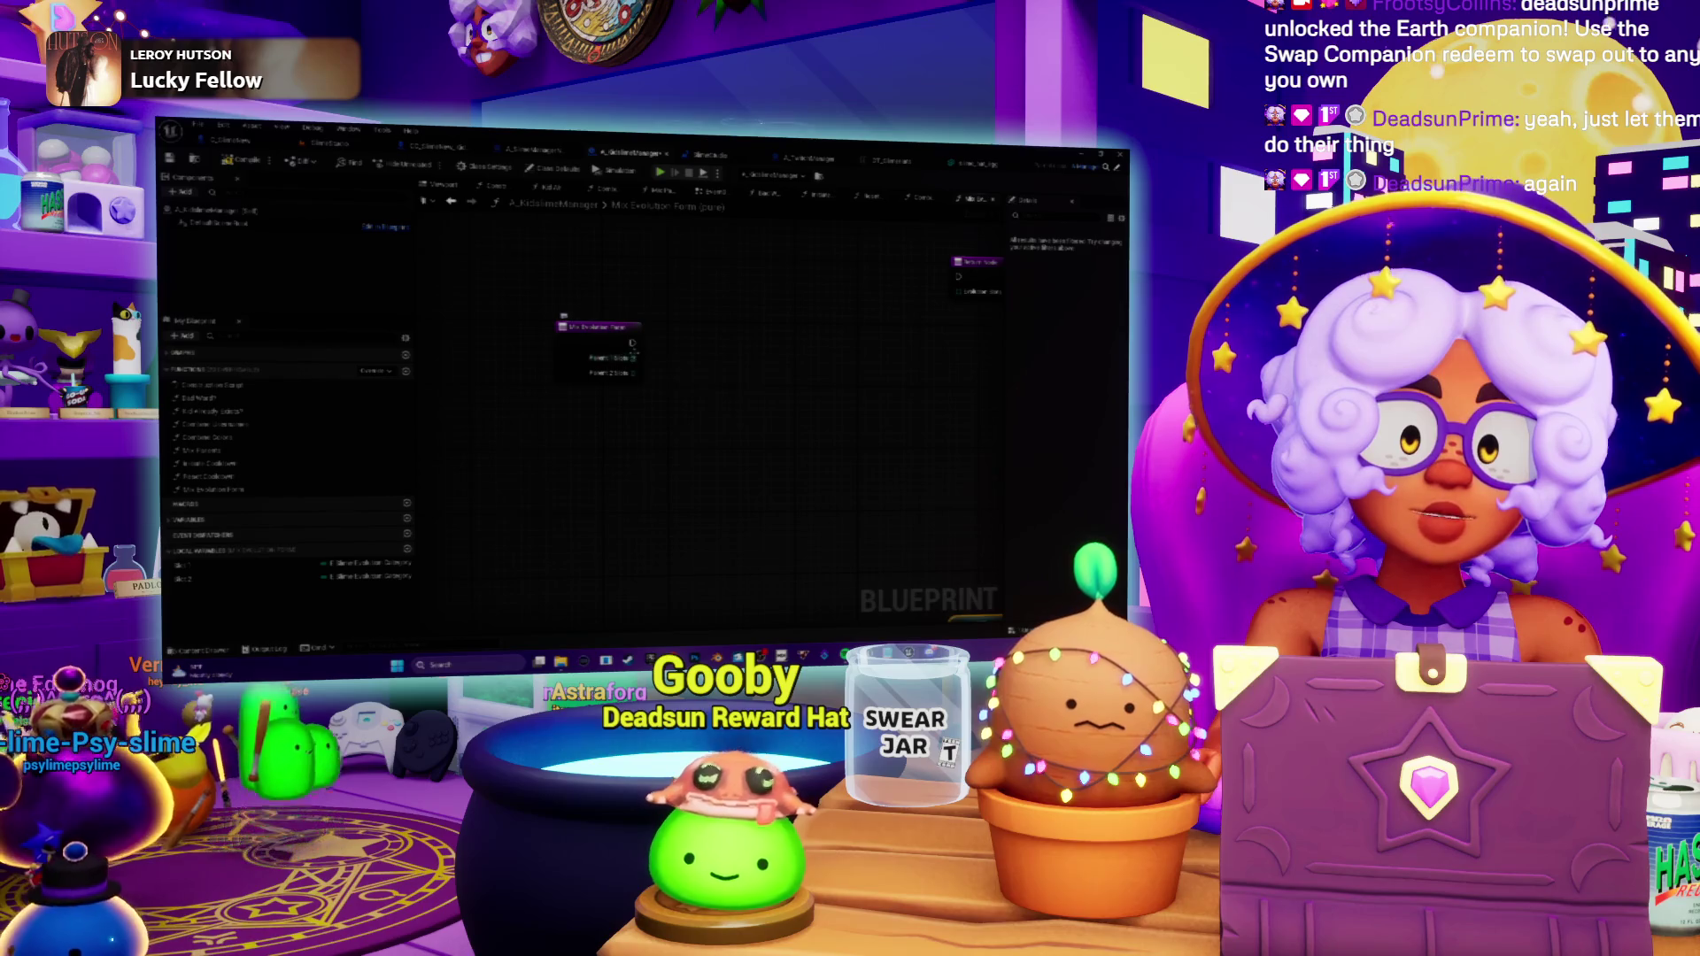
pyautogui.moveTo(674, 407); pyautogui.dragTo(666, 439)
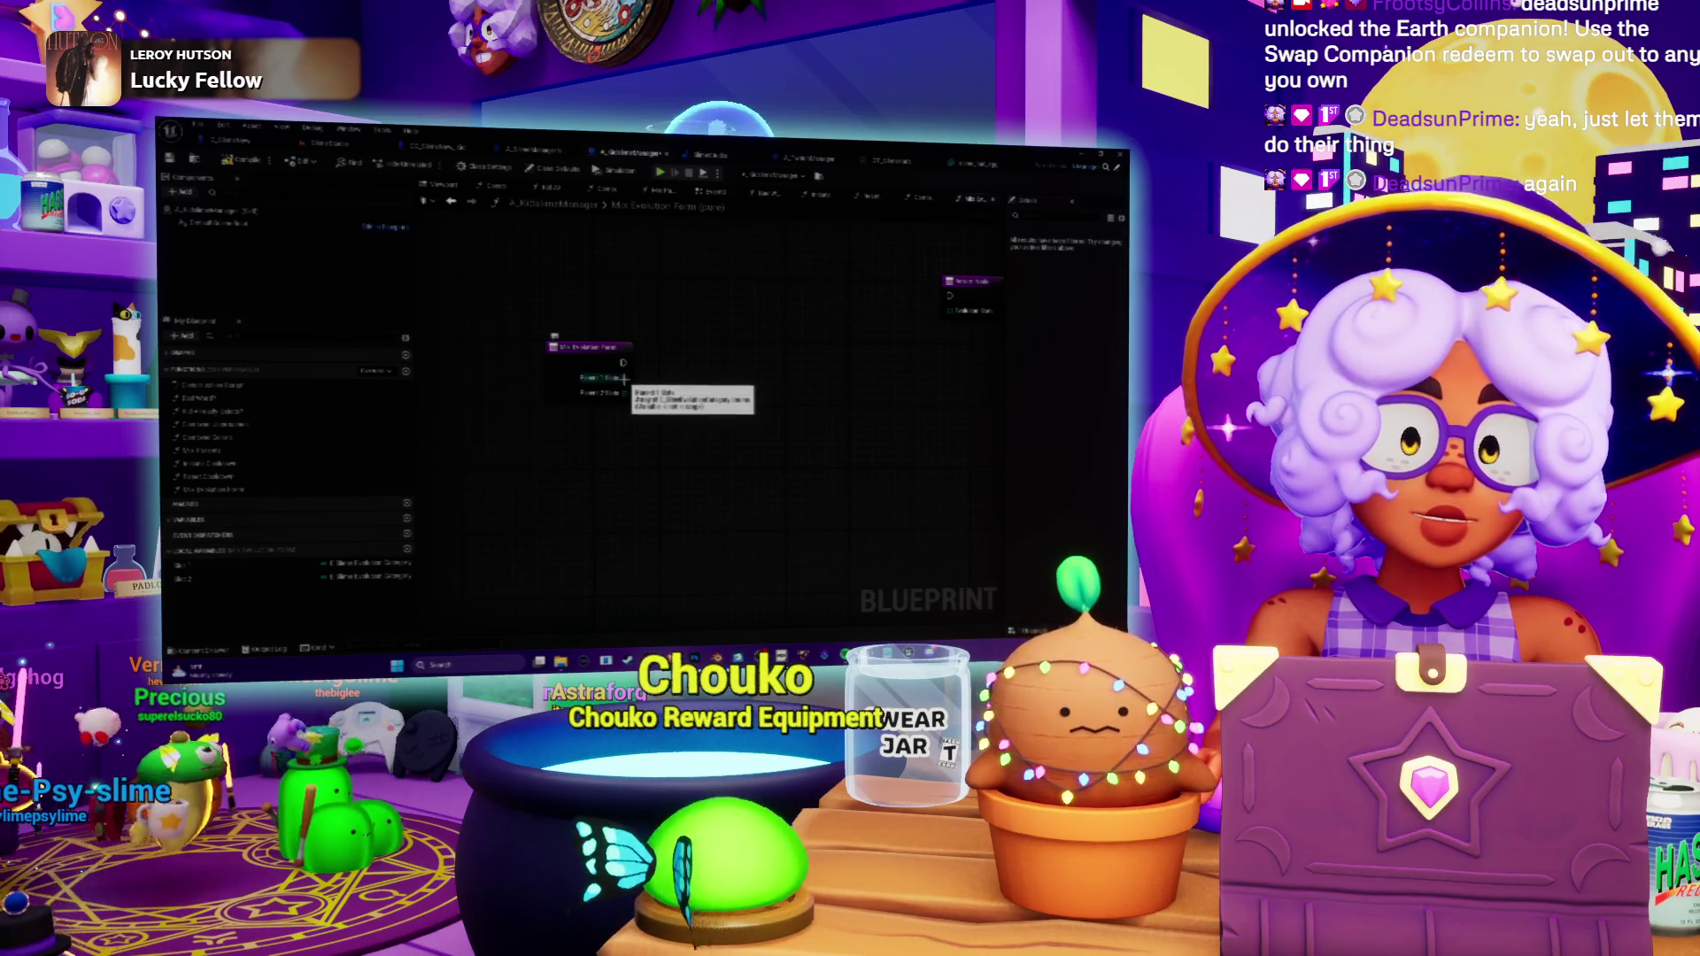
pyautogui.moveTo(624, 379)
pyautogui.mouseDown()
pyautogui.moveTo(678, 385)
pyautogui.moveTo(616, 384)
pyautogui.mouseUp()
pyautogui.press('Escape')
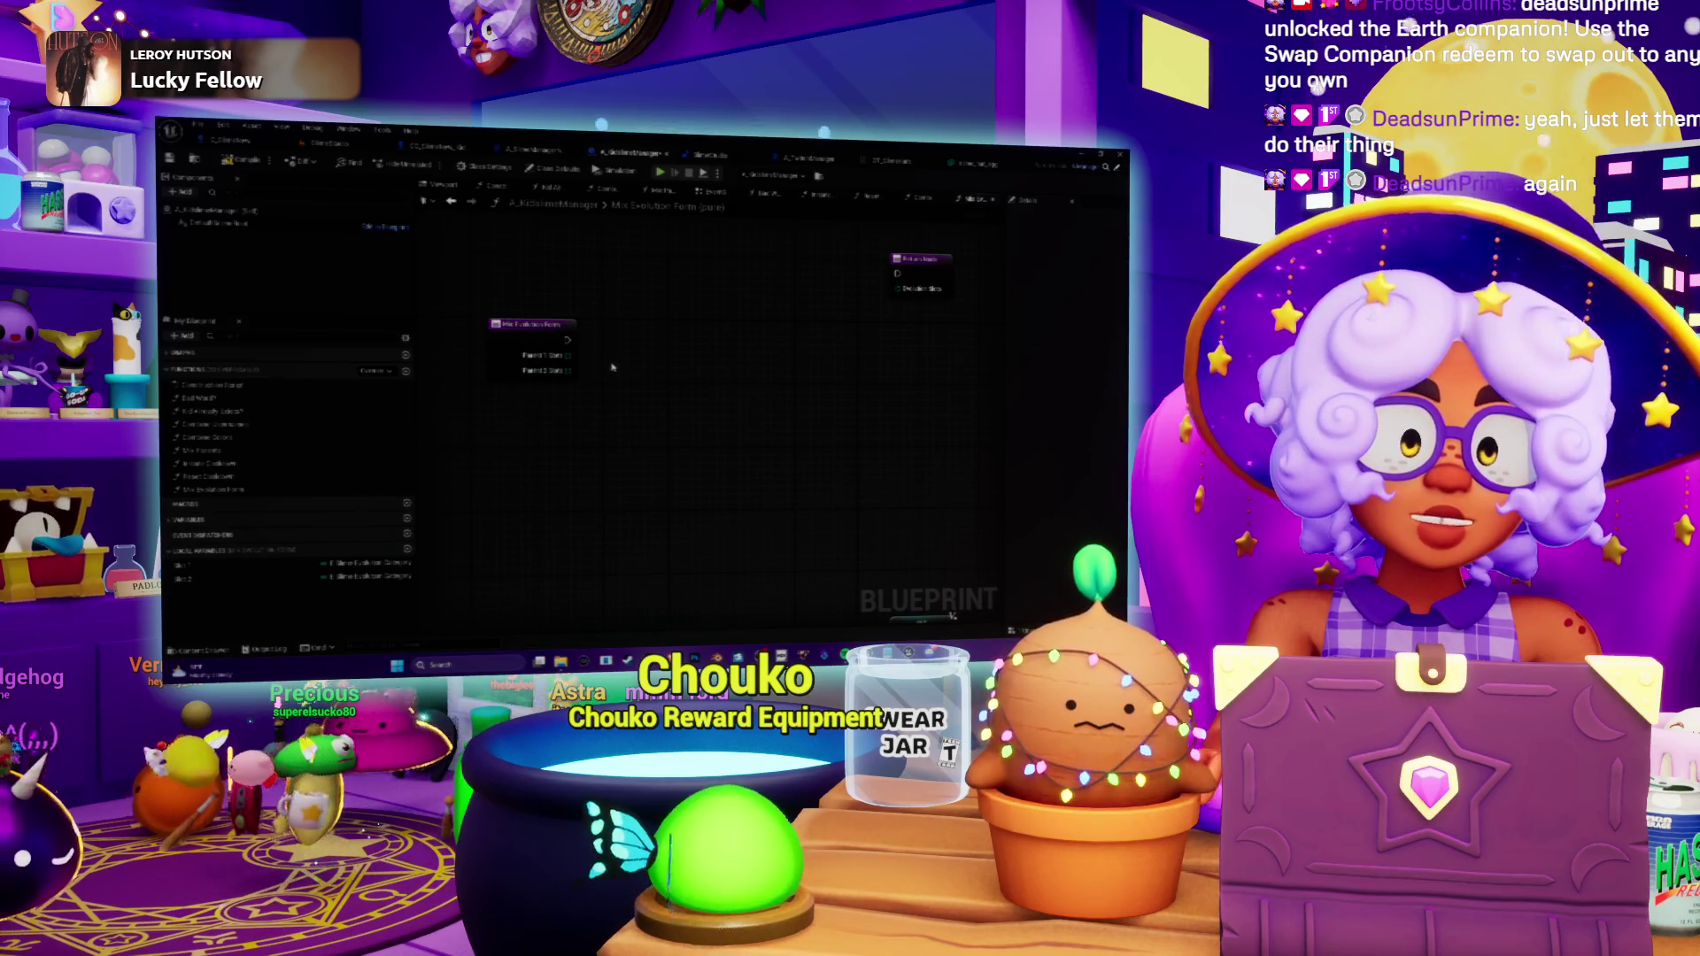
pyautogui.moveTo(648, 378); pyautogui.dragTo(660, 407)
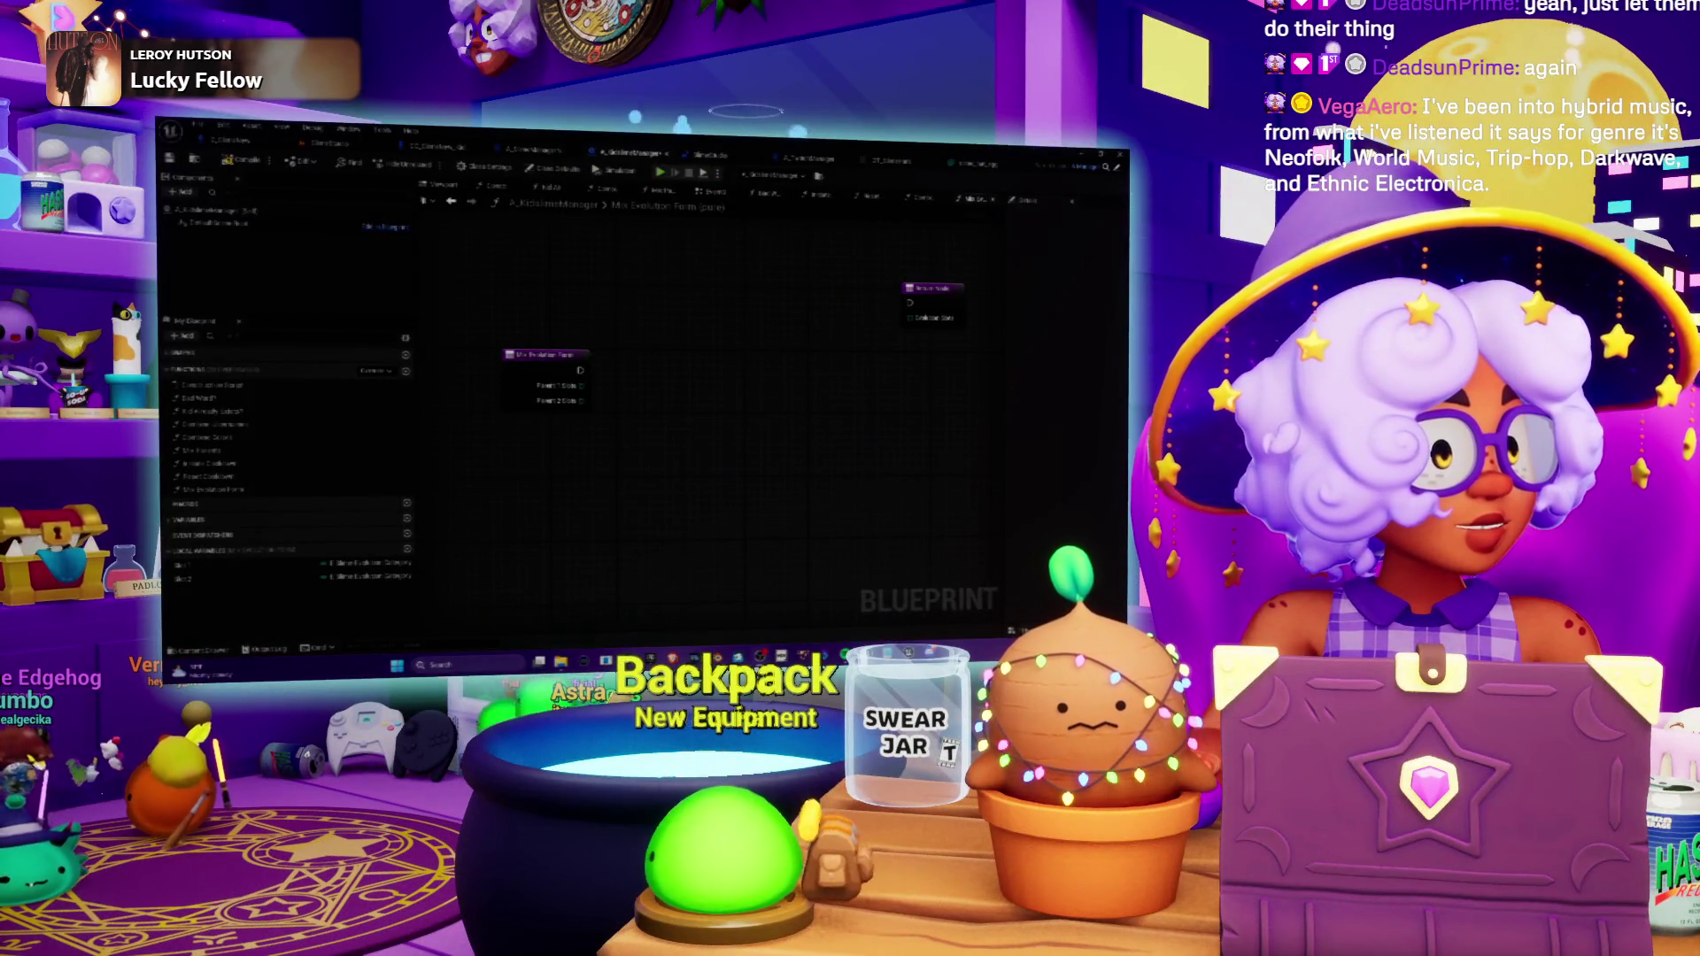
pyautogui.hotkey('alt', 'Tab')
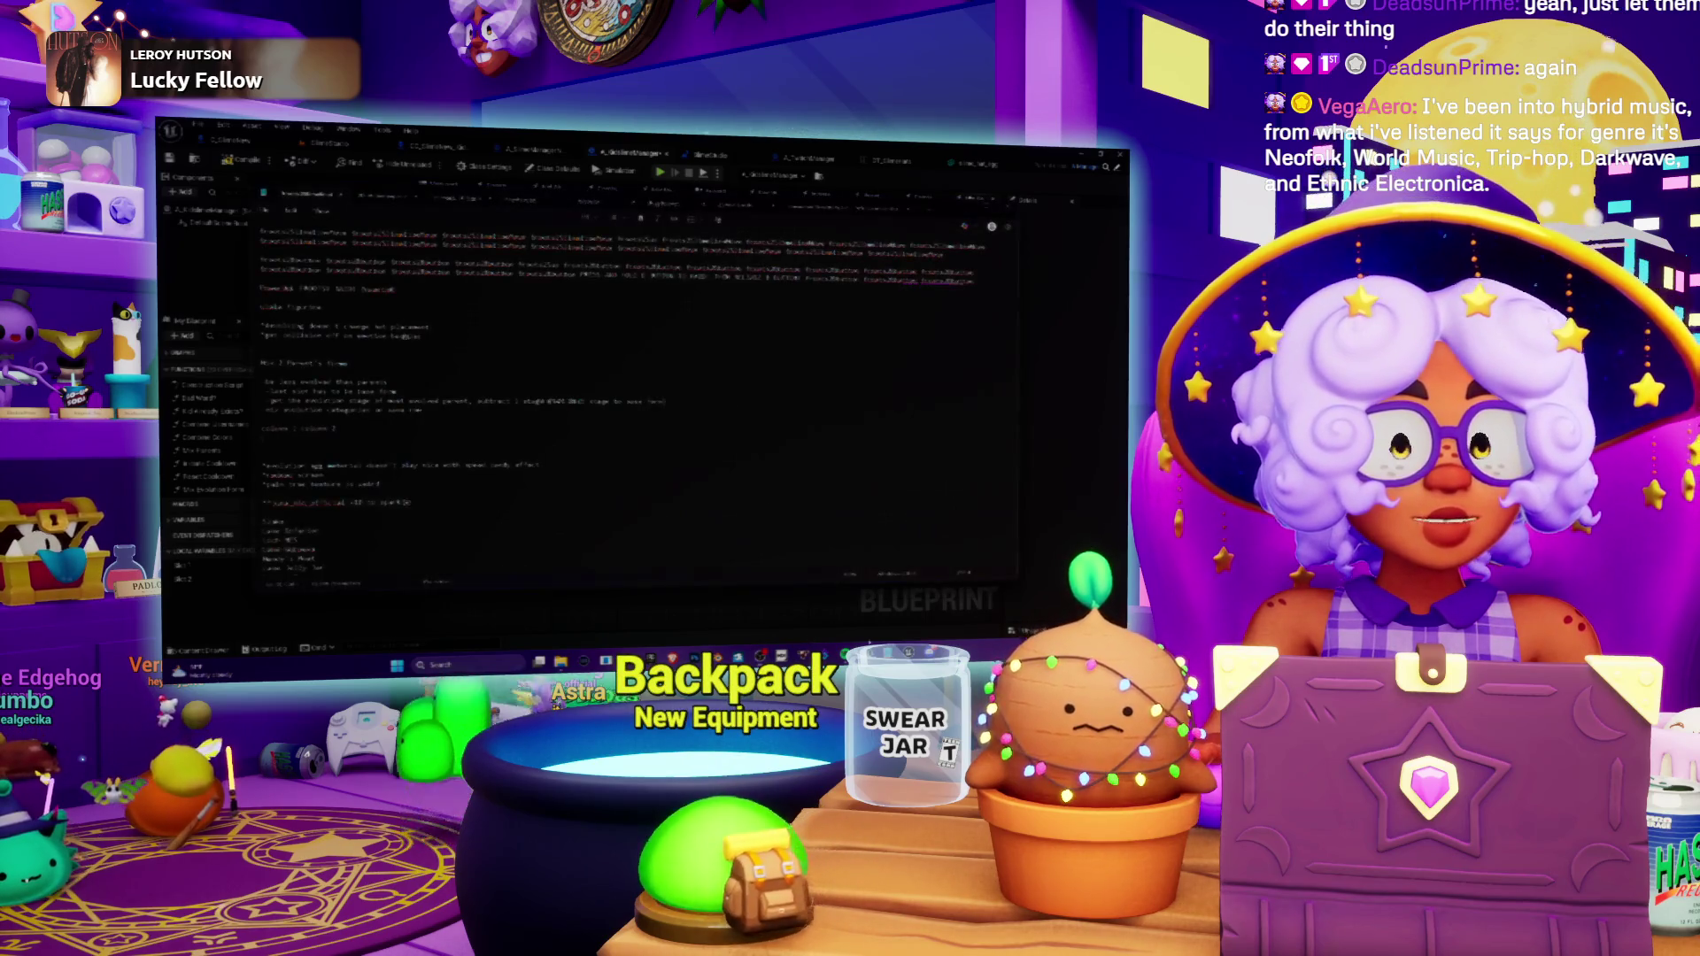
pyautogui.scroll(-1, 619, 398)
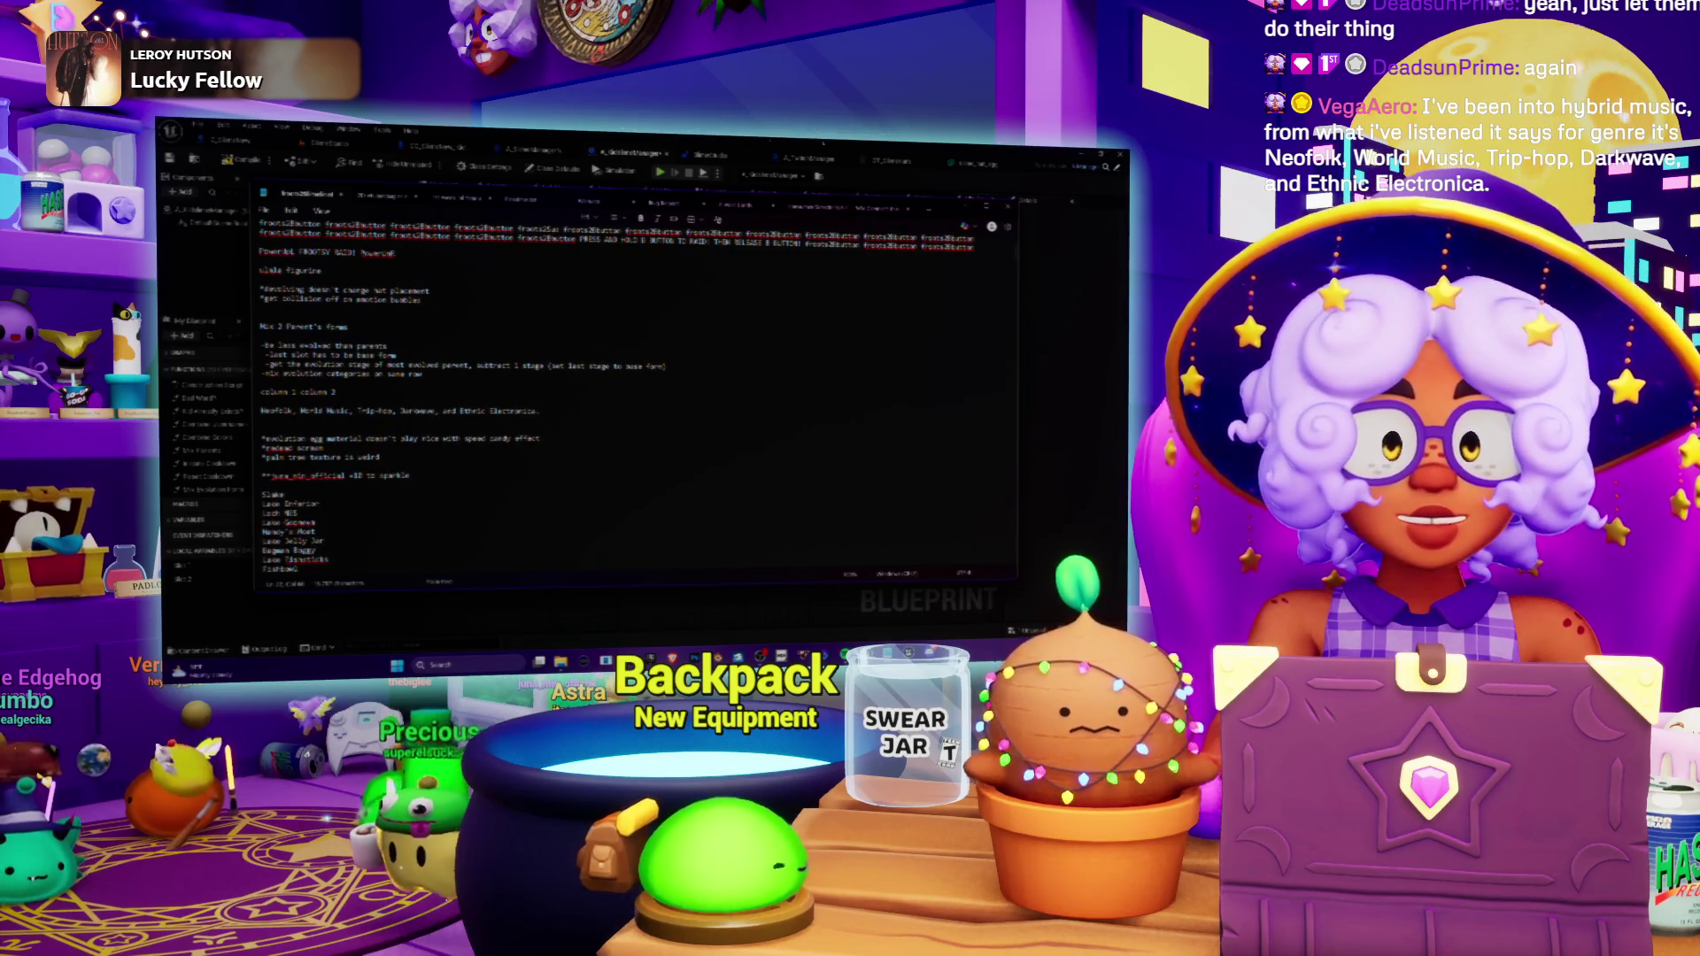
pyautogui.hotkey('alt', 'Tab')
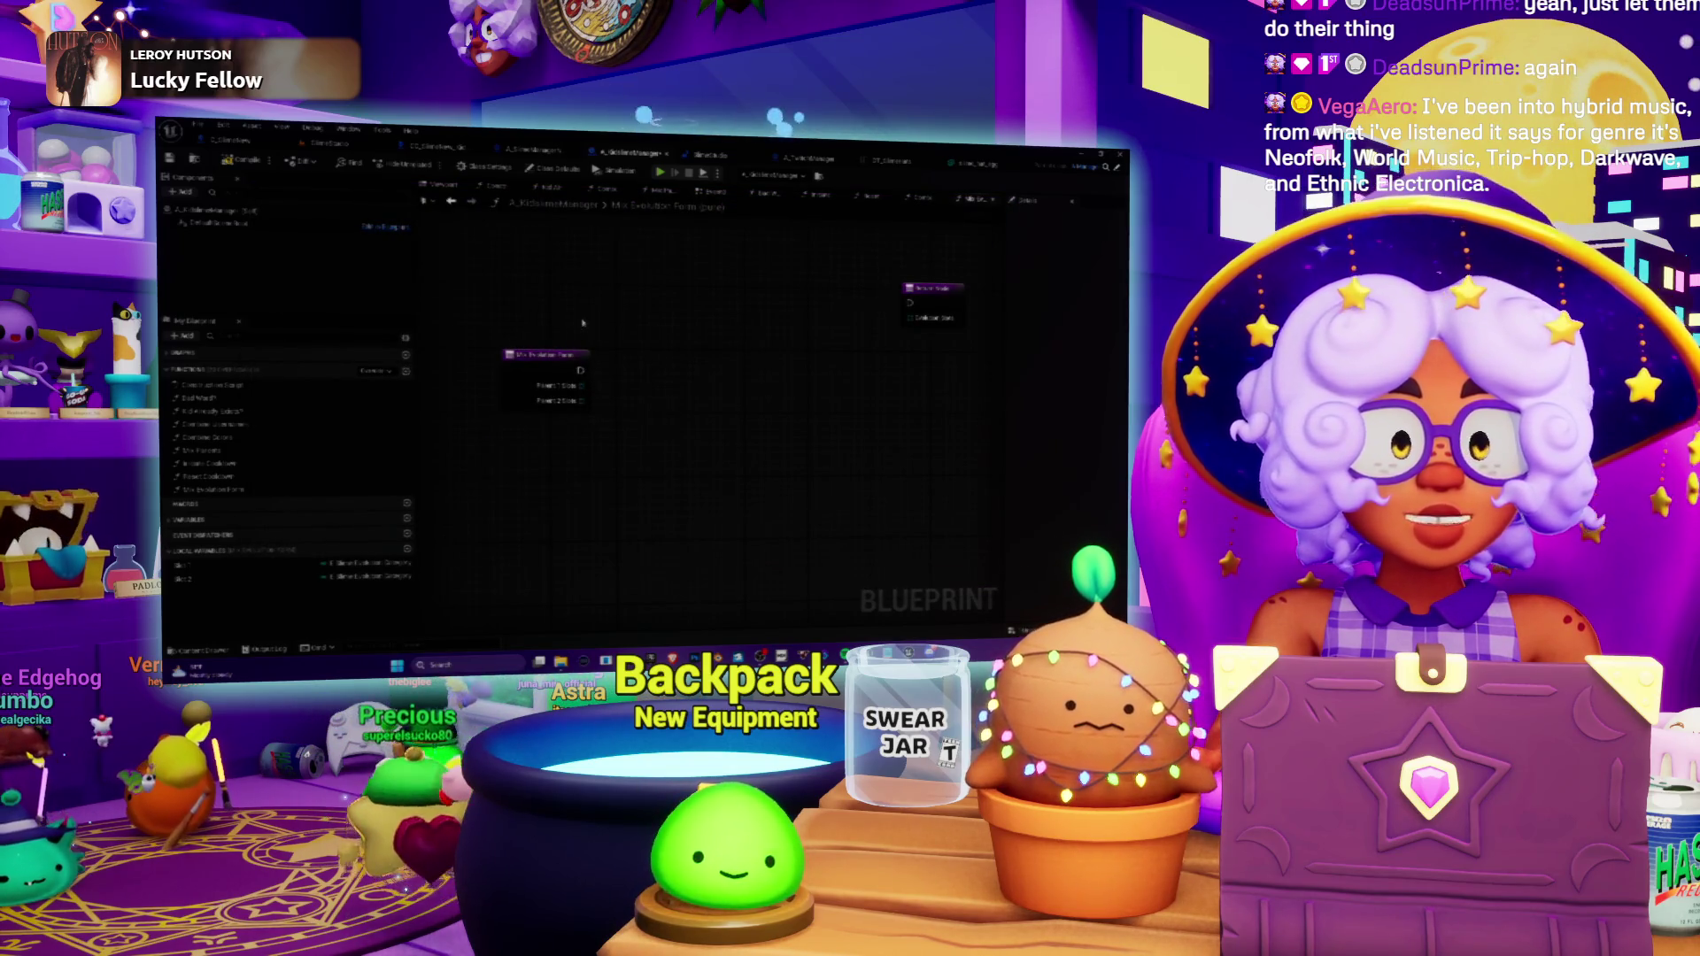
pyautogui.moveTo(582, 323); pyautogui.dragTo(636, 320)
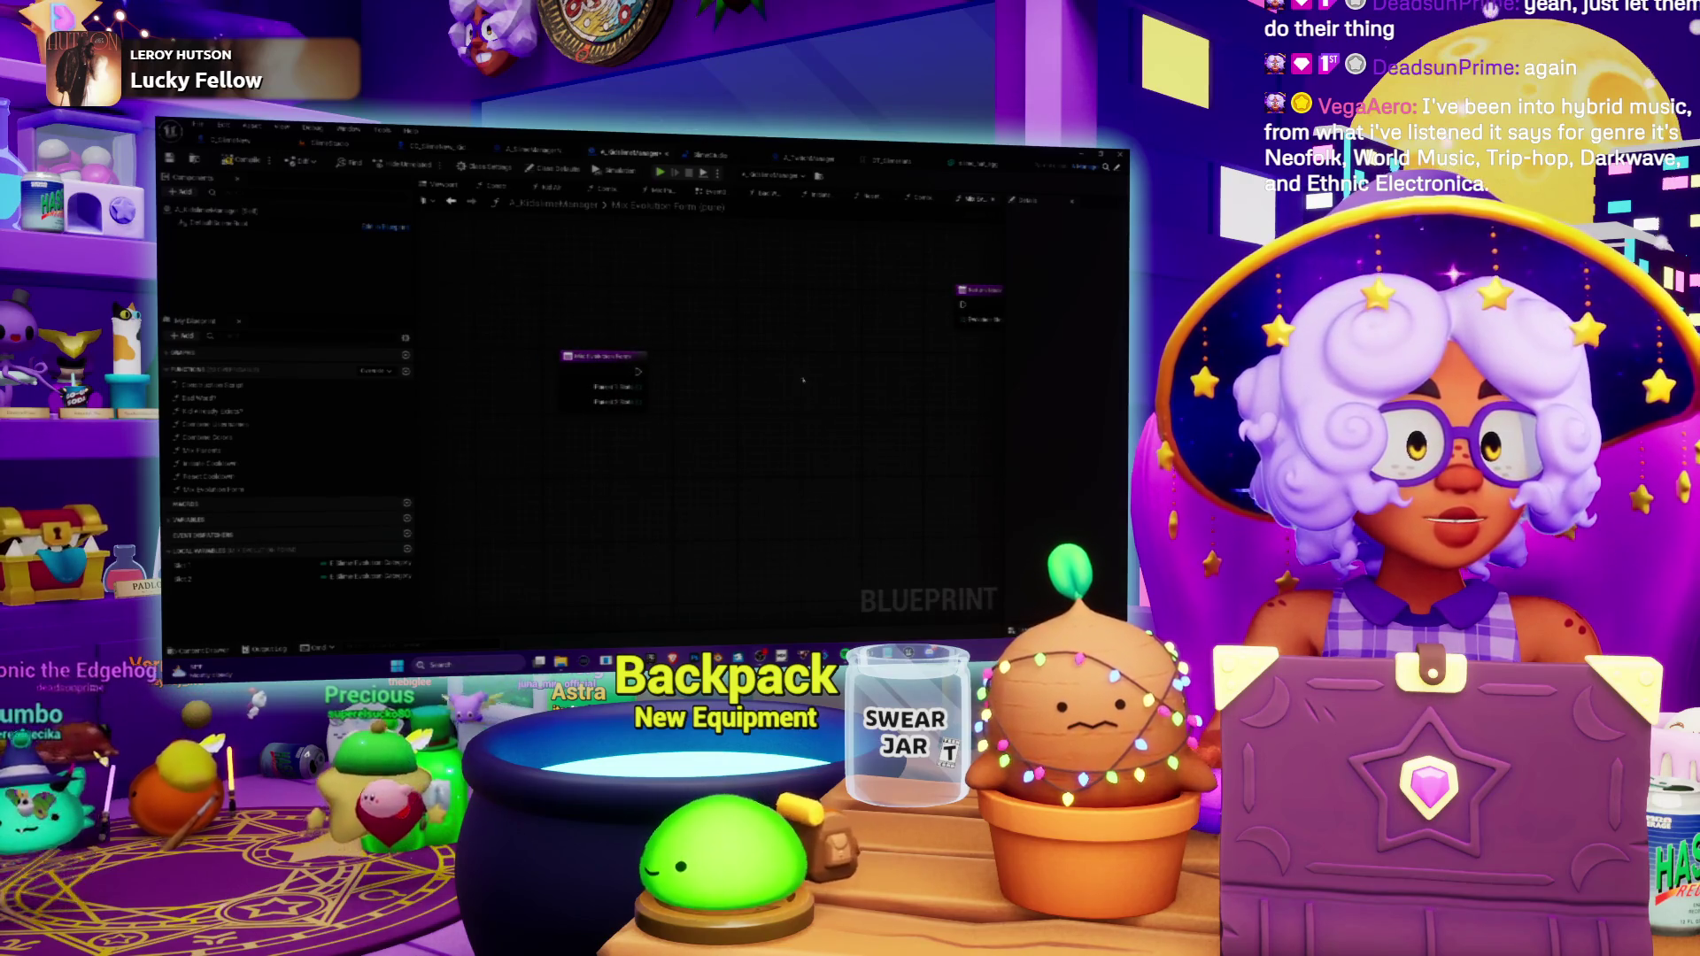
# Pan the Blueprint graph around the entry node, then bring up the Notepad to-do notes.
pyautogui.moveTo(871, 387); pyautogui.dragTo(867, 393)
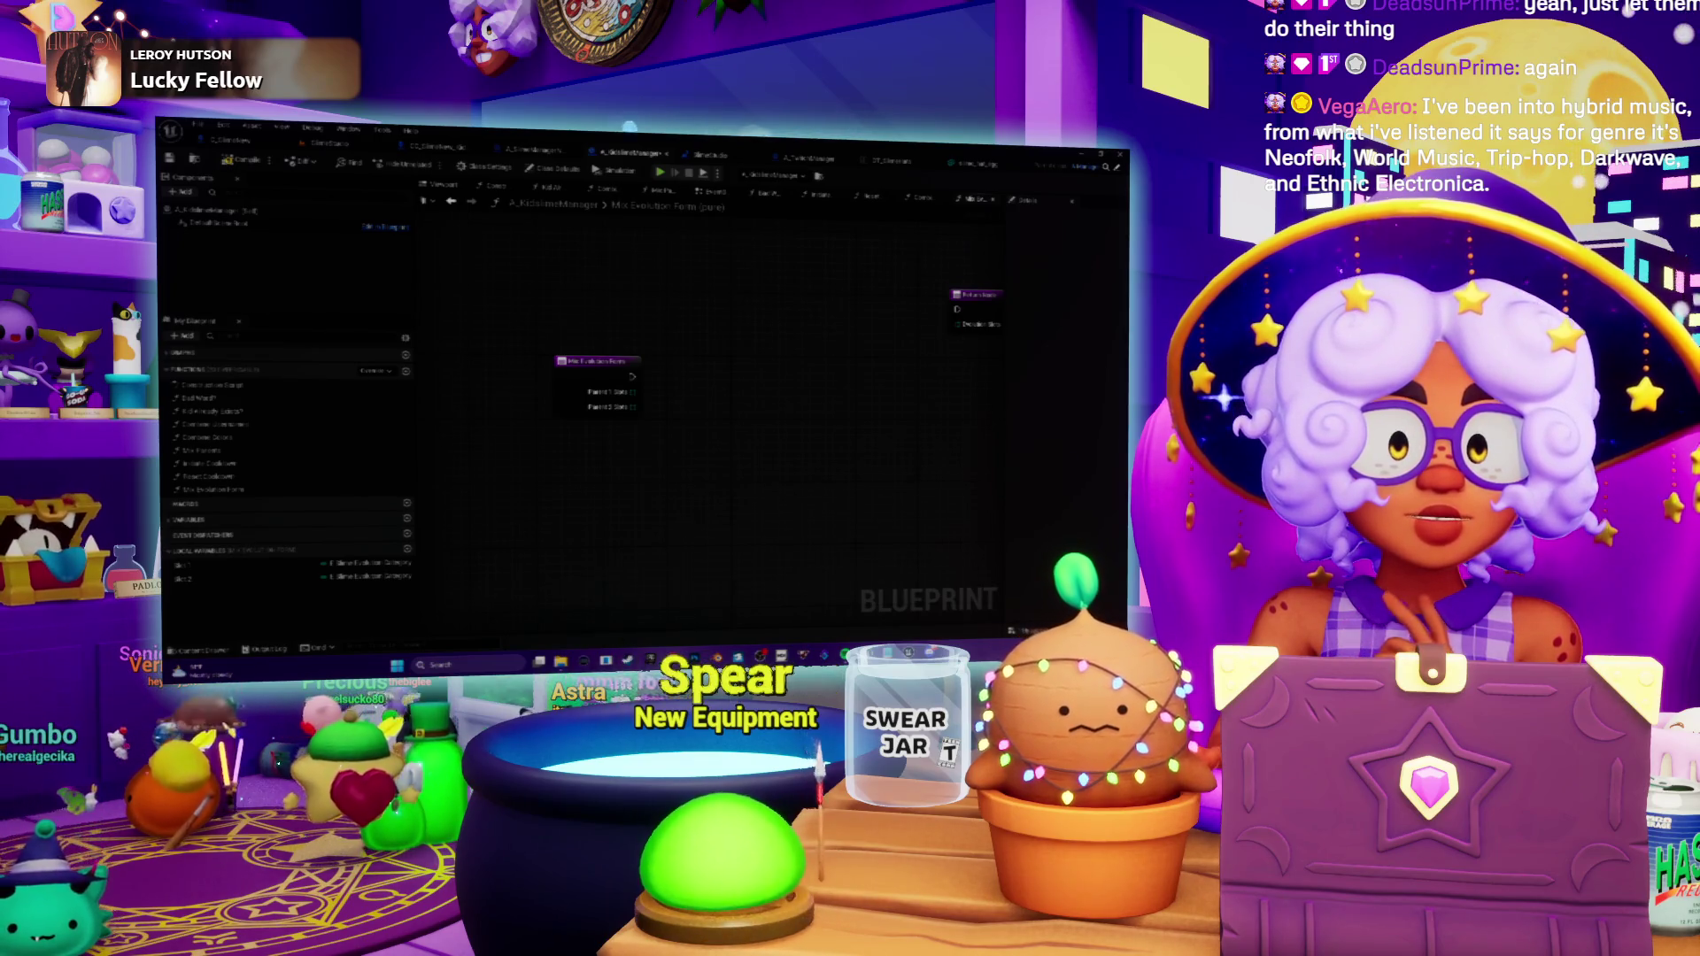
pyautogui.moveTo(683, 401); pyautogui.dragTo(647, 392)
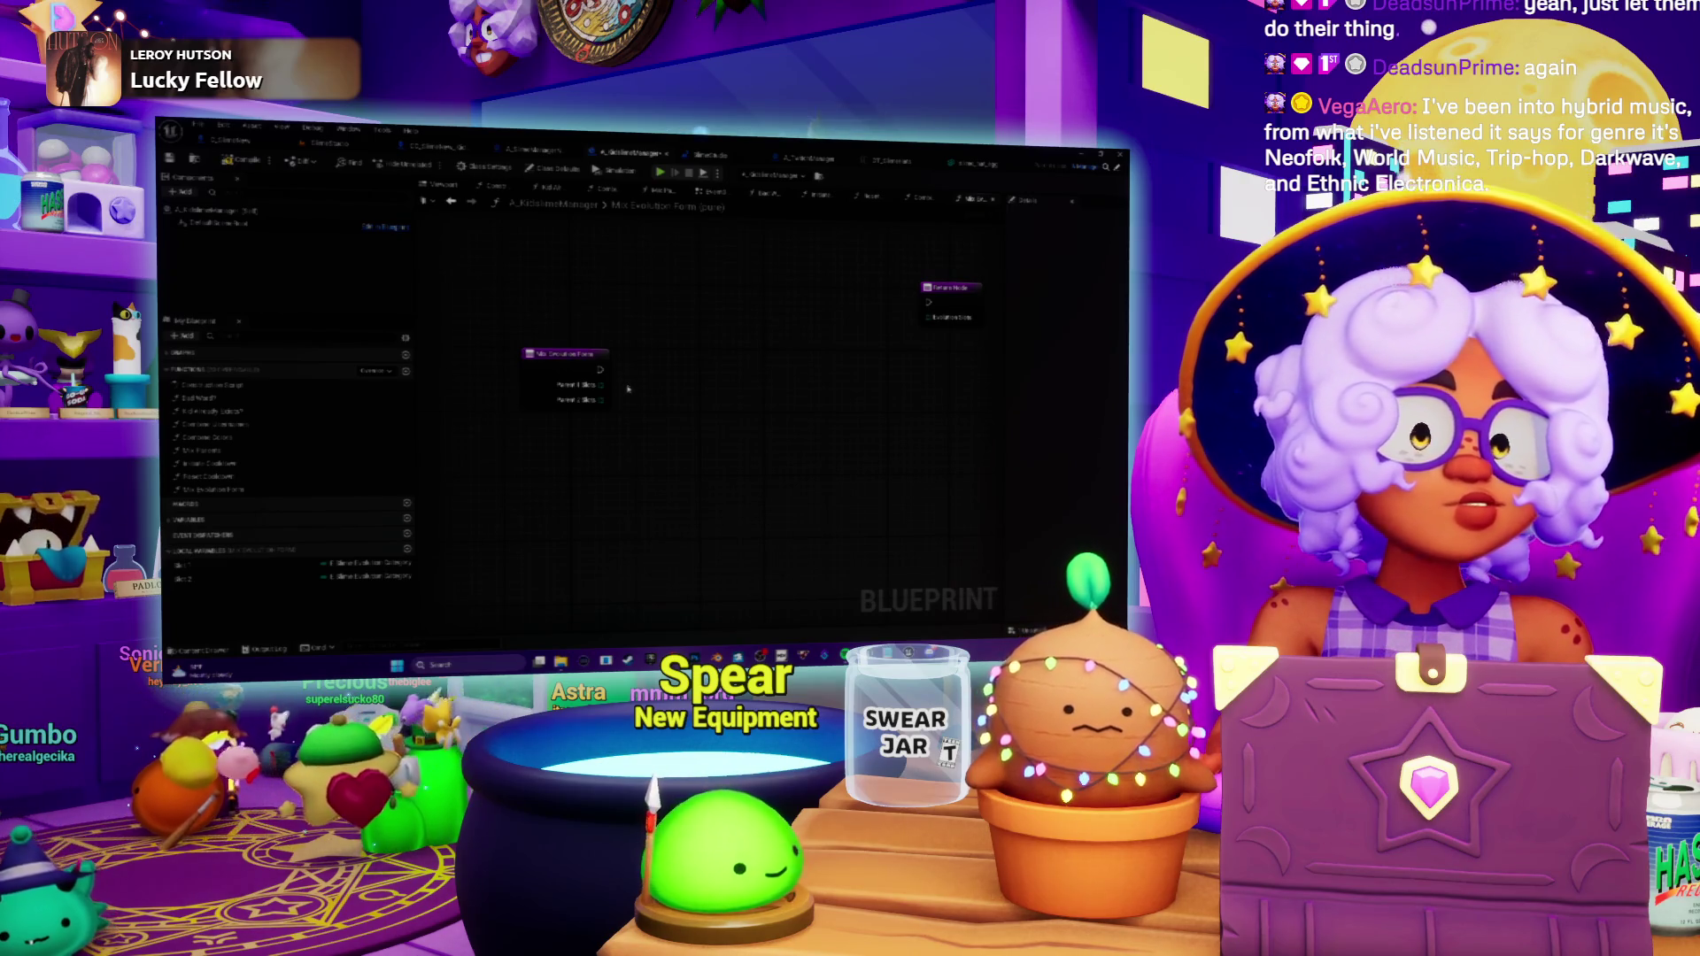
pyautogui.moveTo(649, 362)
pyautogui.mouseDown()
pyautogui.moveTo(726, 350)
pyautogui.moveTo(651, 336)
pyautogui.moveTo(645, 409)
pyautogui.moveTo(797, 363)
pyautogui.moveTo(592, 374)
pyautogui.mouseUp()
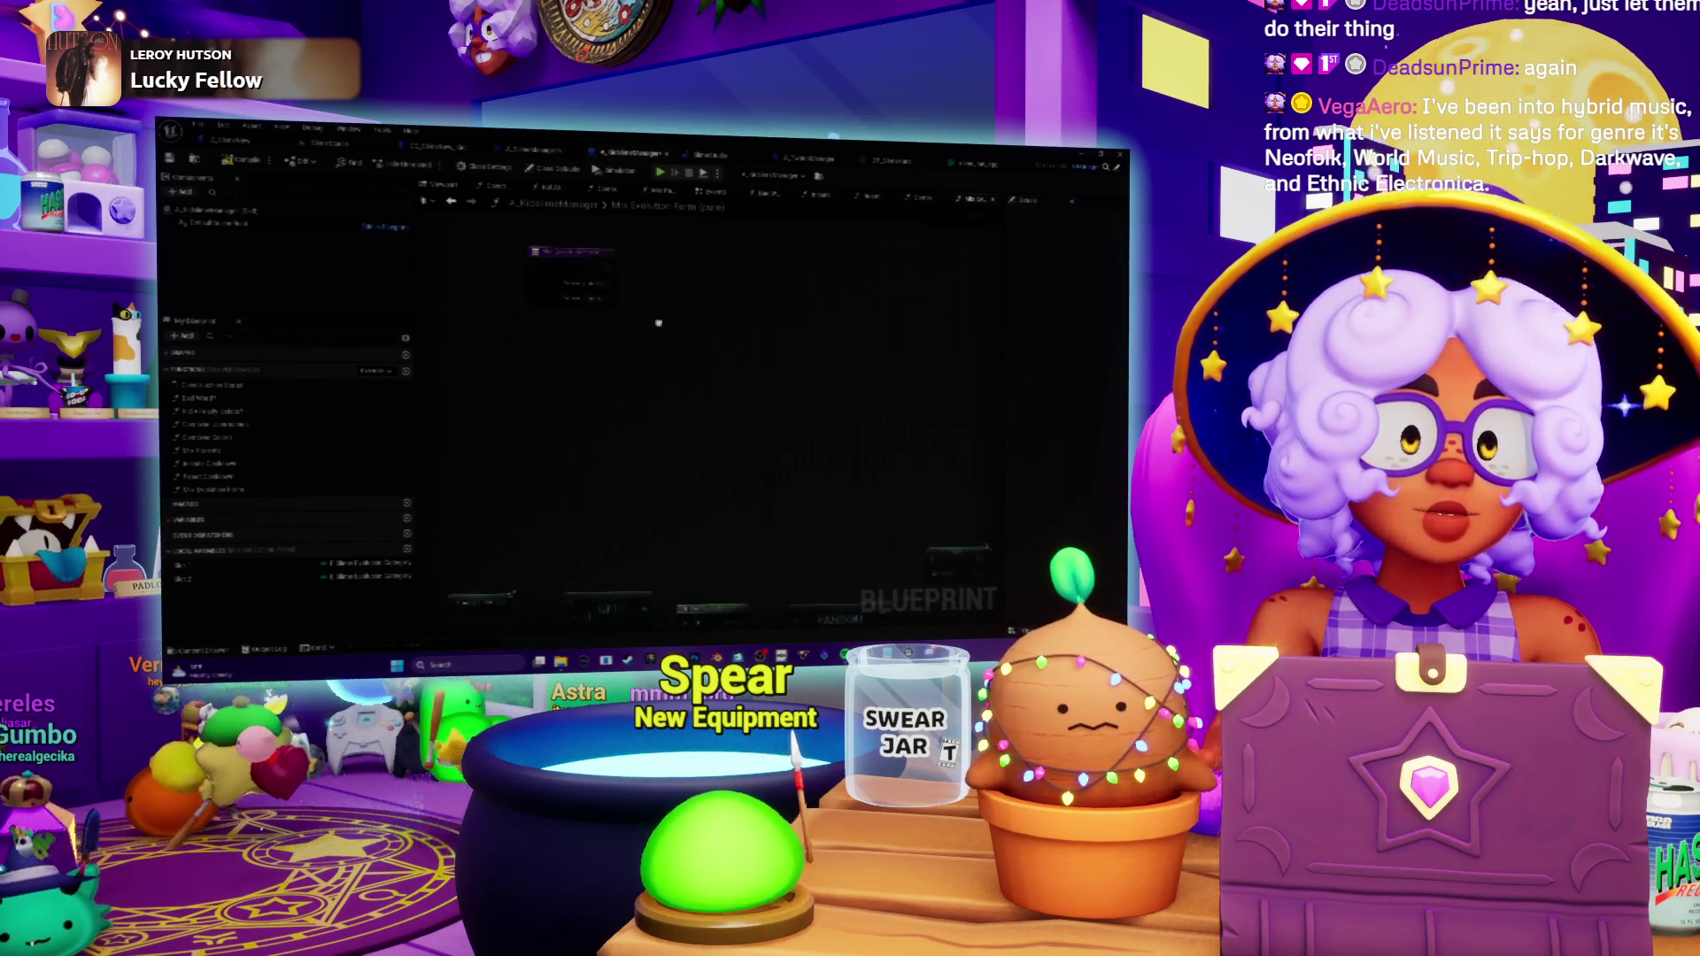
pyautogui.moveTo(767, 334)
pyautogui.mouseDown()
pyautogui.moveTo(686, 317)
pyautogui.moveTo(715, 366)
pyautogui.mouseUp()
pyautogui.moveTo(673, 512)
pyautogui.mouseDown()
pyautogui.moveTo(796, 521)
pyautogui.moveTo(885, 417)
pyautogui.moveTo(761, 340)
pyautogui.moveTo(630, 522)
pyautogui.mouseUp()
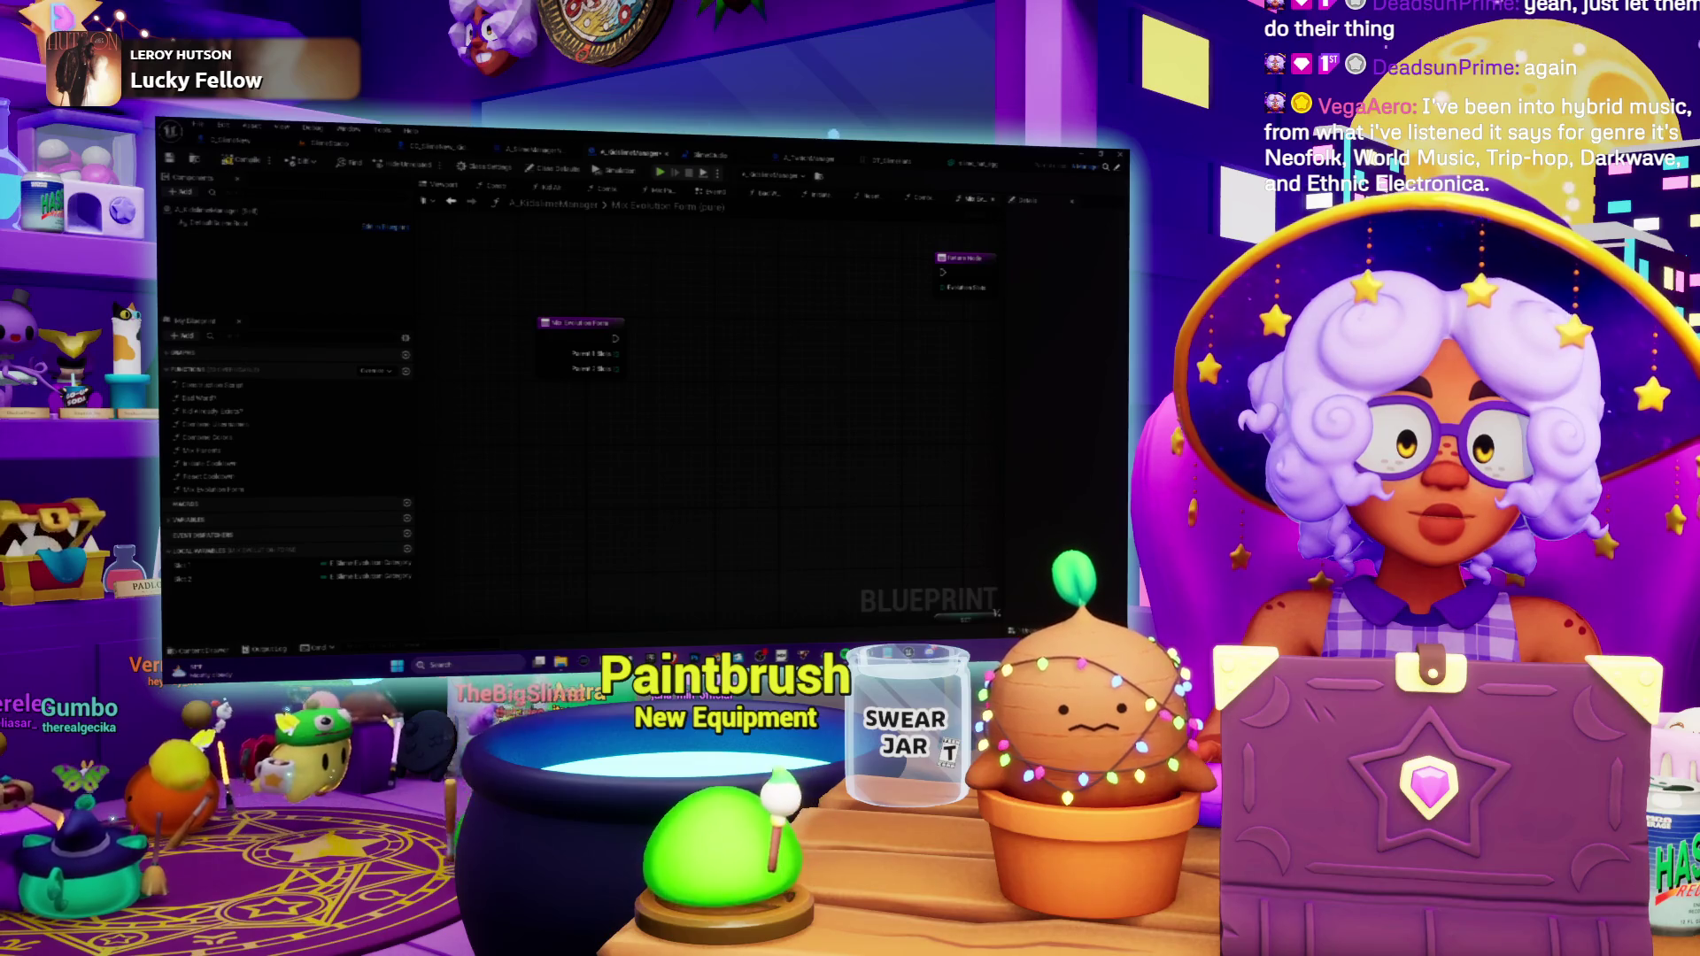
pyautogui.hotkey('alt', 'Tab')
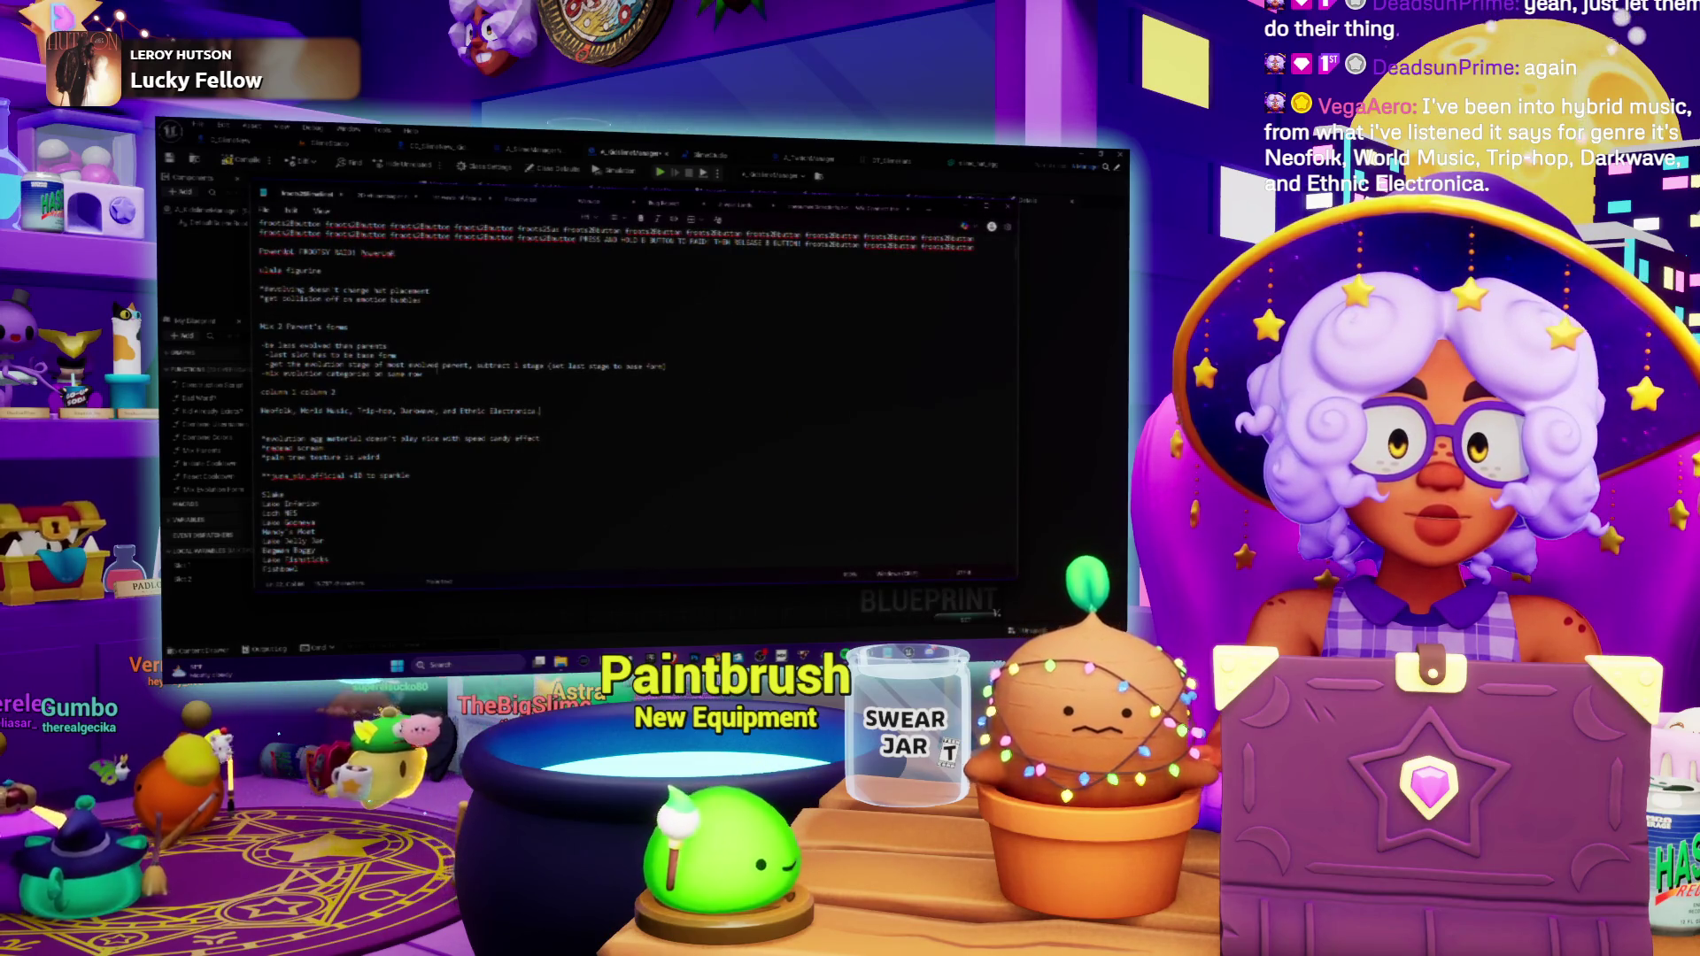
# Add a blank line under 'column 1 column 2' in the notes and hide Notepad.
pyautogui.press('Return')
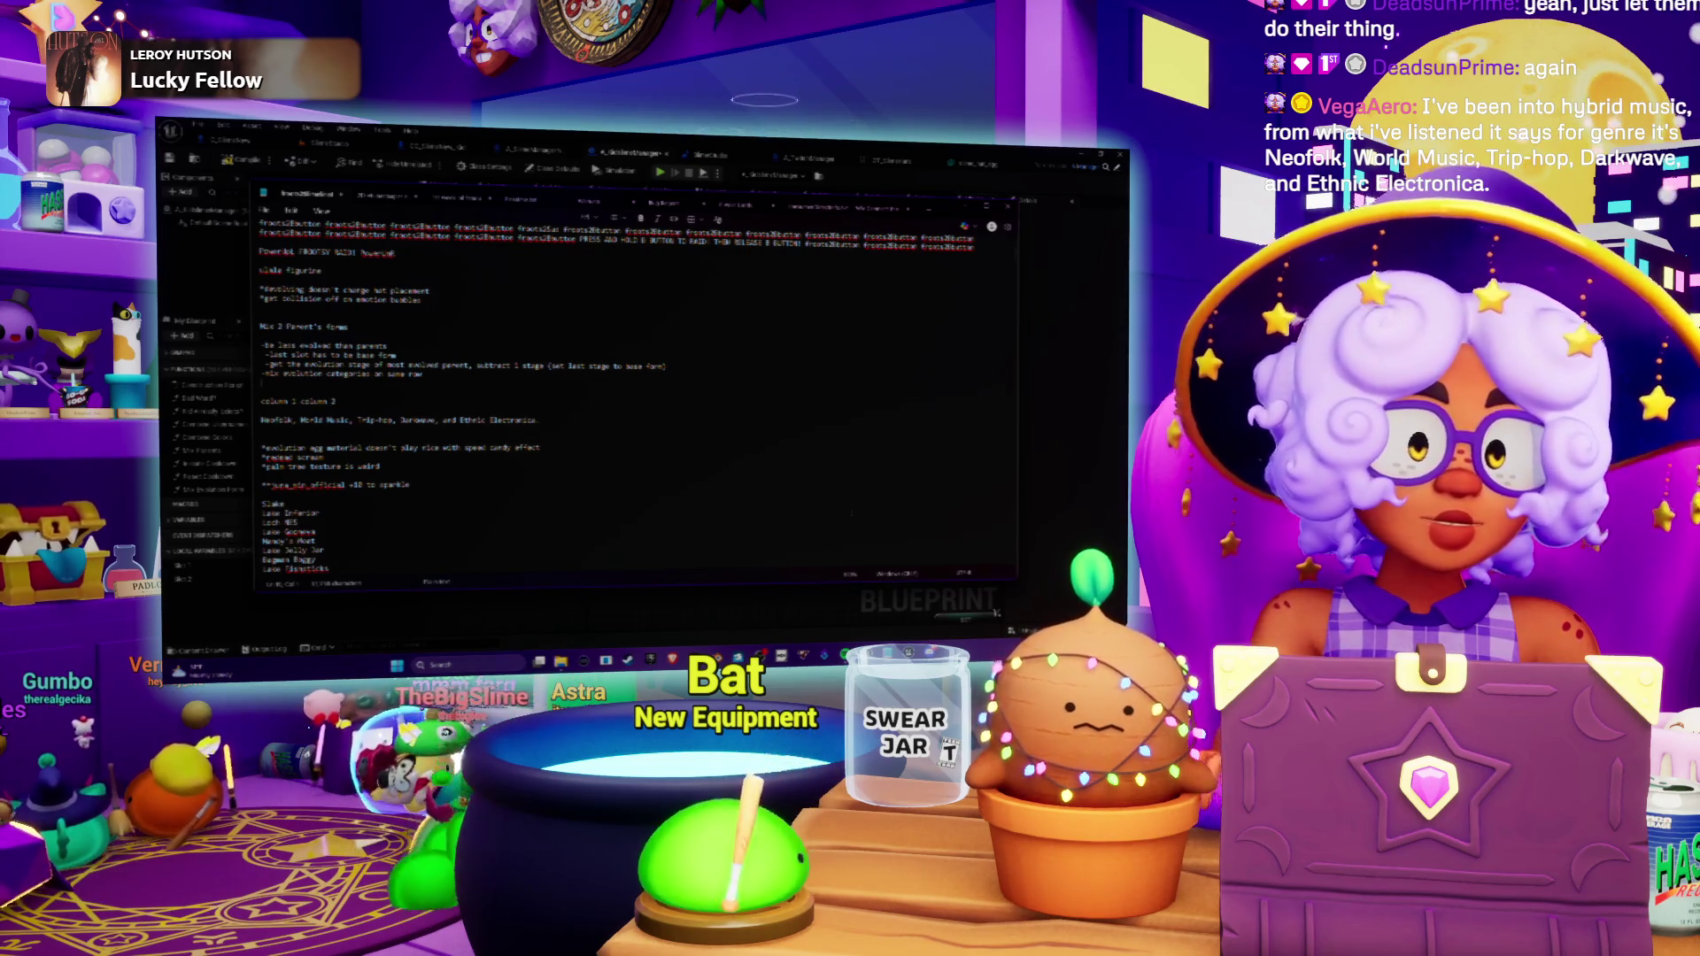
pyautogui.click(821, 603)
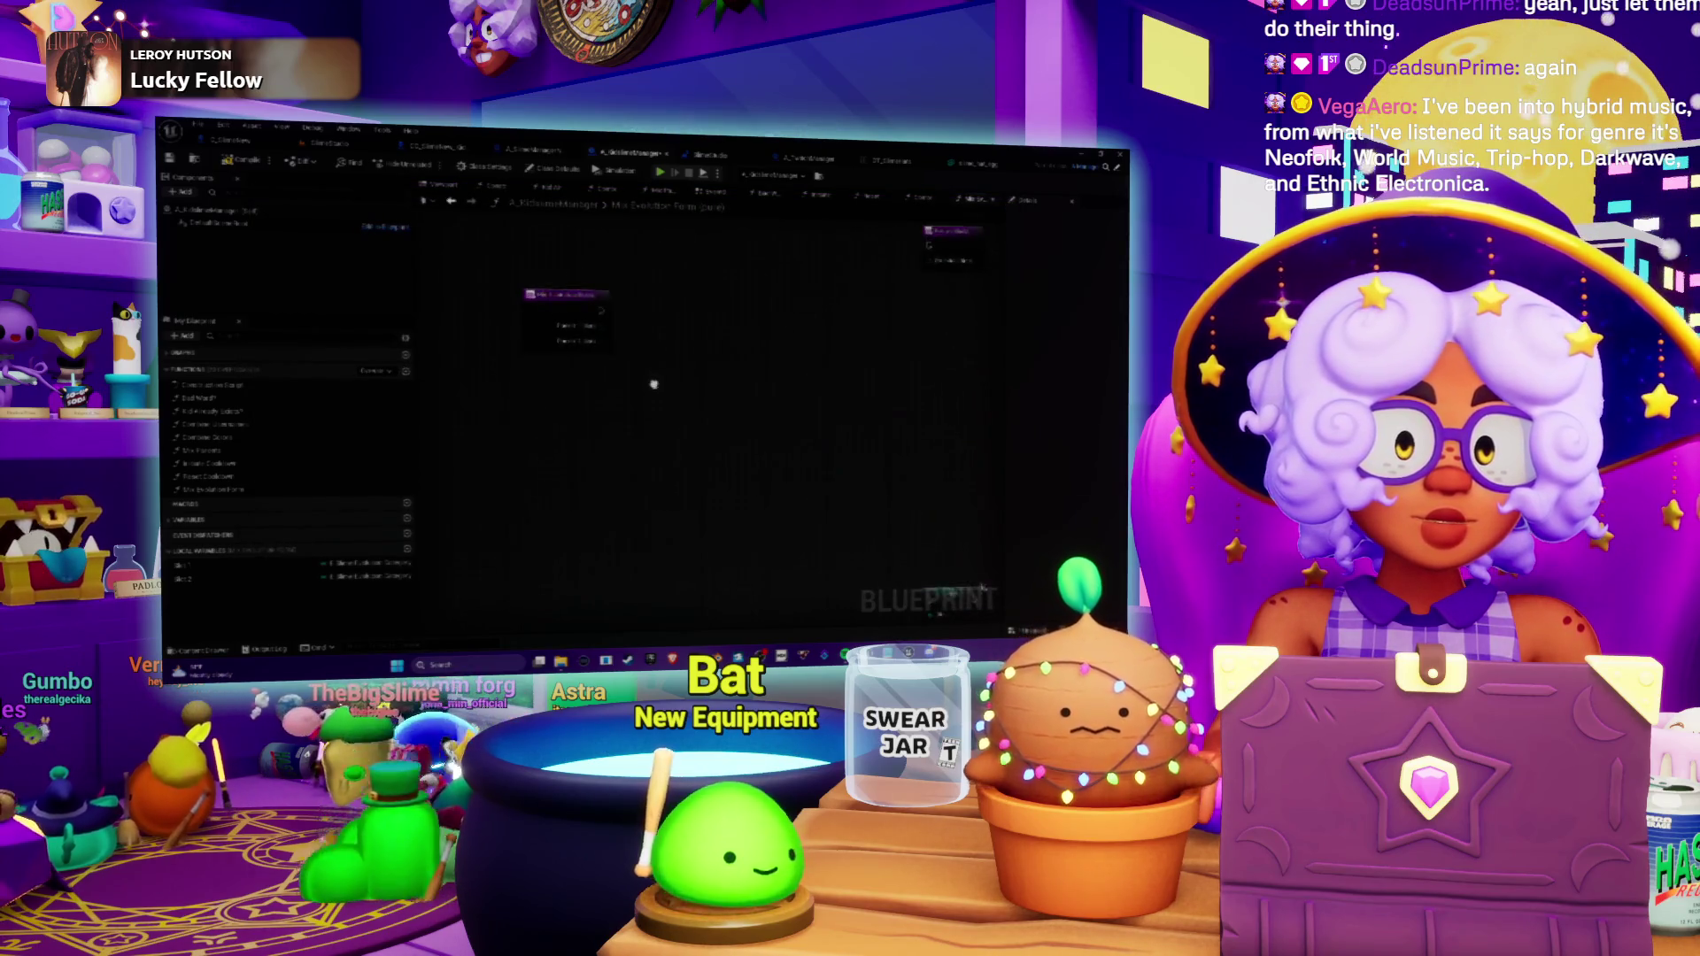
# Select the Slot 2 local variable, open the other function graph, then switch to Spotify.
pyautogui.scroll(-2, 643, 324)
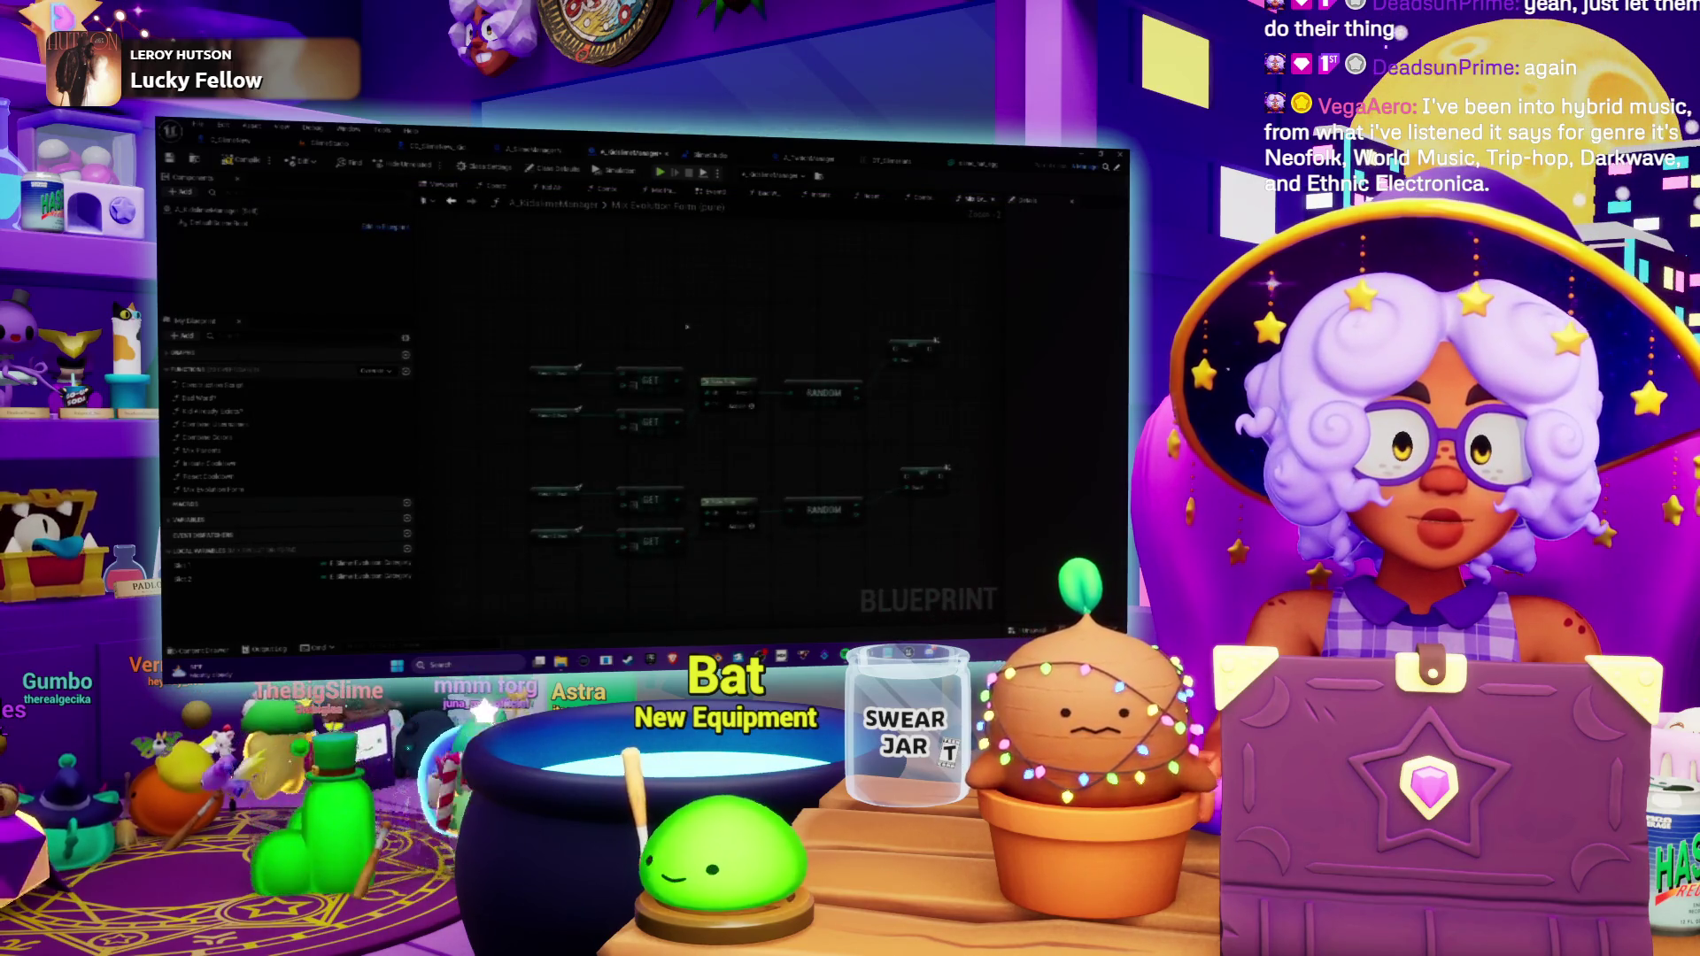
pyautogui.click(186, 578)
pyautogui.doubleClick(852, 407)
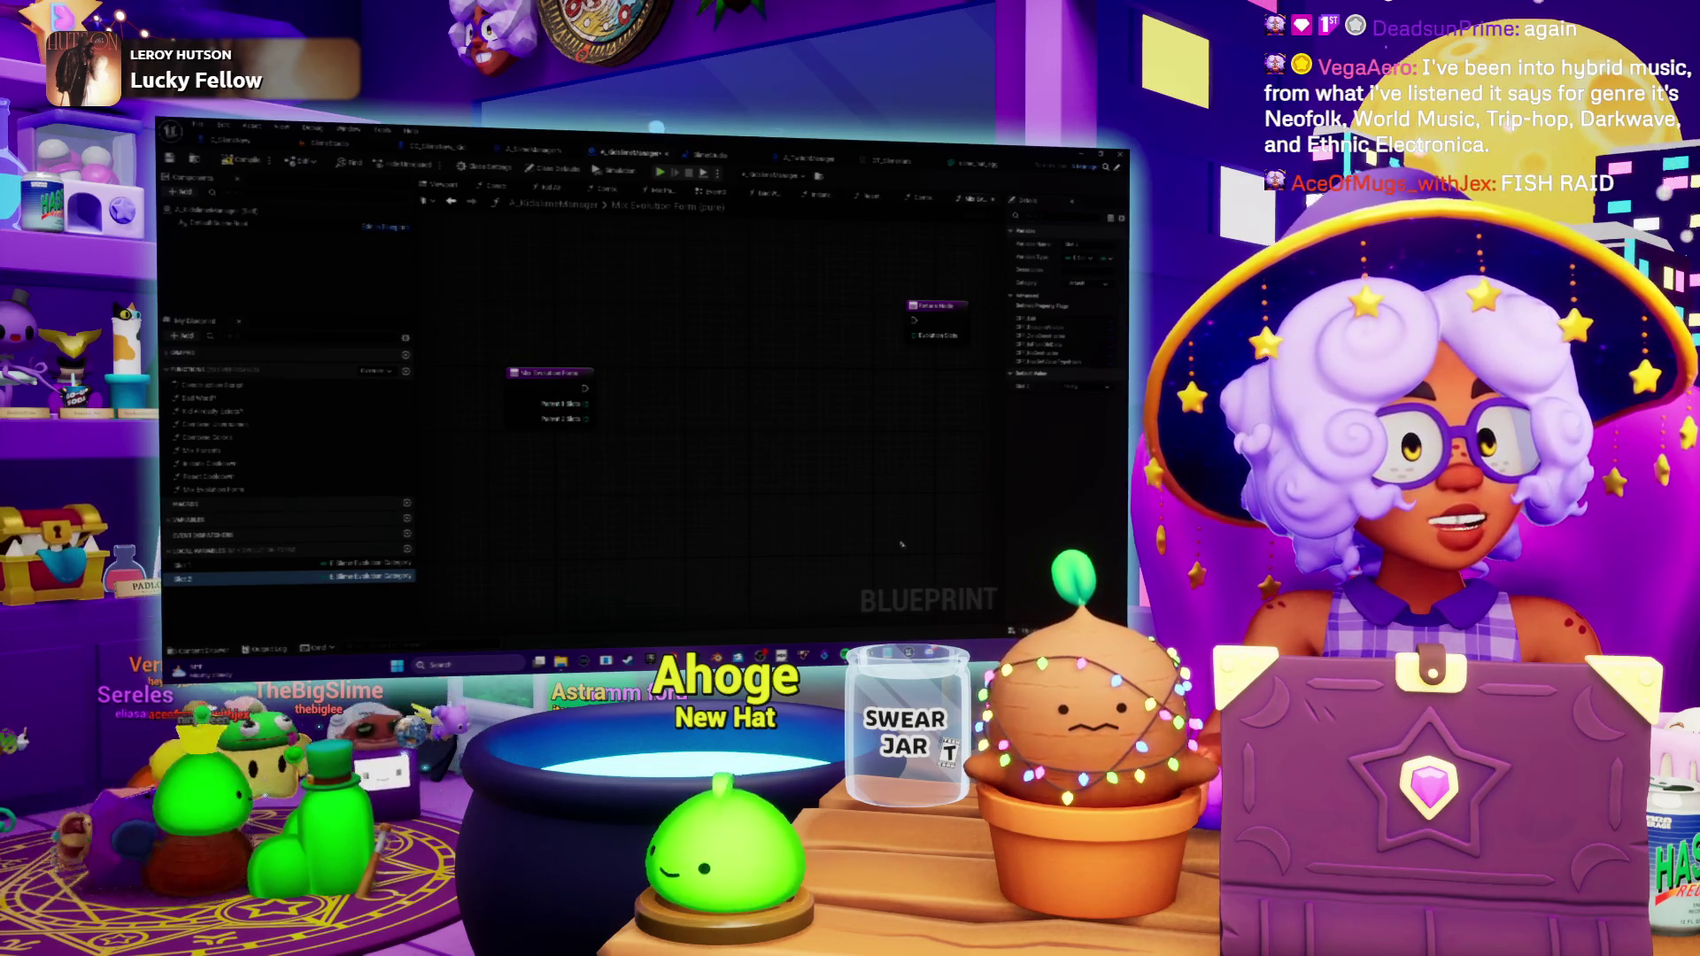
pyautogui.hotkey('alt', 'Tab')
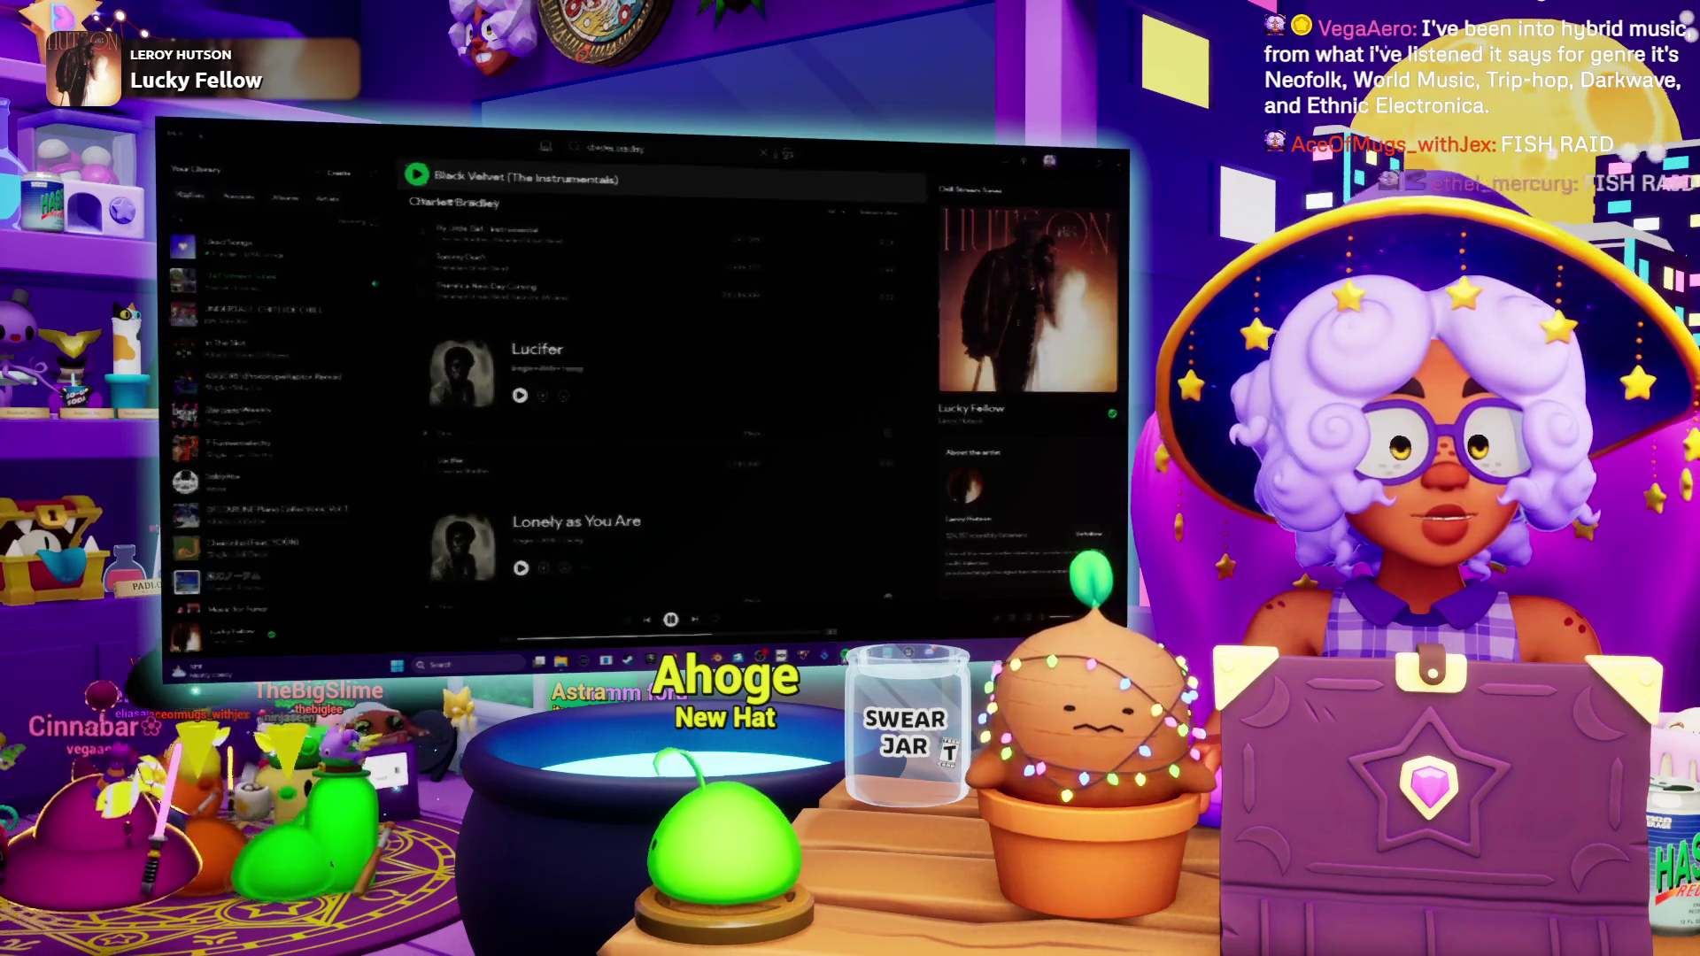
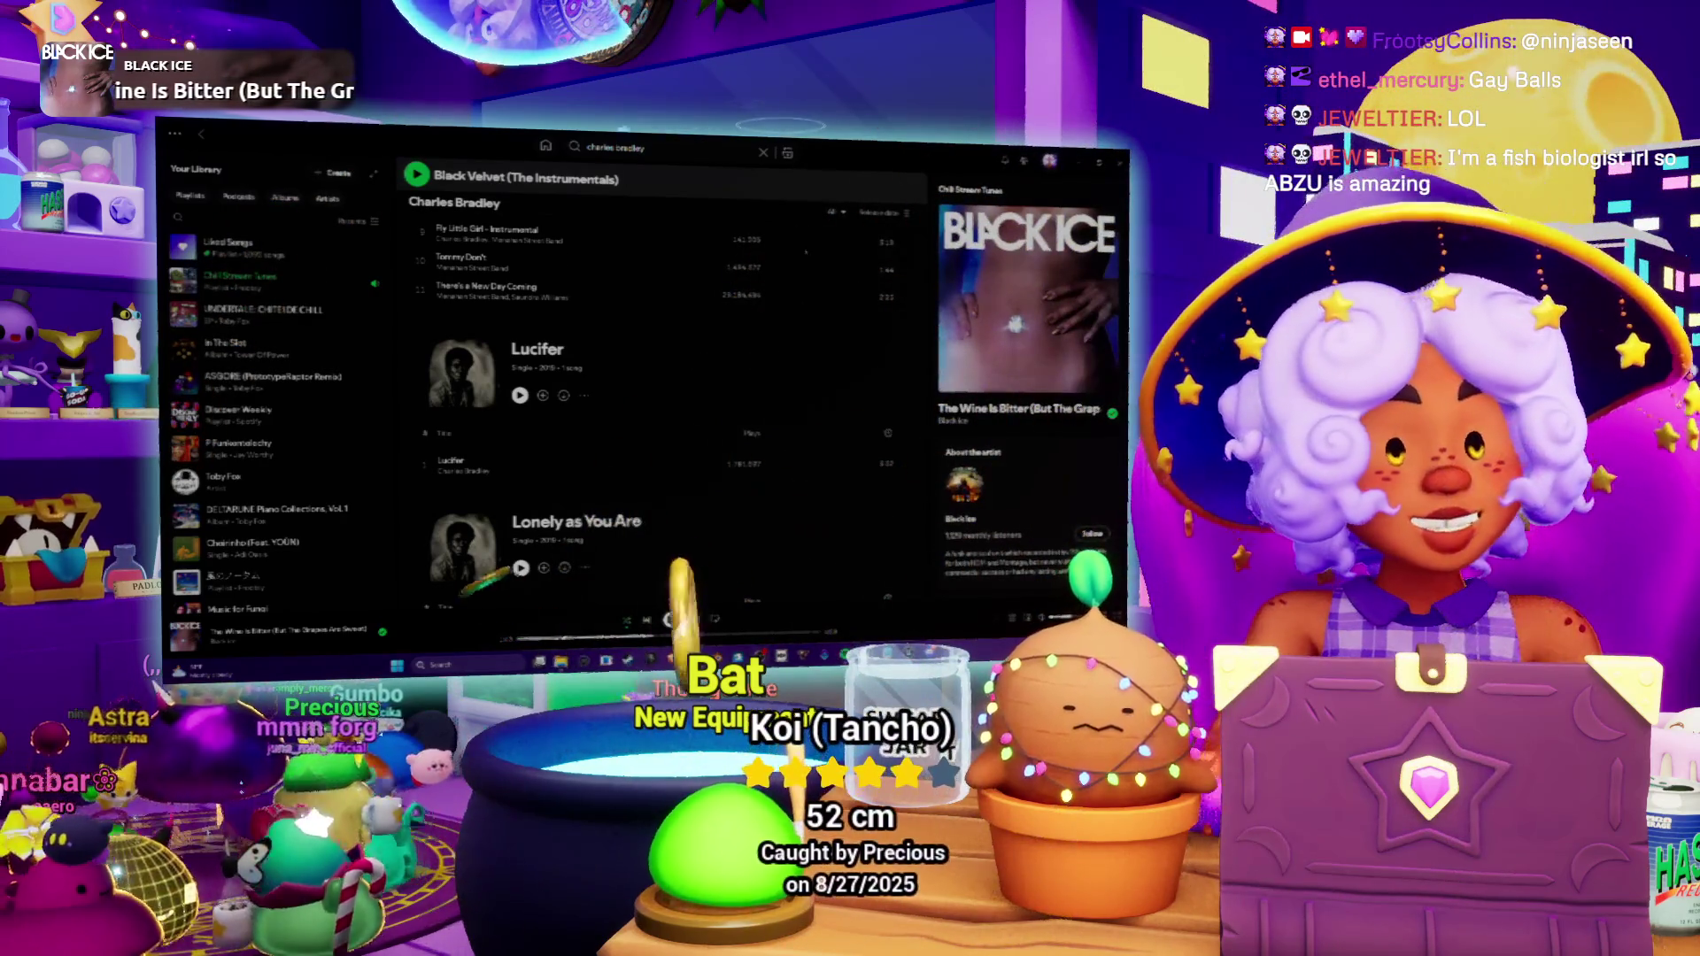
# Start the Chill Stream Tunes playlist in Spotify, then return to the Unreal Engine editor.
pyautogui.click(228, 282)
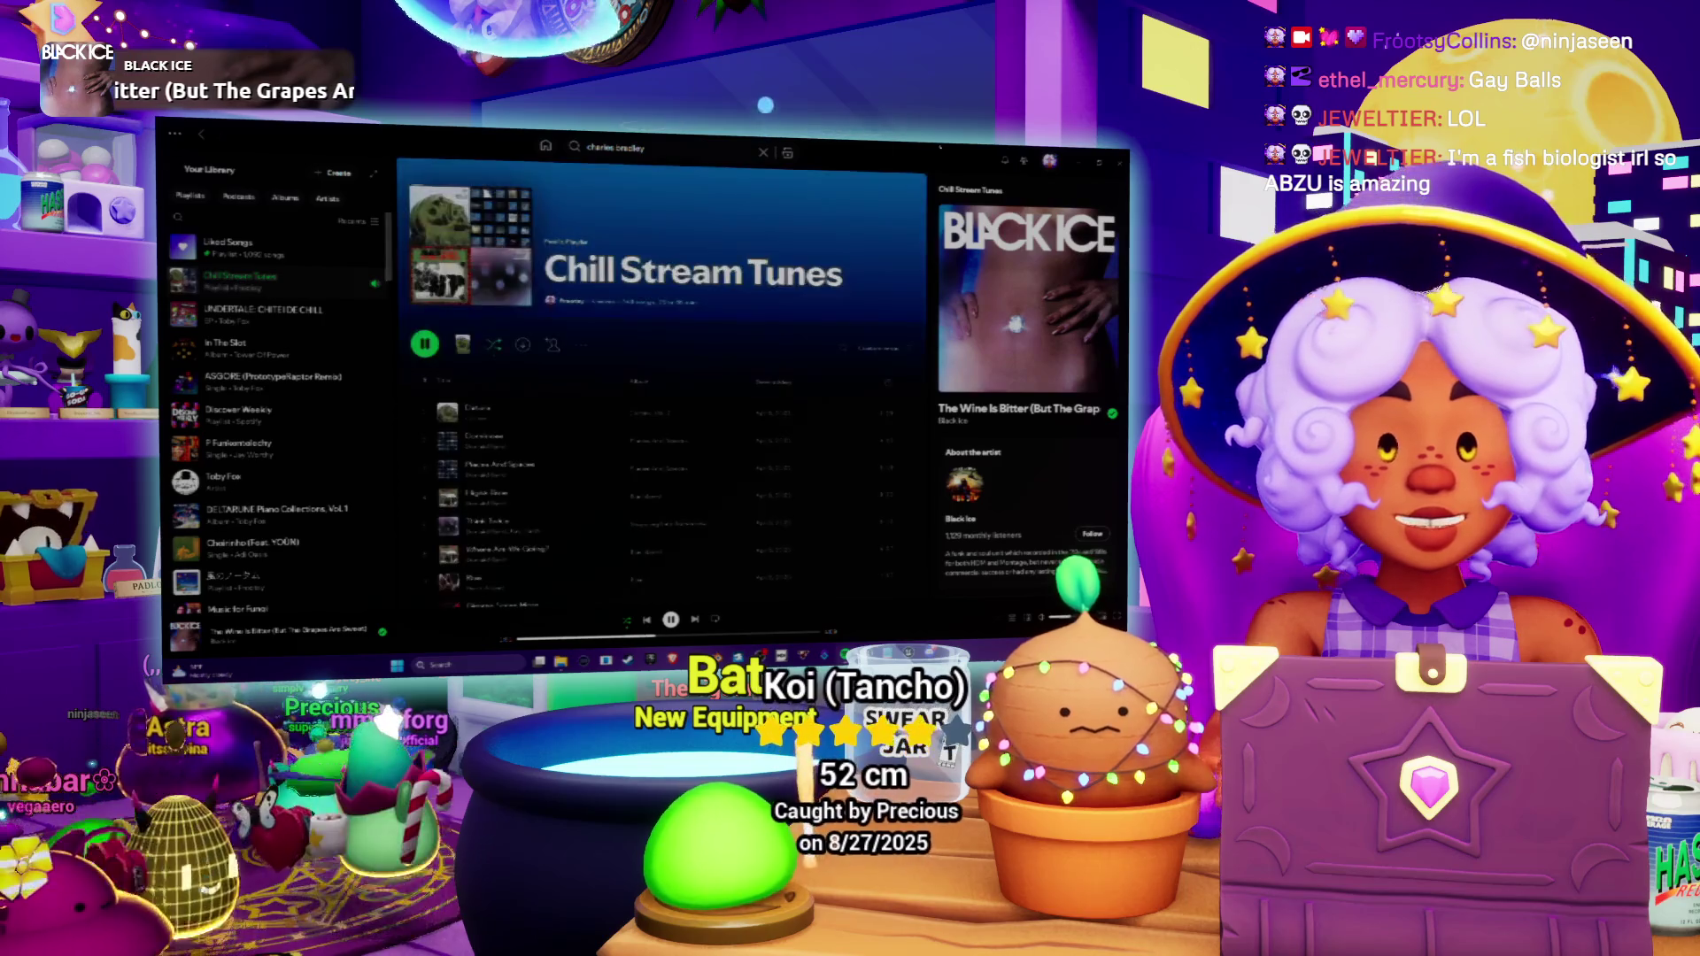
pyautogui.hotkey('alt', 'Tab')
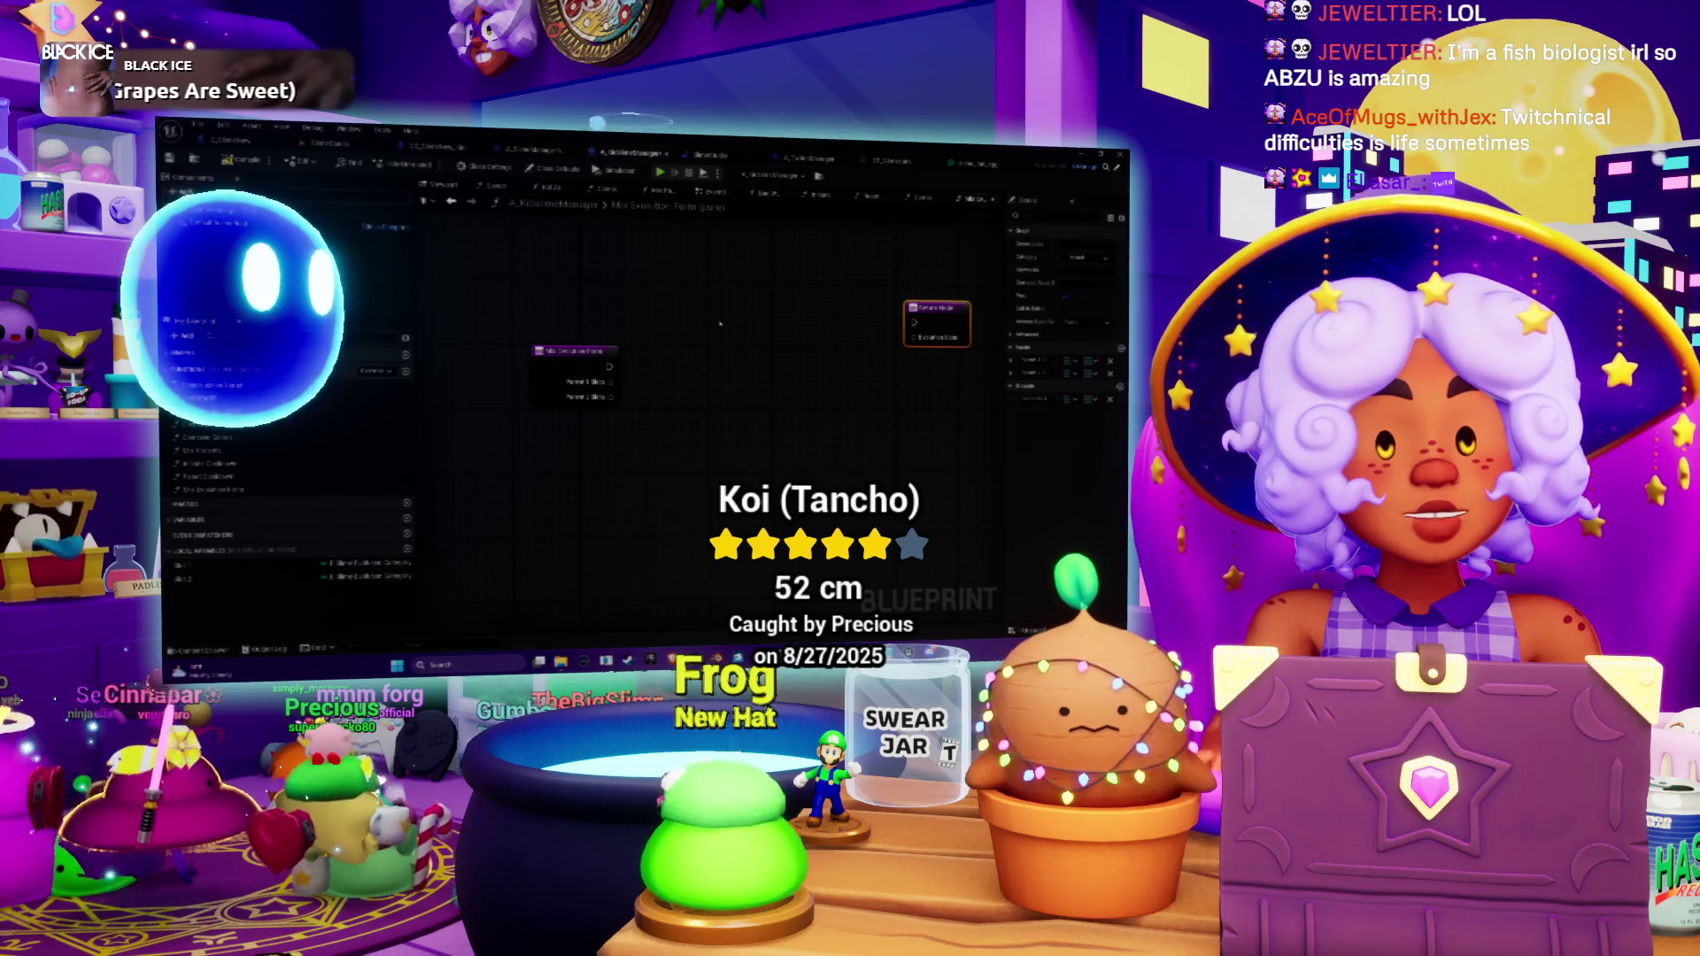
# Pan around the Mix Evolution Form graph to review its random-pick nodes.
pyautogui.moveTo(570, 505); pyautogui.dragTo(604, 505)
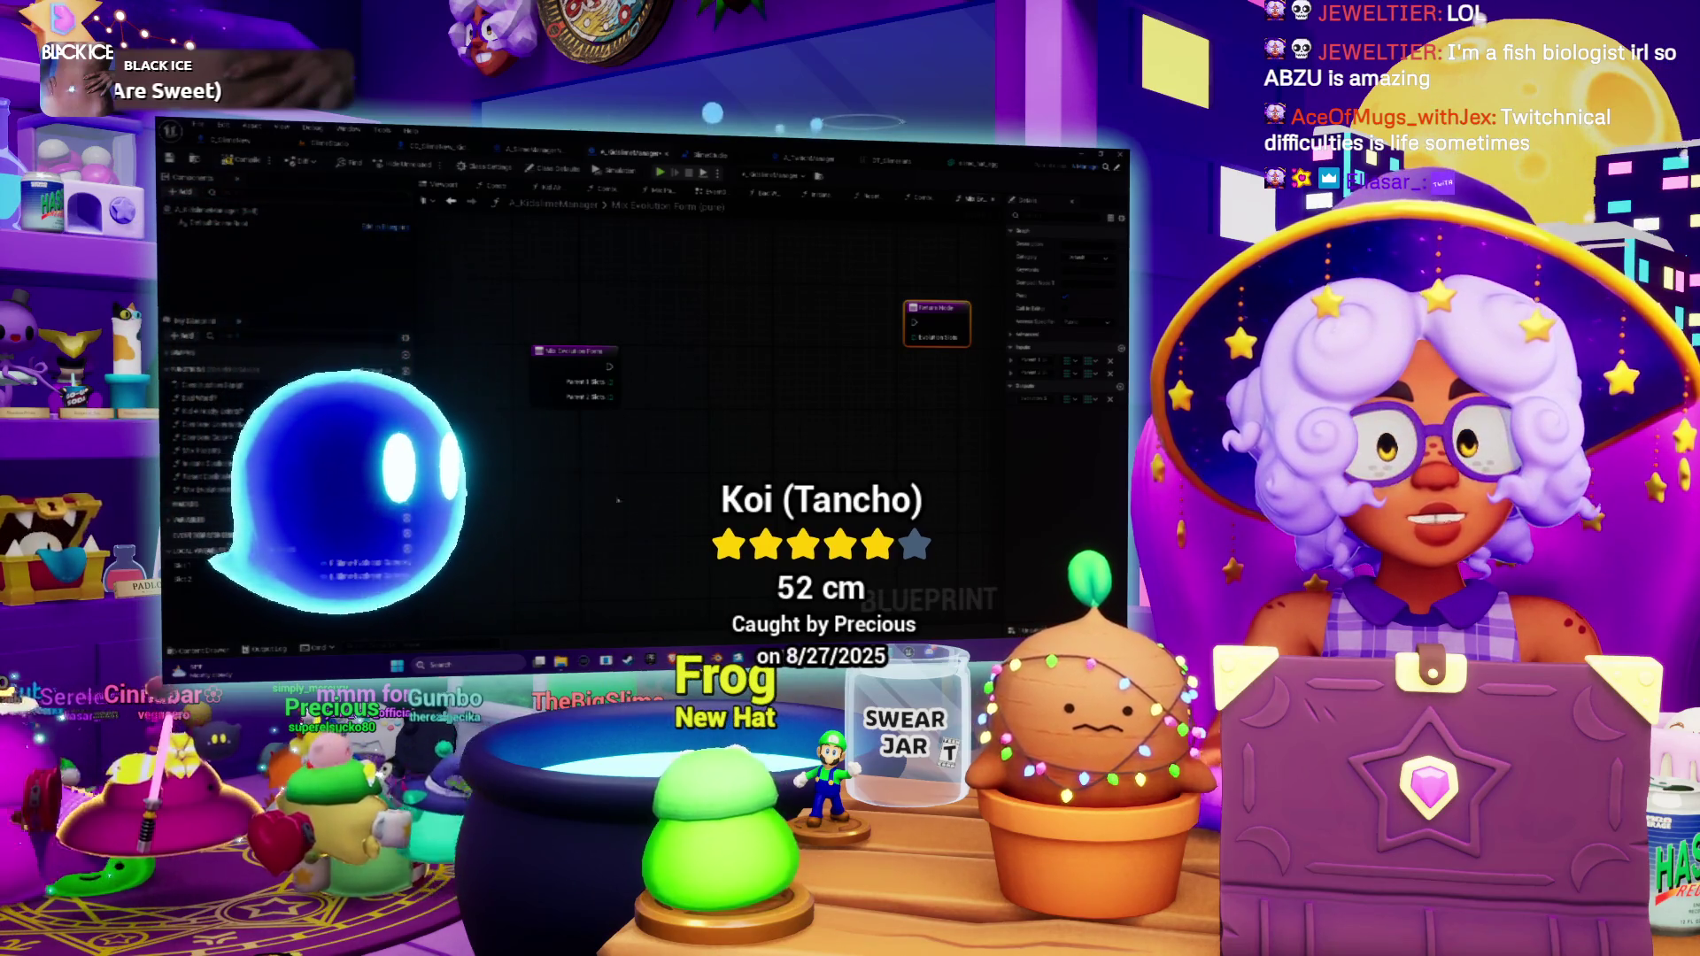
pyautogui.moveTo(659, 422); pyautogui.dragTo(659, 444)
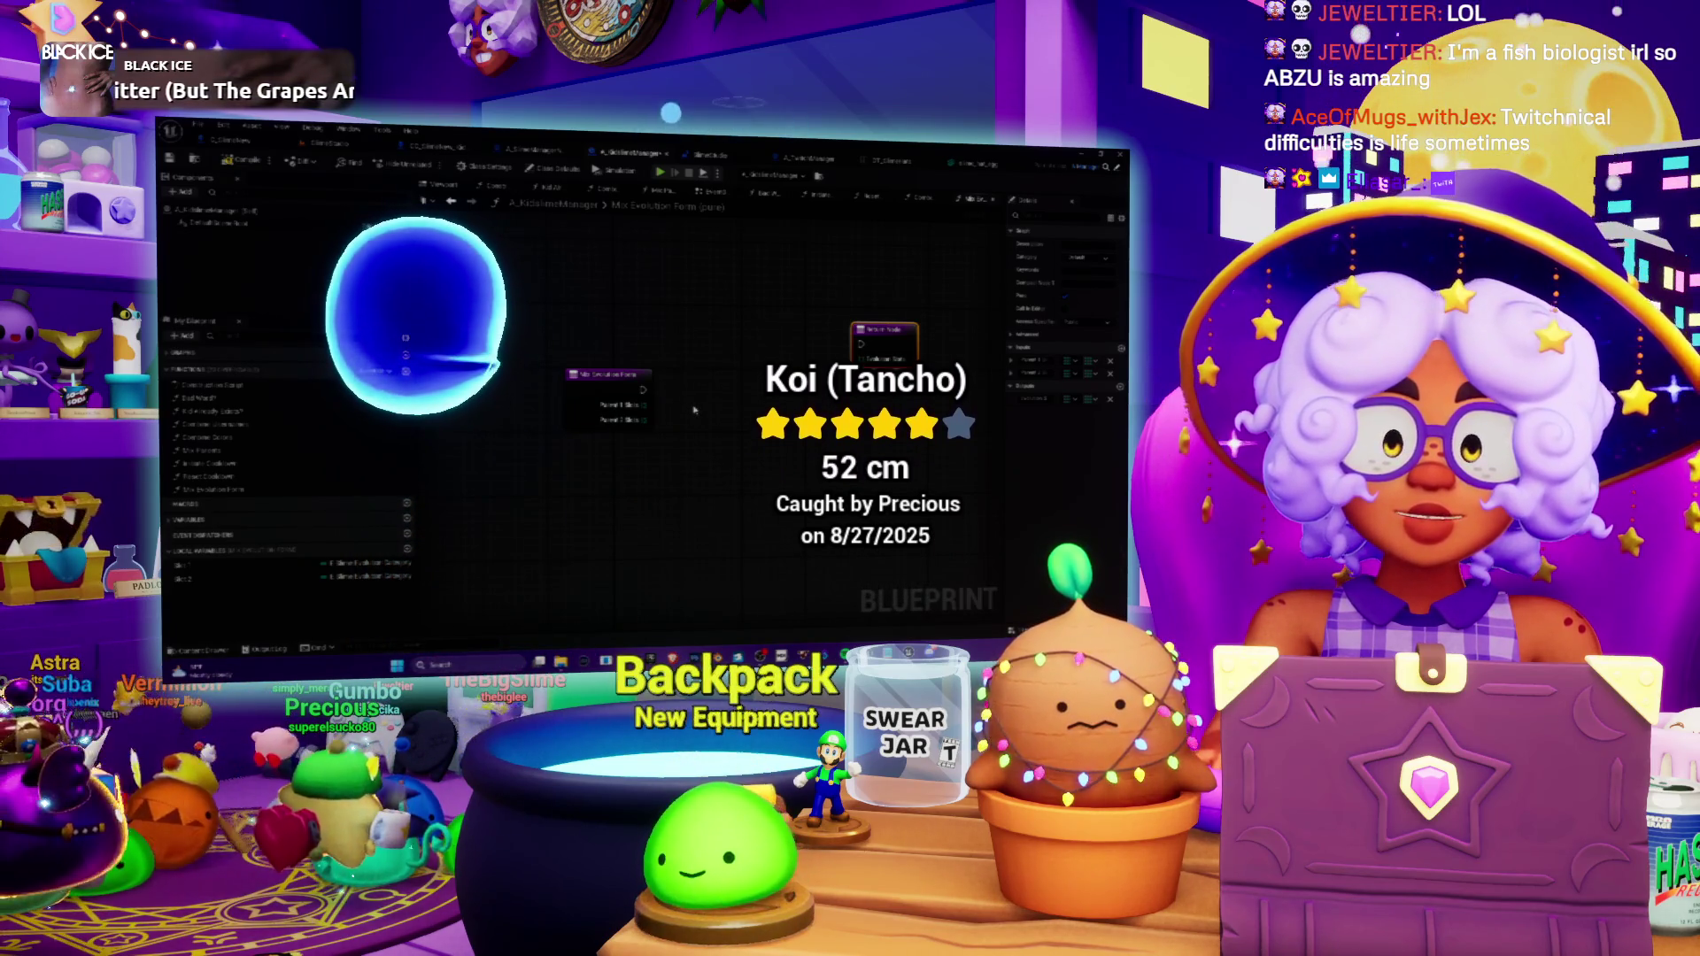
pyautogui.scroll(-2, 734, 398)
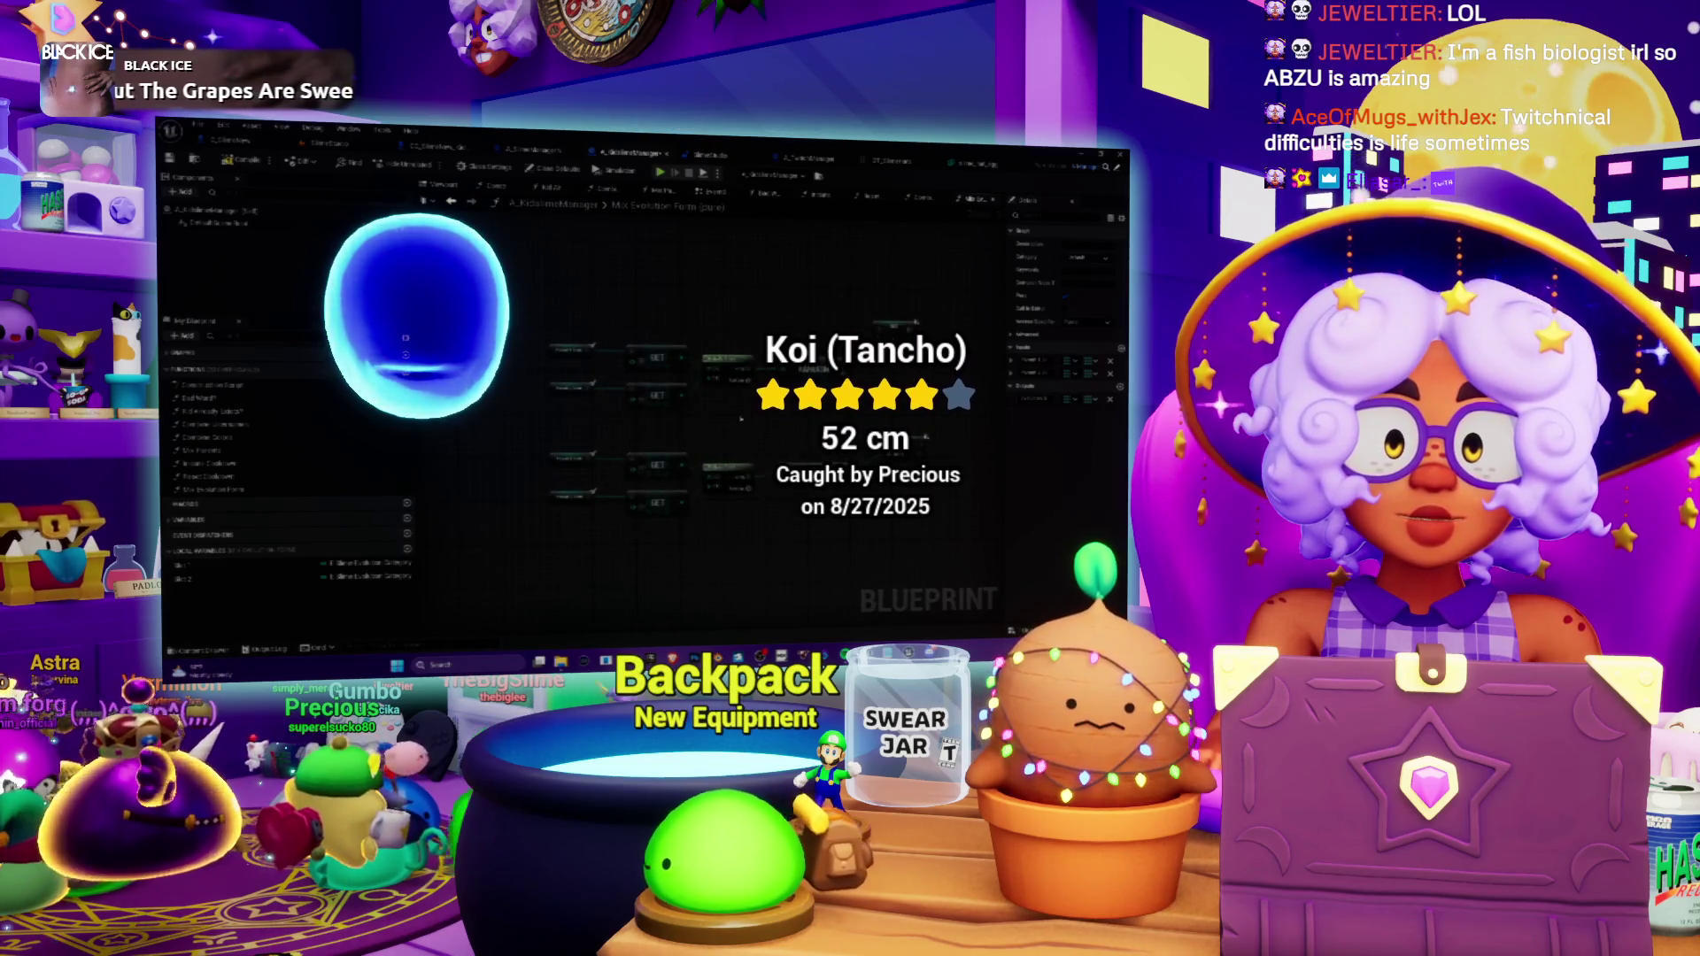
pyautogui.moveTo(741, 426); pyautogui.dragTo(737, 383)
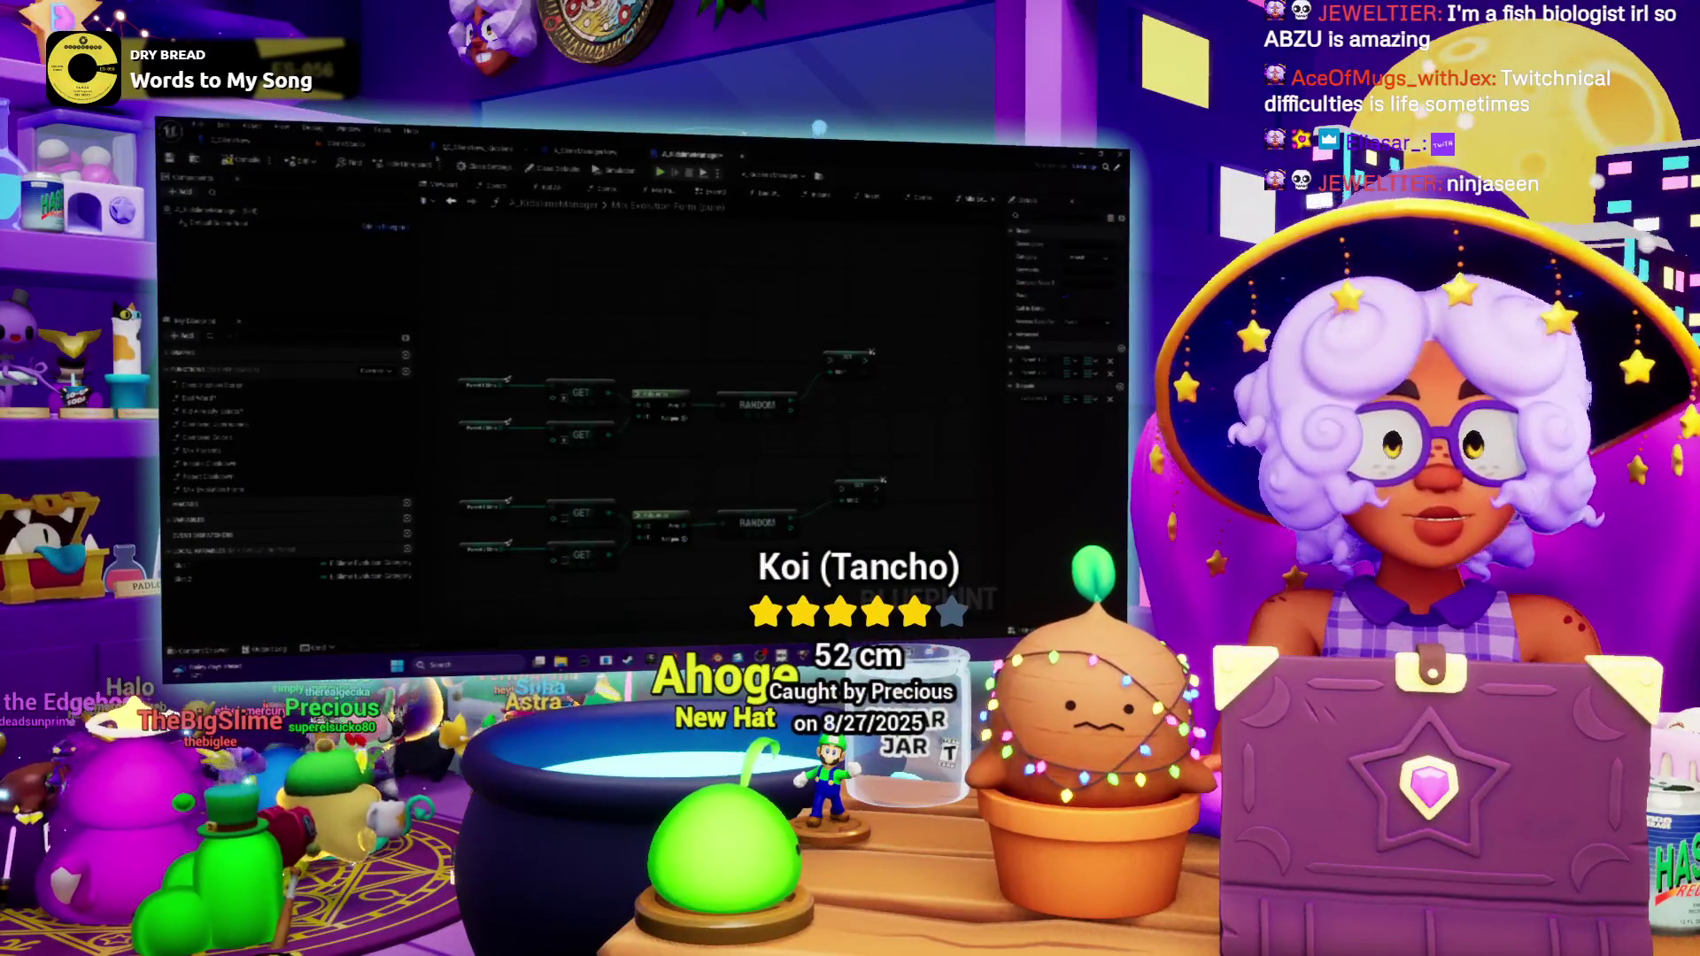
# Check the level viewport, come back to the graph, and start a Windows search for Paint.
pyautogui.click(363, 141)
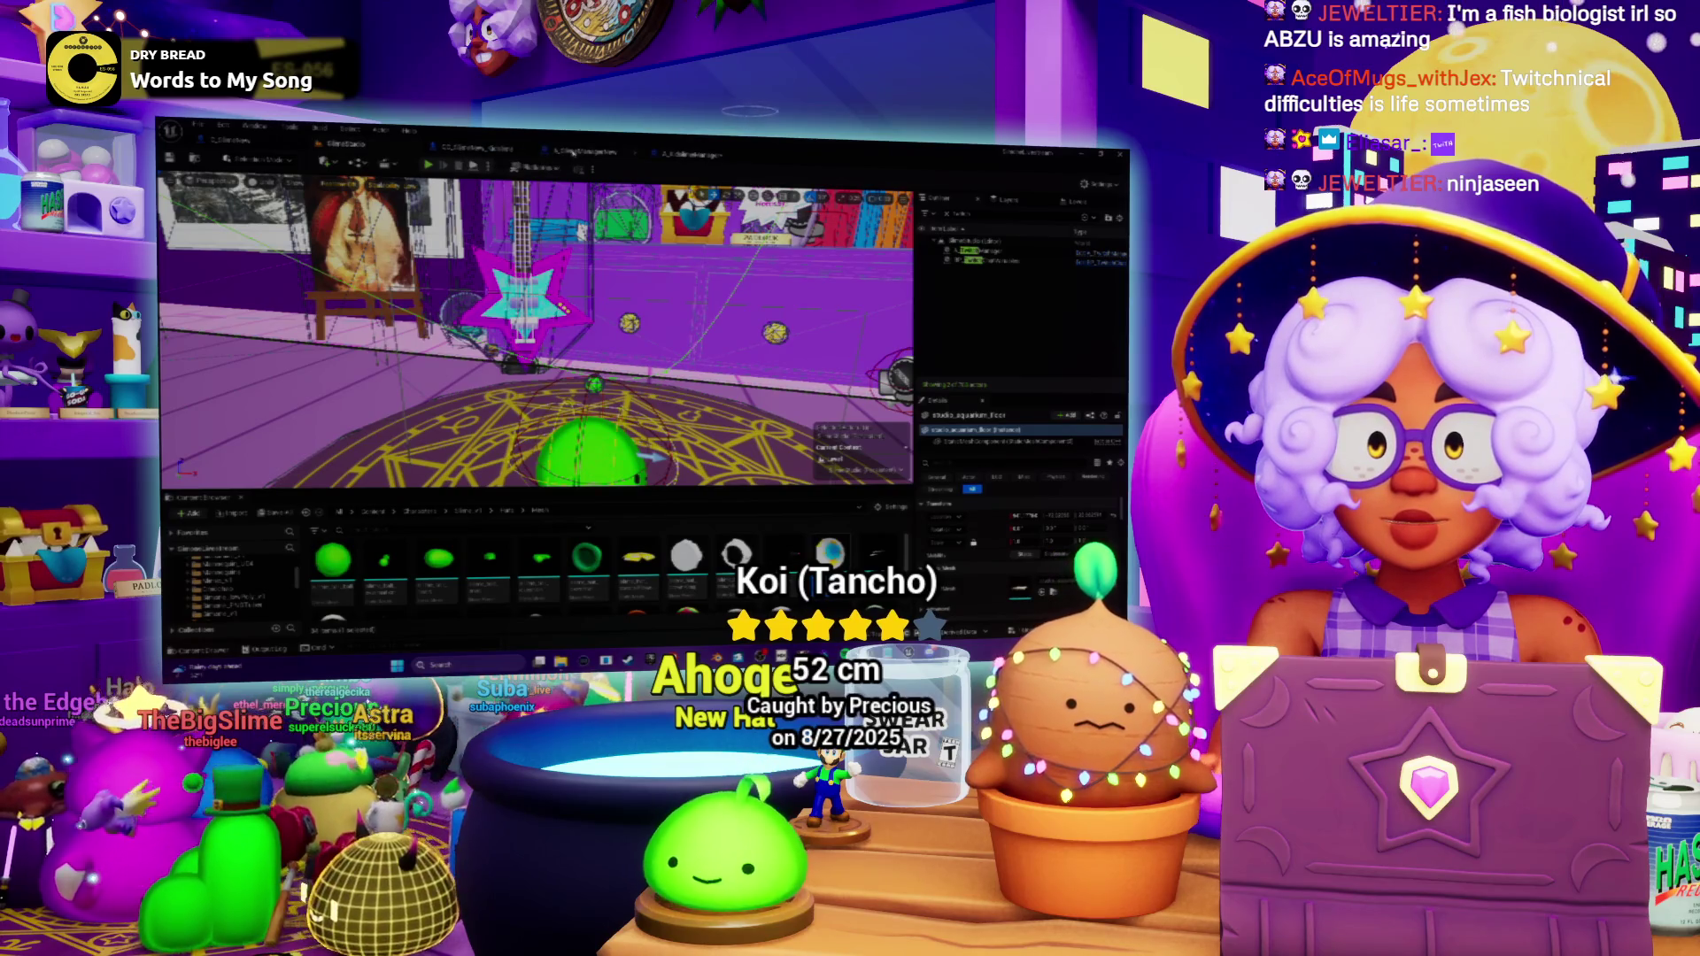
pyautogui.click(682, 154)
pyautogui.moveTo(619, 425); pyautogui.dragTo(635, 383)
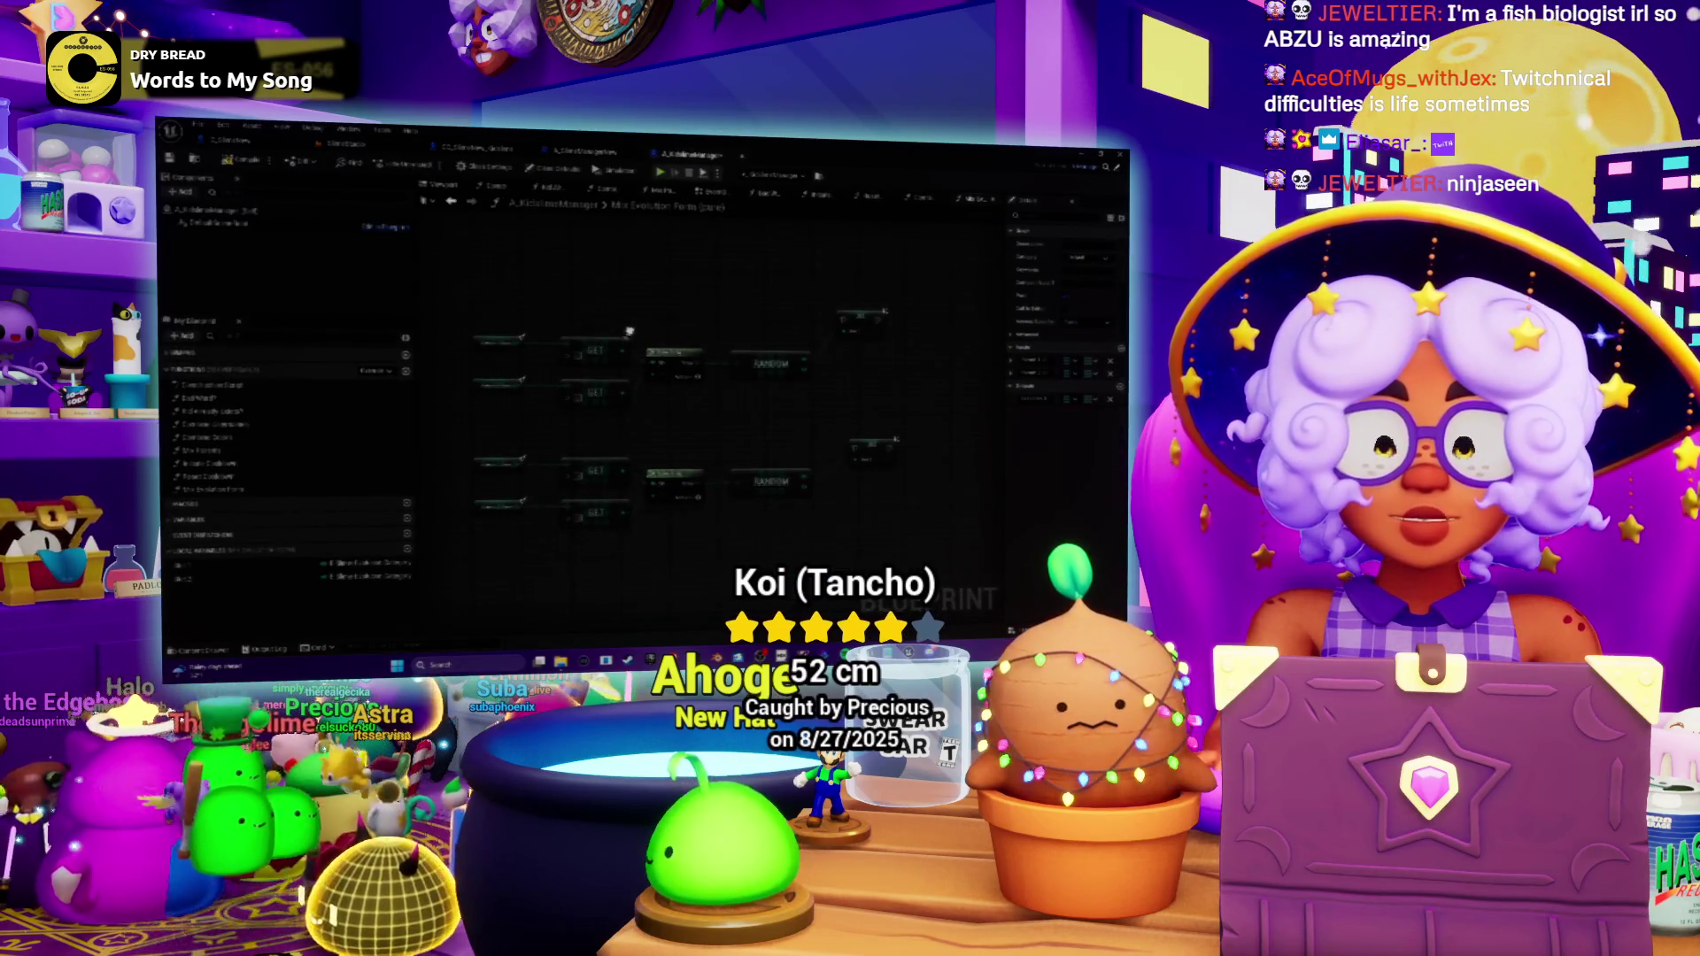
pyautogui.moveTo(732, 526); pyautogui.dragTo(736, 555)
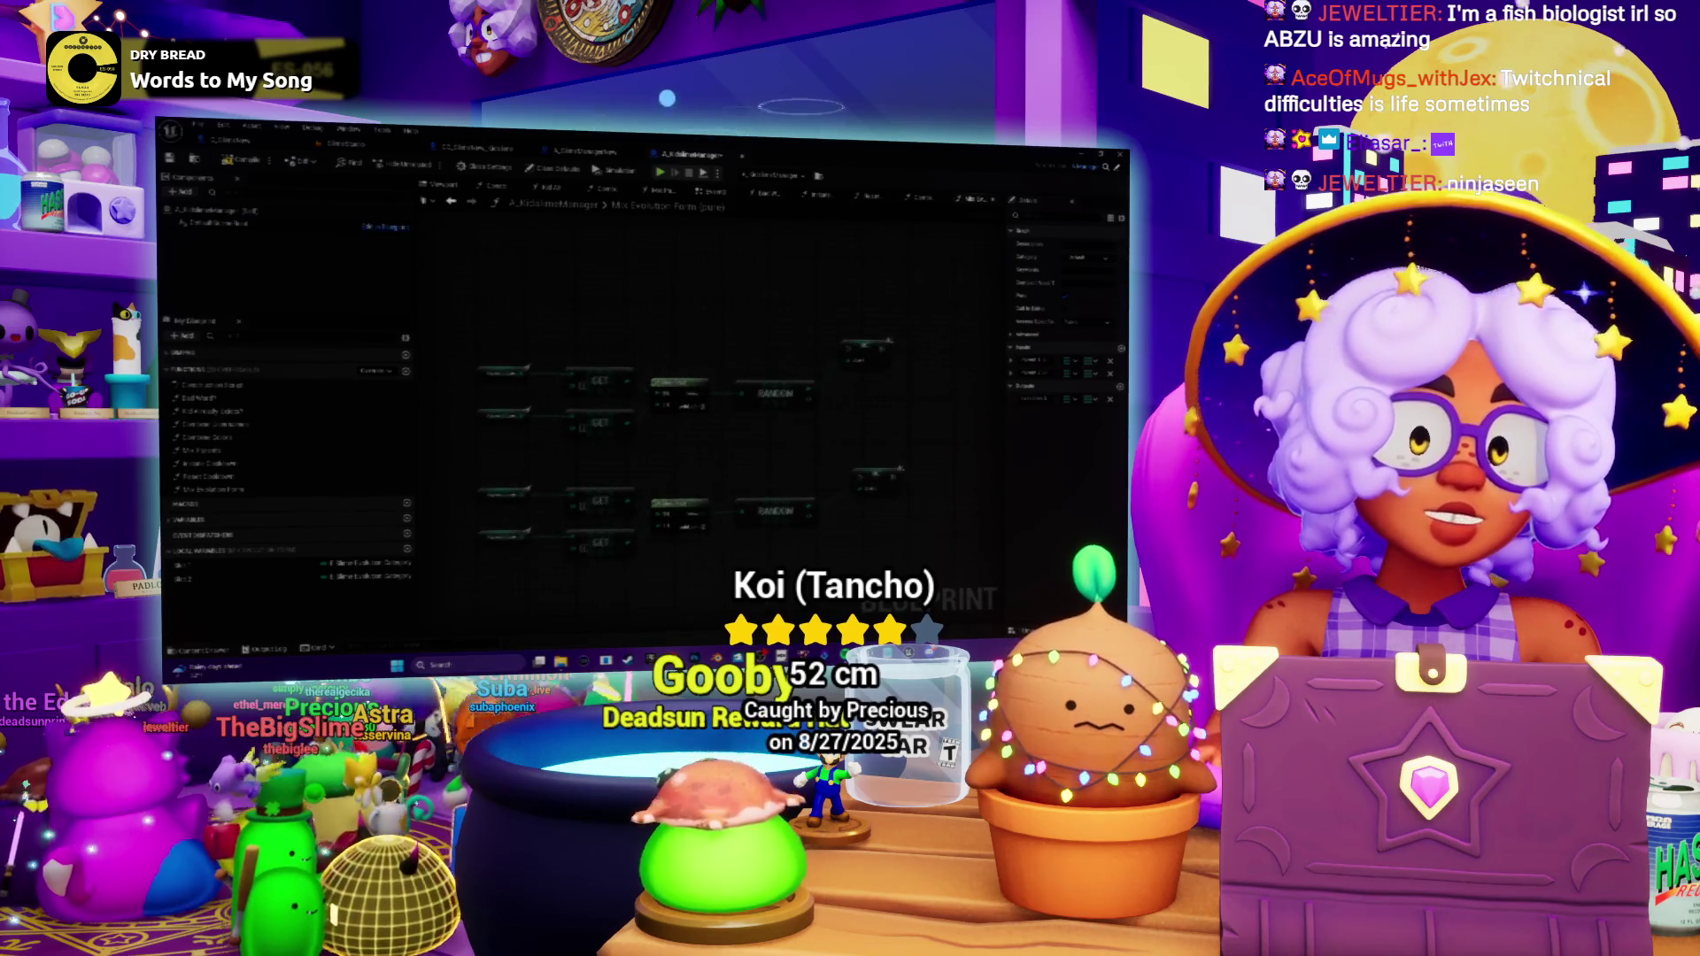
pyautogui.click(474, 668)
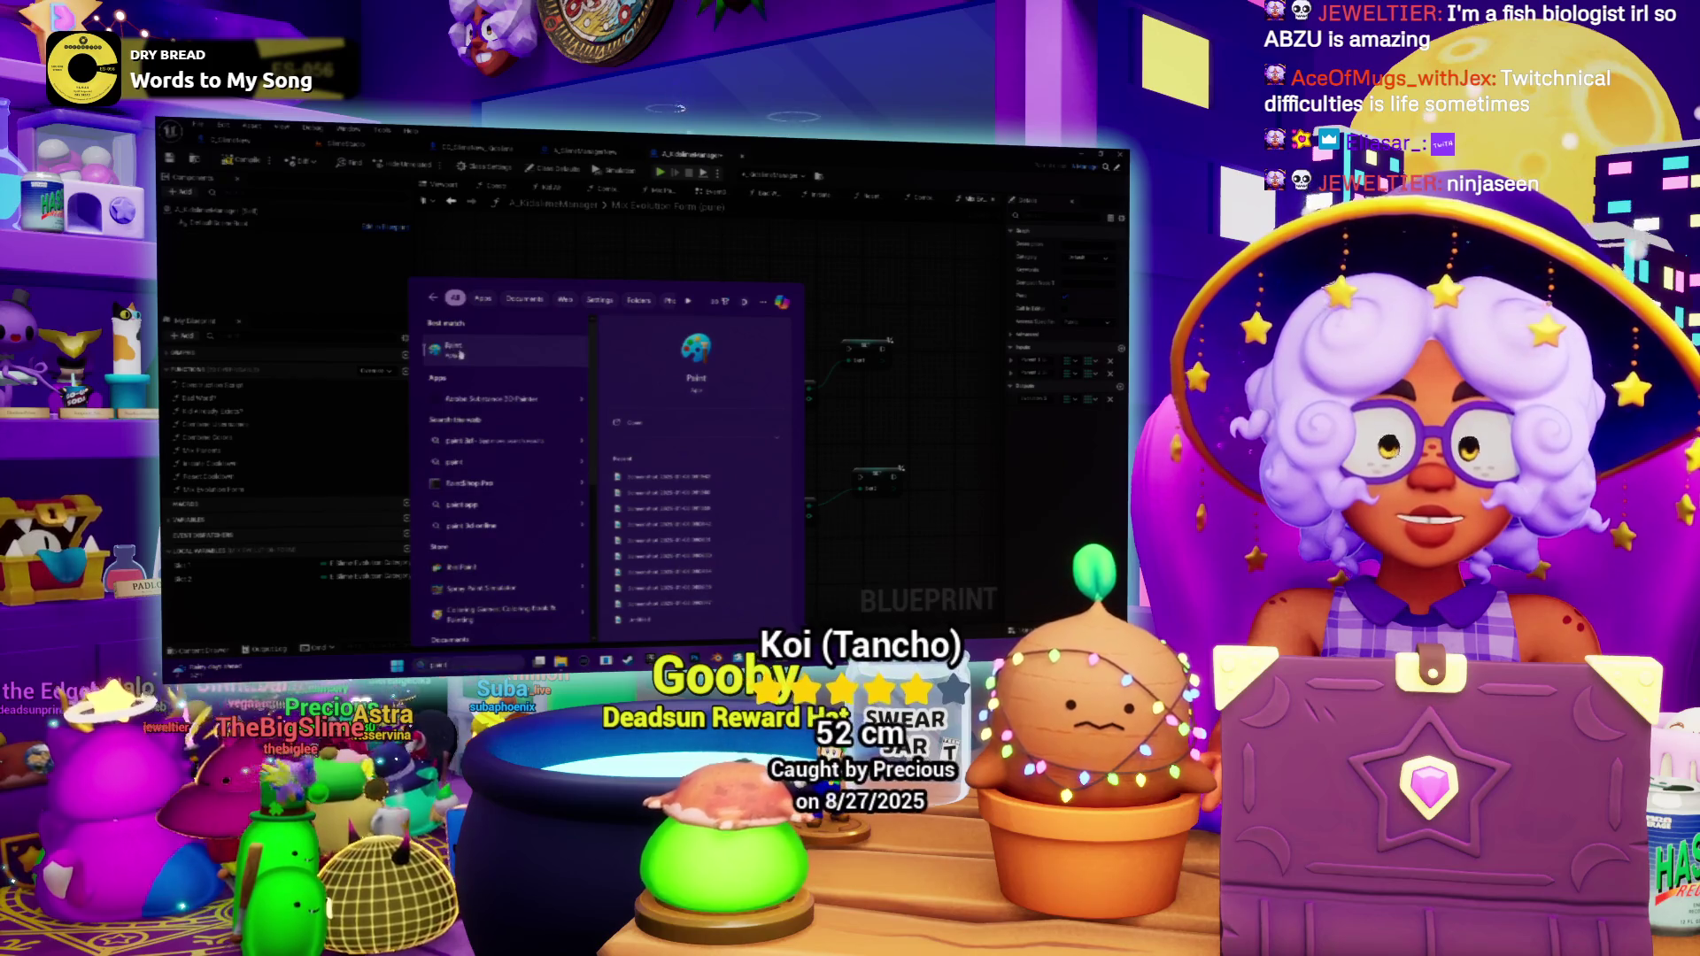
# Launch Paint and sketch the second face with its outline and eyes in dark blue.
pyautogui.click(460, 353)
pyautogui.doubleClick(677, 207)
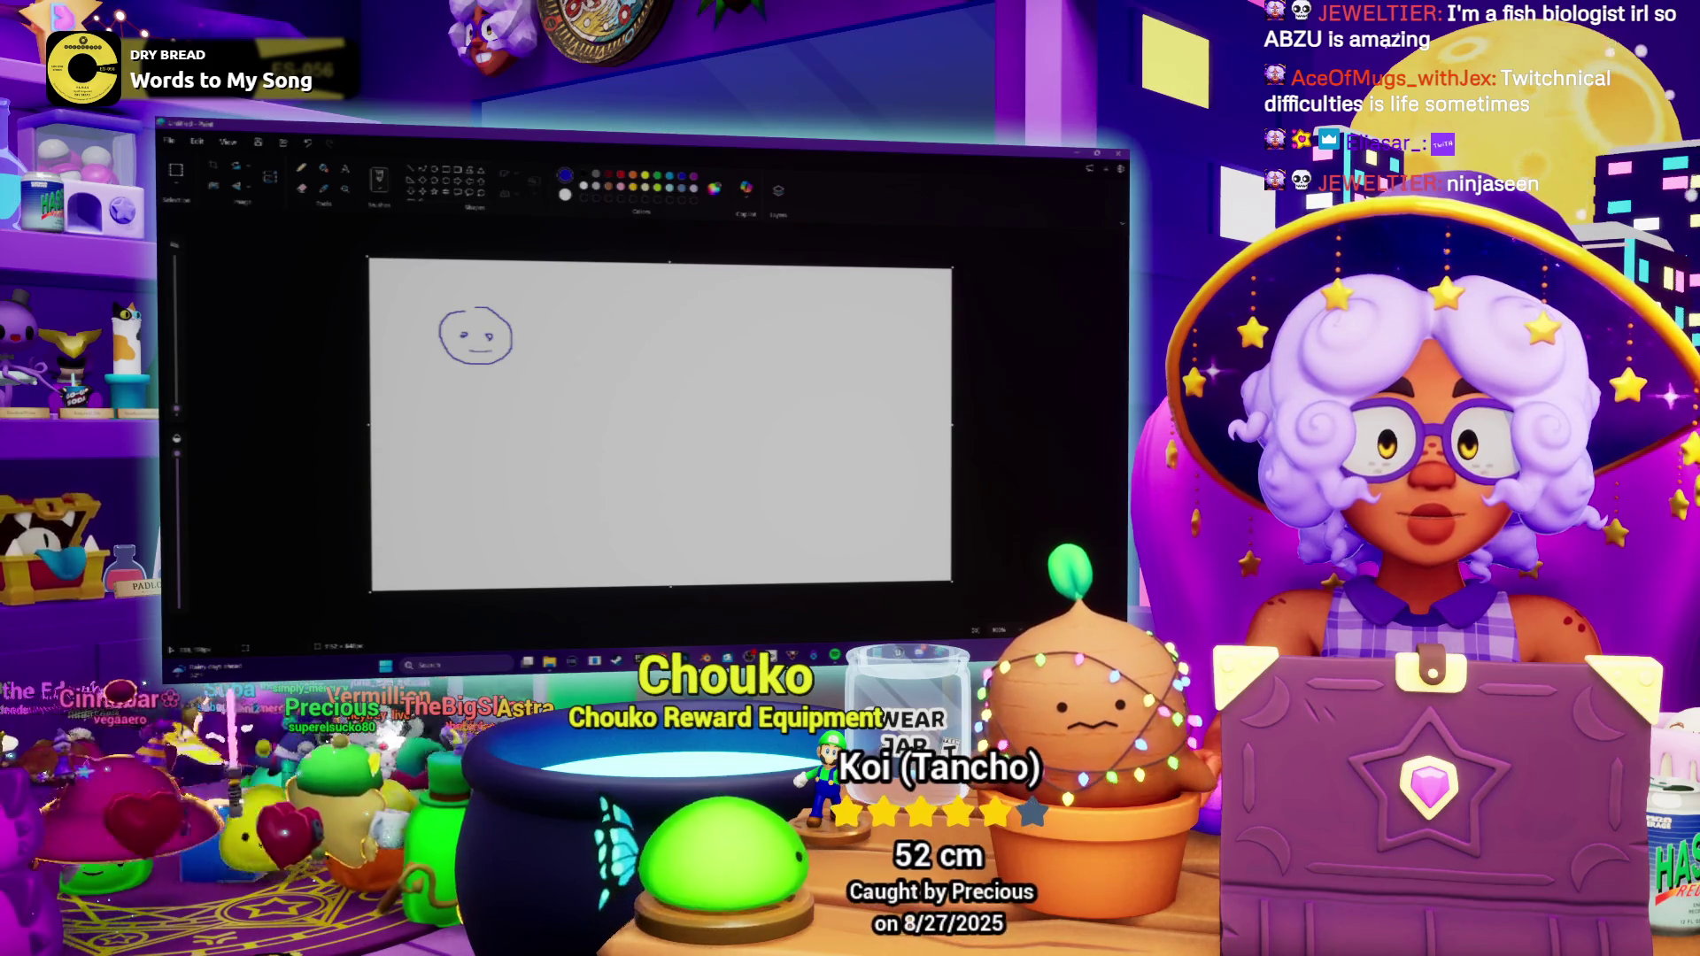
pyautogui.moveTo(688, 314); pyautogui.dragTo(661, 341)
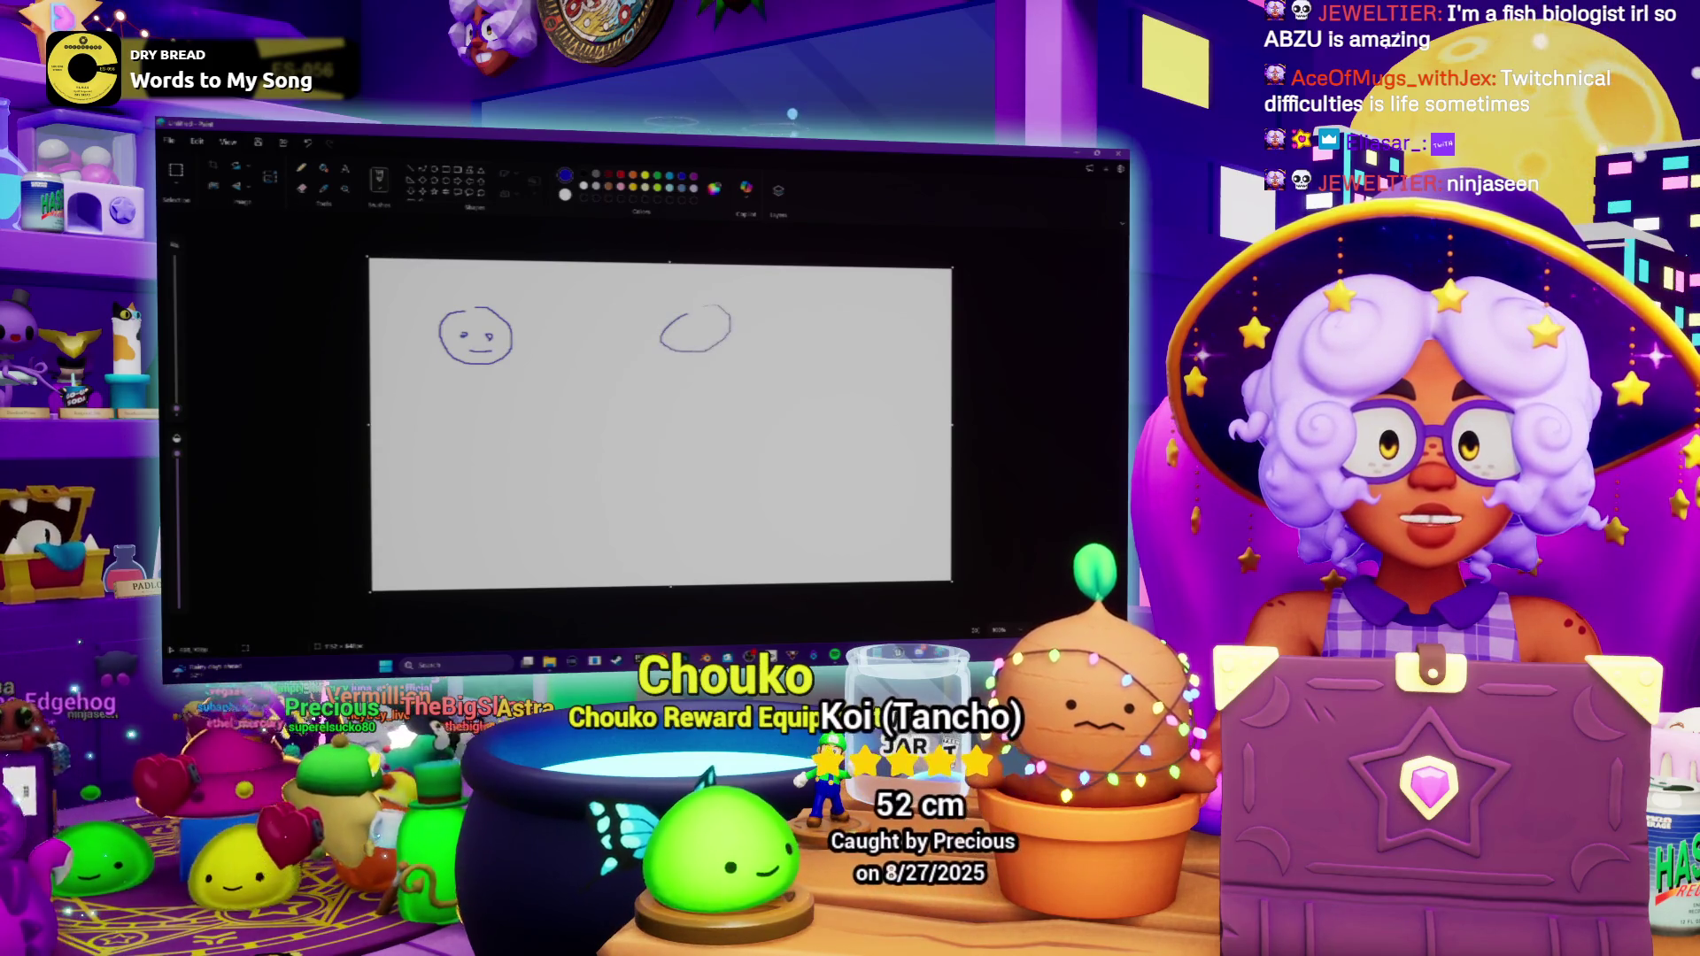
pyautogui.moveTo(701, 328); pyautogui.dragTo(710, 327)
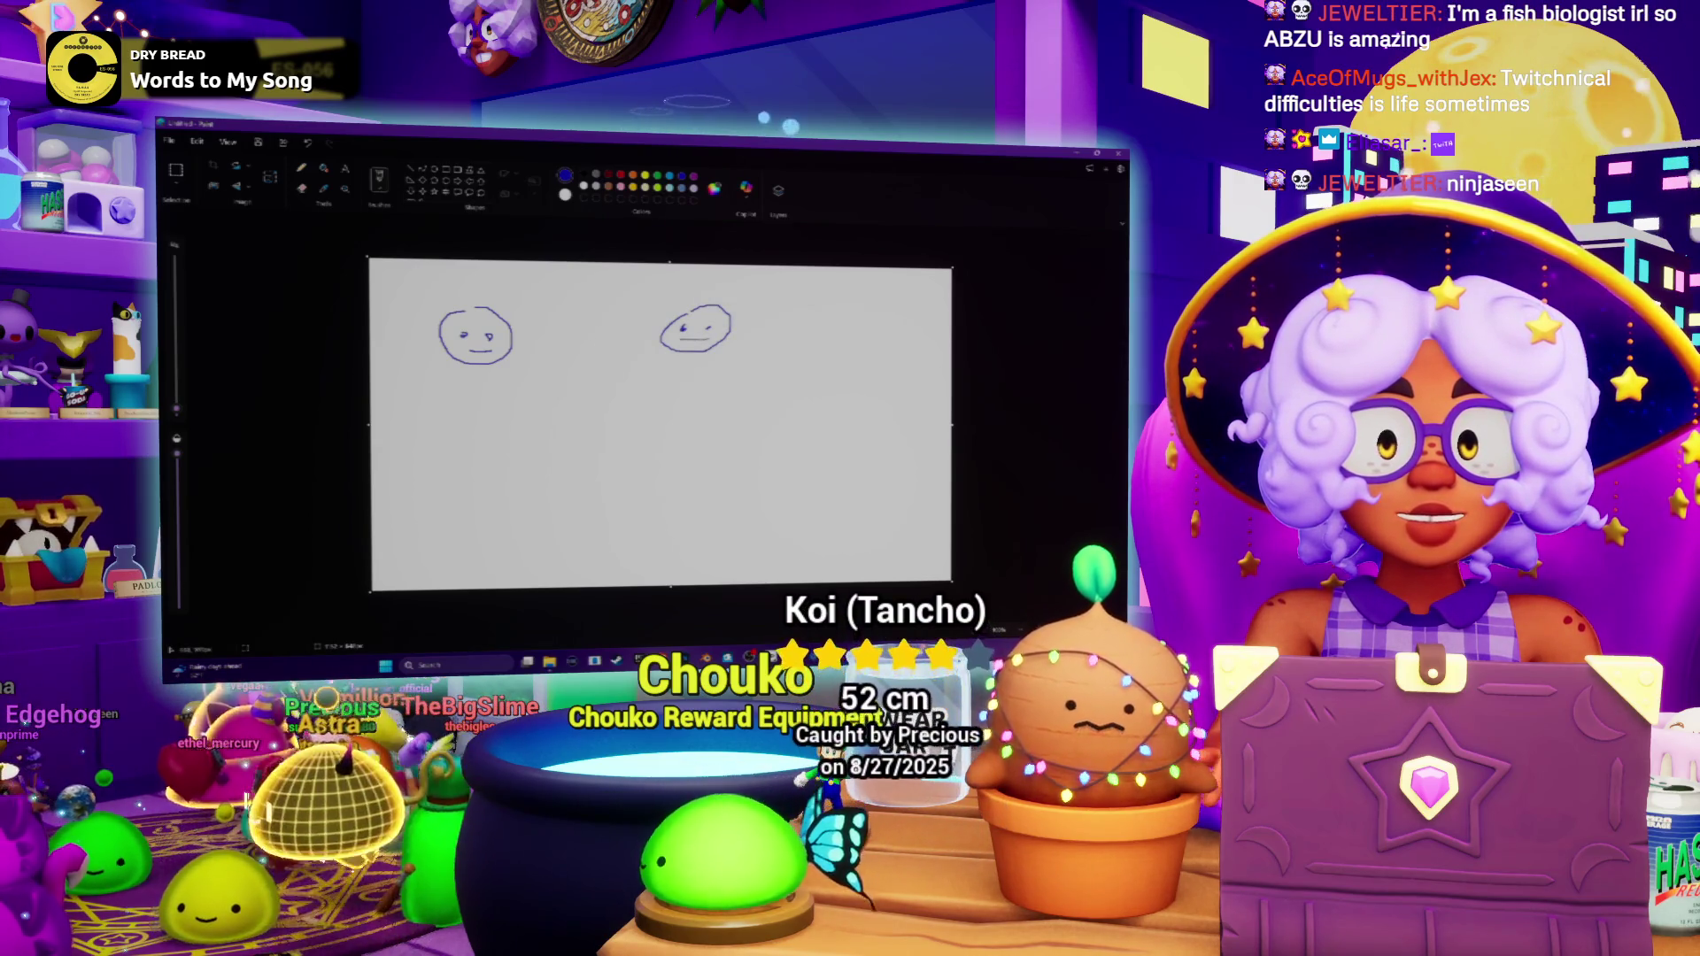
# Draw green boxes under the faces and begin red cat ears on the left face.
pyautogui.click(656, 174)
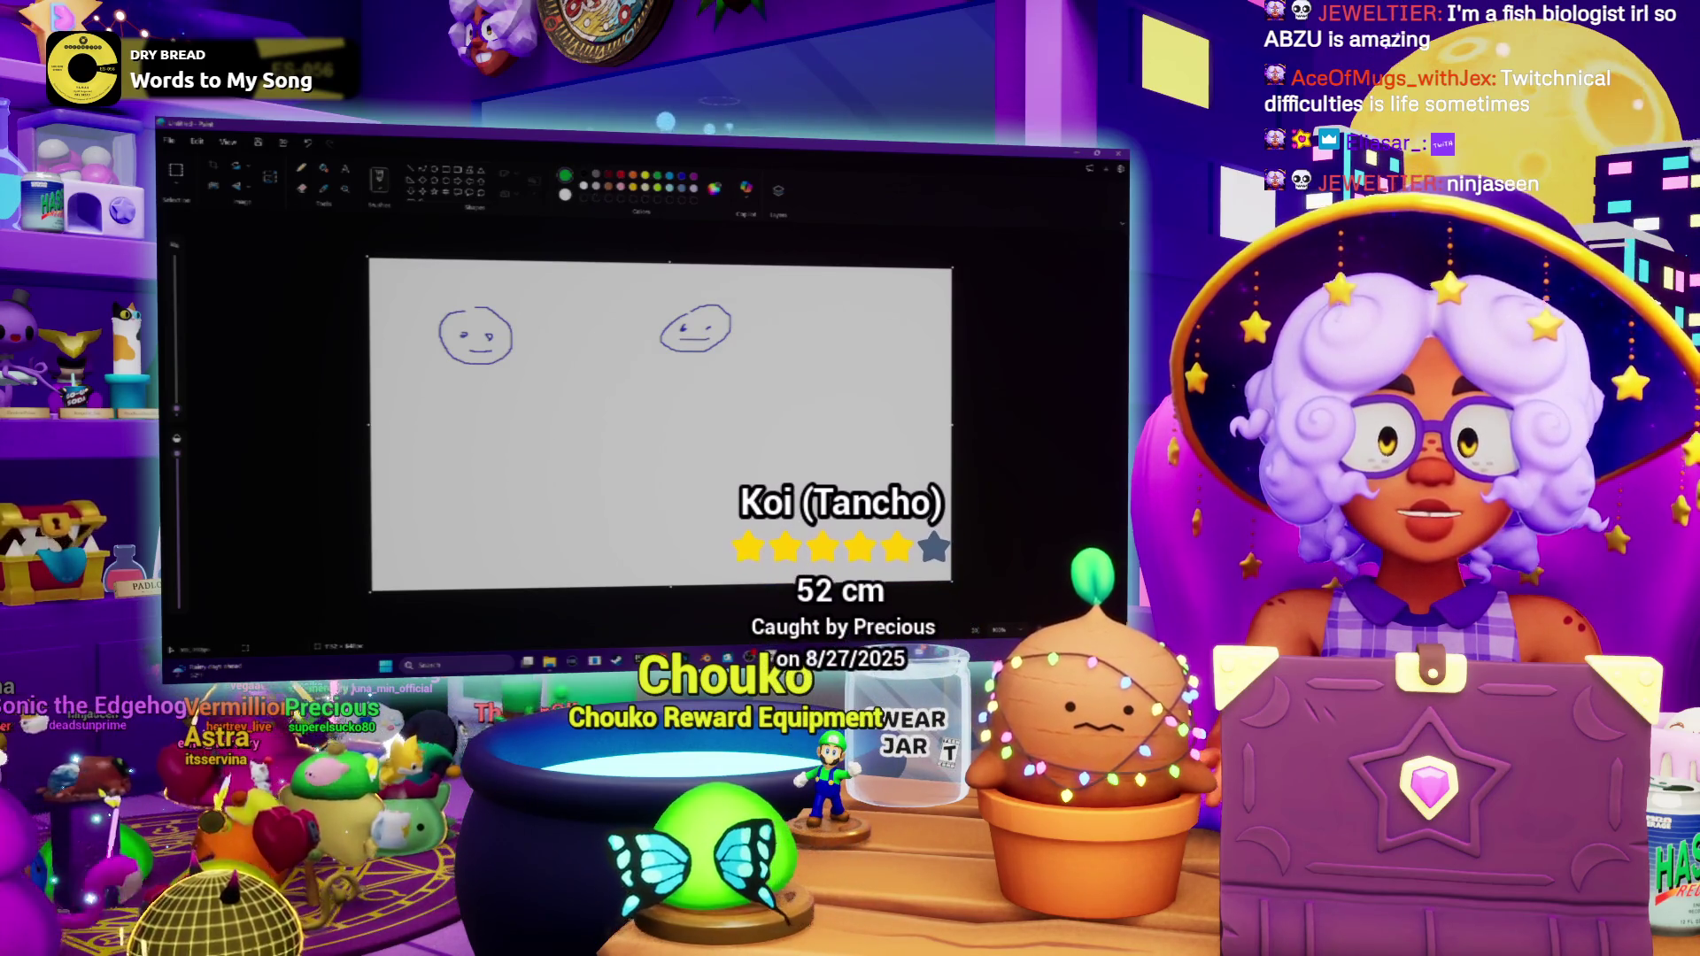
pyautogui.moveTo(421, 394); pyautogui.dragTo(422, 424)
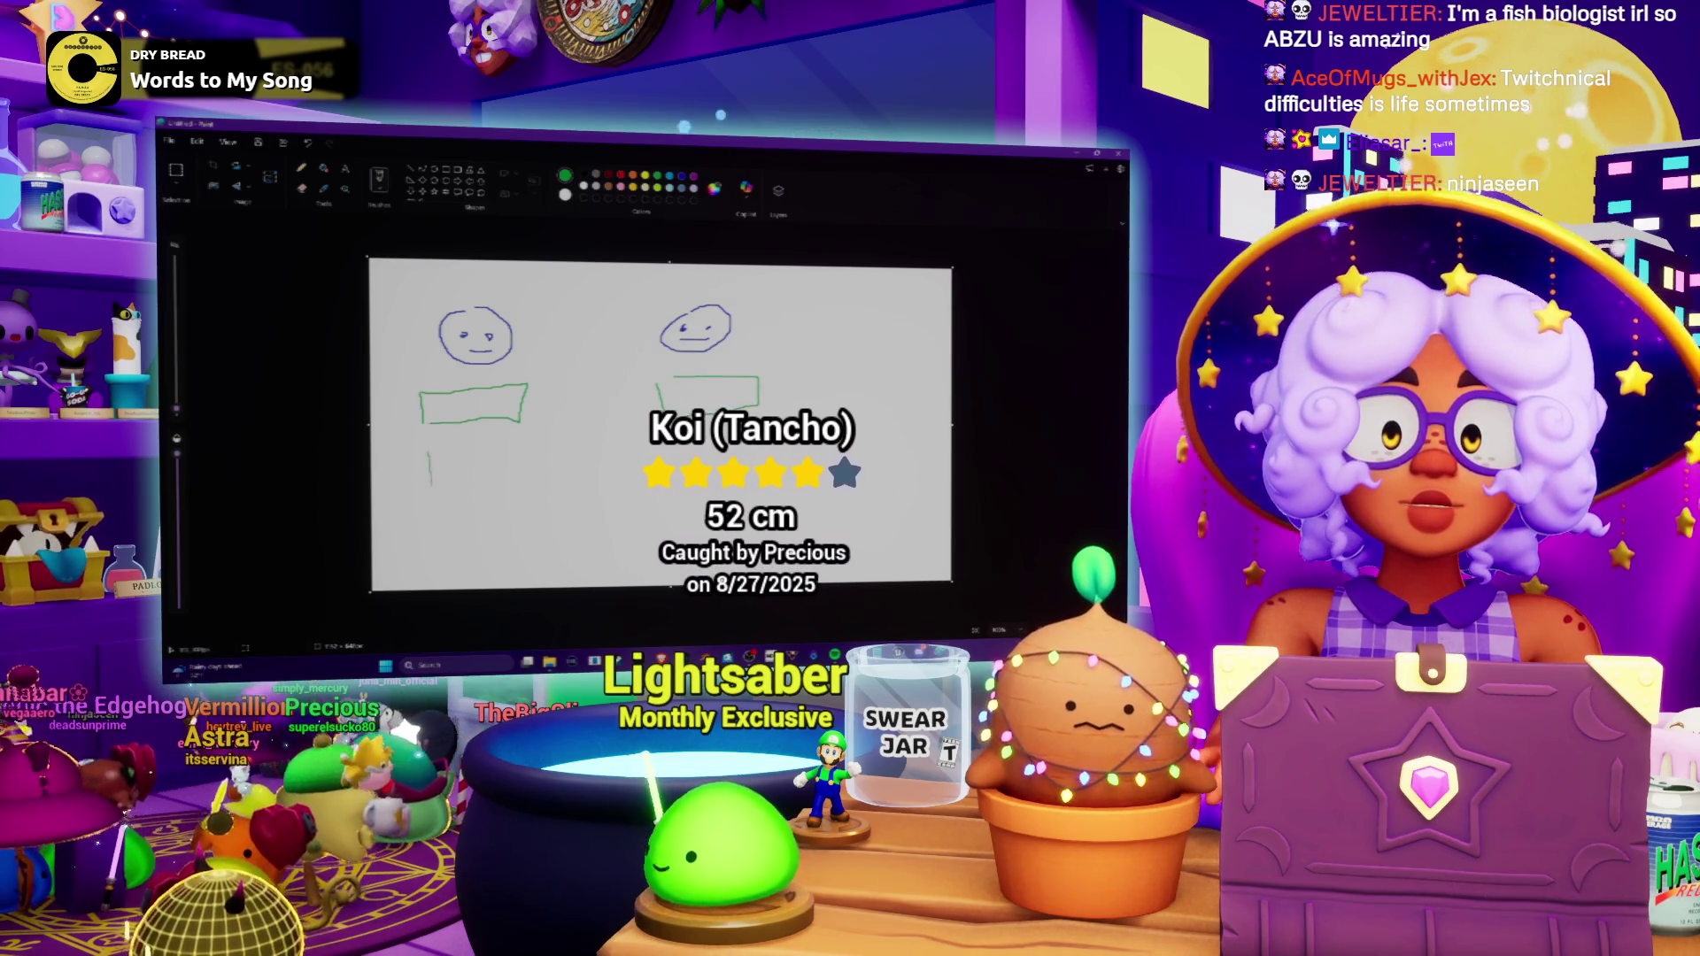
pyautogui.moveTo(430, 485)
pyautogui.mouseDown()
pyautogui.moveTo(495, 484)
pyautogui.moveTo(513, 462)
pyautogui.moveTo(431, 451)
pyautogui.mouseUp()
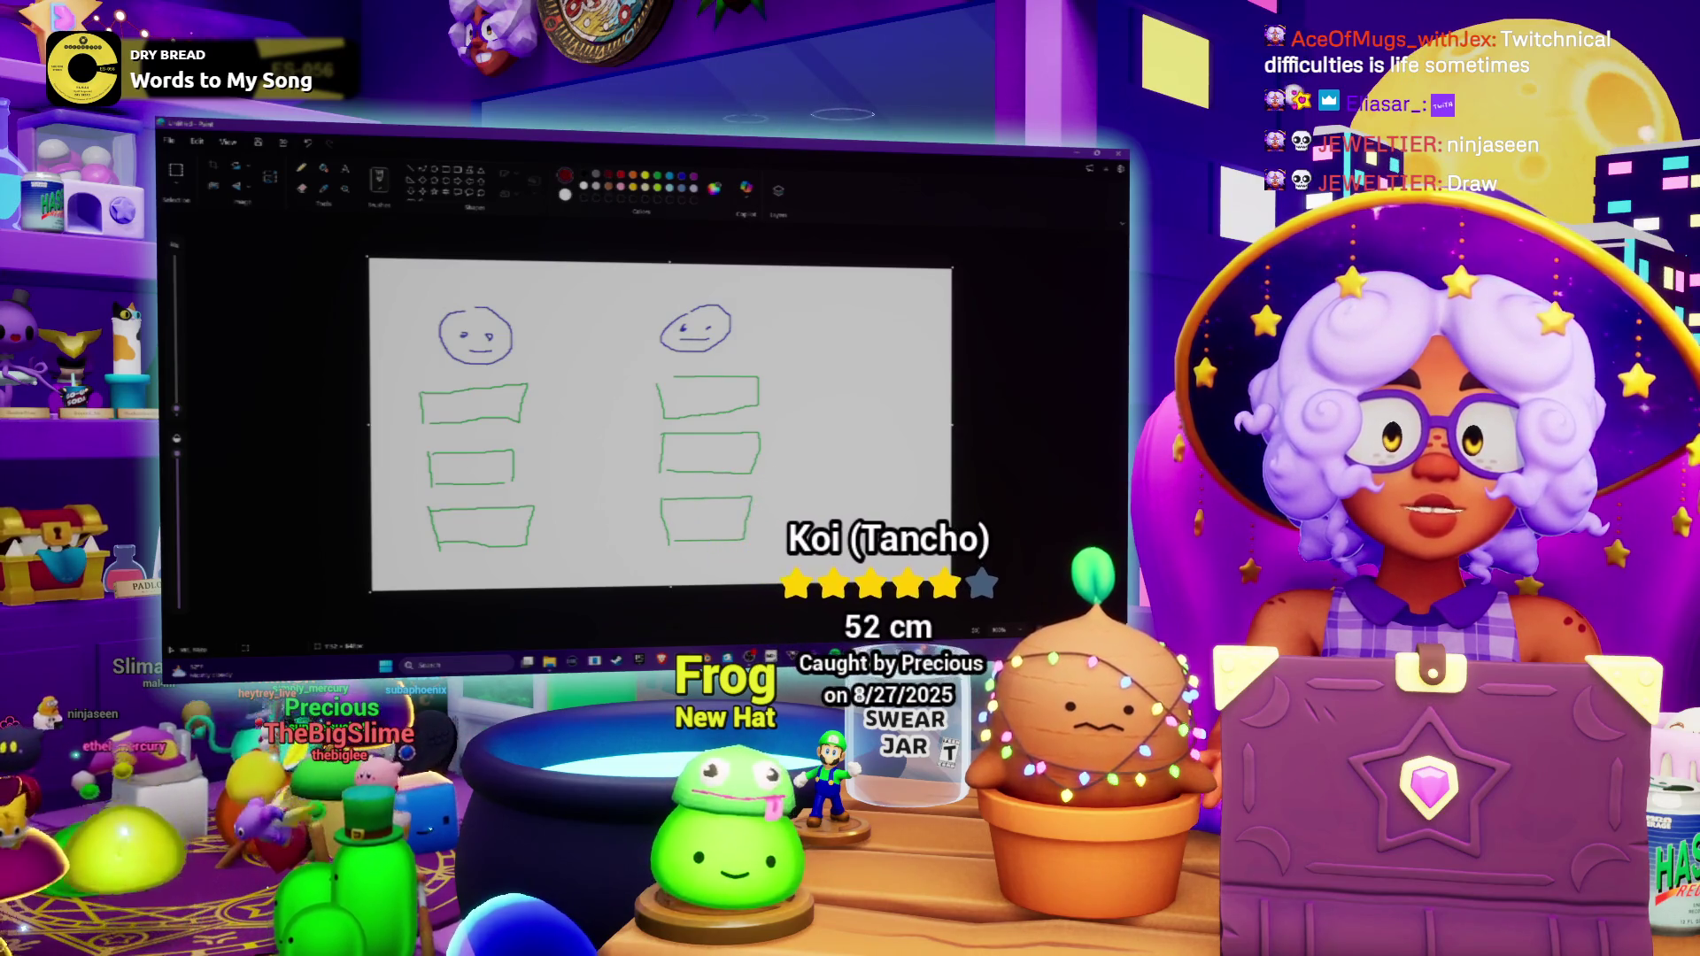
pyautogui.moveTo(447, 315); pyautogui.dragTo(509, 315)
# Write F in the top-left box and erase the B from the left middle box.
pyautogui.moveTo(467, 397); pyautogui.dragTo(468, 414)
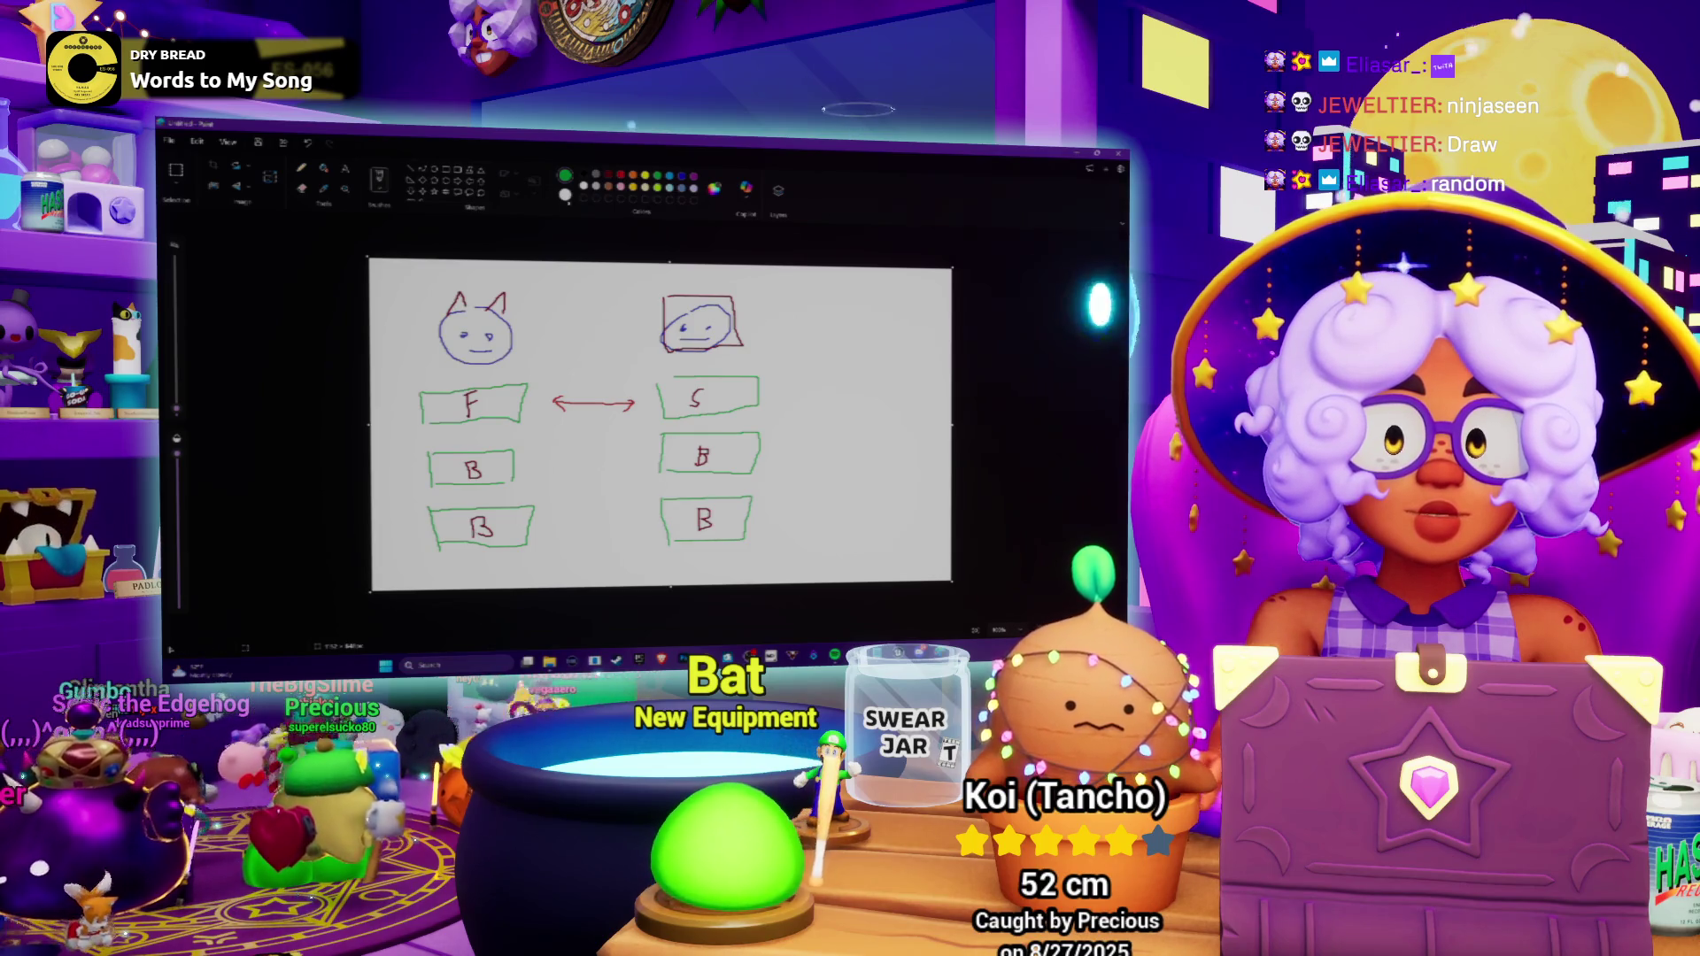
pyautogui.moveTo(467, 460); pyautogui.dragTo(476, 473)
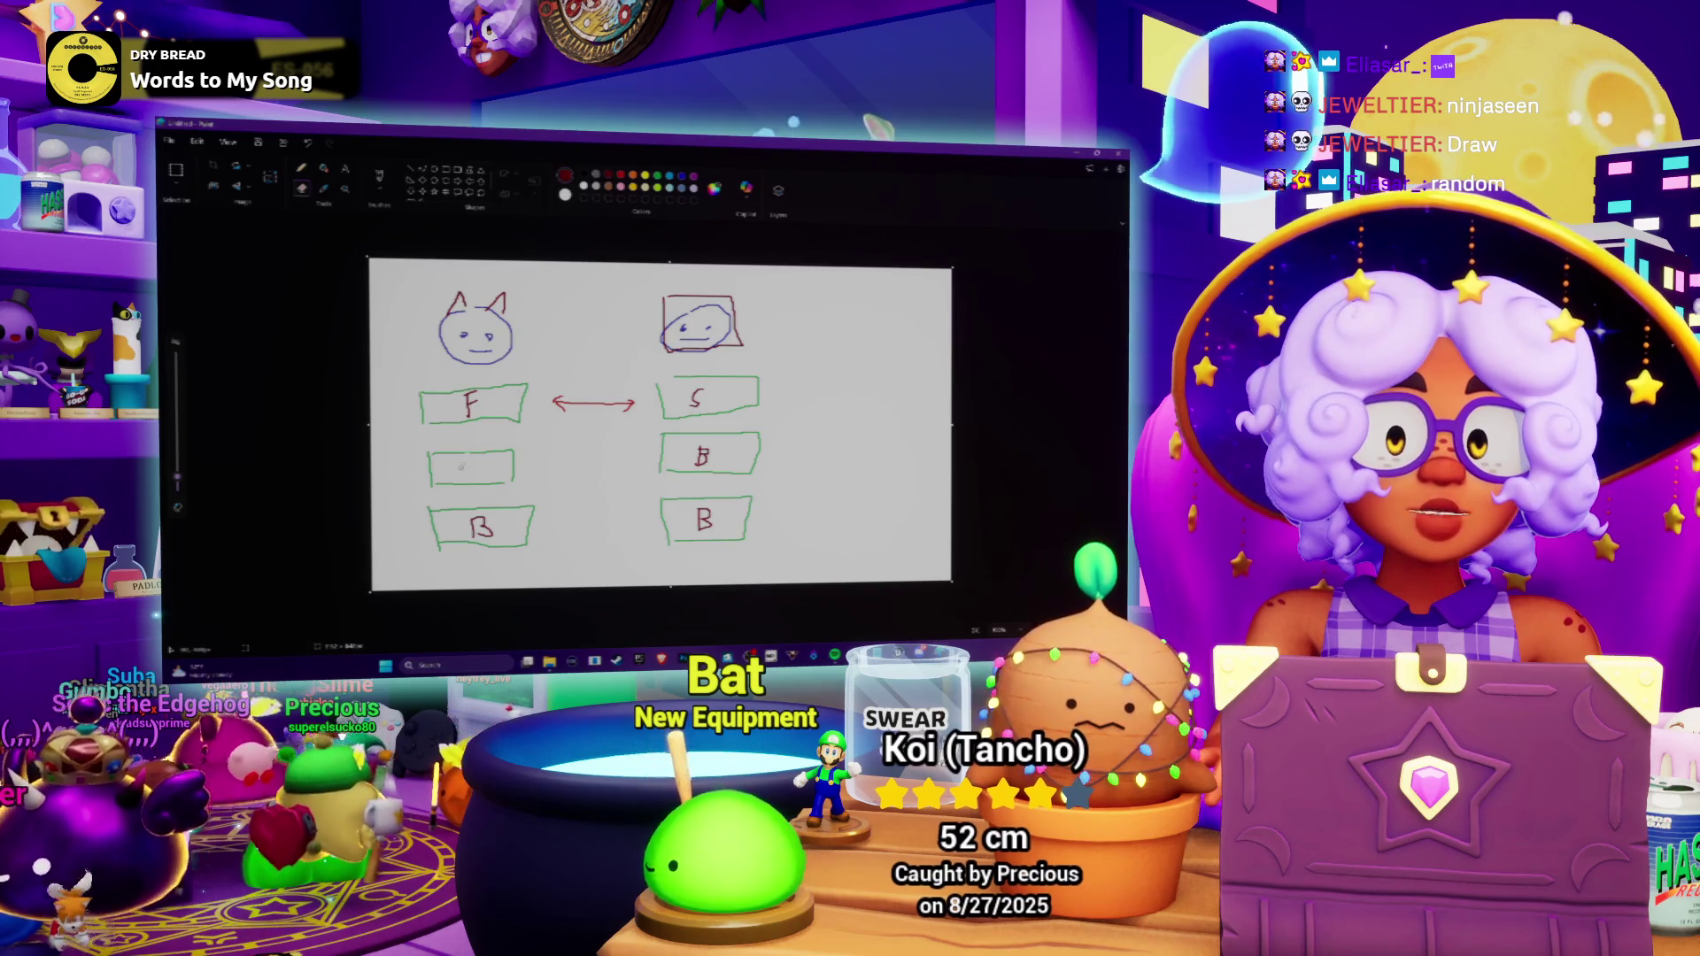
pyautogui.click(301, 166)
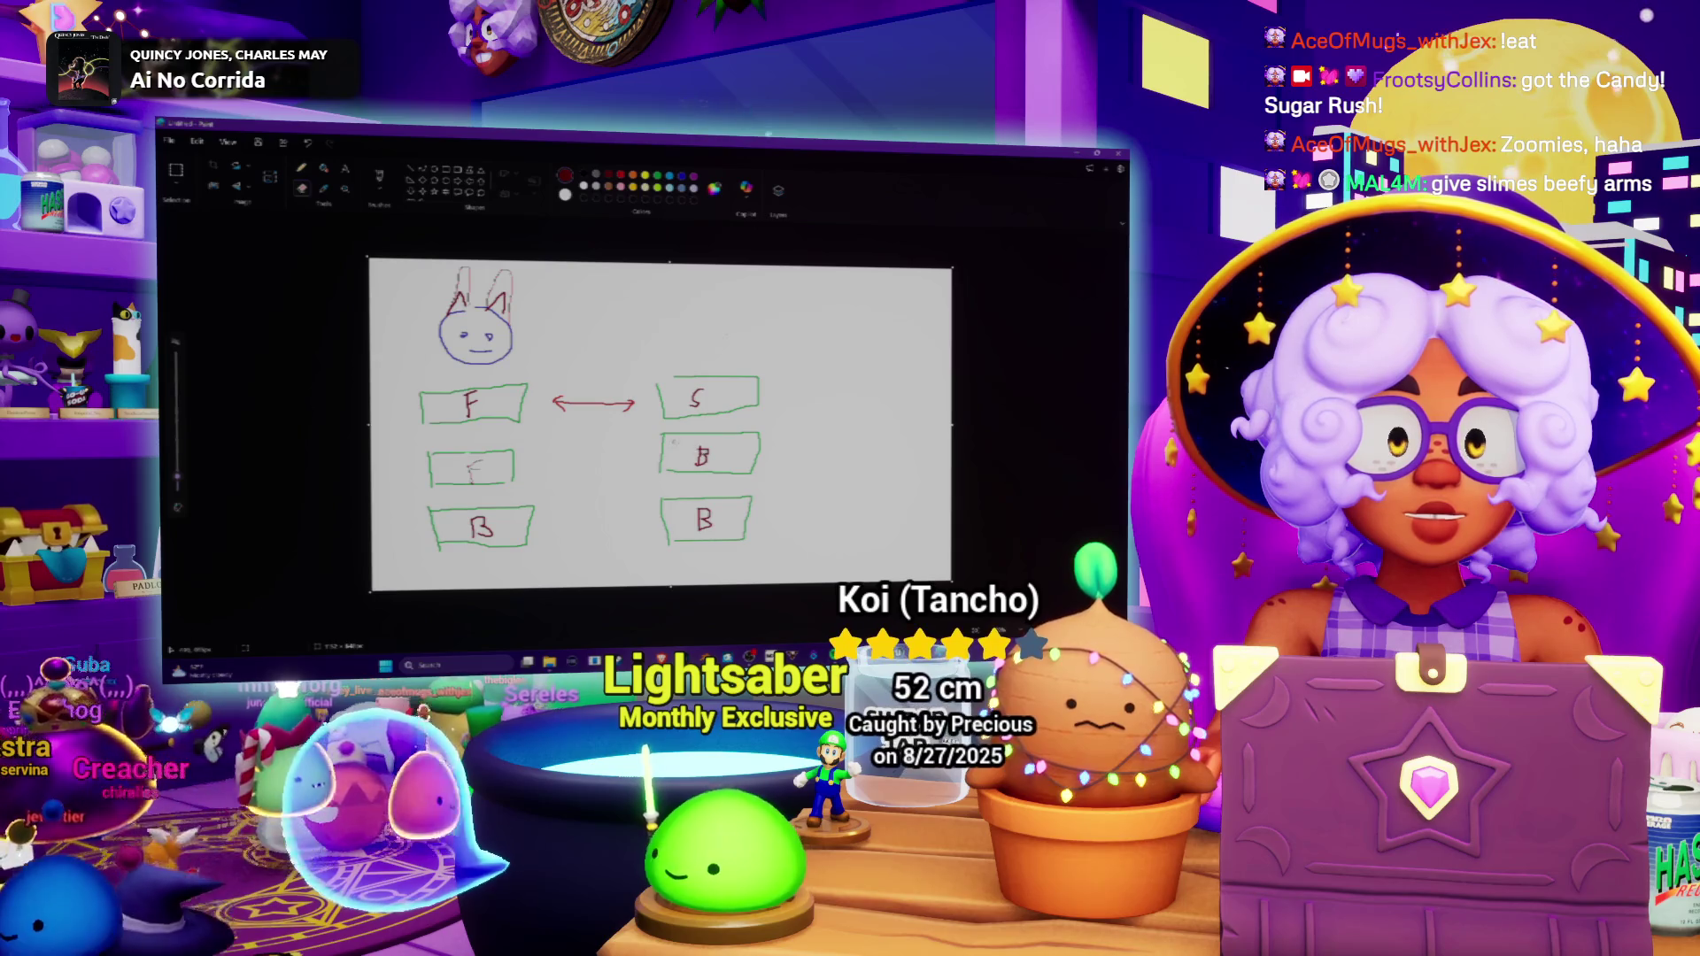
# Remove the B letters from the right middle and bottom-right boxes.
pyautogui.hotkey('ctrl', 'z')
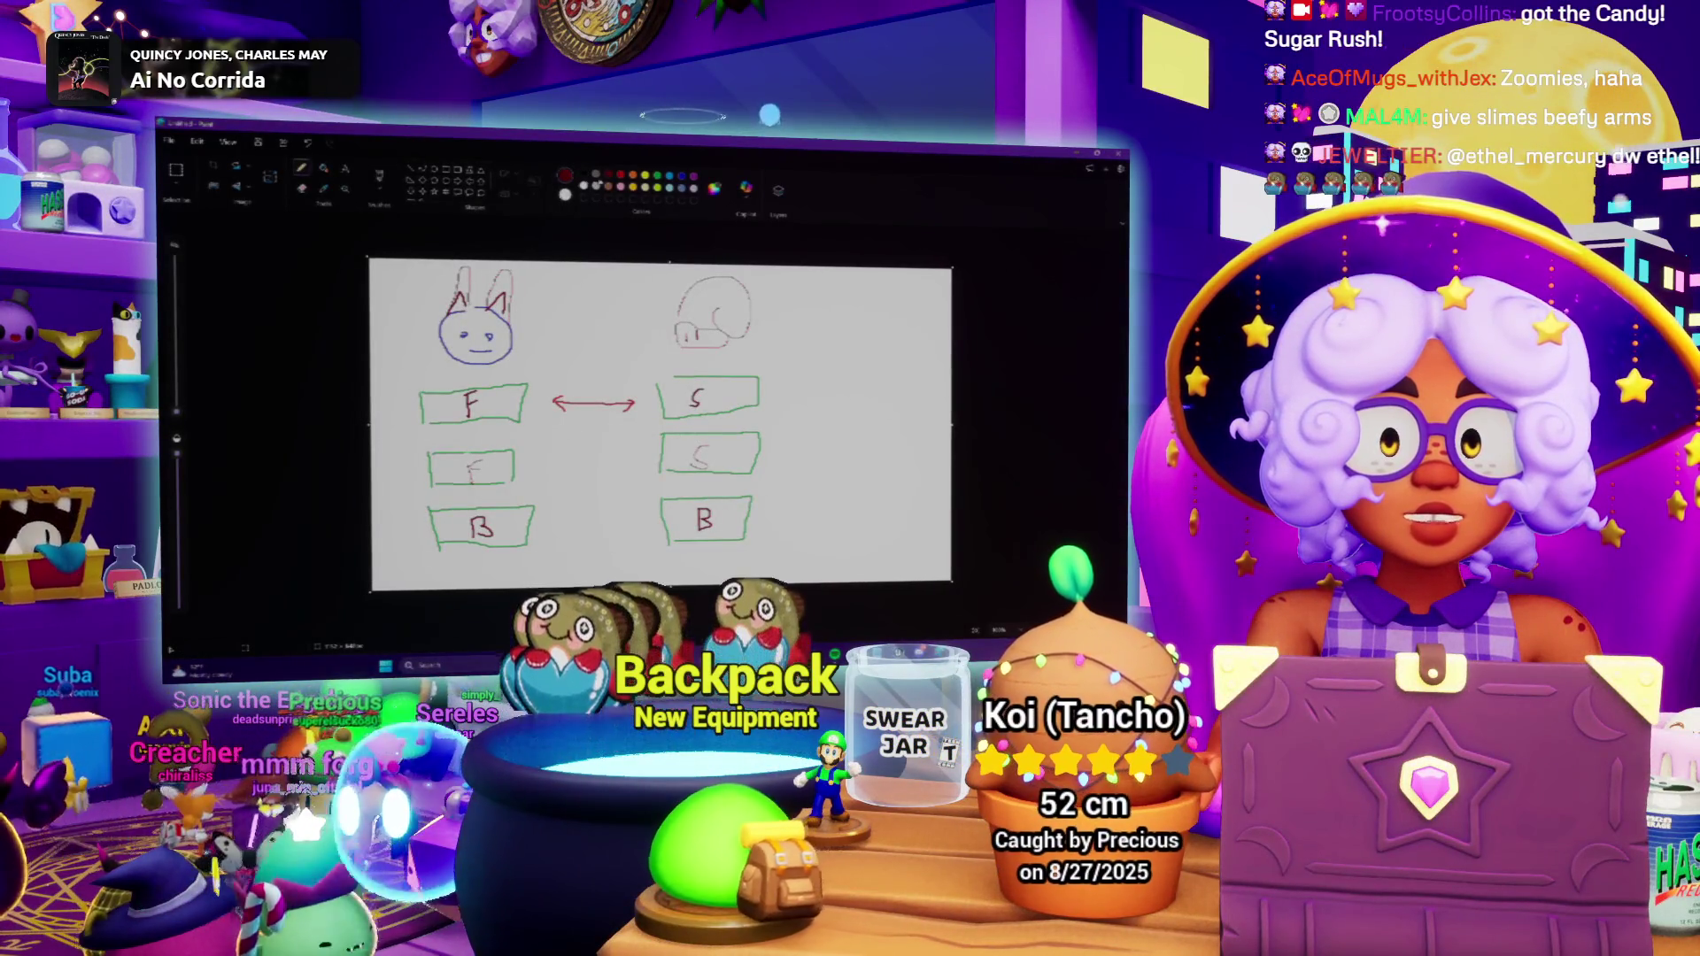
pyautogui.moveTo(562, 453); pyautogui.dragTo(630, 450)
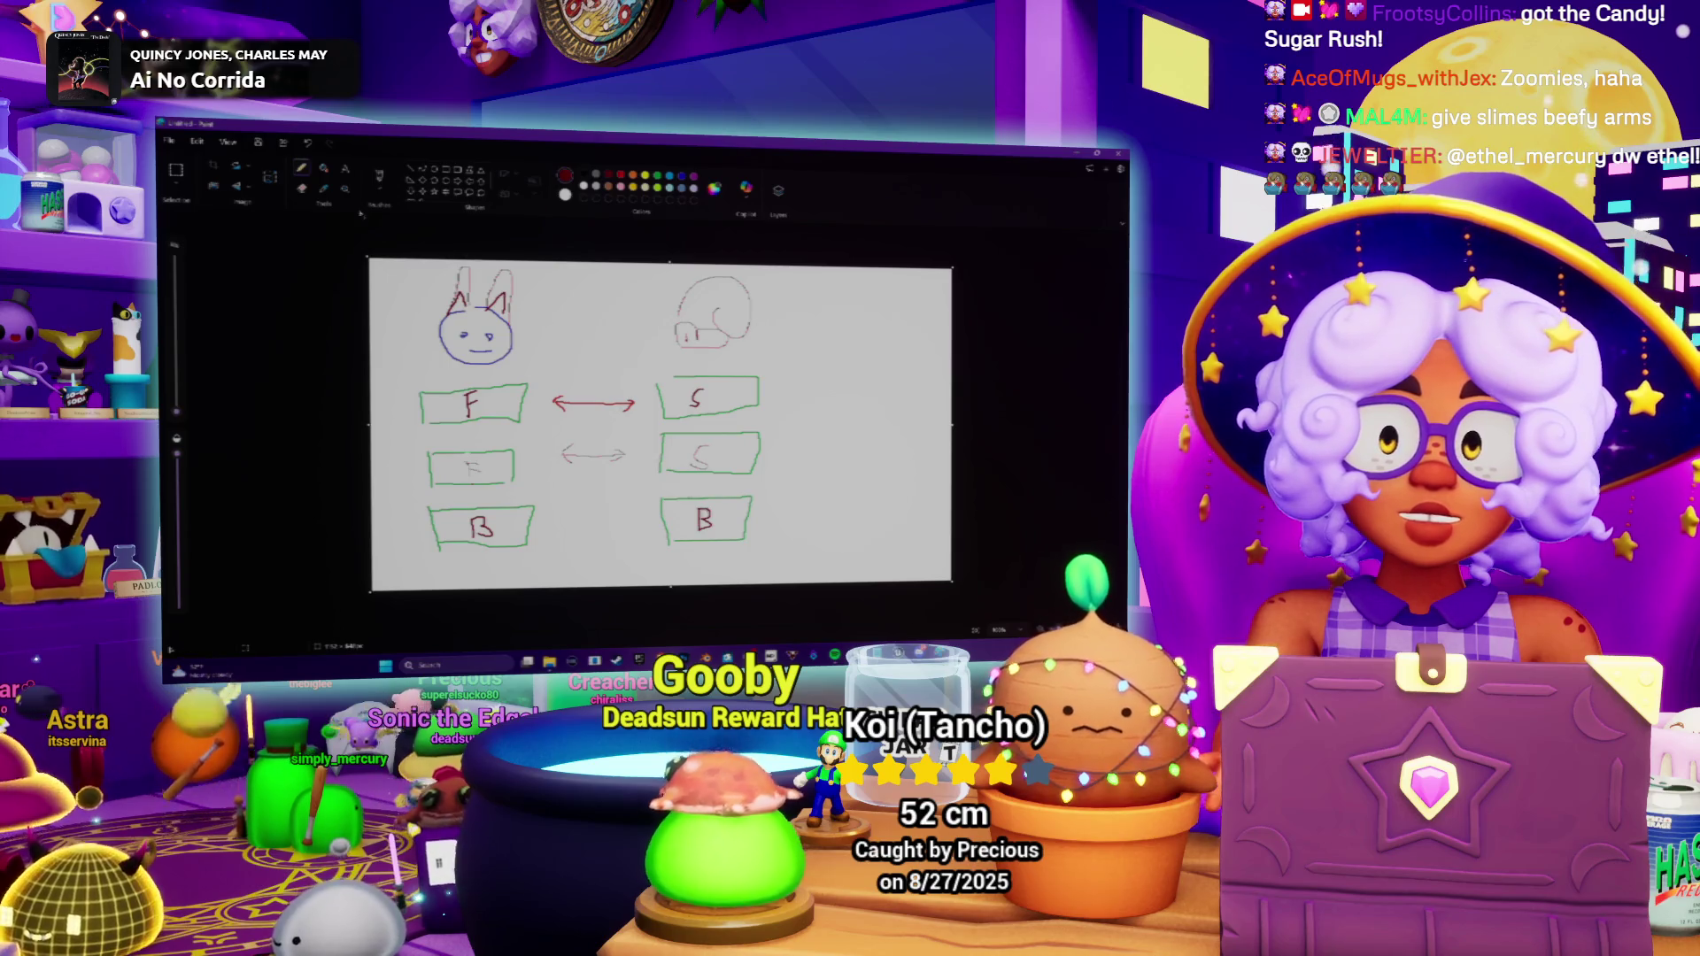
pyautogui.moveTo(696, 510); pyautogui.dragTo(704, 525)
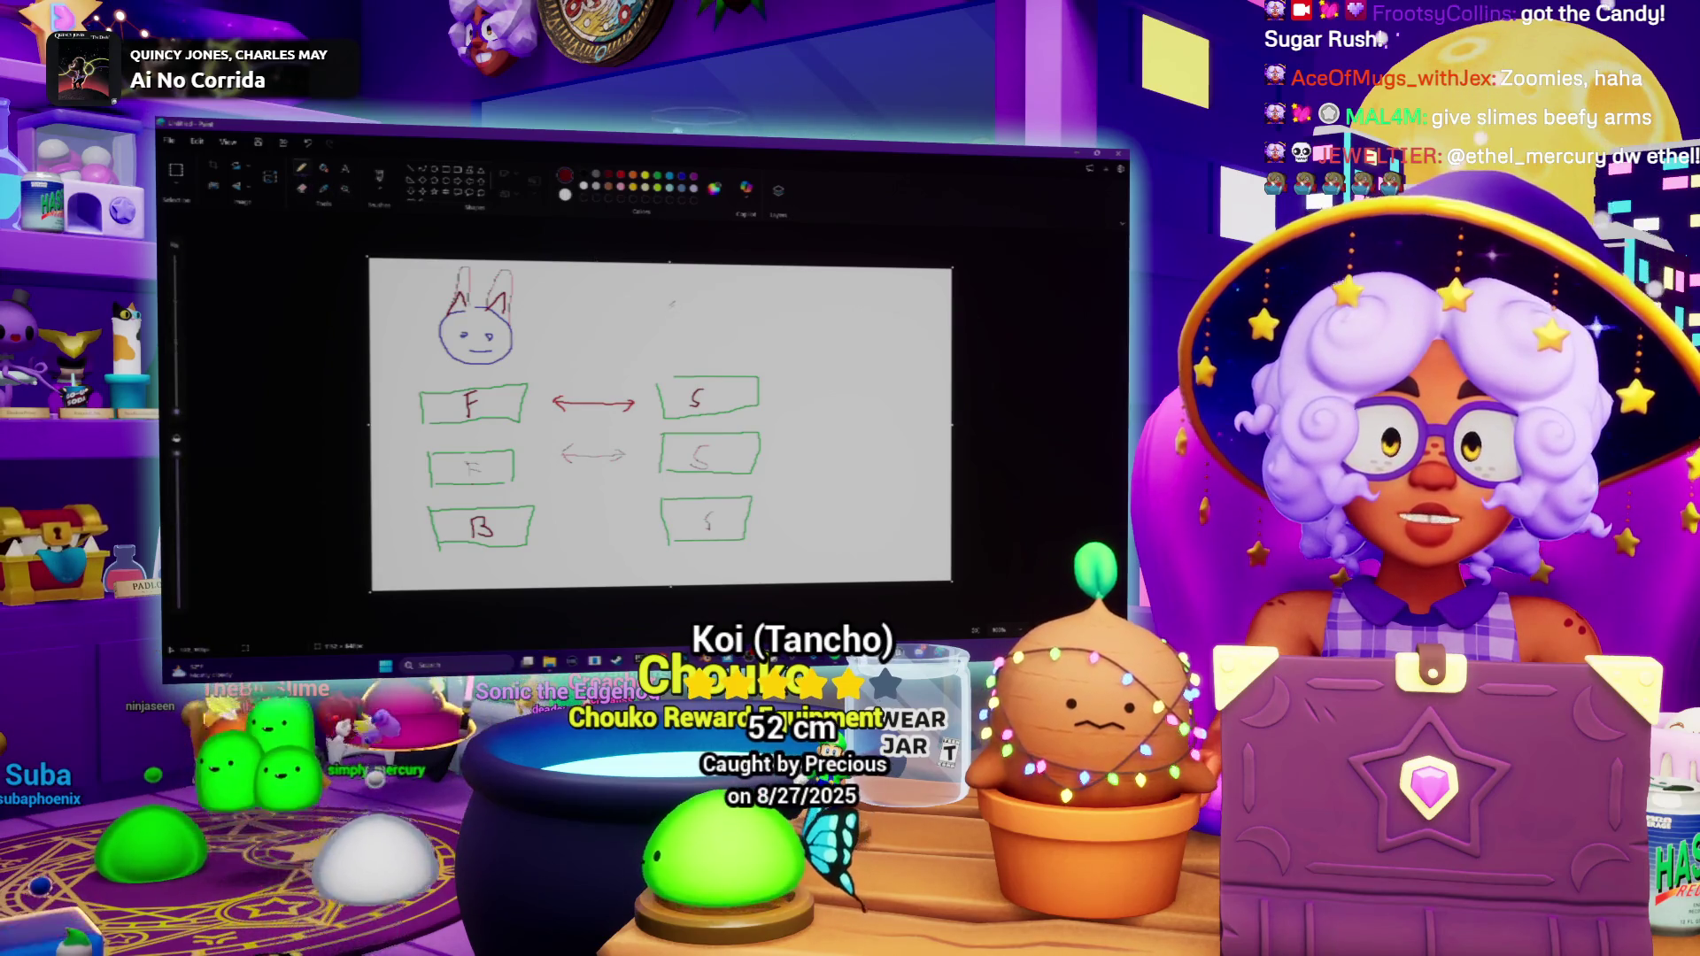
# Draw the red boxy figure at top right and begin an arrow between the bottom boxes.
pyautogui.moveTo(679, 301)
pyautogui.mouseDown()
pyautogui.moveTo(742, 316)
pyautogui.moveTo(741, 341)
pyautogui.moveTo(680, 344)
pyautogui.moveTo(674, 310)
pyautogui.moveTo(669, 356)
pyautogui.moveTo(687, 353)
pyautogui.mouseUp()
pyautogui.moveTo(743, 304)
pyautogui.mouseDown()
pyautogui.moveTo(760, 354)
pyautogui.moveTo(717, 345)
pyautogui.moveTo(735, 345)
pyautogui.mouseUp()
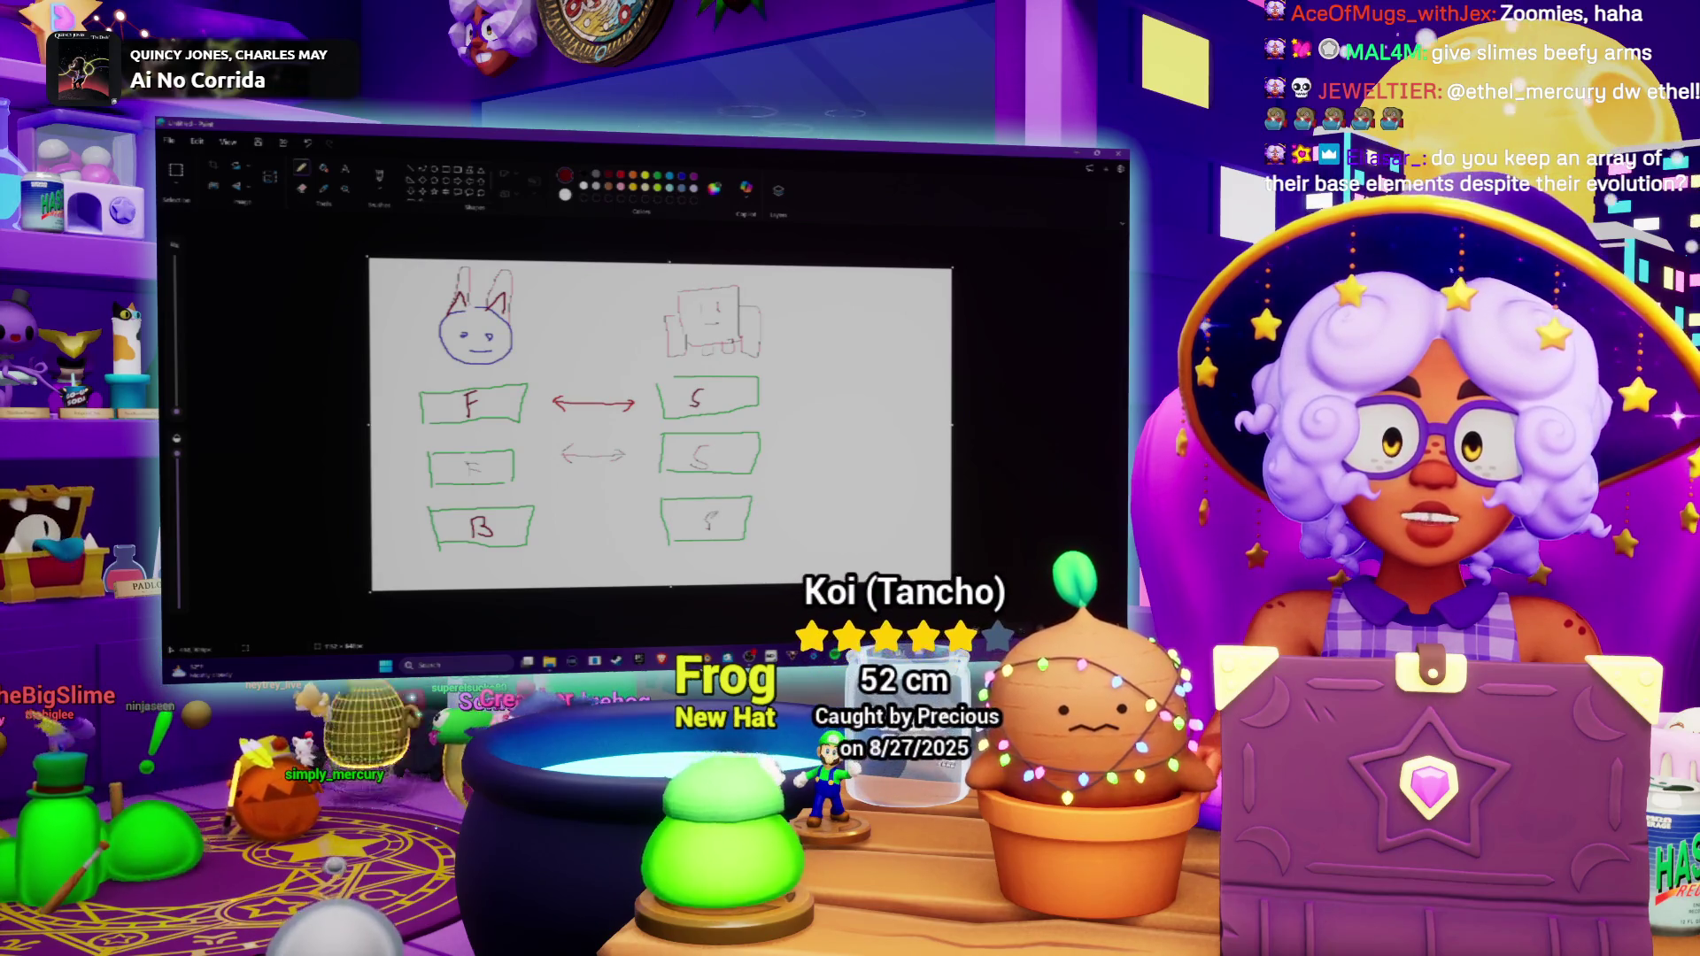
pyautogui.moveTo(576, 521)
pyautogui.mouseDown()
pyautogui.moveTo(630, 515)
pyautogui.moveTo(584, 530)
pyautogui.mouseUp()
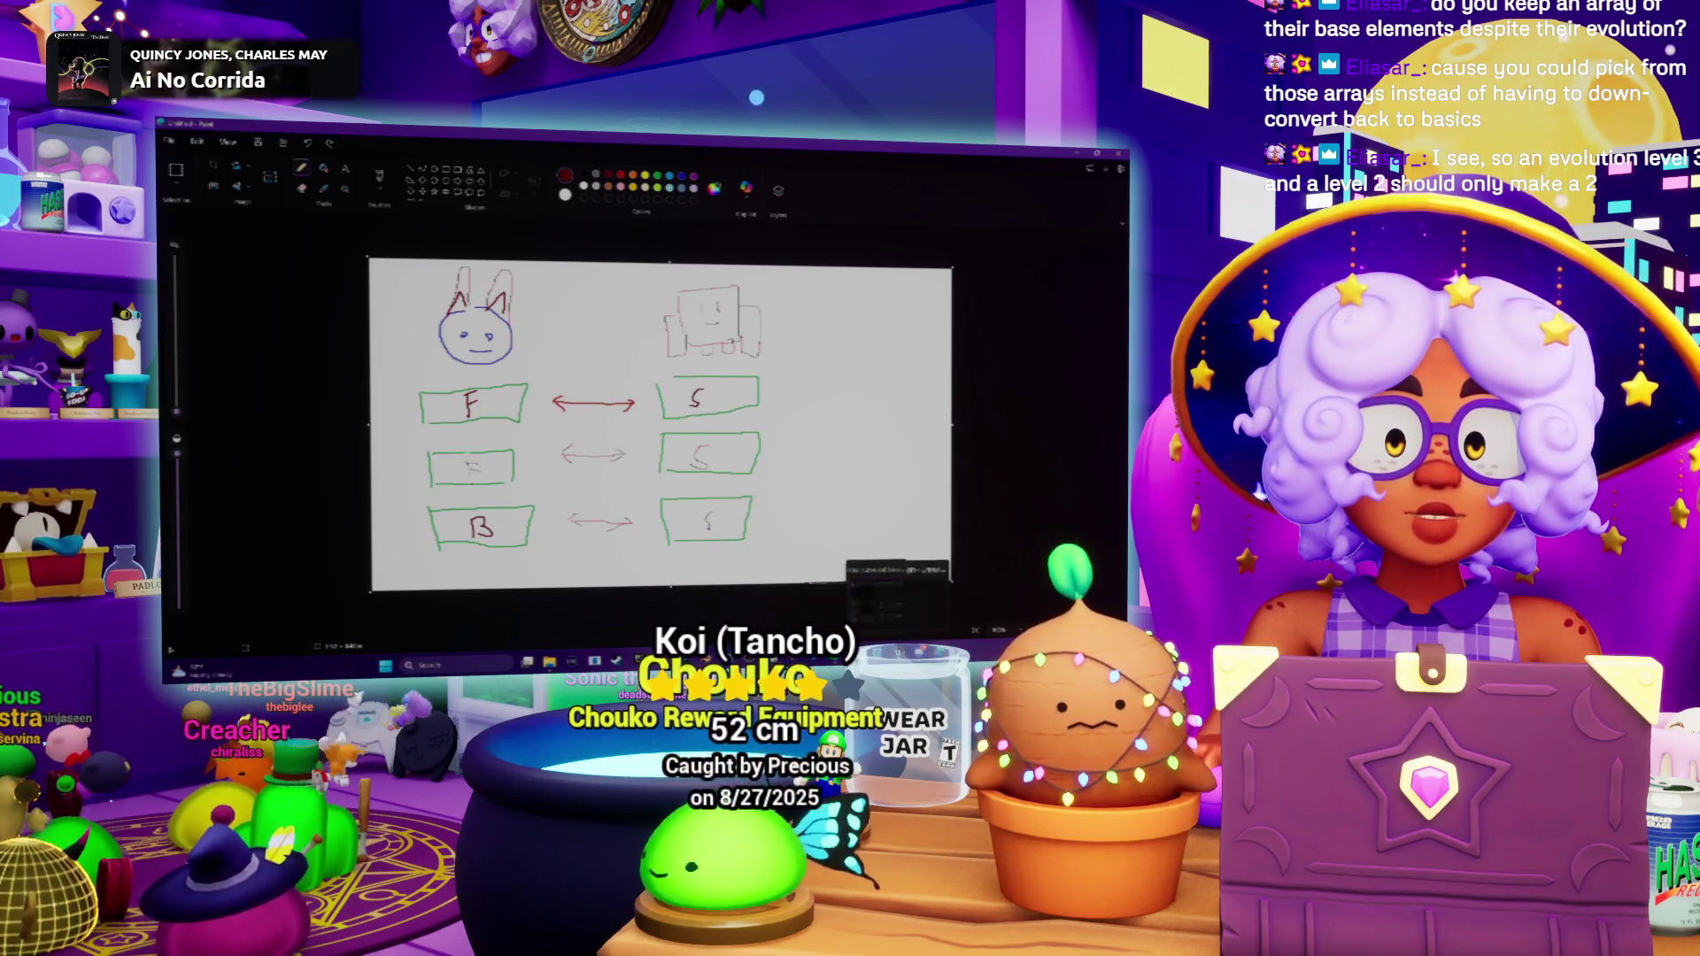
# Back in the Unreal blueprint graph, delete the old Get and Random nodes.
pyautogui.click(895, 575)
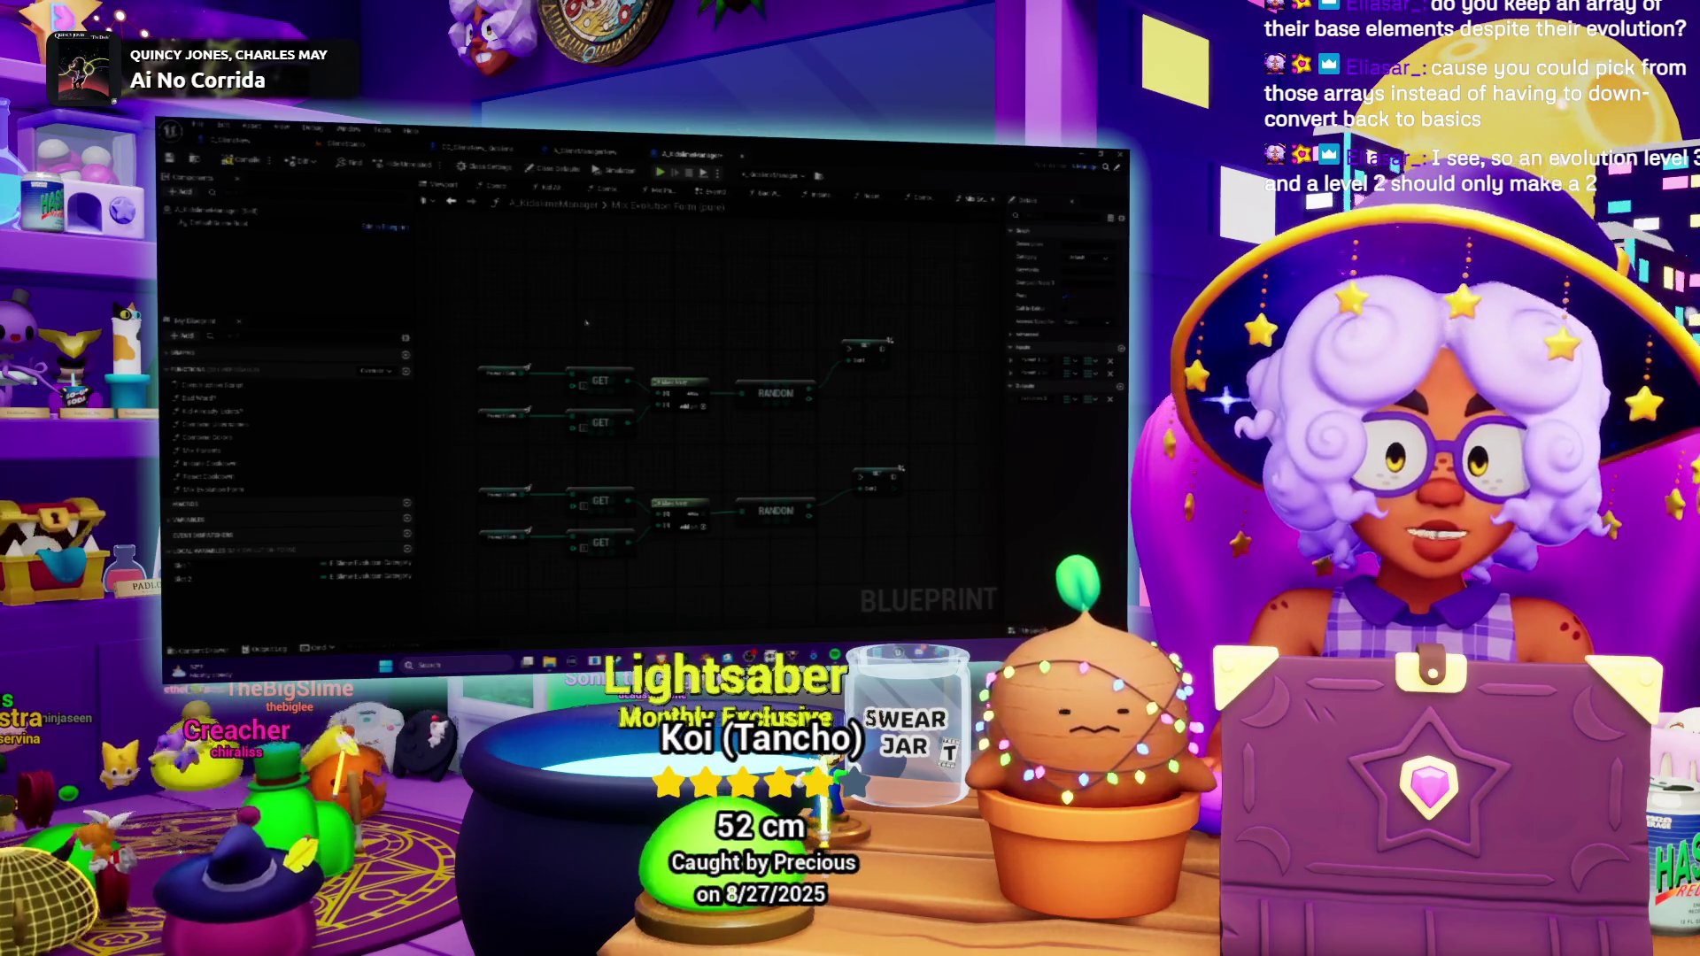
pyautogui.scroll(-4, 585, 332)
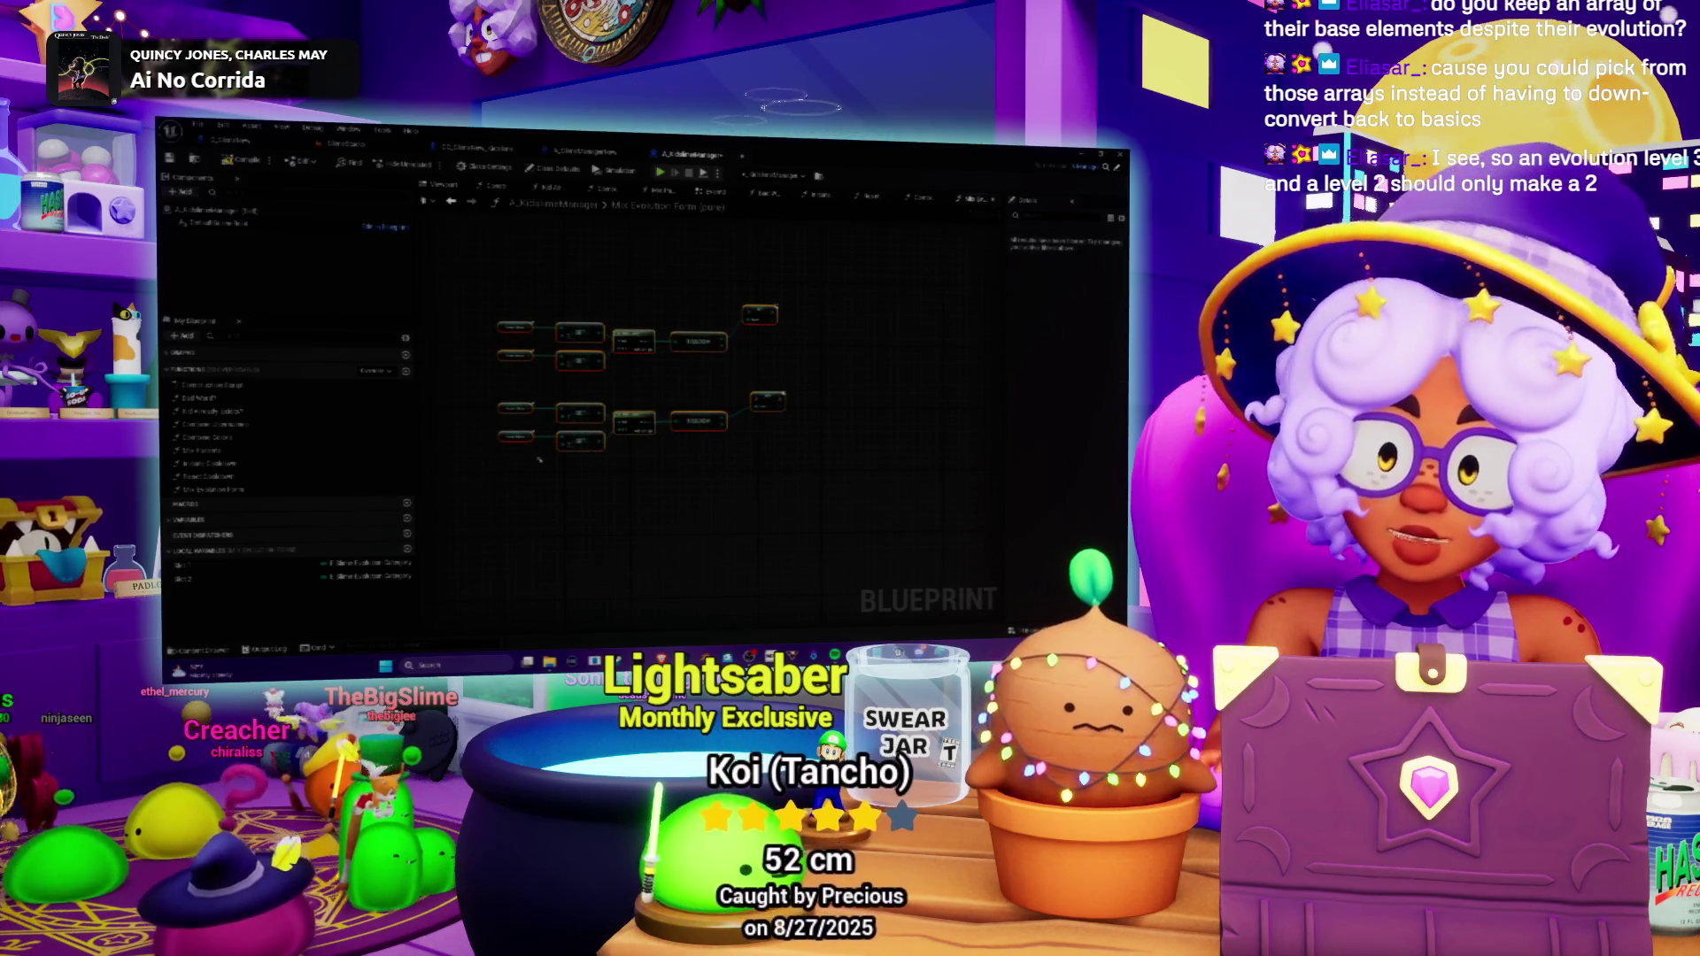
pyautogui.press('Delete')
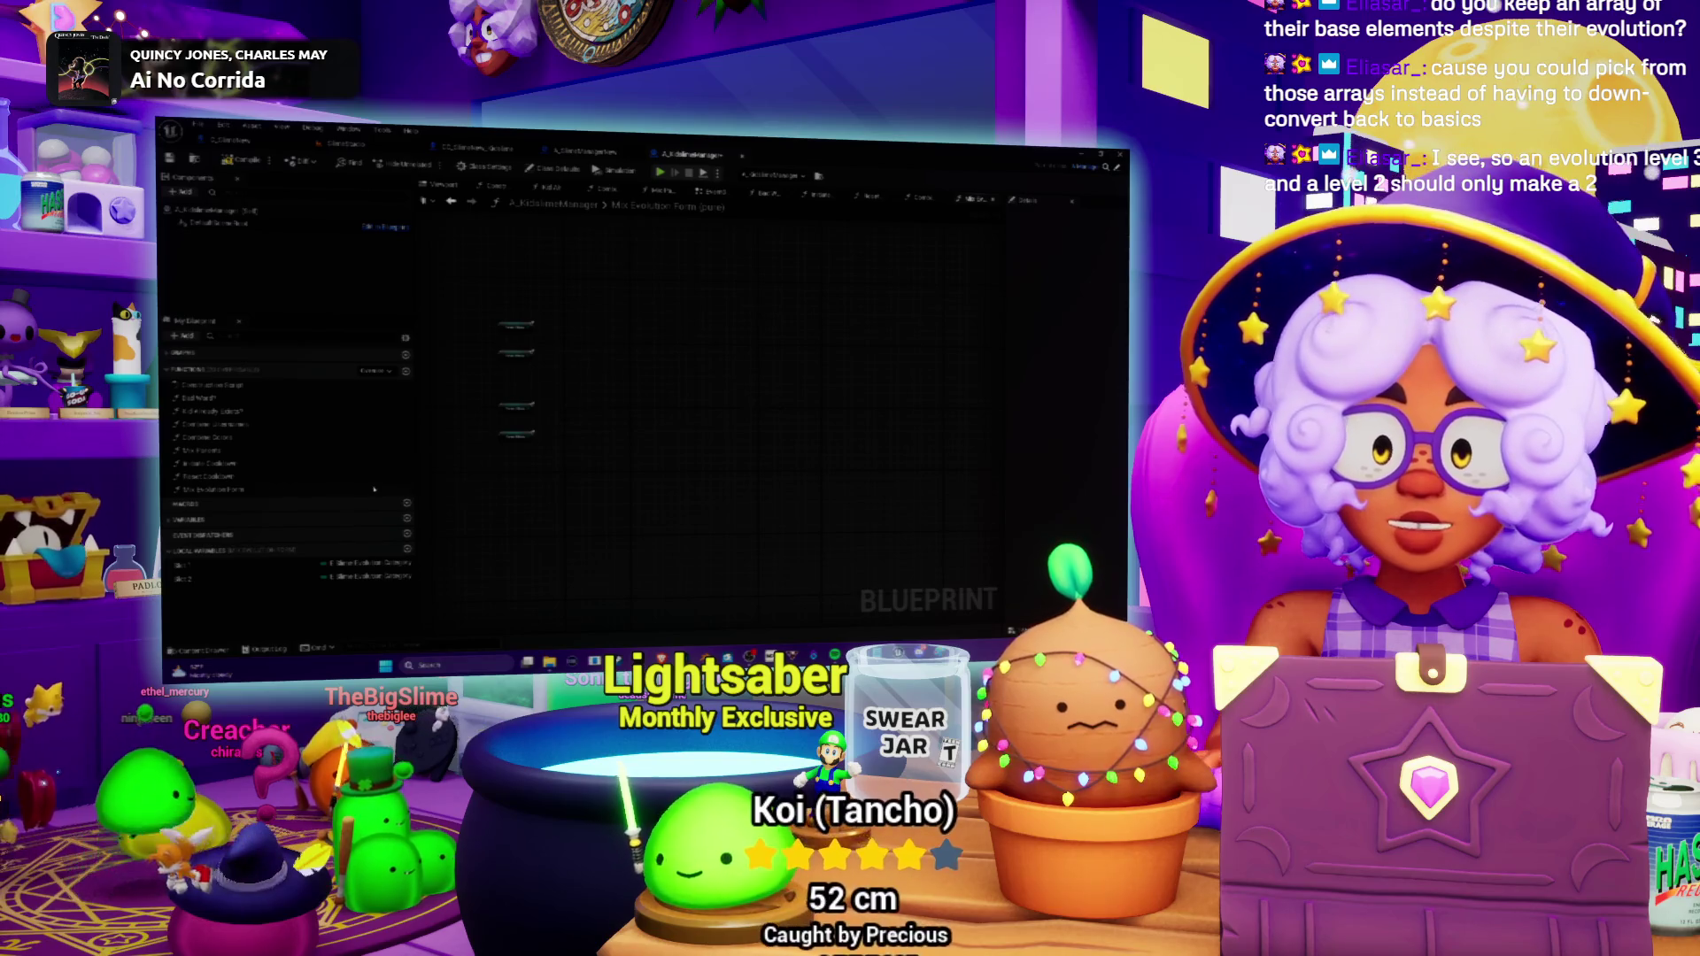
pyautogui.moveTo(525, 393); pyautogui.dragTo(609, 455)
pyautogui.press('Delete')
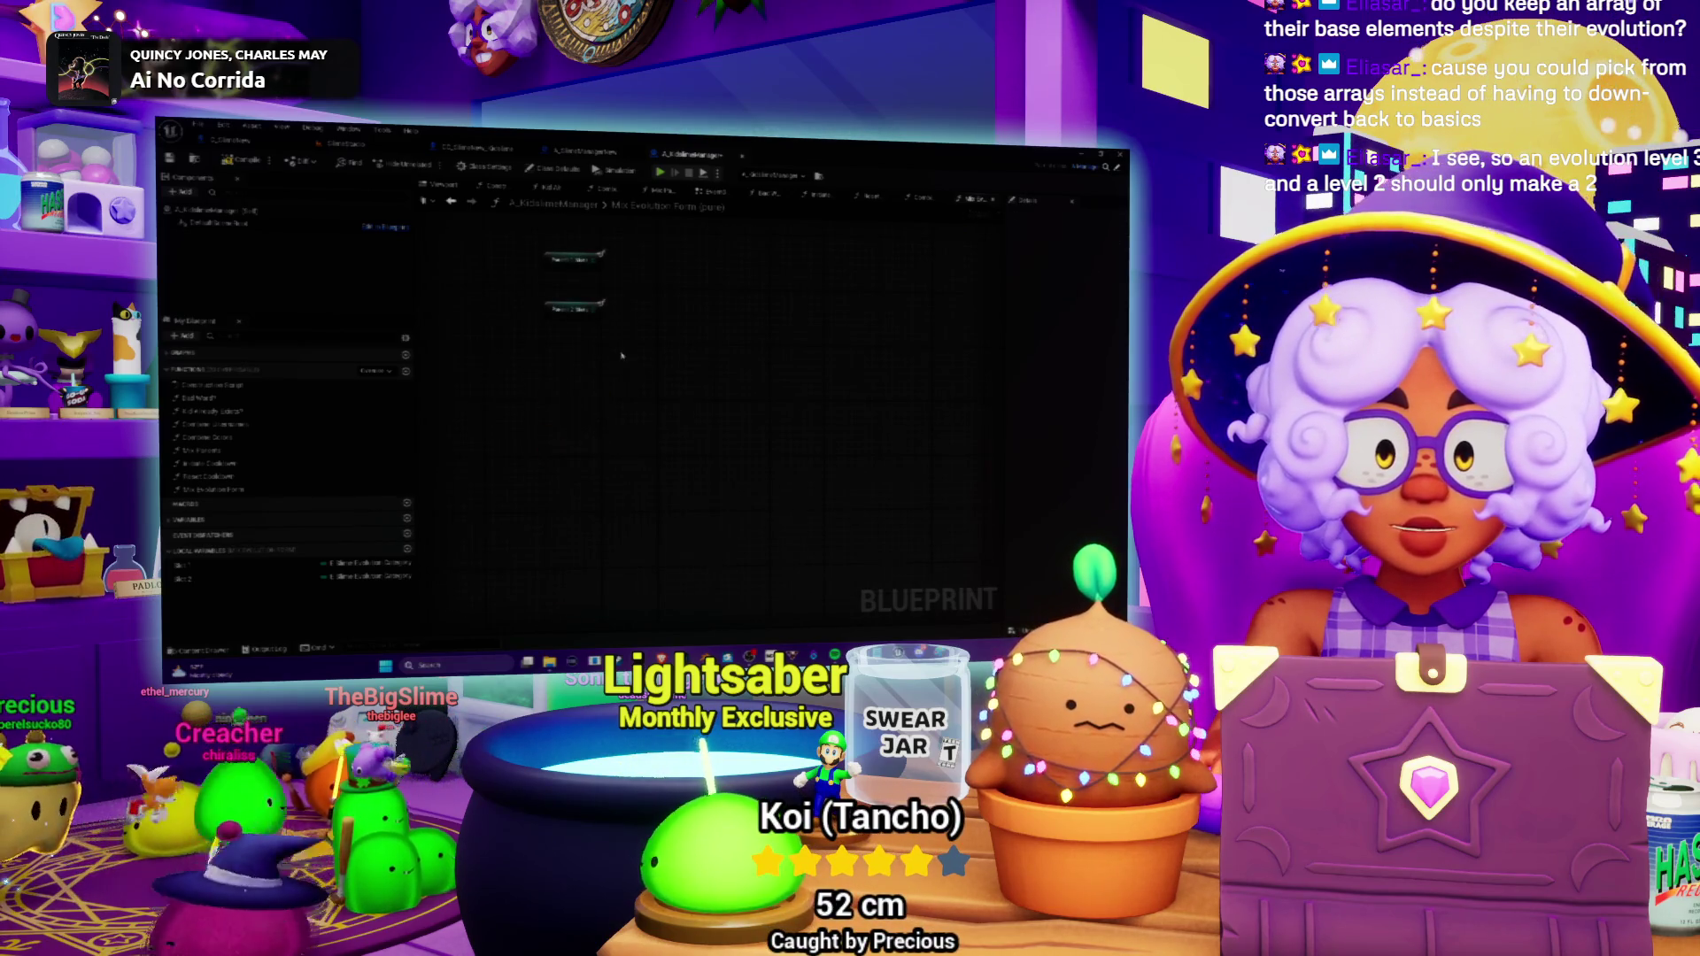
# Try adding a Make Array node from the blueprint actions, then delete it again.
pyautogui.click(191, 567)
pyautogui.scroll(1, 619, 372)
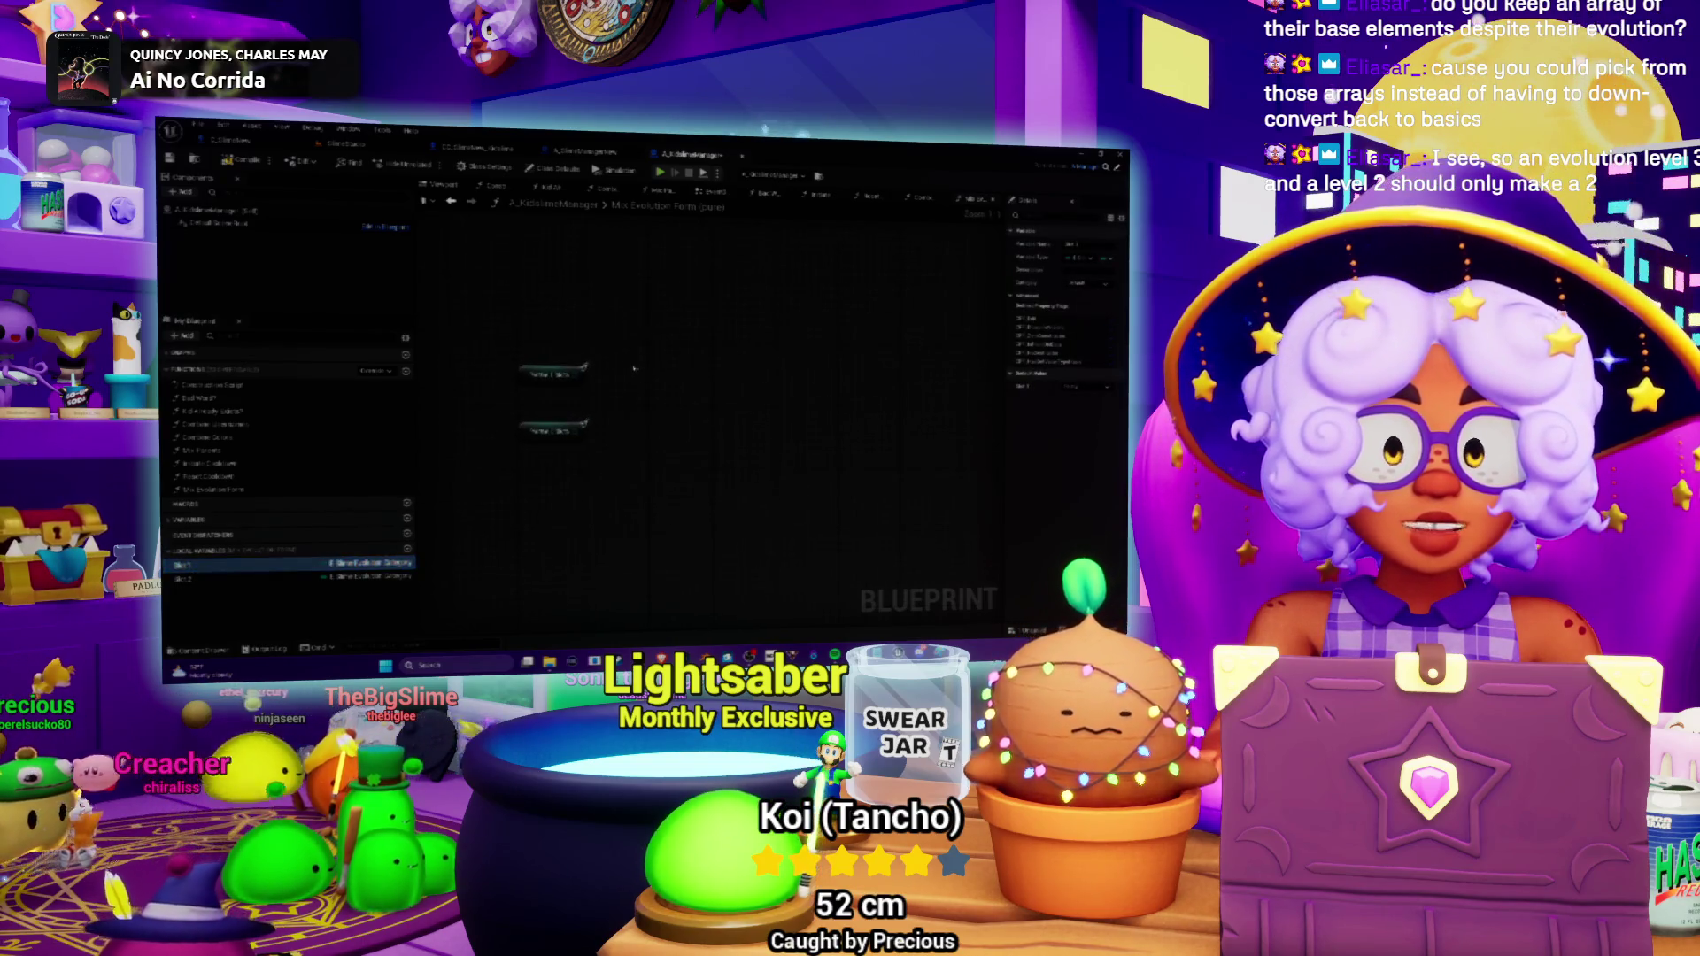
pyautogui.rightClick(646, 384)
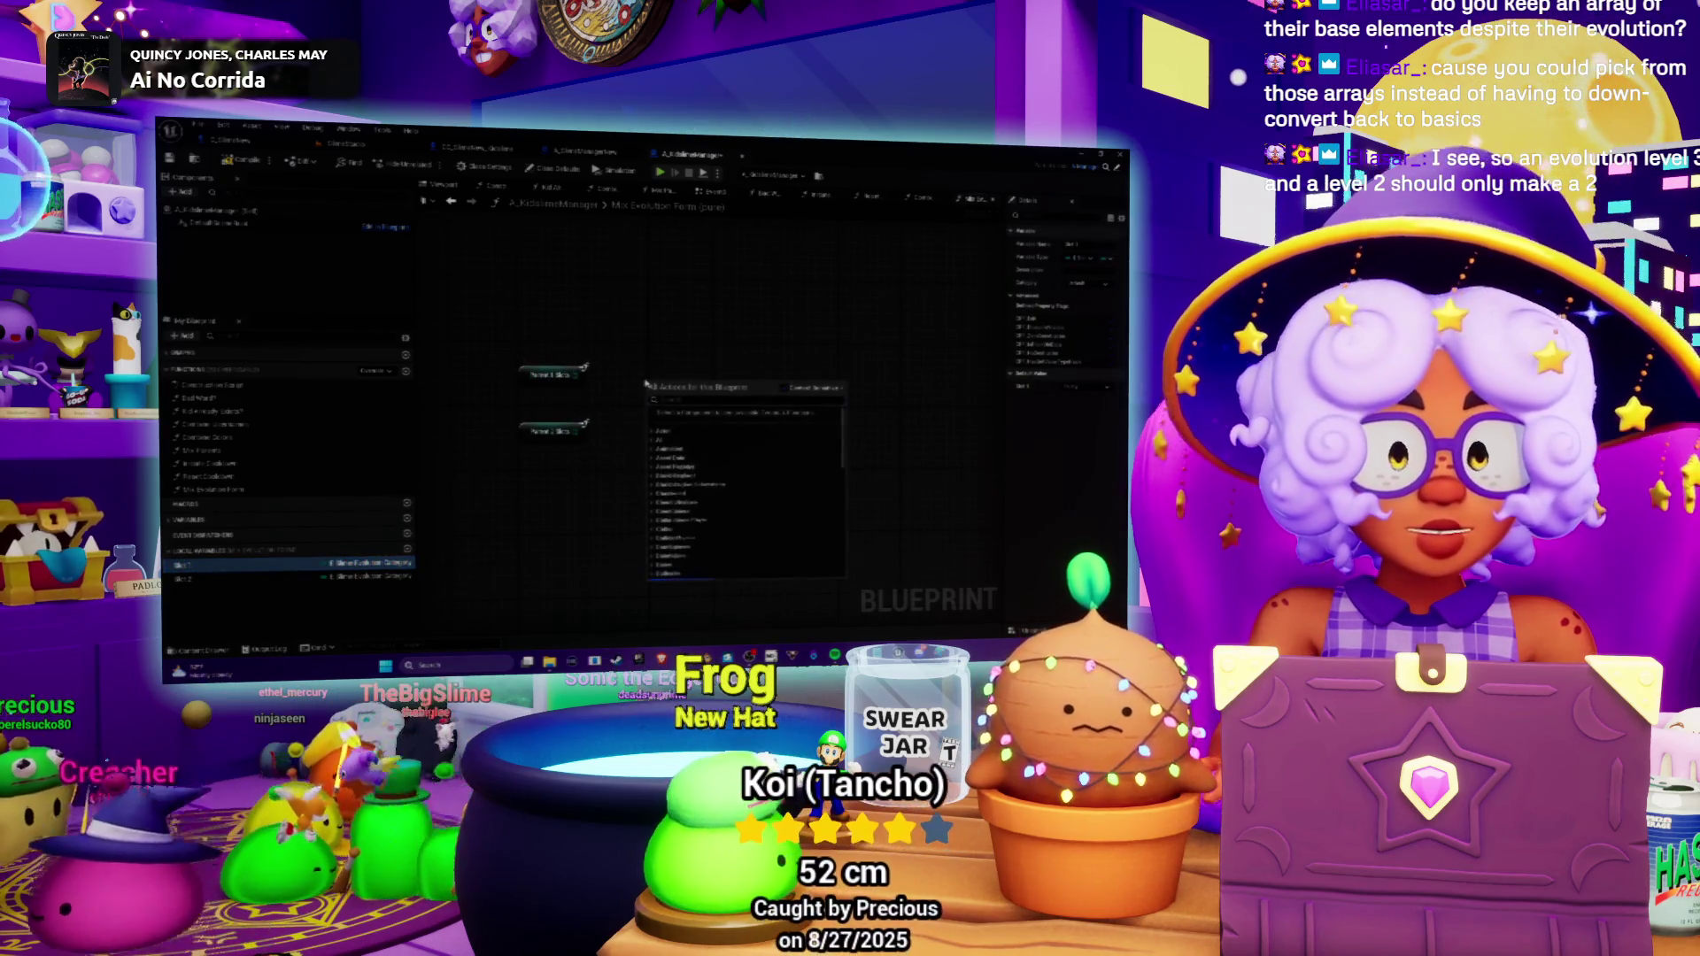
pyautogui.write('make array')
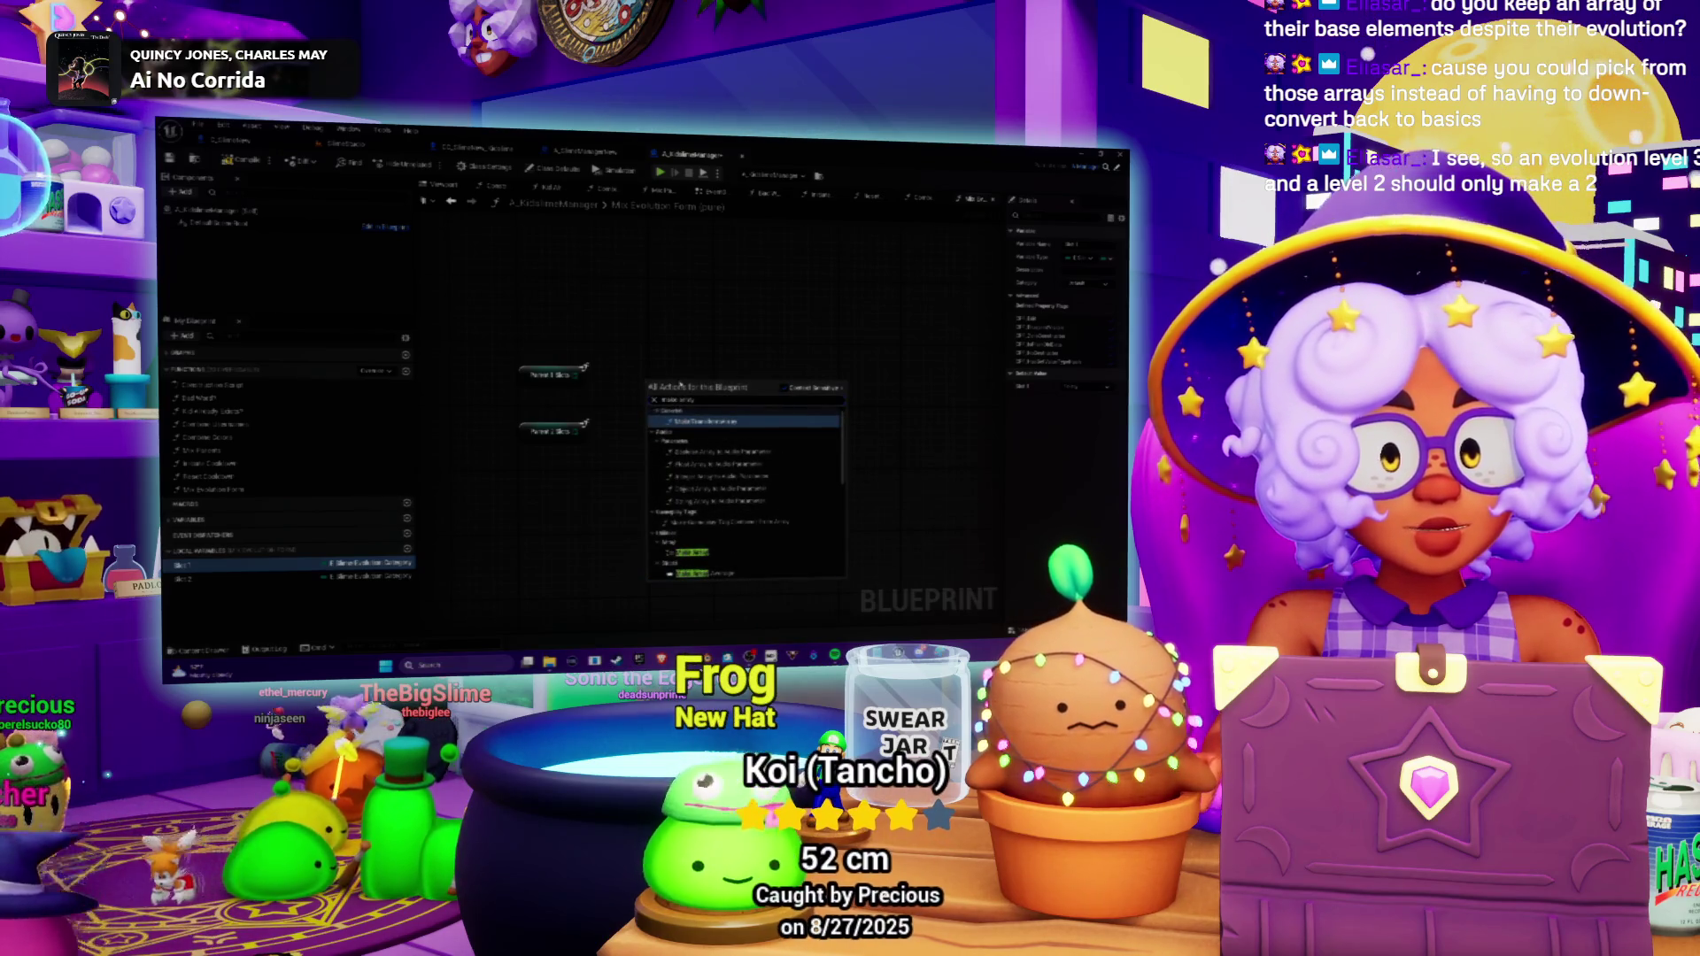
pyautogui.click(695, 552)
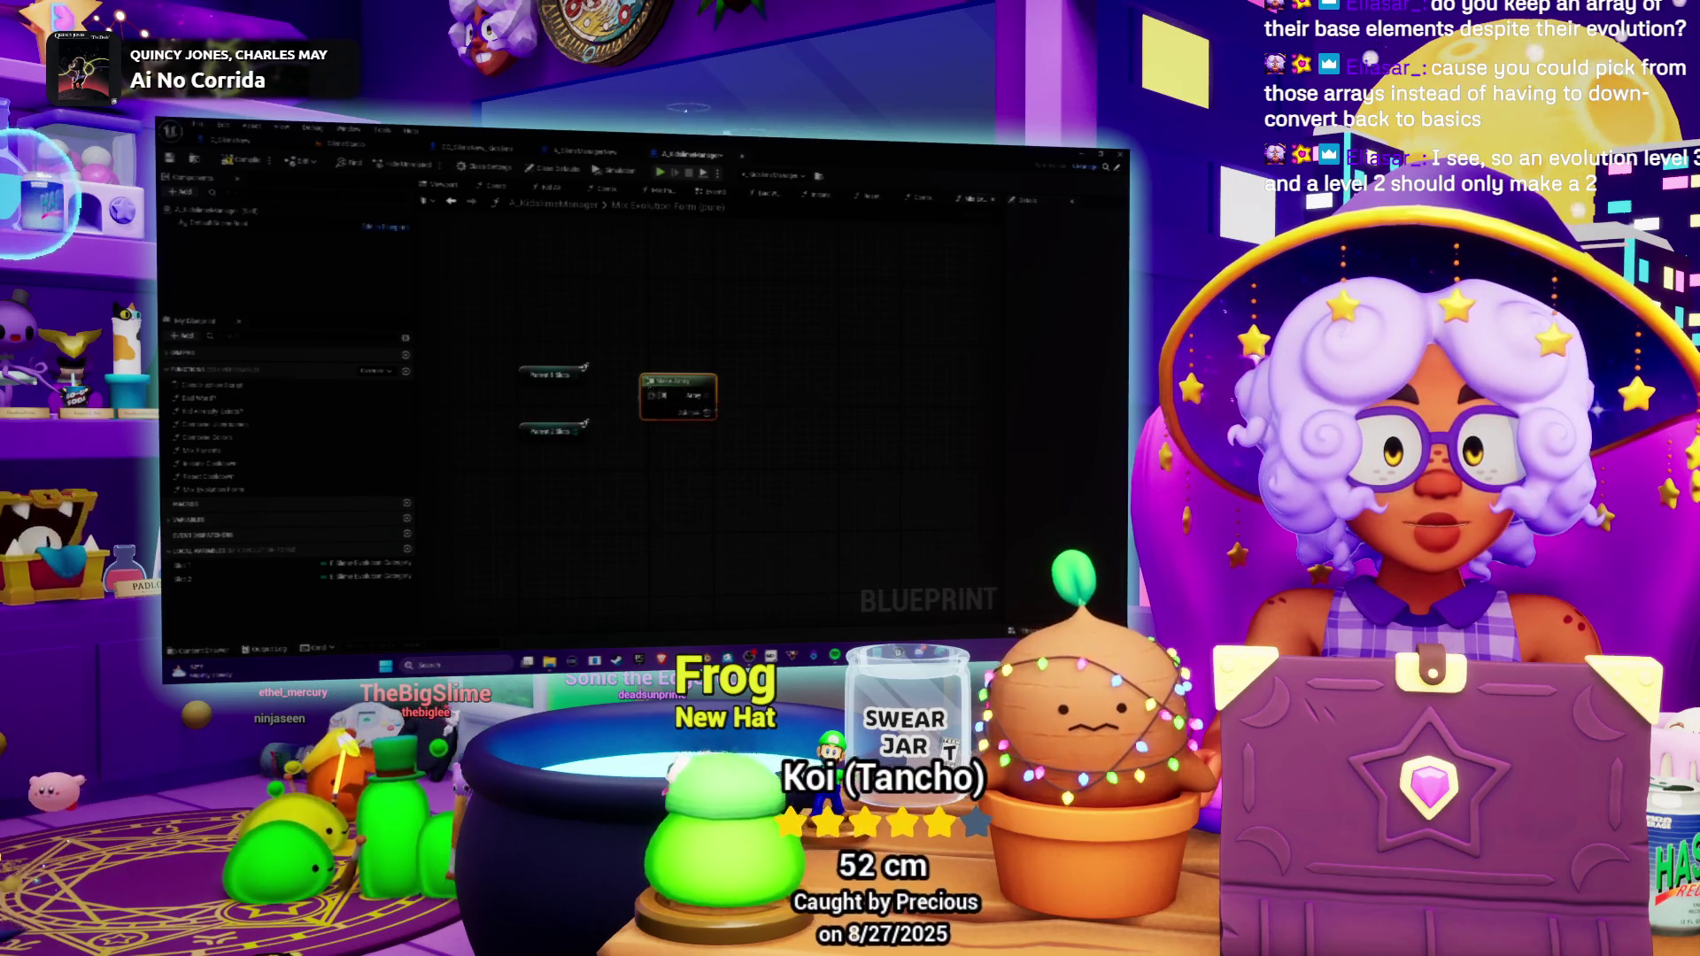
pyautogui.moveTo(679, 382); pyautogui.dragTo(710, 374)
pyautogui.press('Delete')
# Add an Append node wired from the Parent Slots array and check the Slot local variables.
pyautogui.moveTo(581, 375)
pyautogui.mouseDown()
pyautogui.moveTo(699, 386)
pyautogui.moveTo(628, 383)
pyautogui.mouseUp()
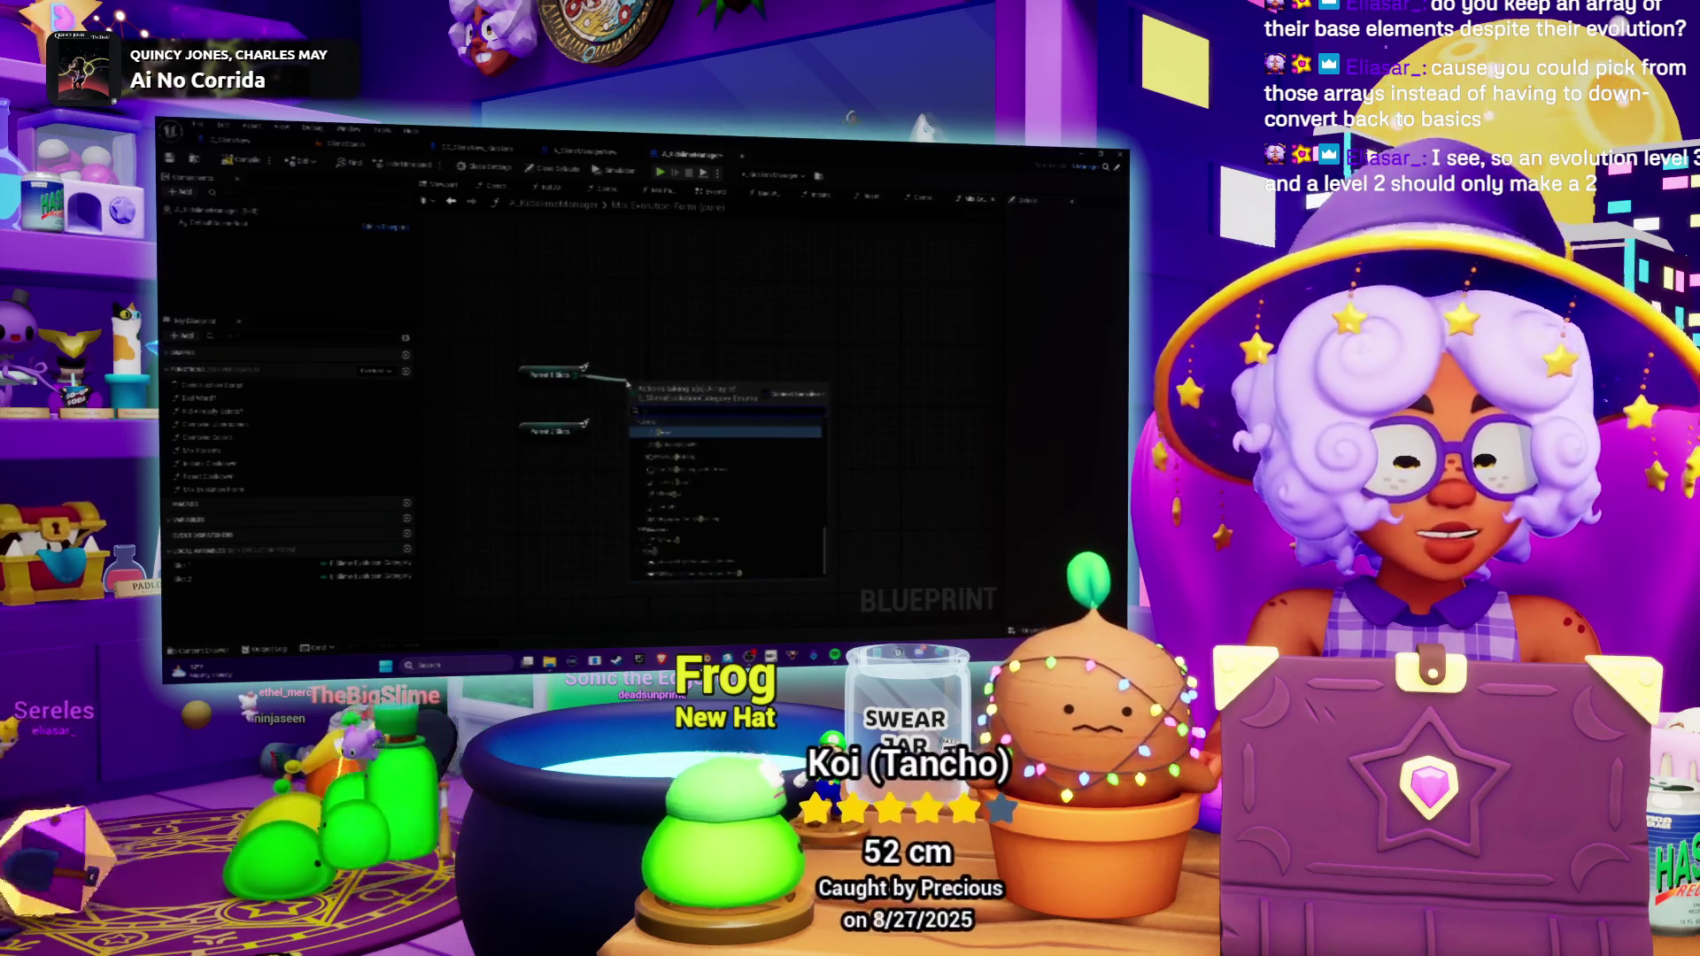
pyautogui.write('len')
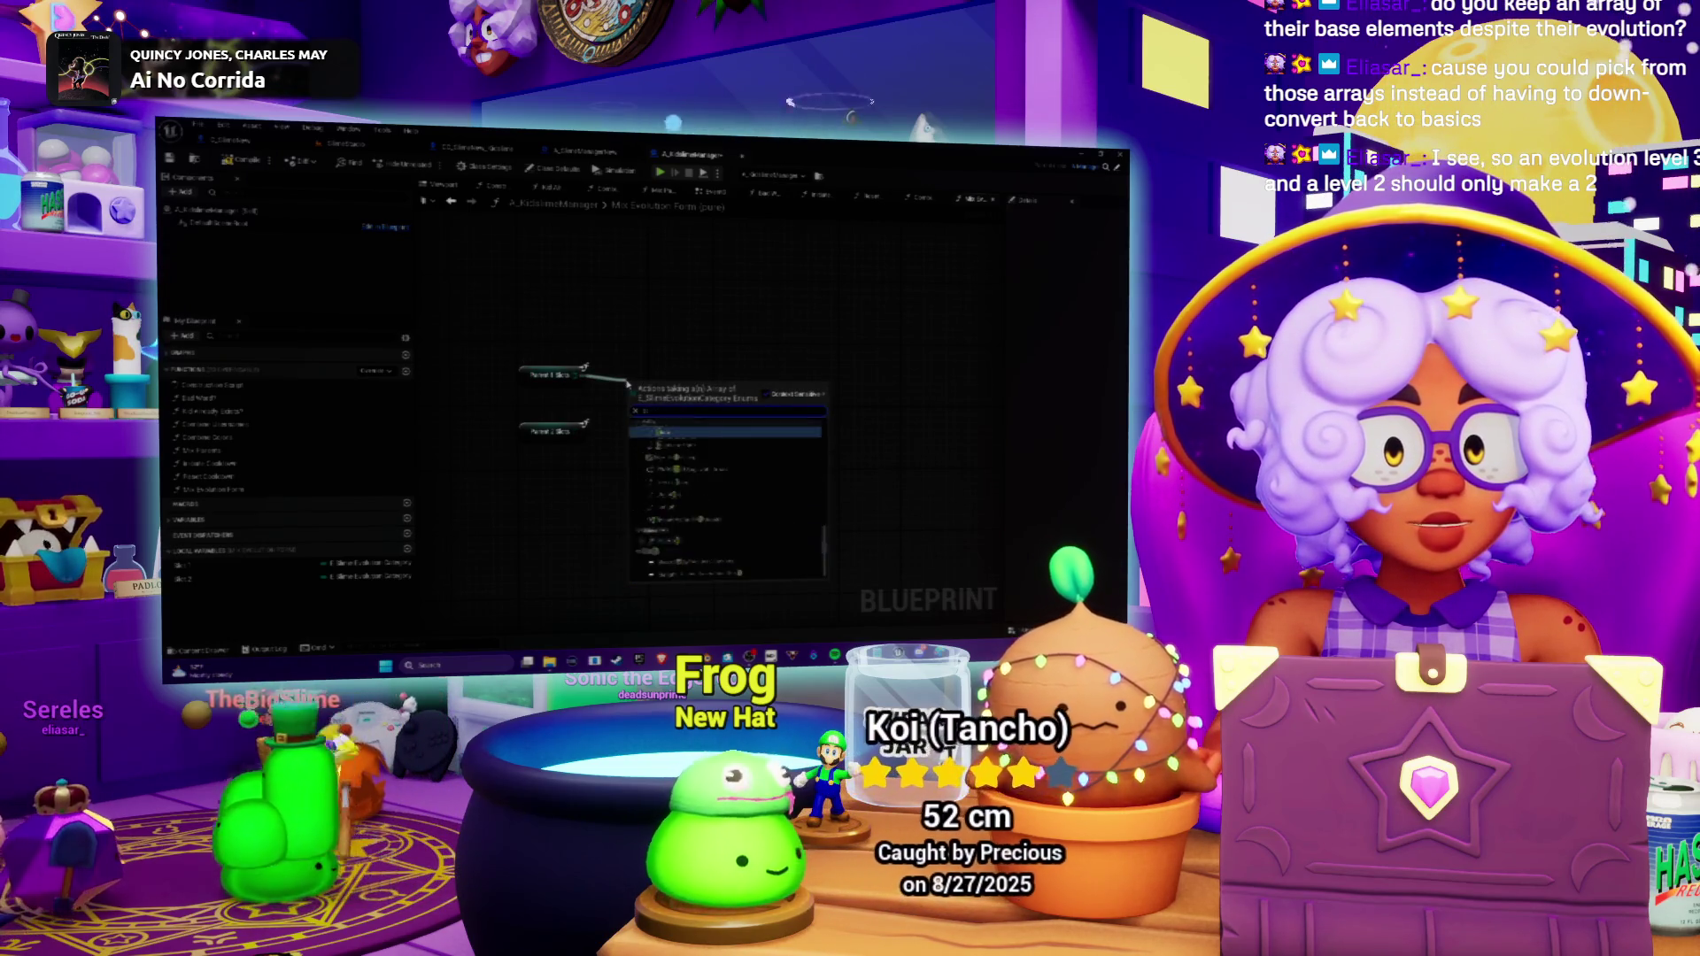
pyautogui.write('gt')
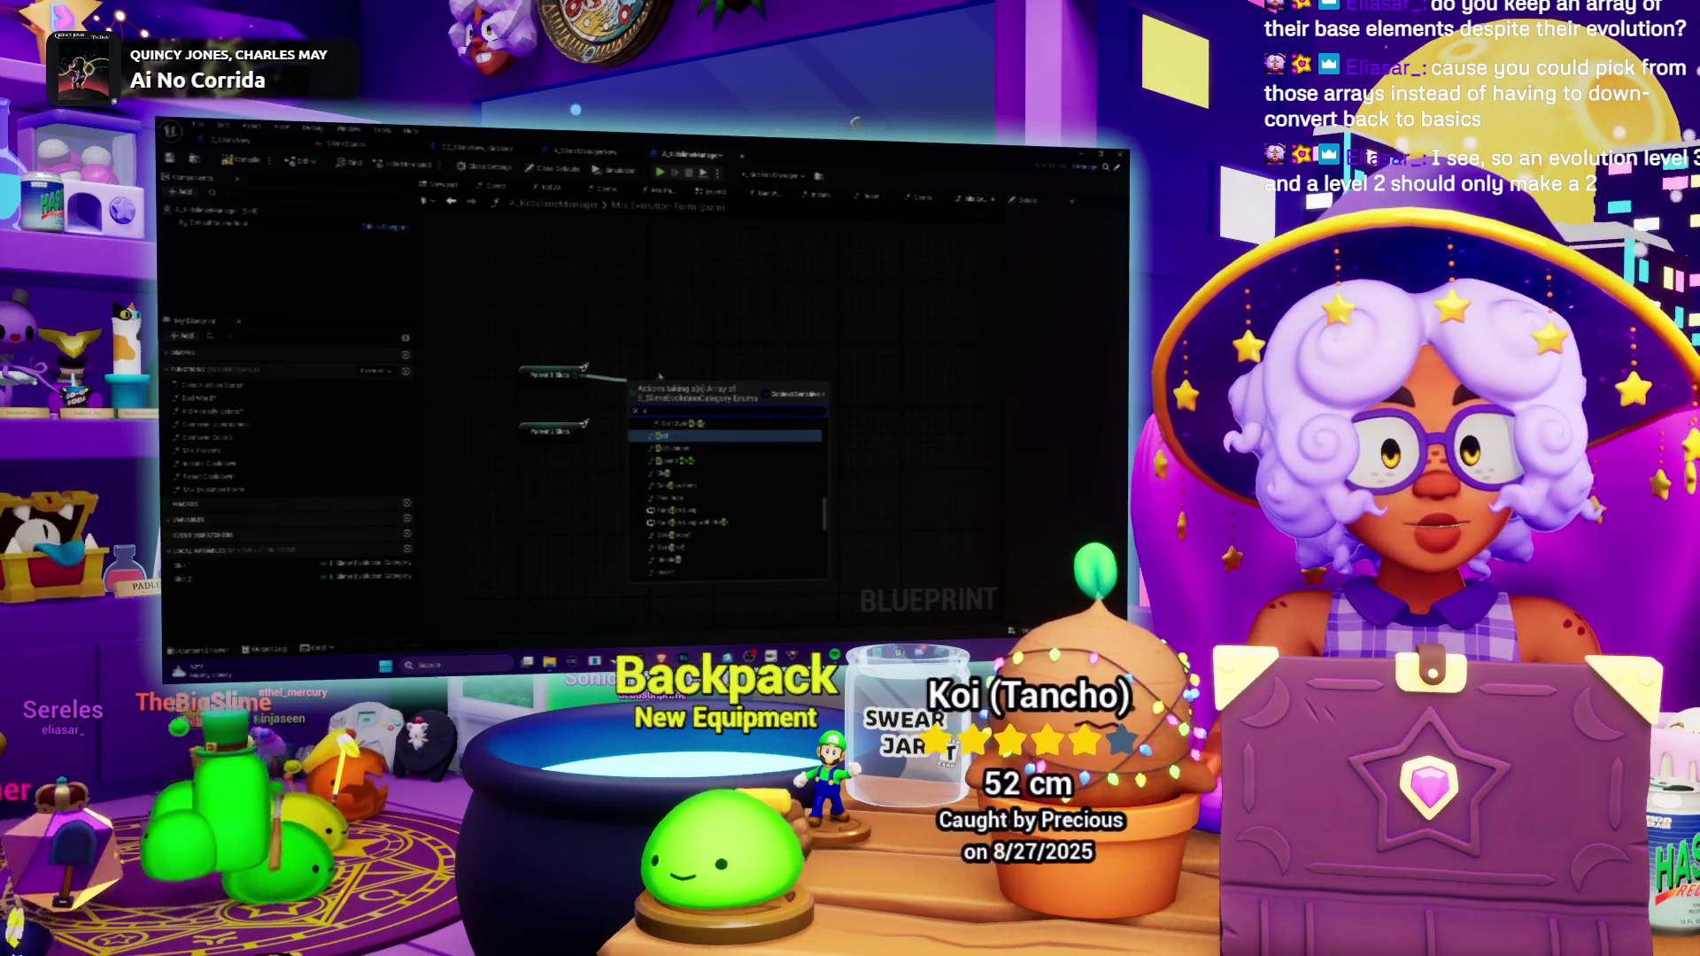
pyautogui.press('Escape')
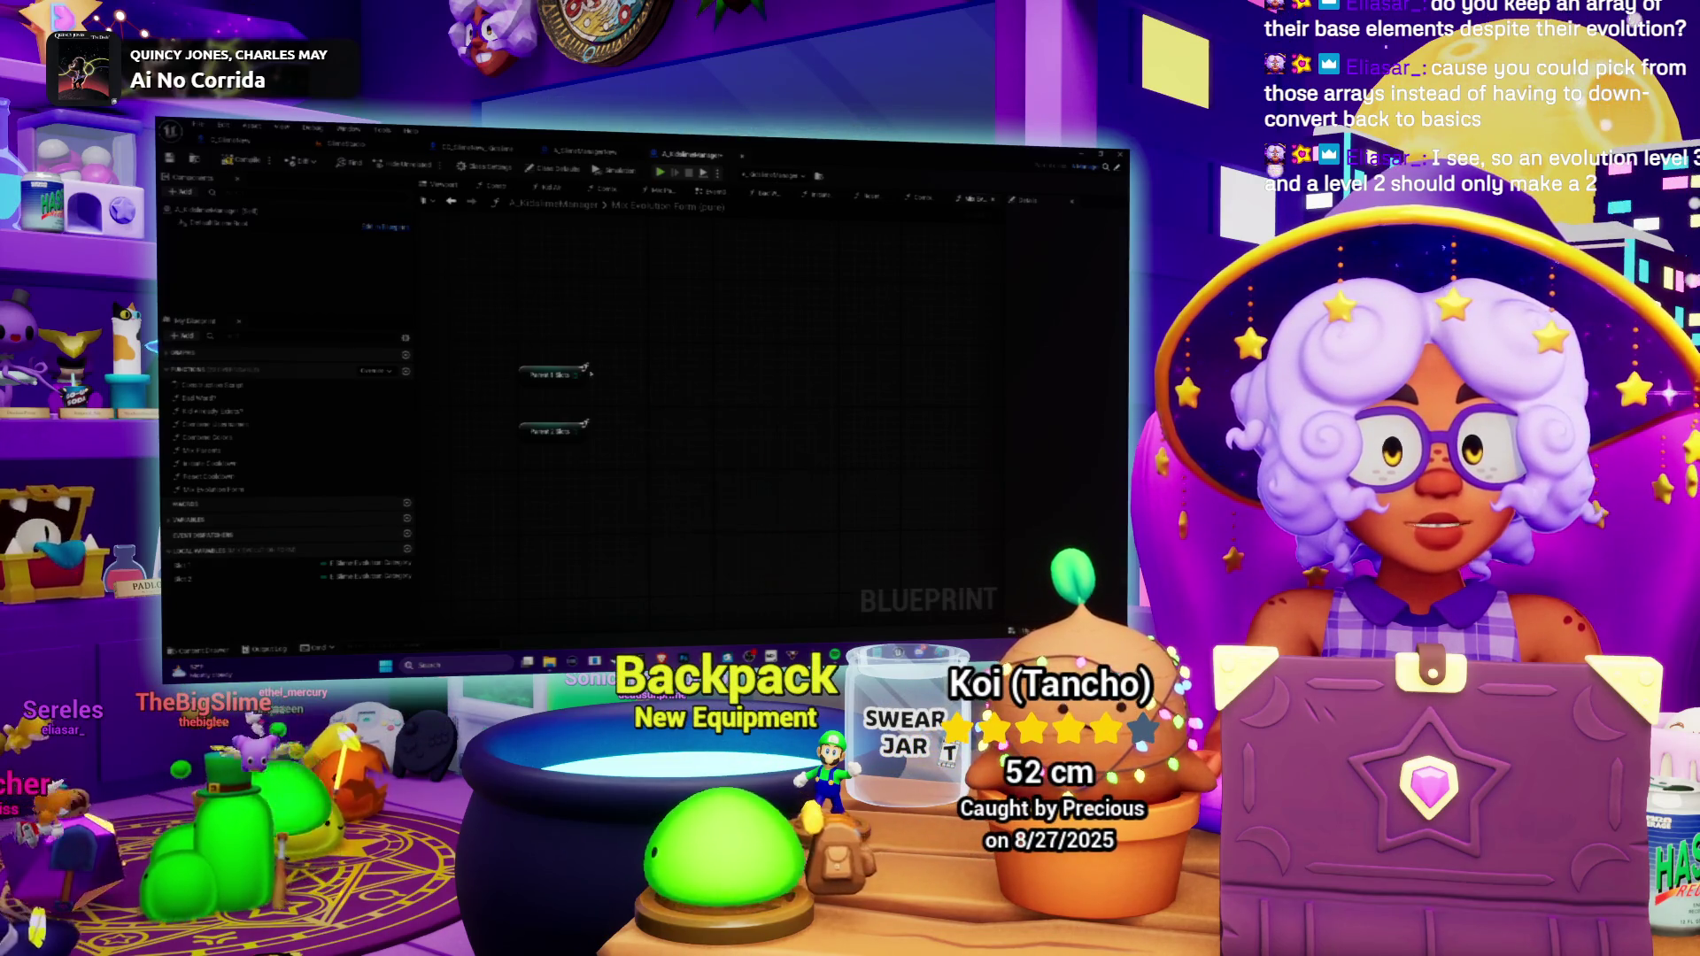
pyautogui.moveTo(584, 368); pyautogui.dragTo(624, 386)
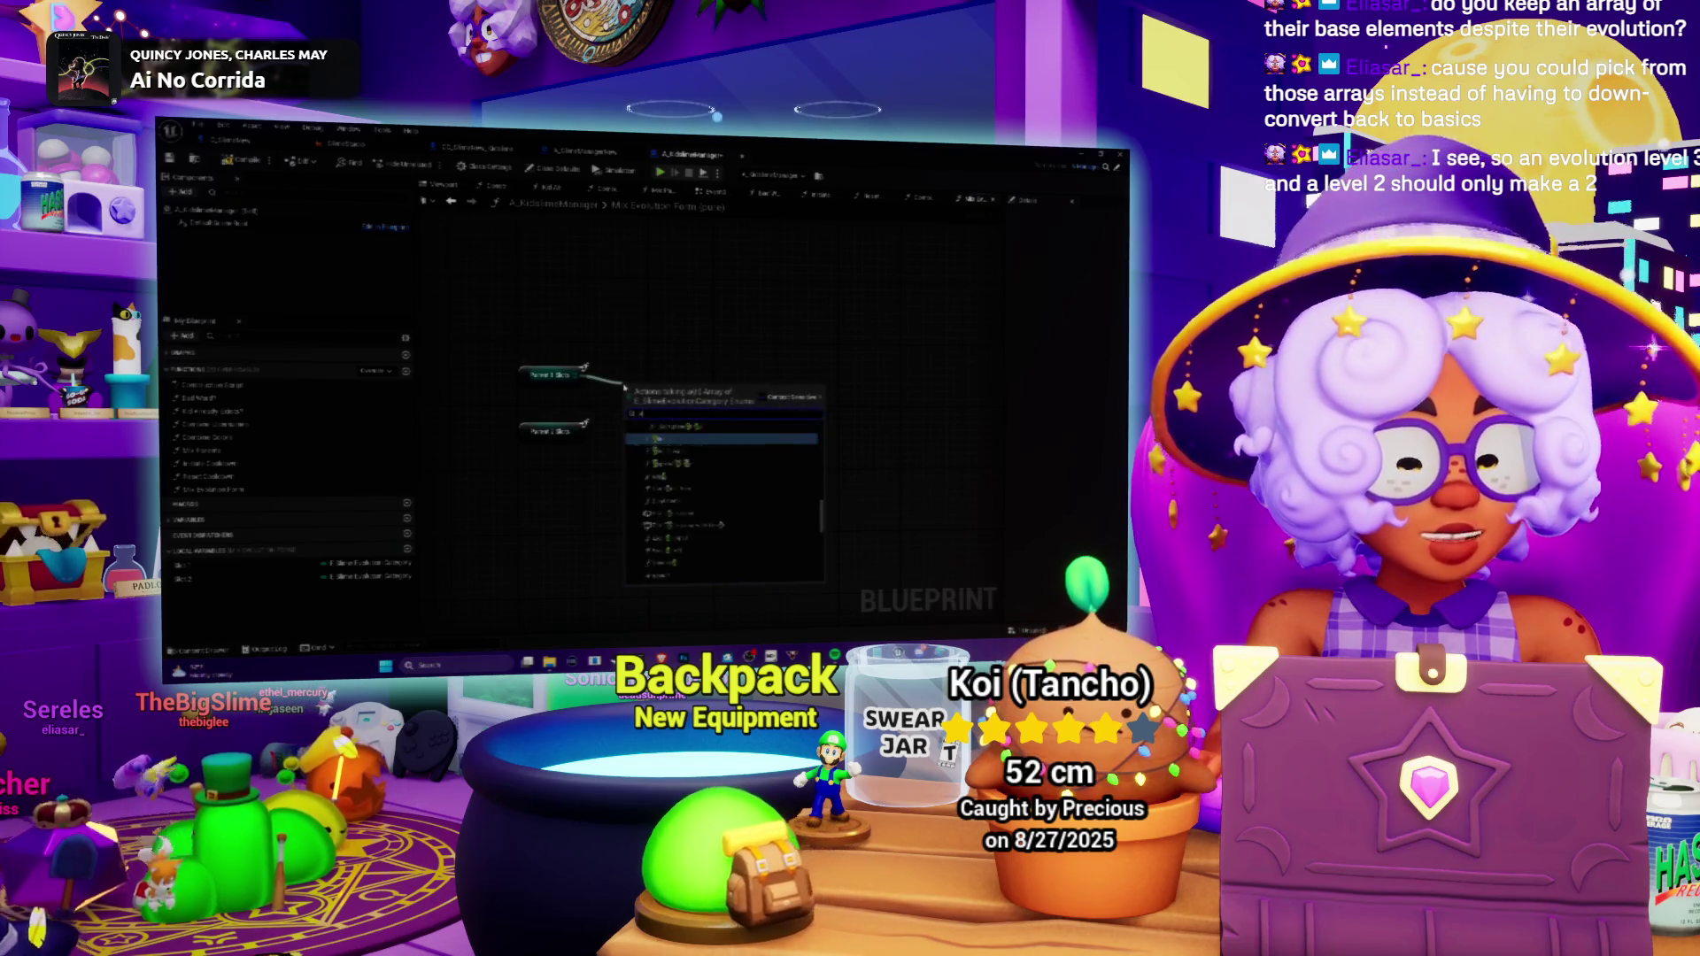
pyautogui.click(672, 444)
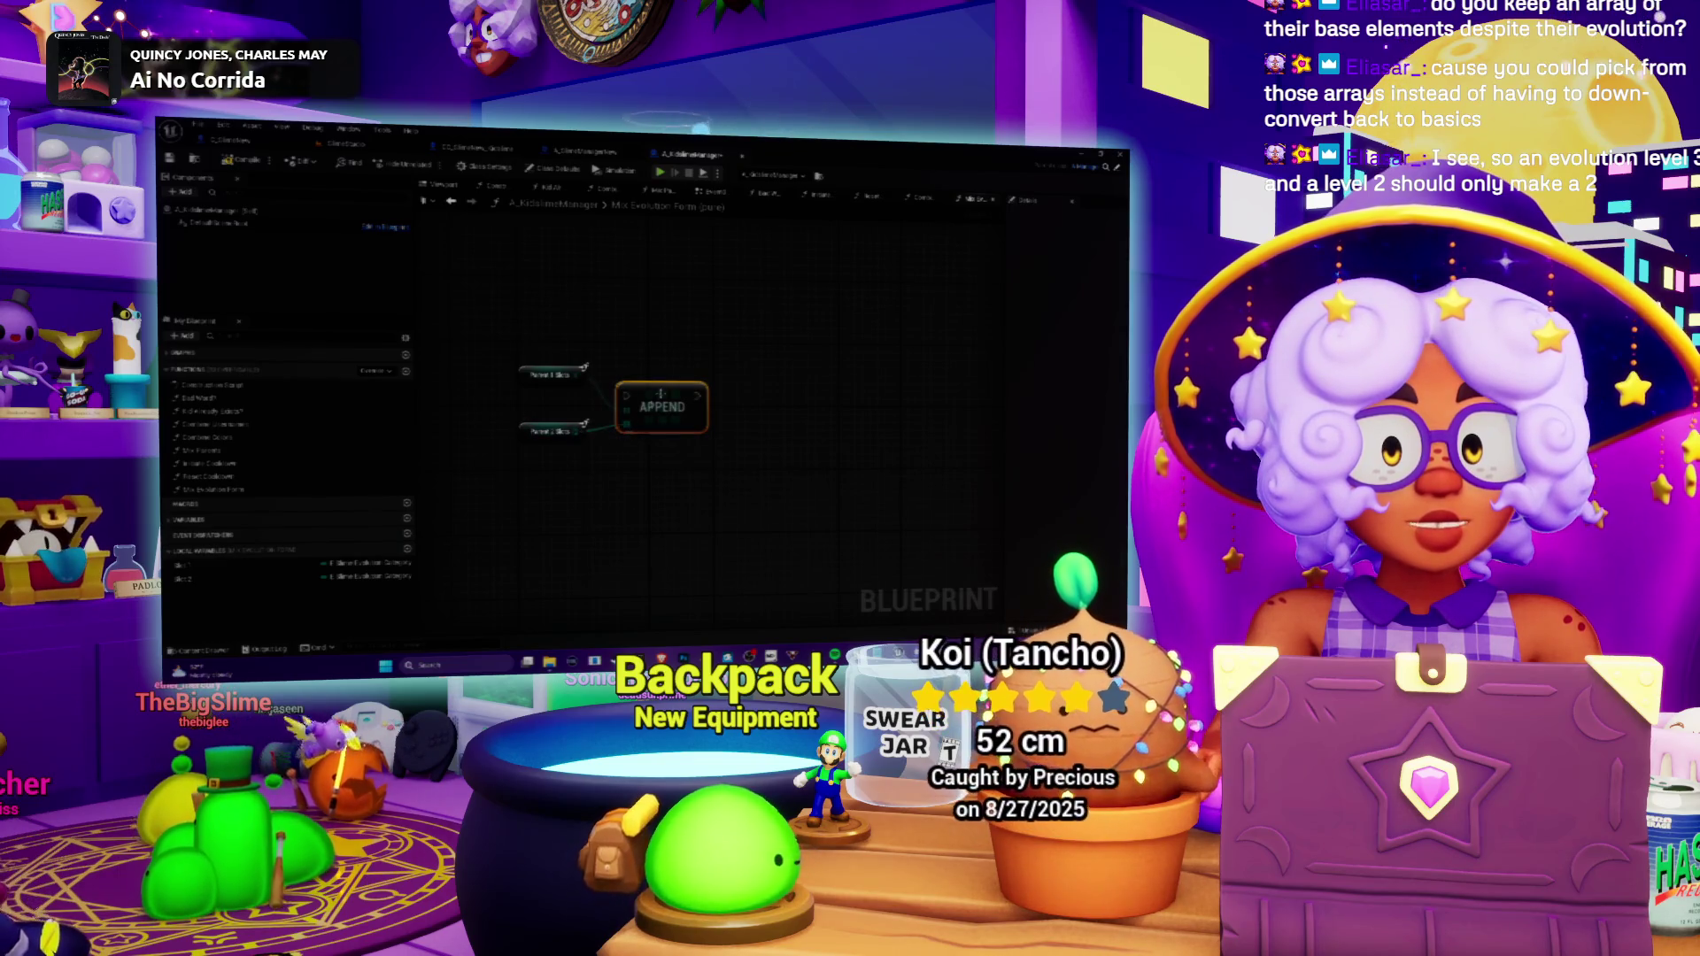
pyautogui.moveTo(659, 393)
pyautogui.mouseDown()
pyautogui.moveTo(649, 368)
pyautogui.moveTo(696, 364)
pyautogui.mouseUp()
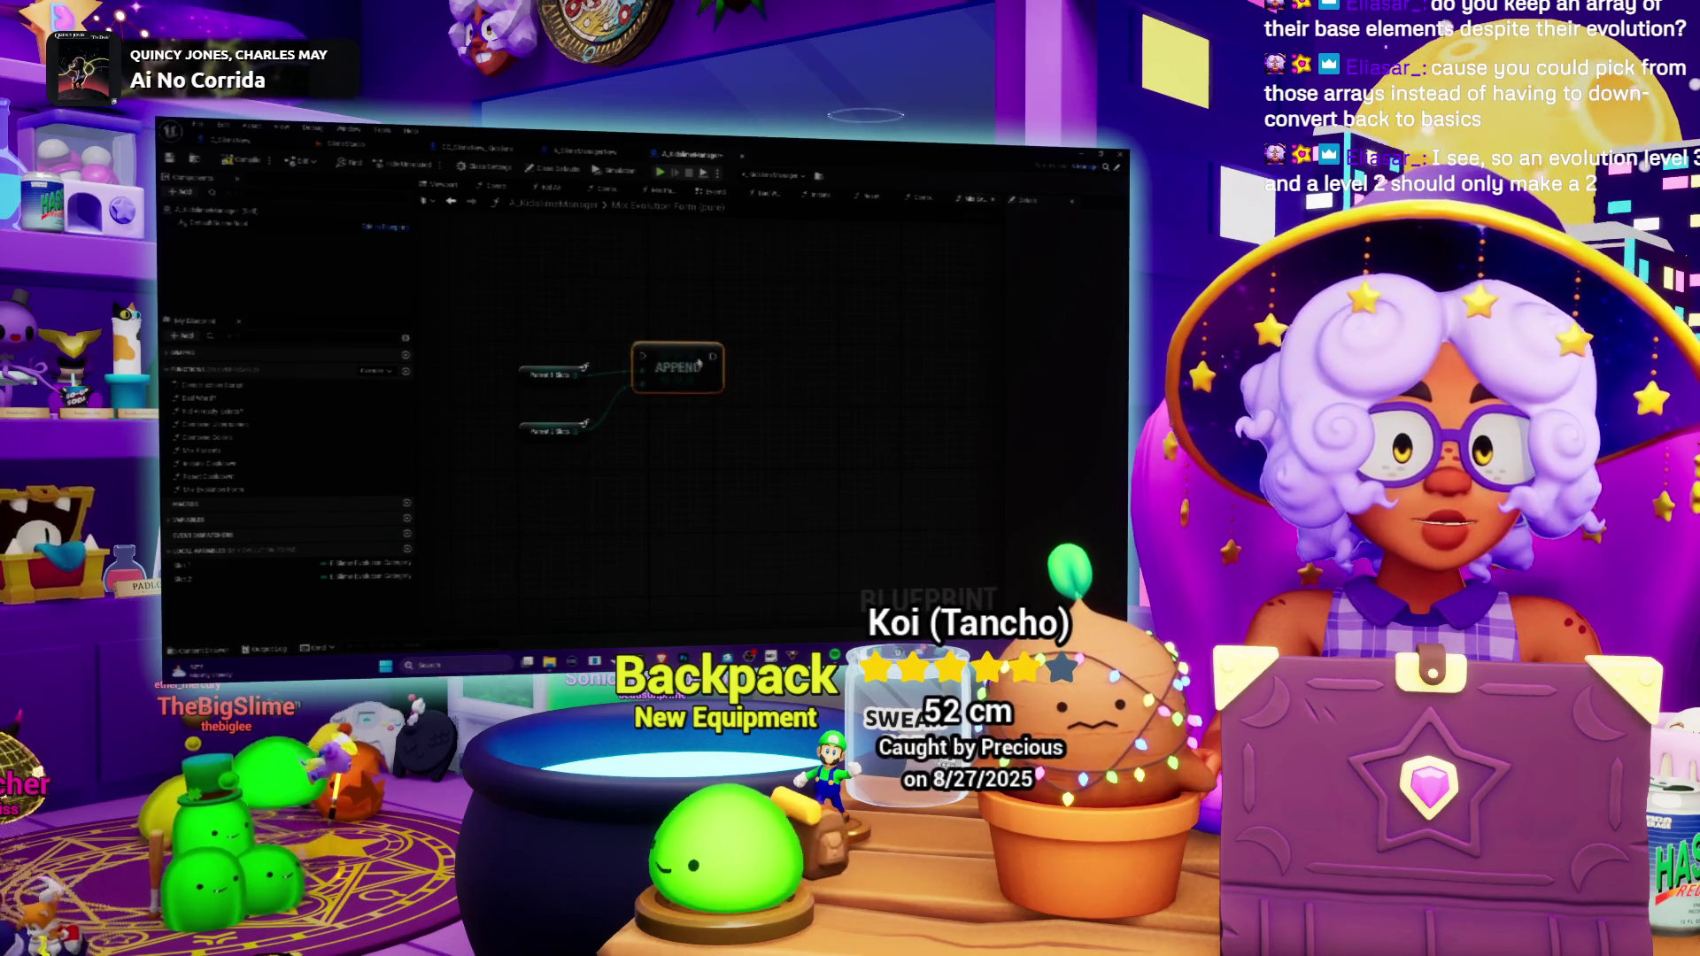
pyautogui.moveTo(644, 417); pyautogui.dragTo(666, 432)
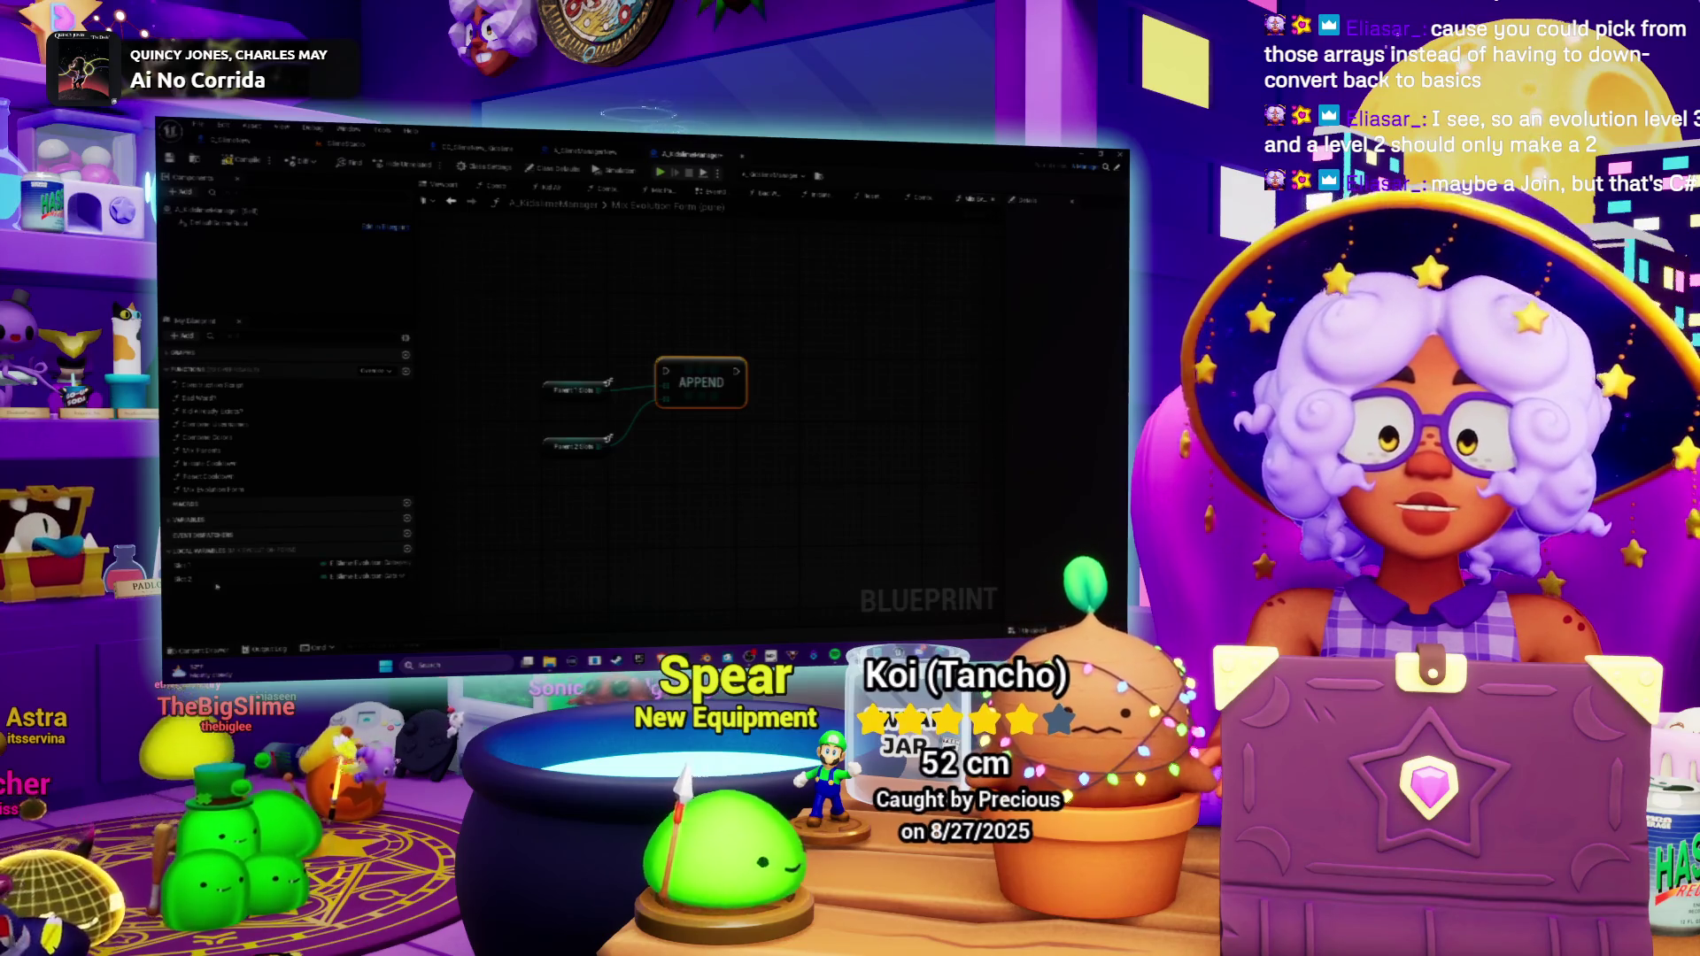
pyautogui.click(186, 579)
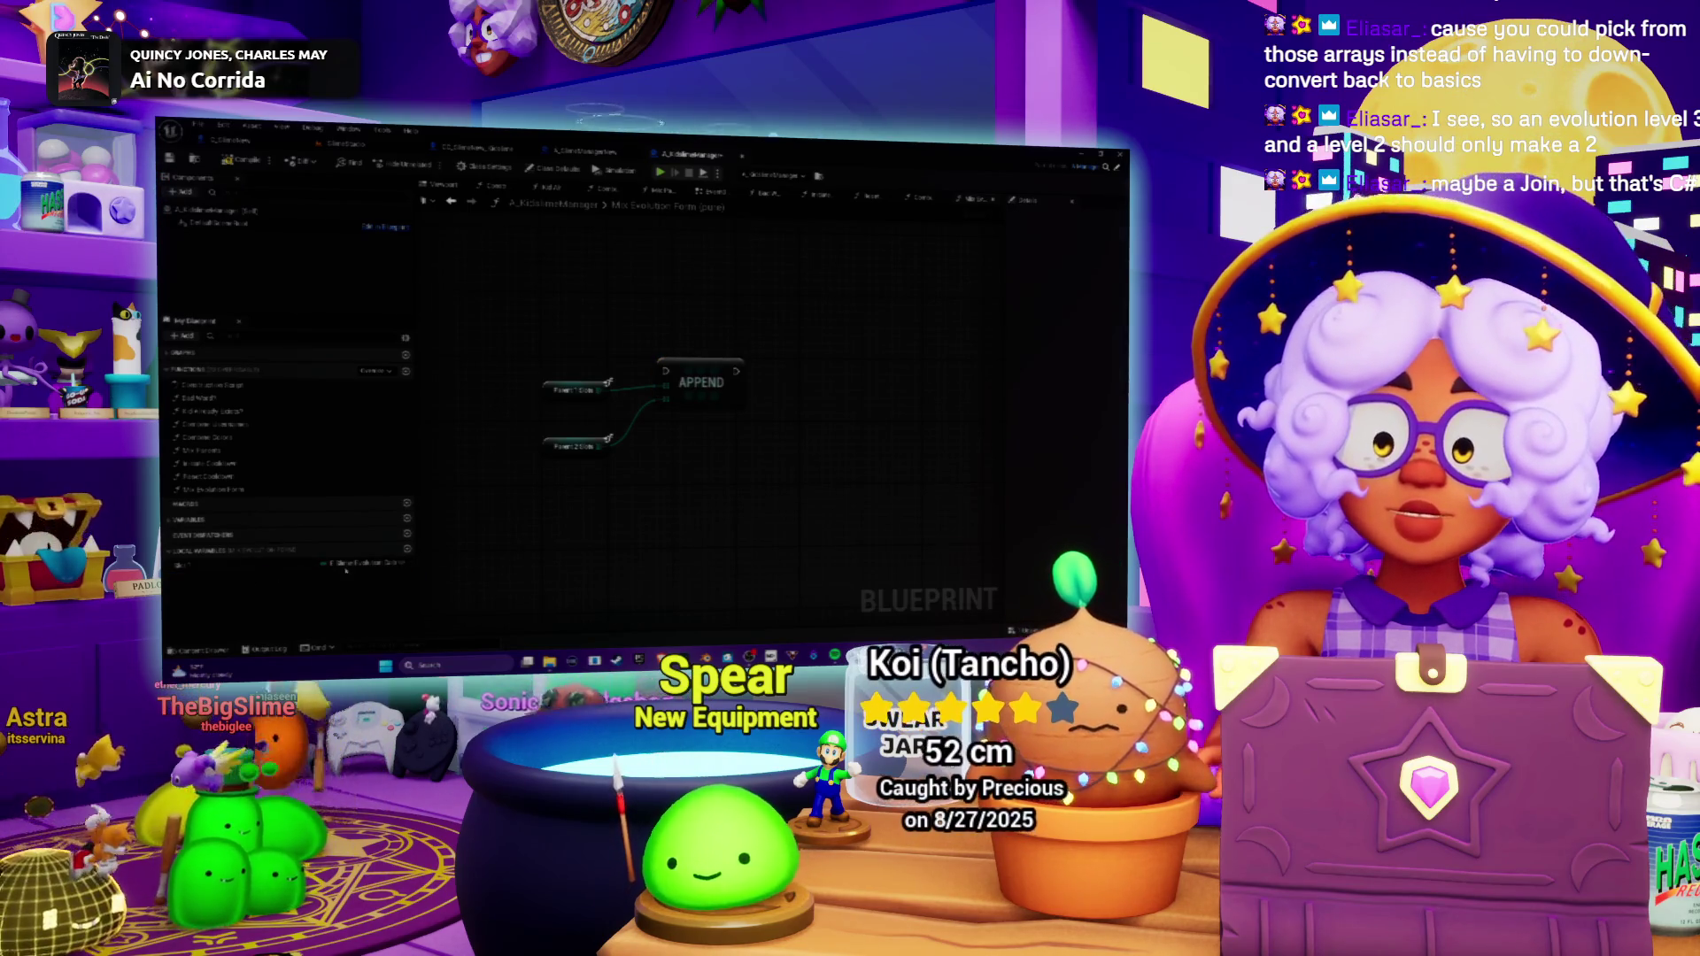
pyautogui.click(191, 564)
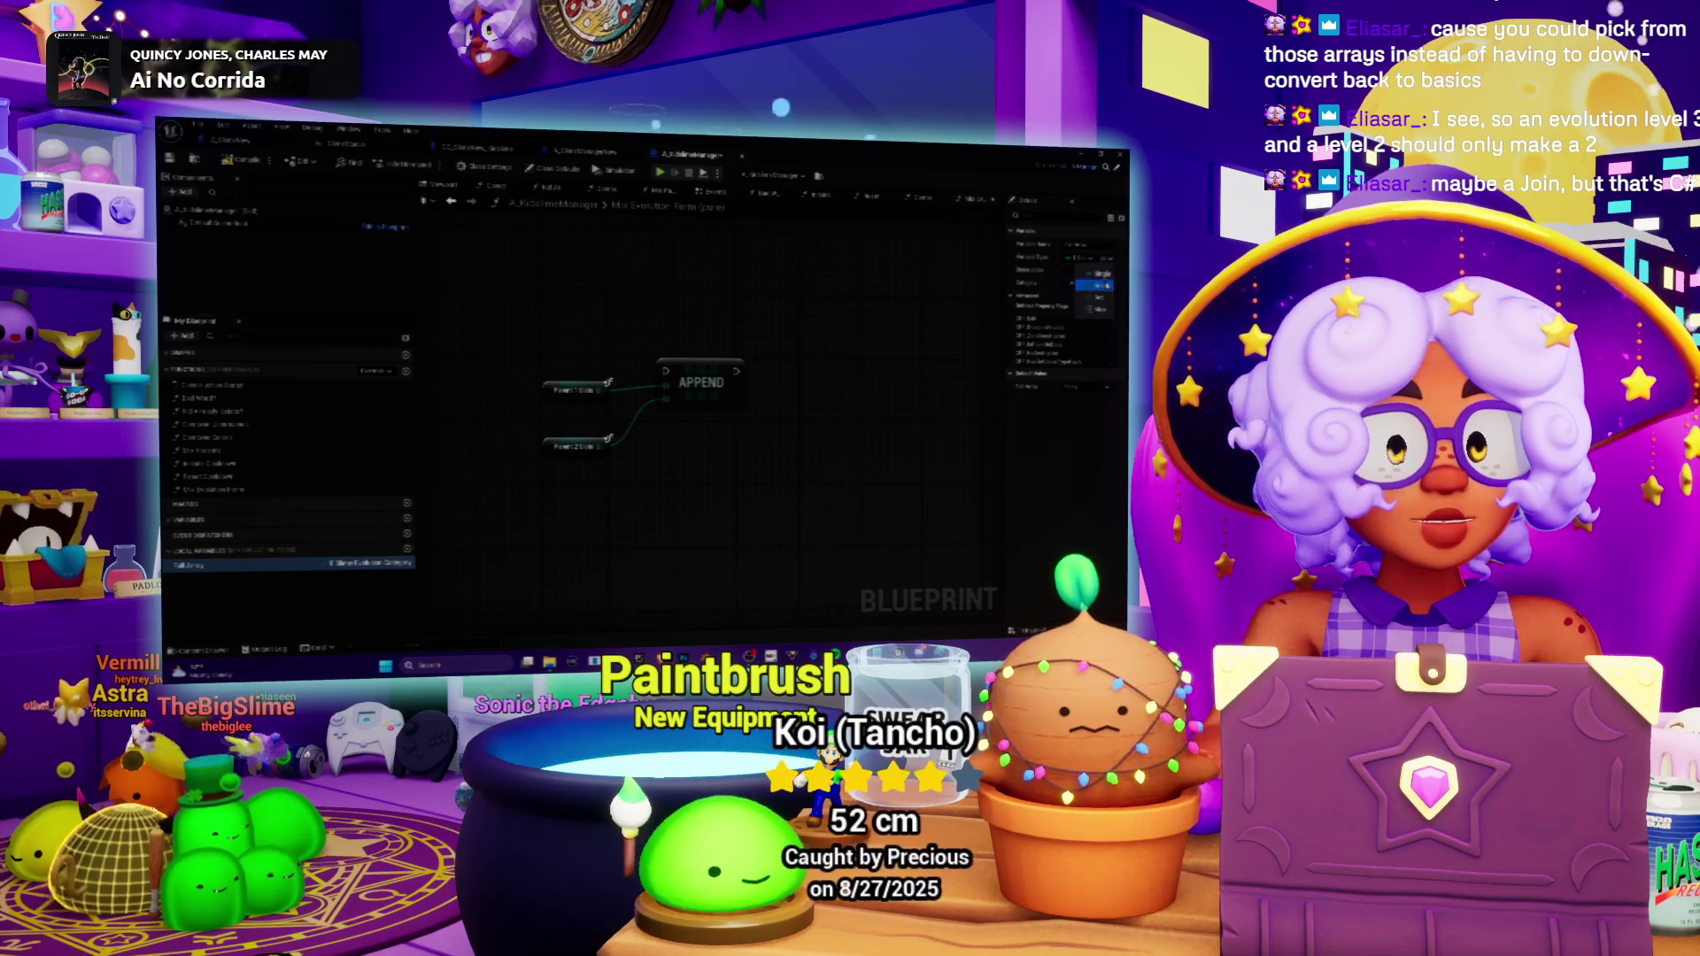
pyautogui.moveTo(702, 381); pyautogui.dragTo(742, 374)
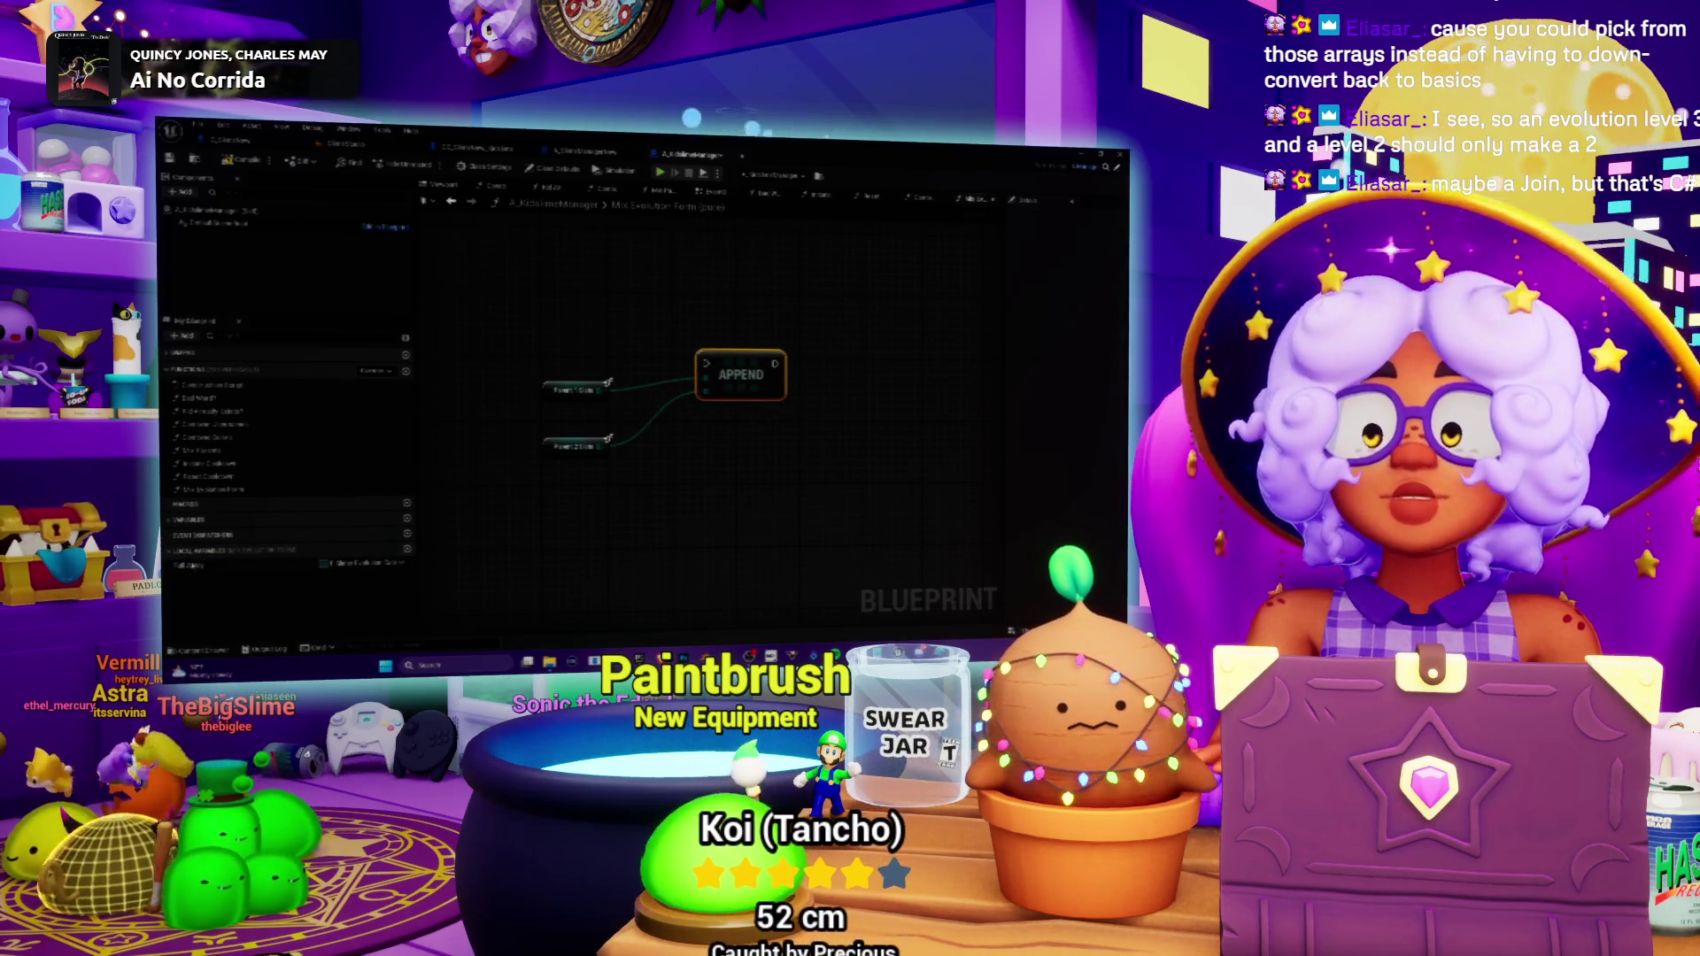
pyautogui.click(283, 564)
pyautogui.click(589, 391)
pyautogui.moveTo(593, 391)
pyautogui.mouseDown()
pyautogui.moveTo(733, 409)
pyautogui.moveTo(695, 306)
pyautogui.mouseUp()
pyautogui.moveTo(741, 375); pyautogui.dragTo(780, 453)
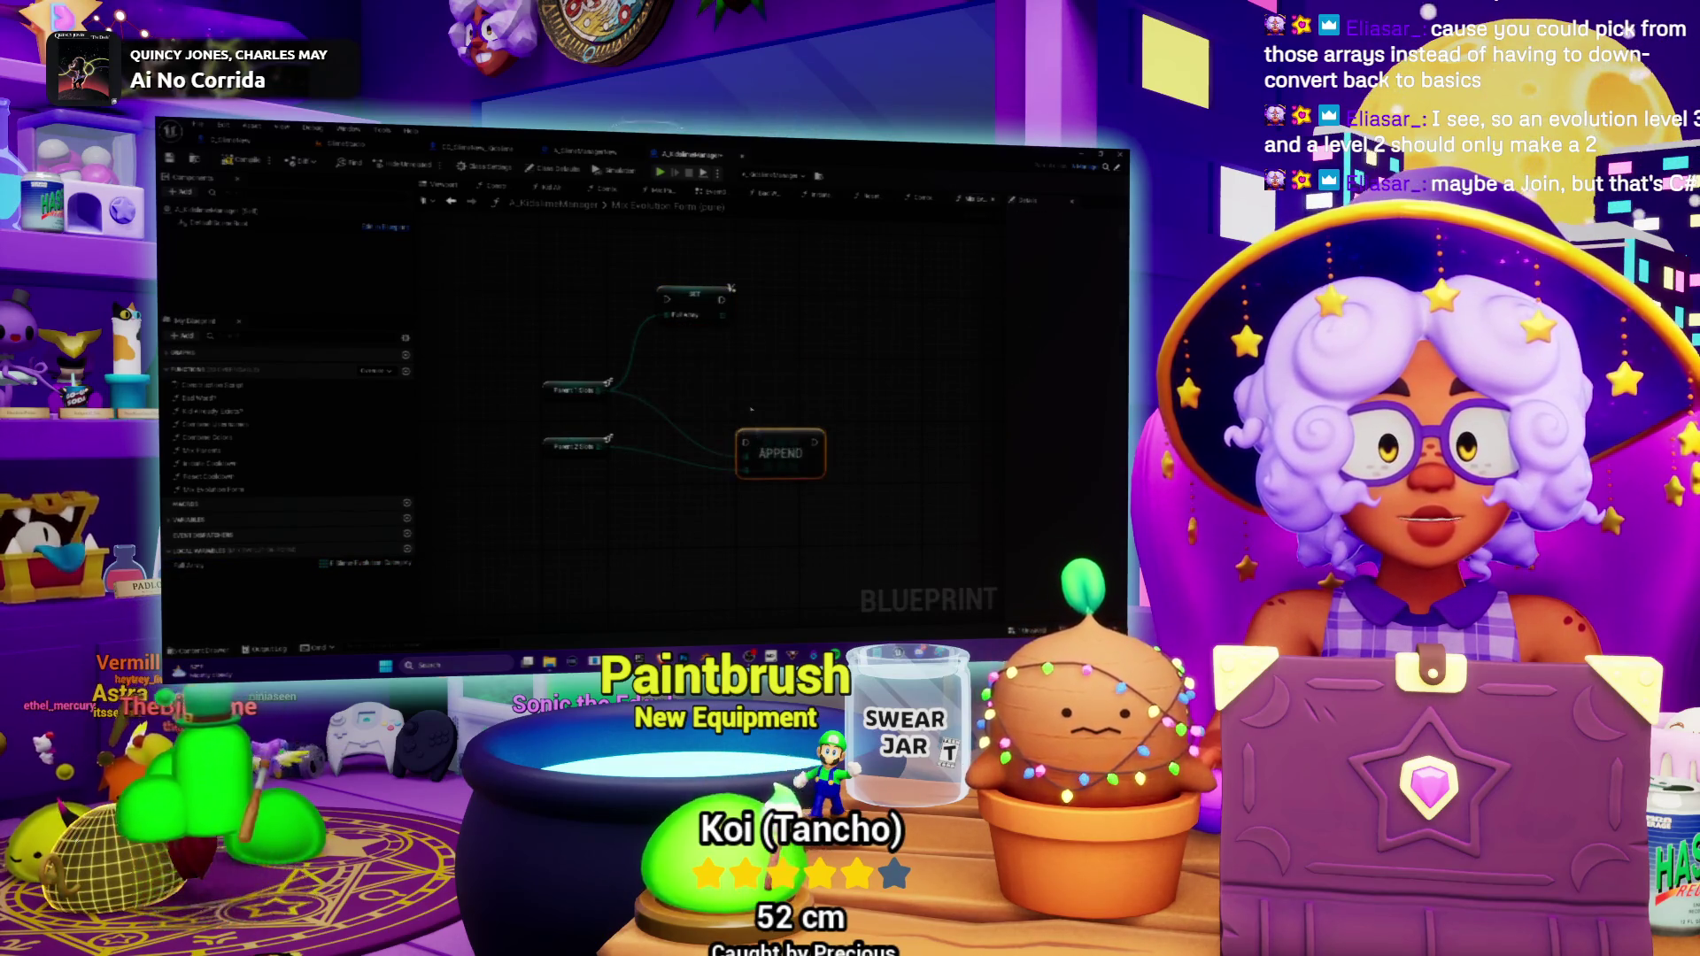
pyautogui.moveTo(695, 299); pyautogui.dragTo(747, 457)
pyautogui.moveTo(688, 359); pyautogui.dragTo(682, 409)
pyautogui.moveTo(779, 451); pyautogui.dragTo(816, 410)
pyautogui.moveTo(543, 379); pyautogui.dragTo(708, 433)
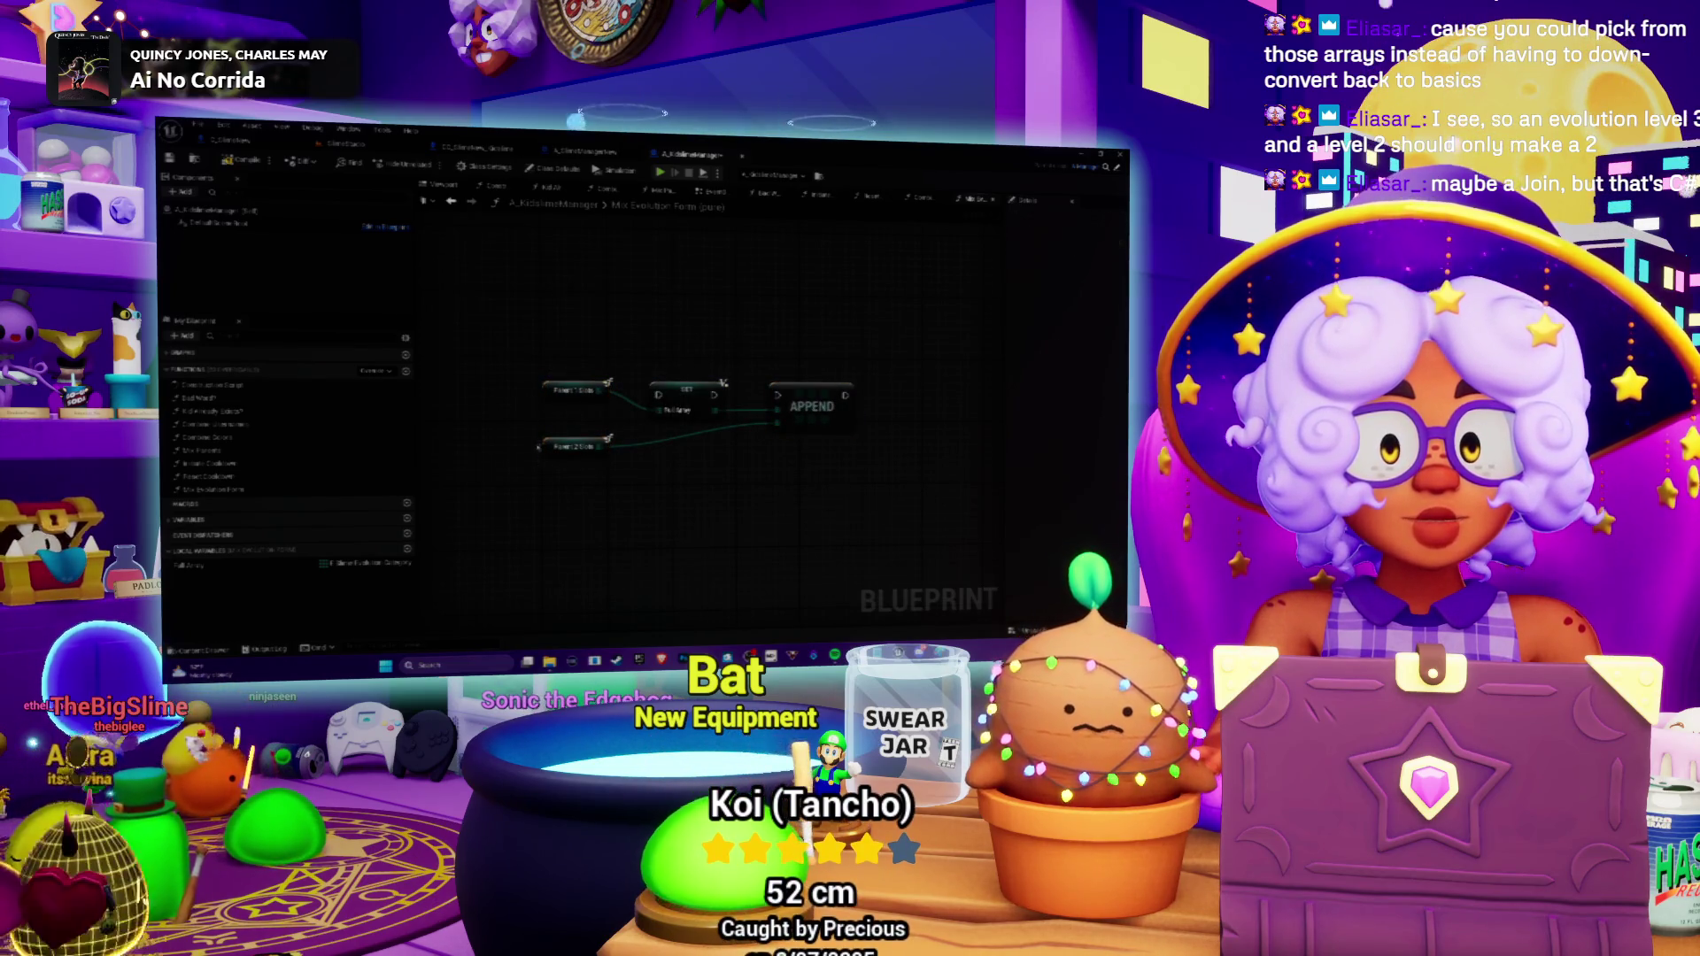
pyautogui.moveTo(576, 390); pyautogui.dragTo(576, 413)
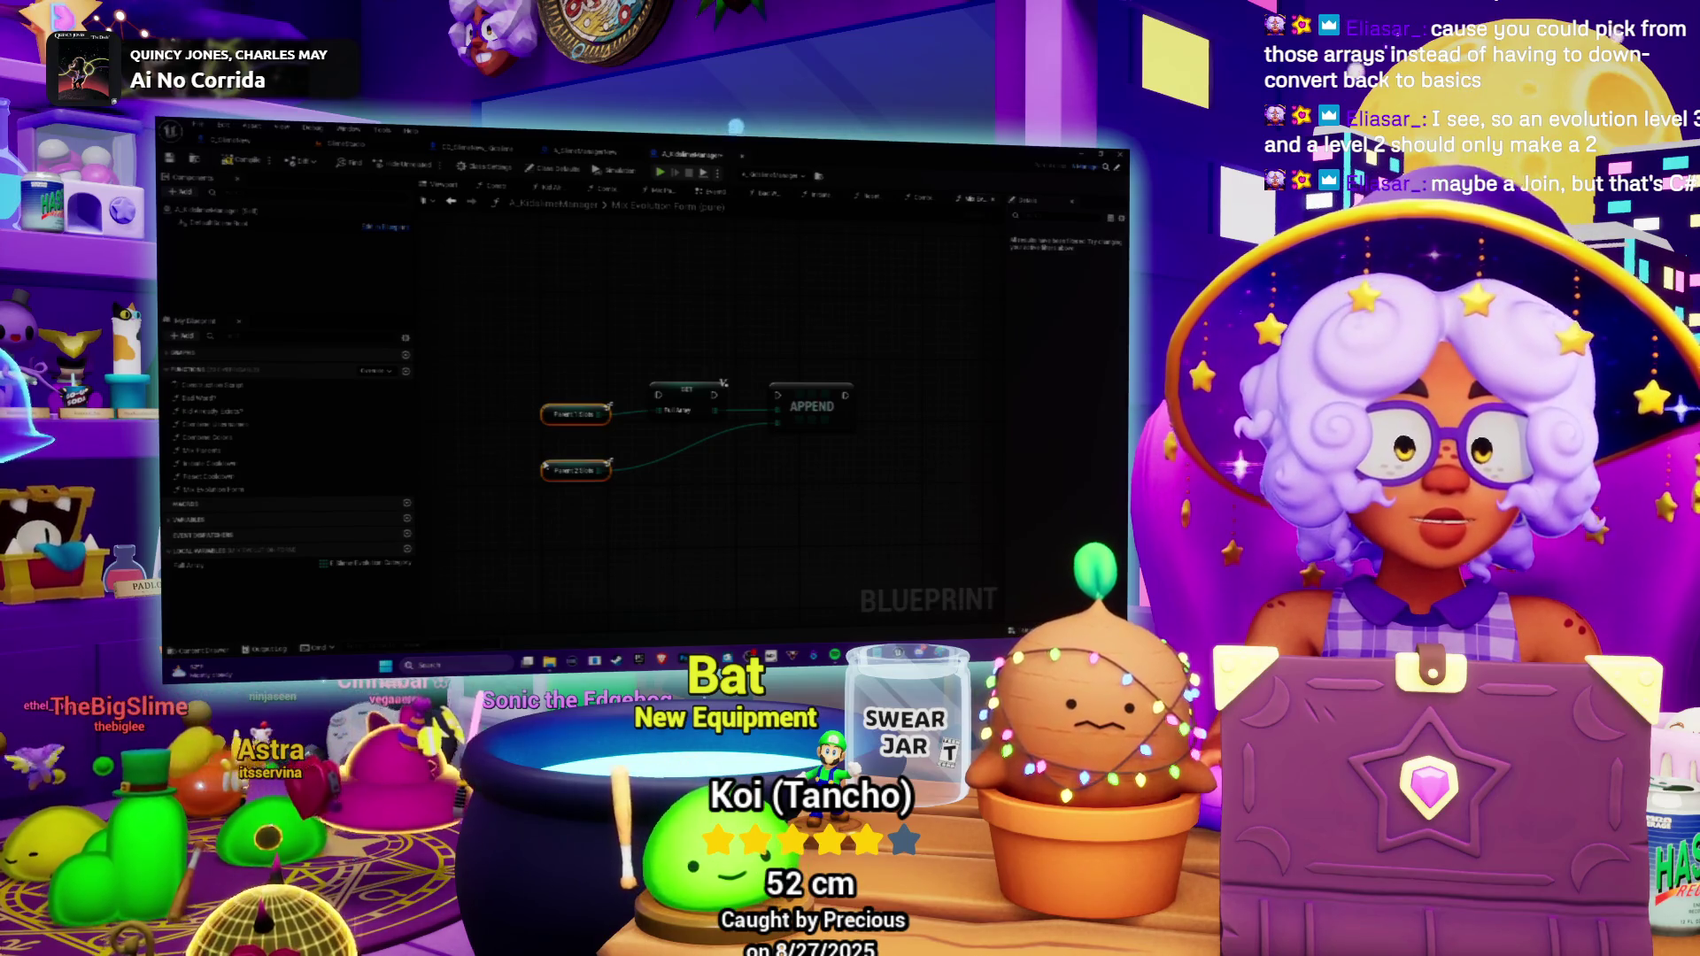
pyautogui.moveTo(714, 394); pyautogui.dragTo(778, 396)
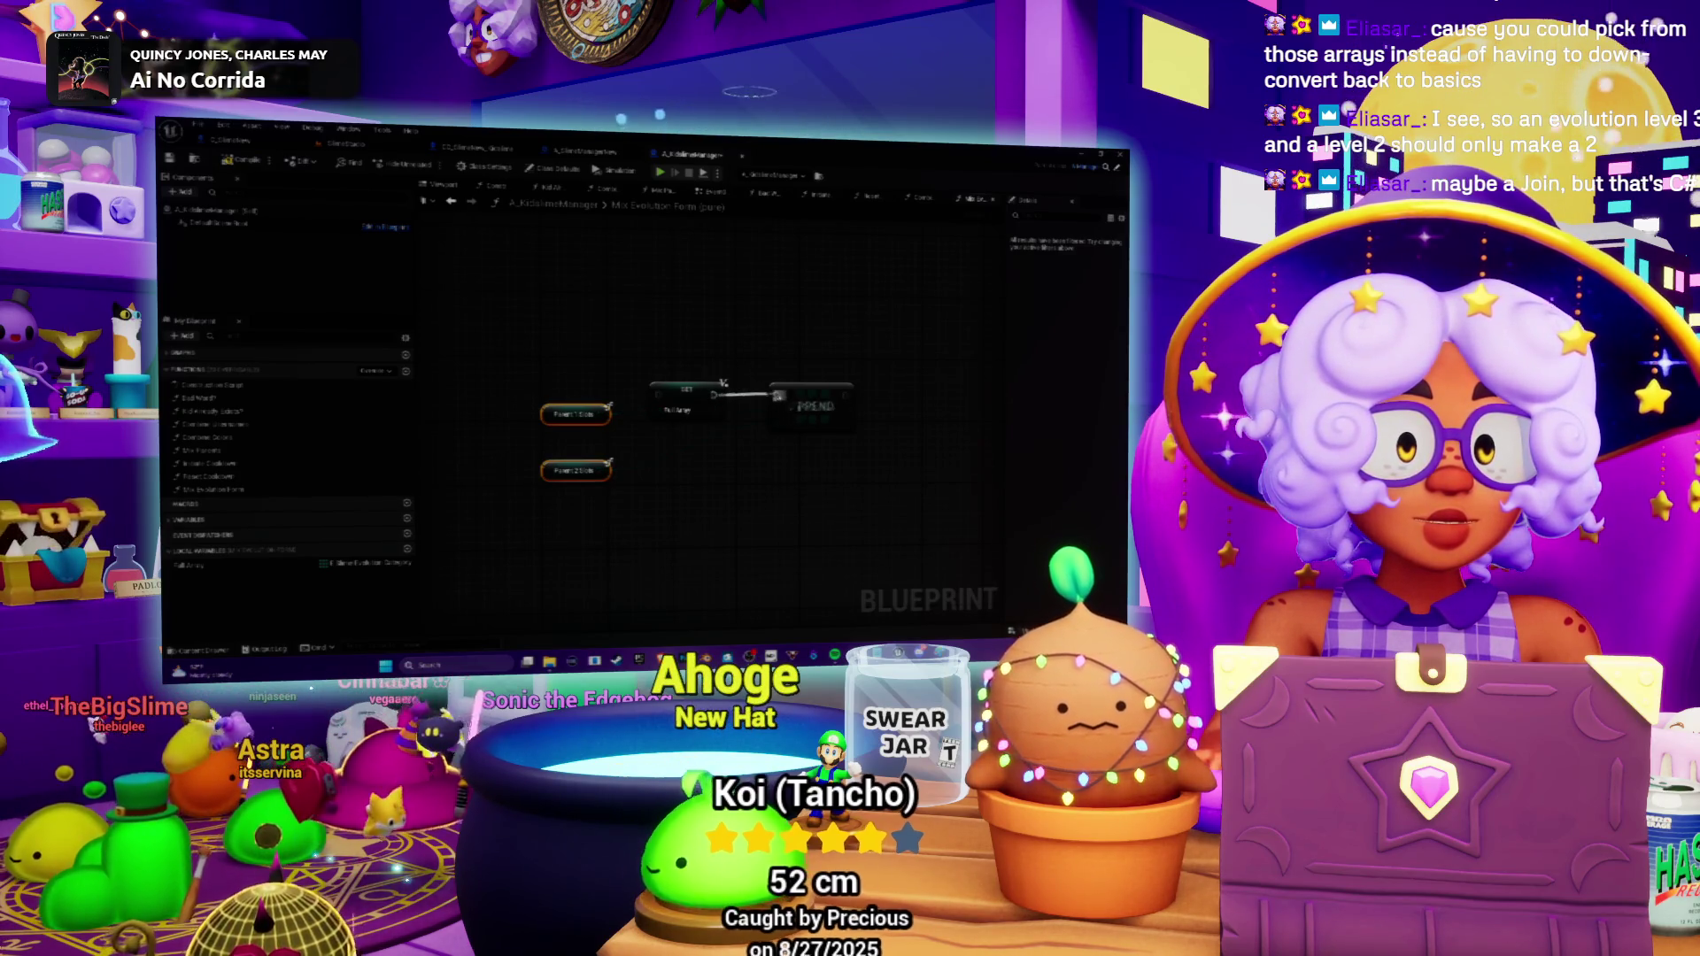
pyautogui.moveTo(785, 460)
pyautogui.mouseDown()
pyautogui.moveTo(743, 451)
pyautogui.moveTo(775, 450)
pyautogui.mouseUp()
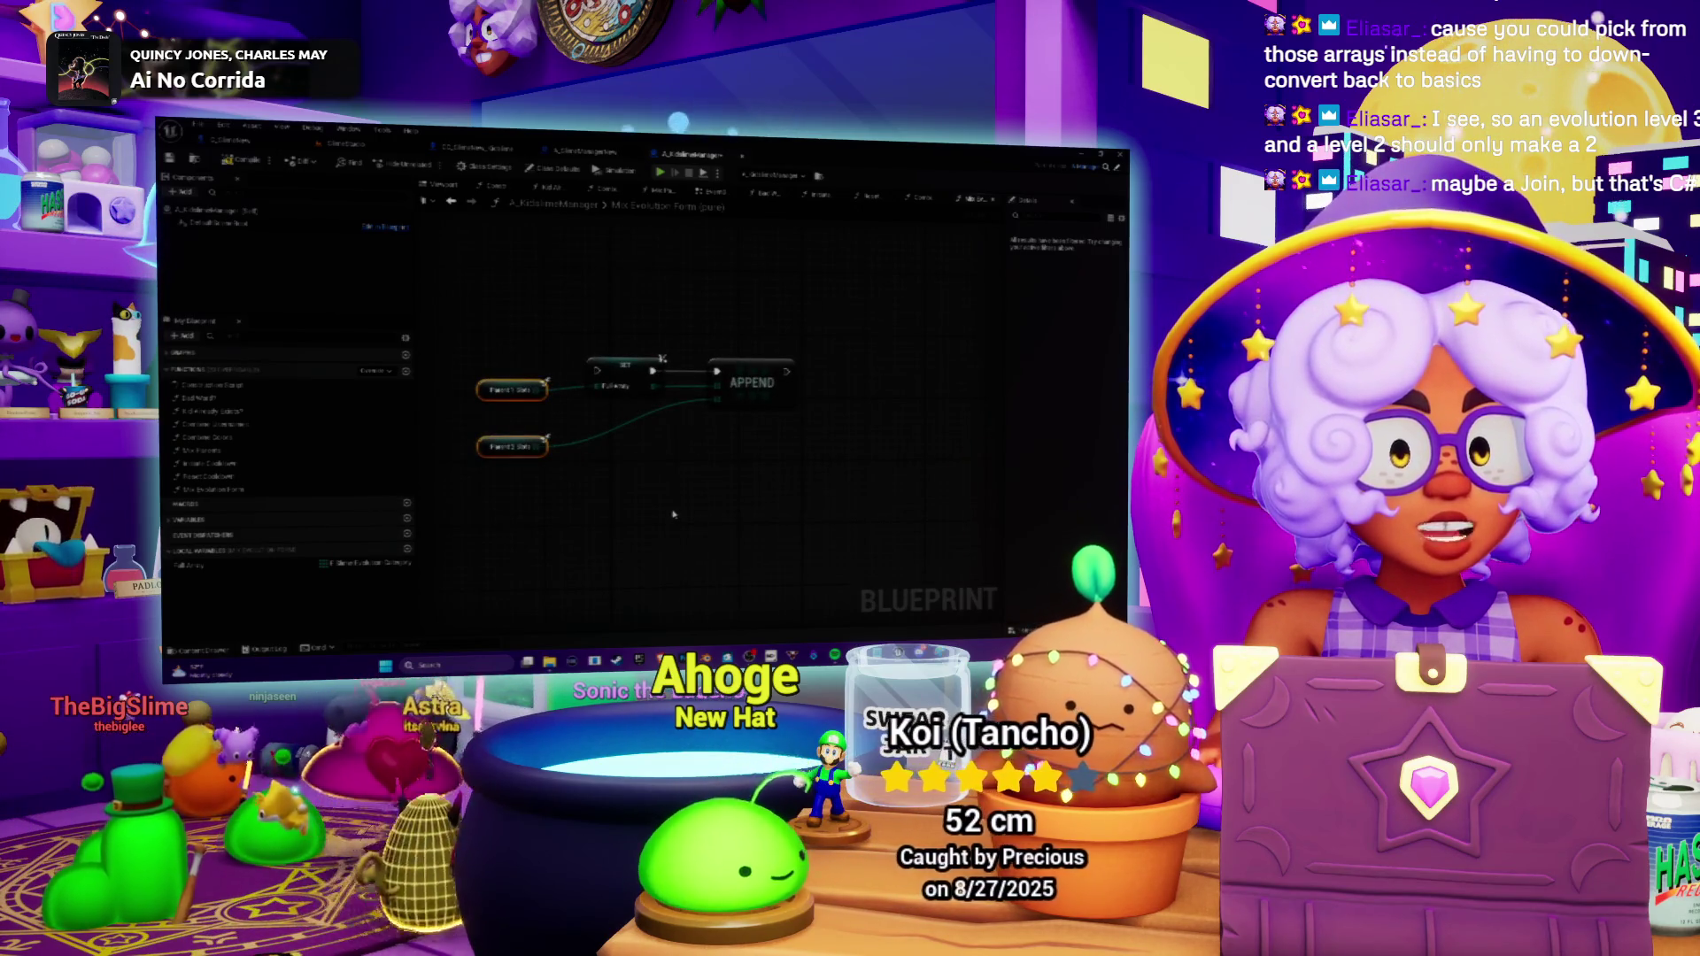
pyautogui.moveTo(672, 513)
pyautogui.mouseDown()
pyautogui.moveTo(710, 506)
pyautogui.moveTo(691, 505)
pyautogui.mouseUp()
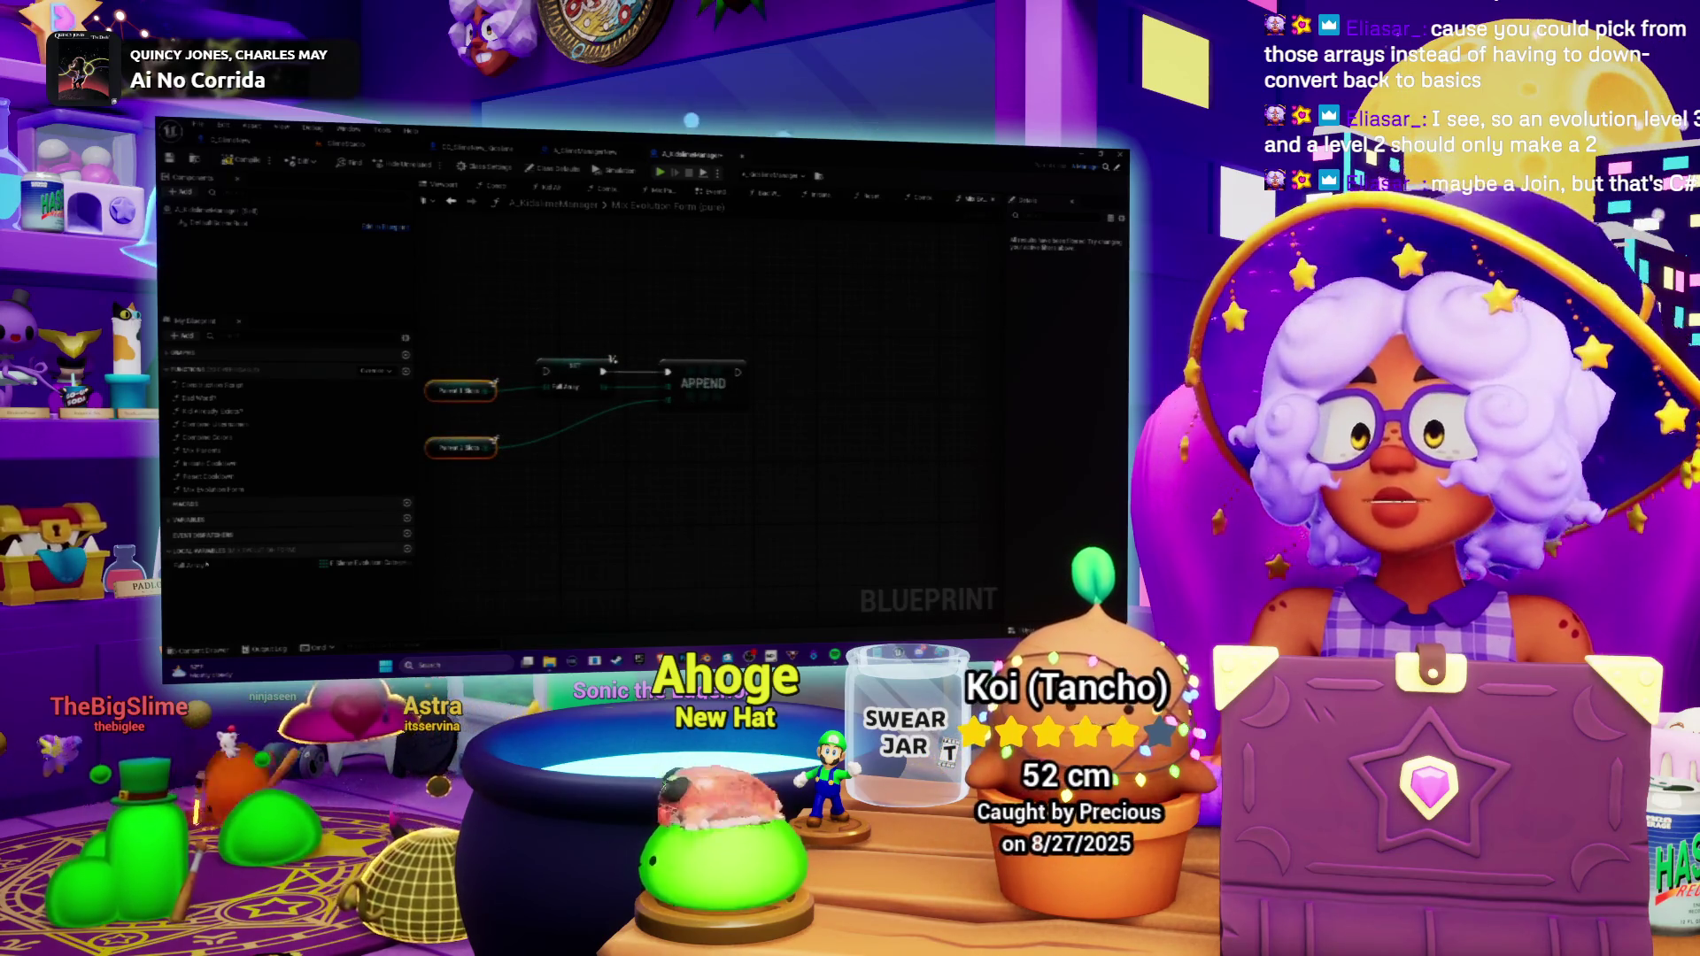
pyautogui.click(222, 562)
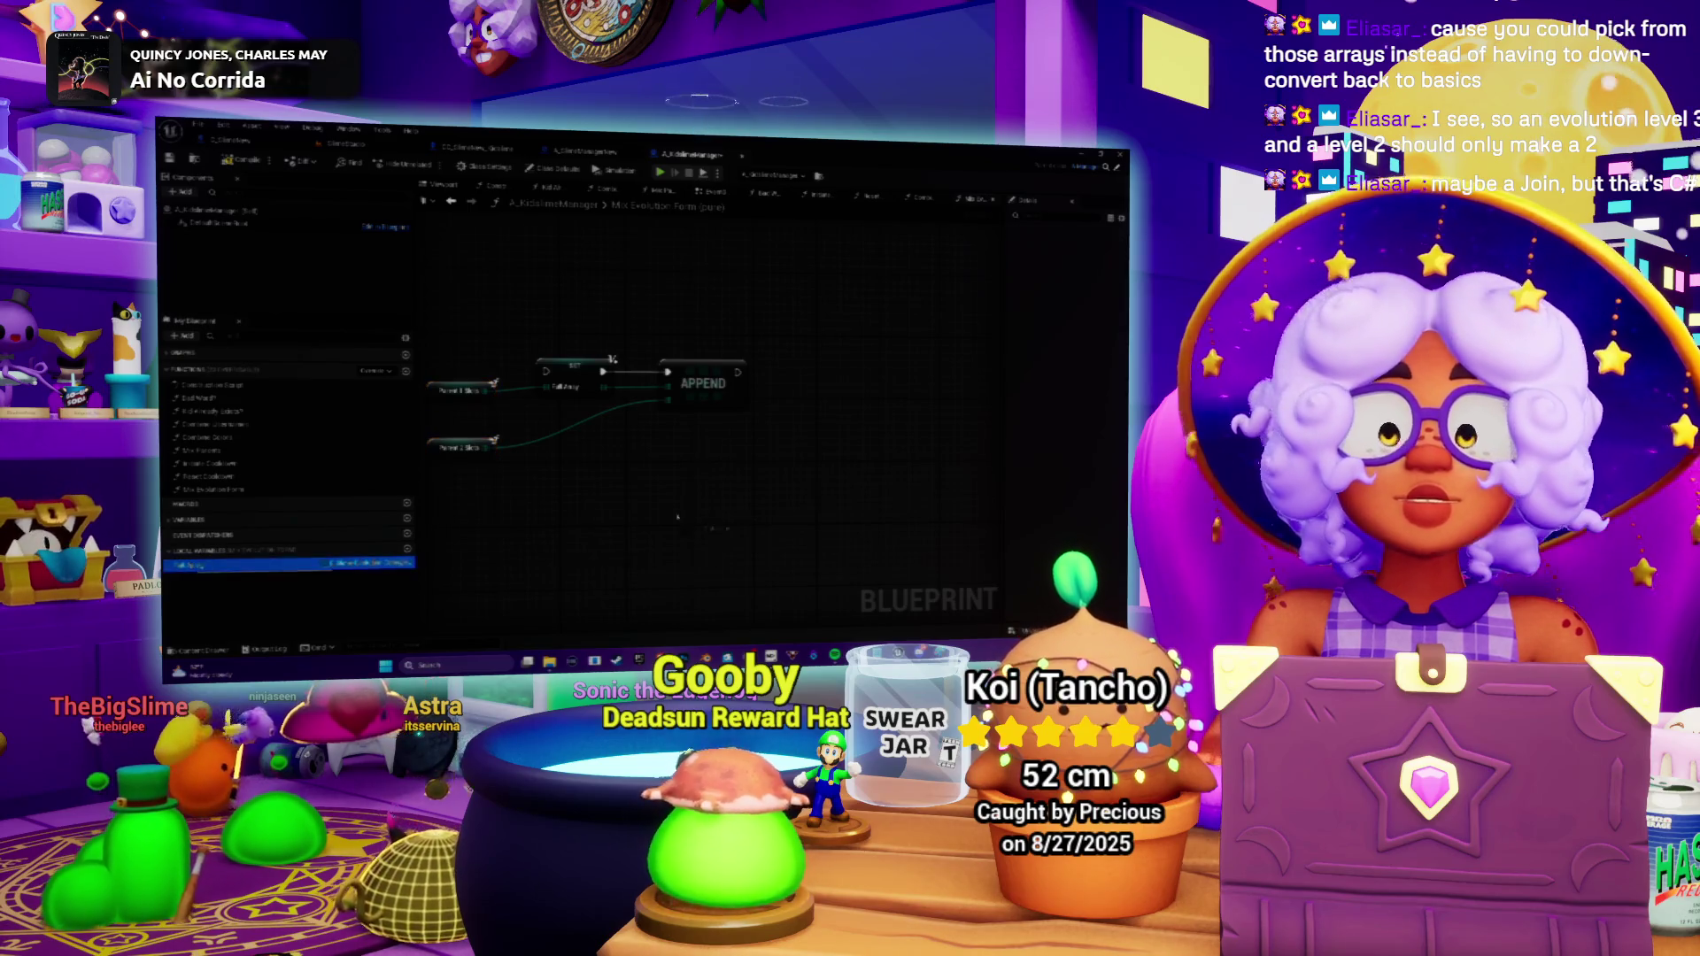
pyautogui.moveTo(788, 471)
pyautogui.mouseDown()
pyautogui.moveTo(770, 460)
pyautogui.moveTo(826, 461)
pyautogui.mouseUp()
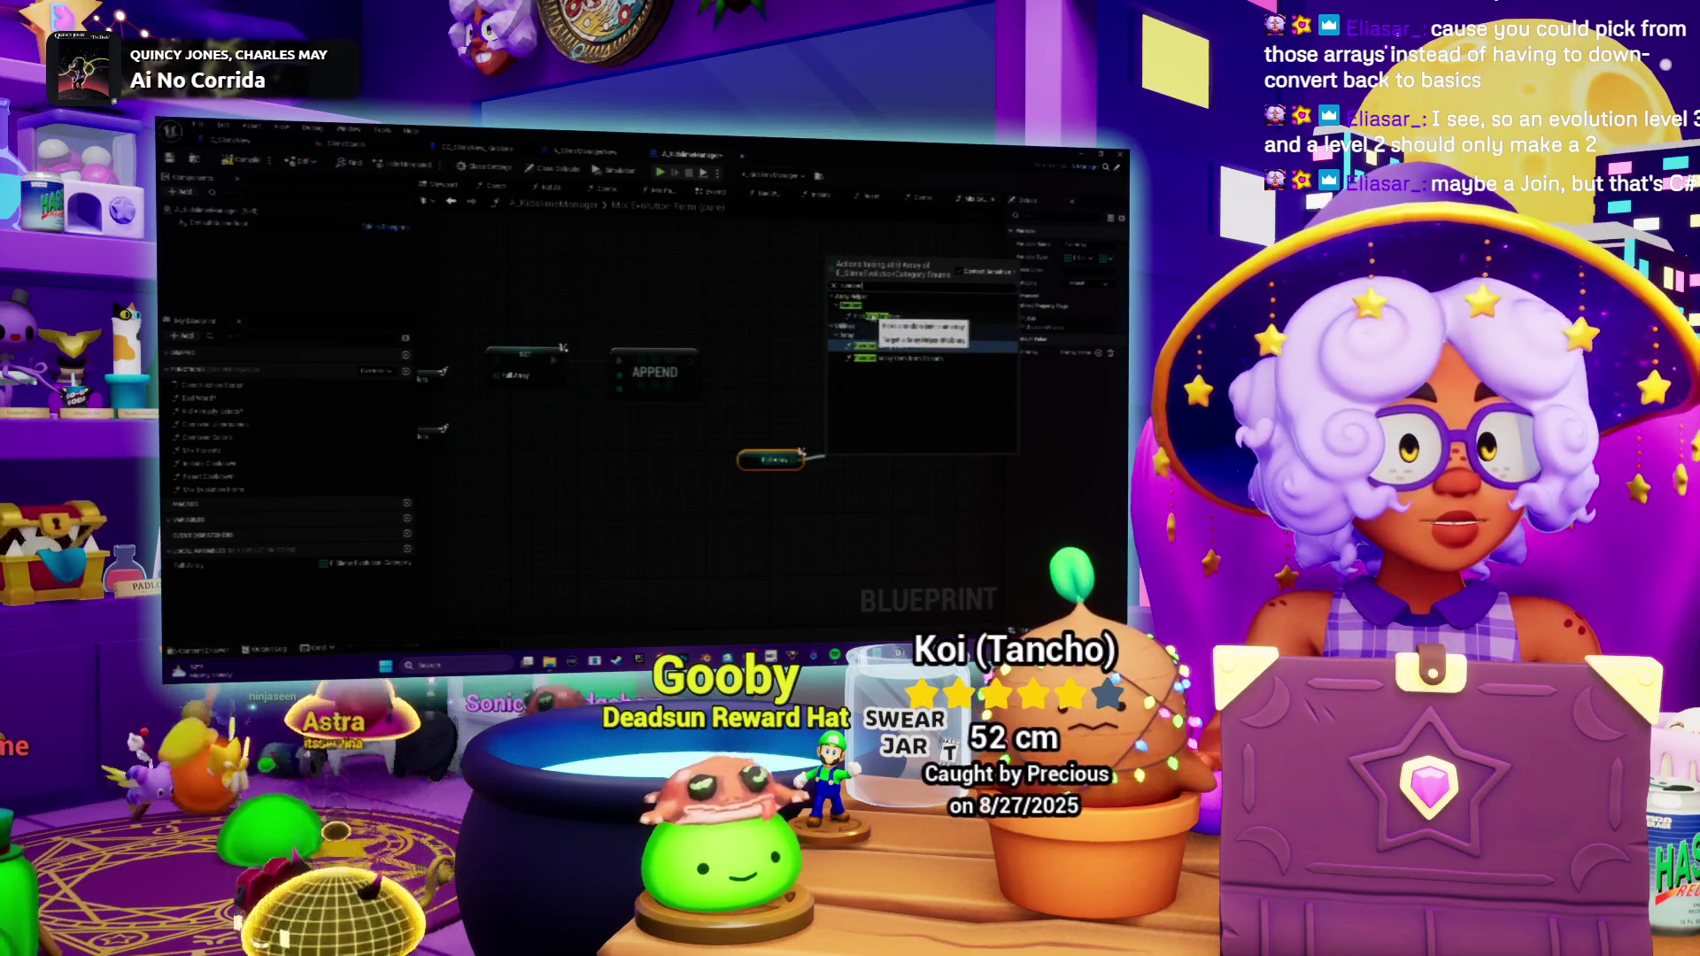
# Add a PickRandom node off Full Array, delete it, then select and deselect the Full Array getter.
pyautogui.click(890, 346)
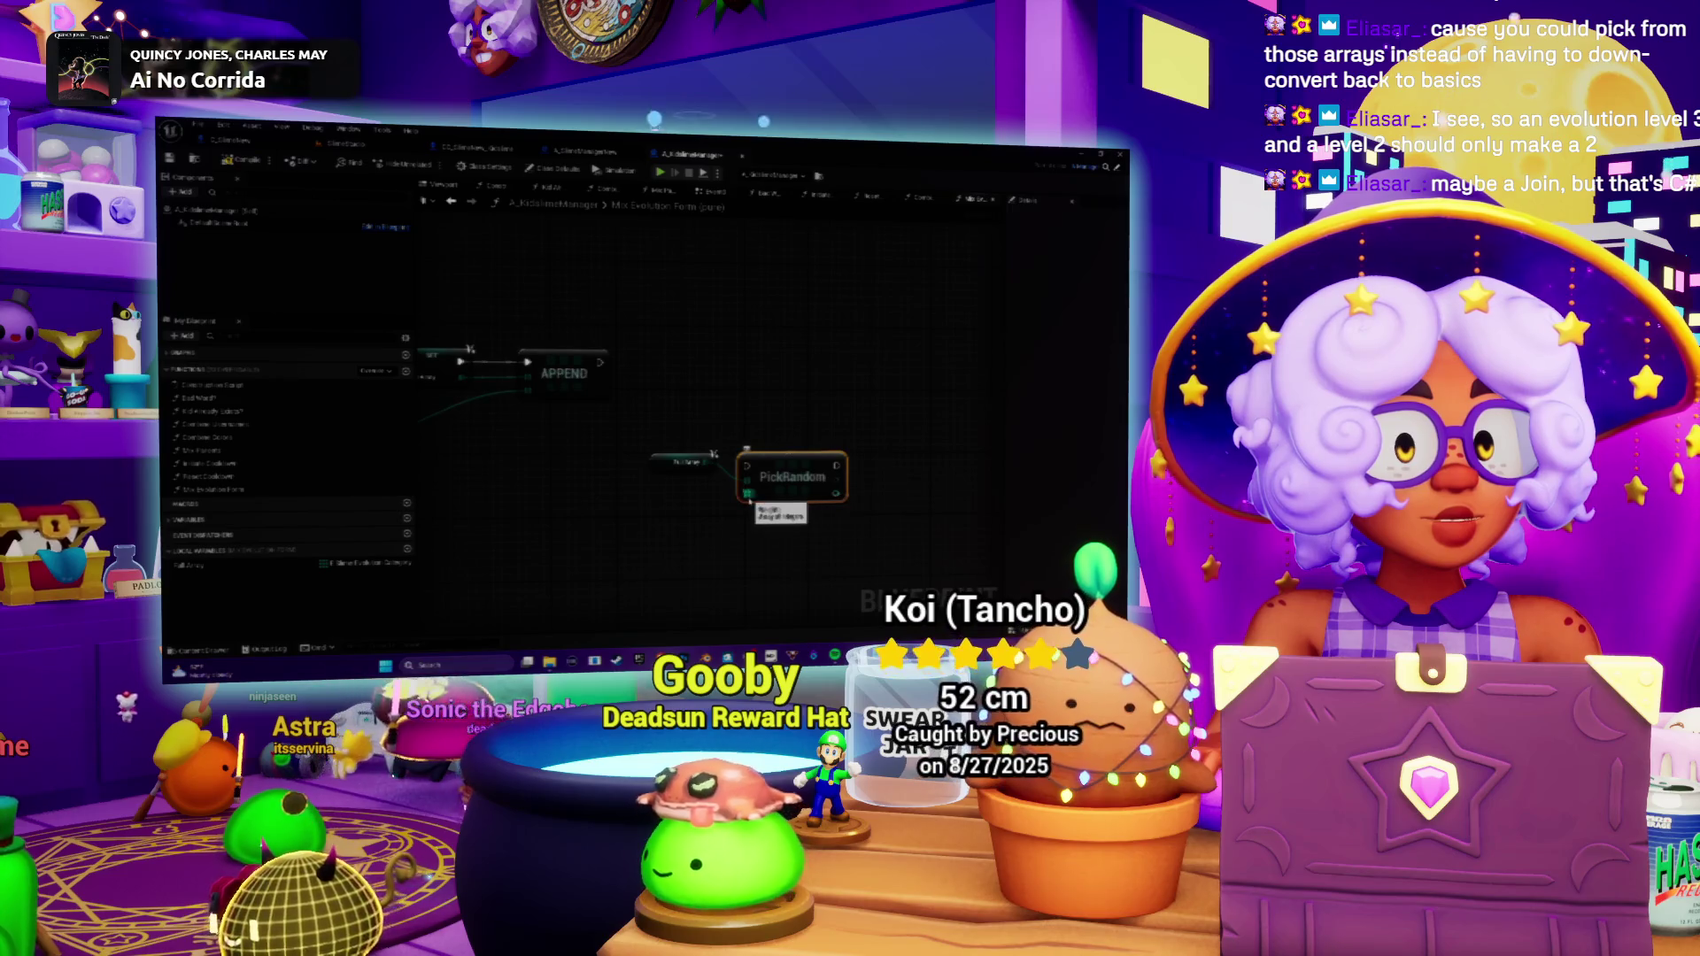
pyautogui.press('Delete')
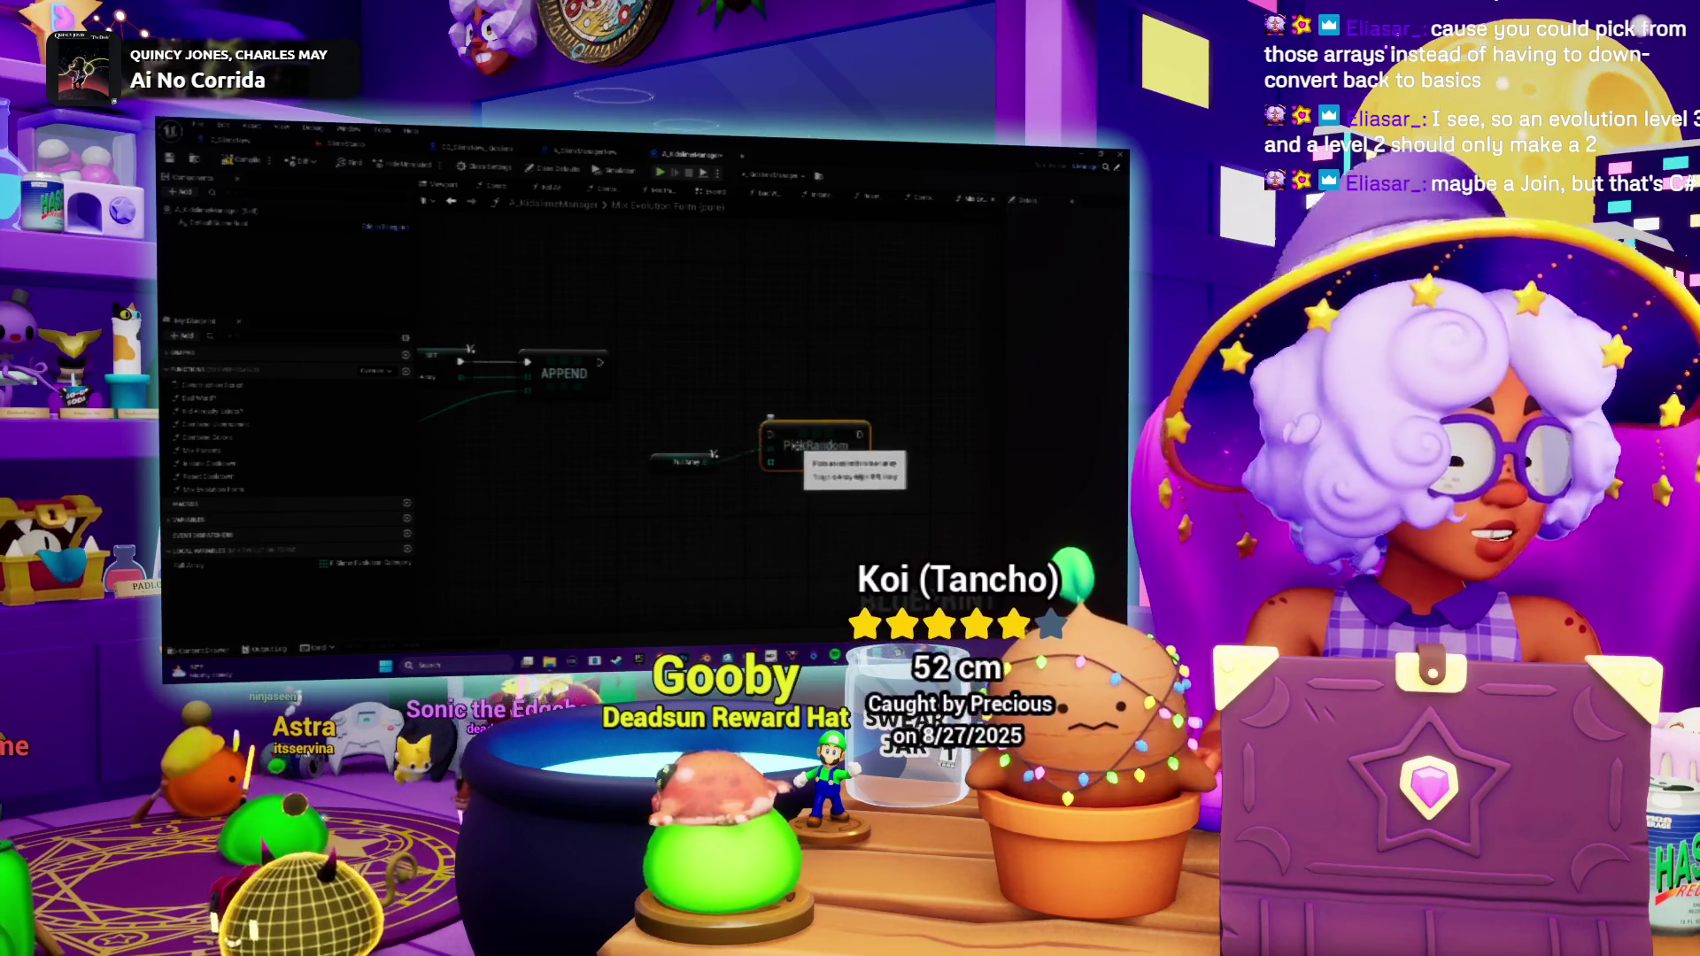
pyautogui.click(686, 460)
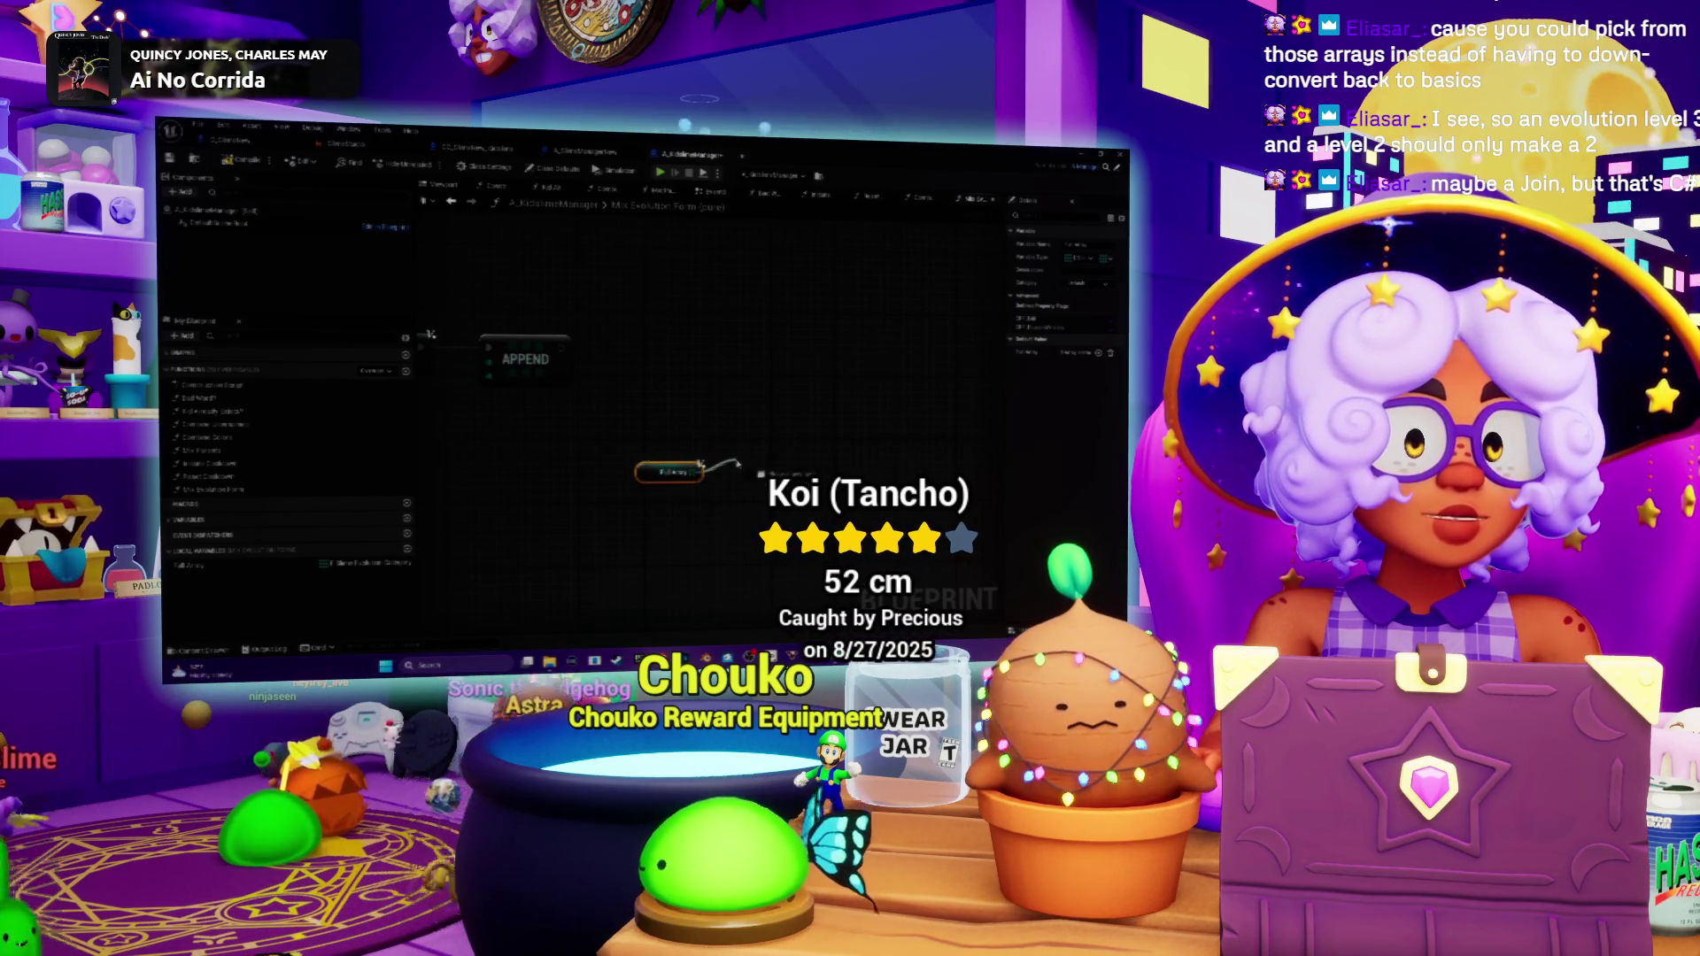
pyautogui.click(715, 445)
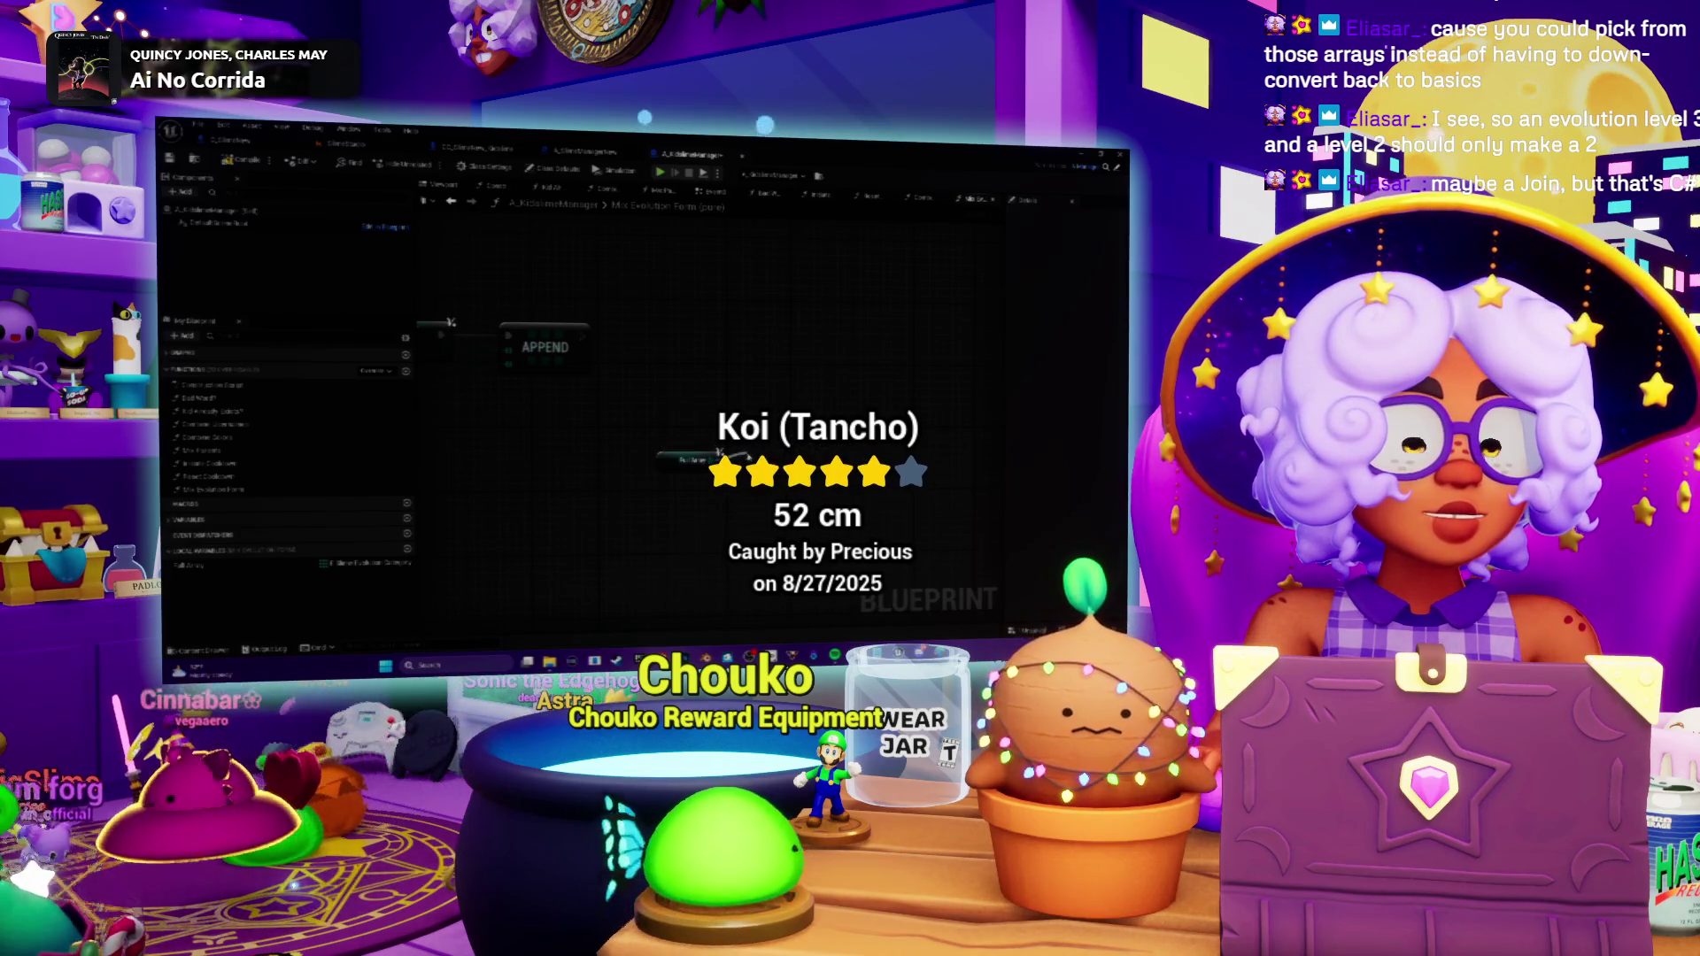
# Browse the Array actions for the Full Array pin without adding any, then switch to the browser.
pyautogui.scroll(-2, 716, 450)
pyautogui.moveTo(715, 451); pyautogui.dragTo(735, 447)
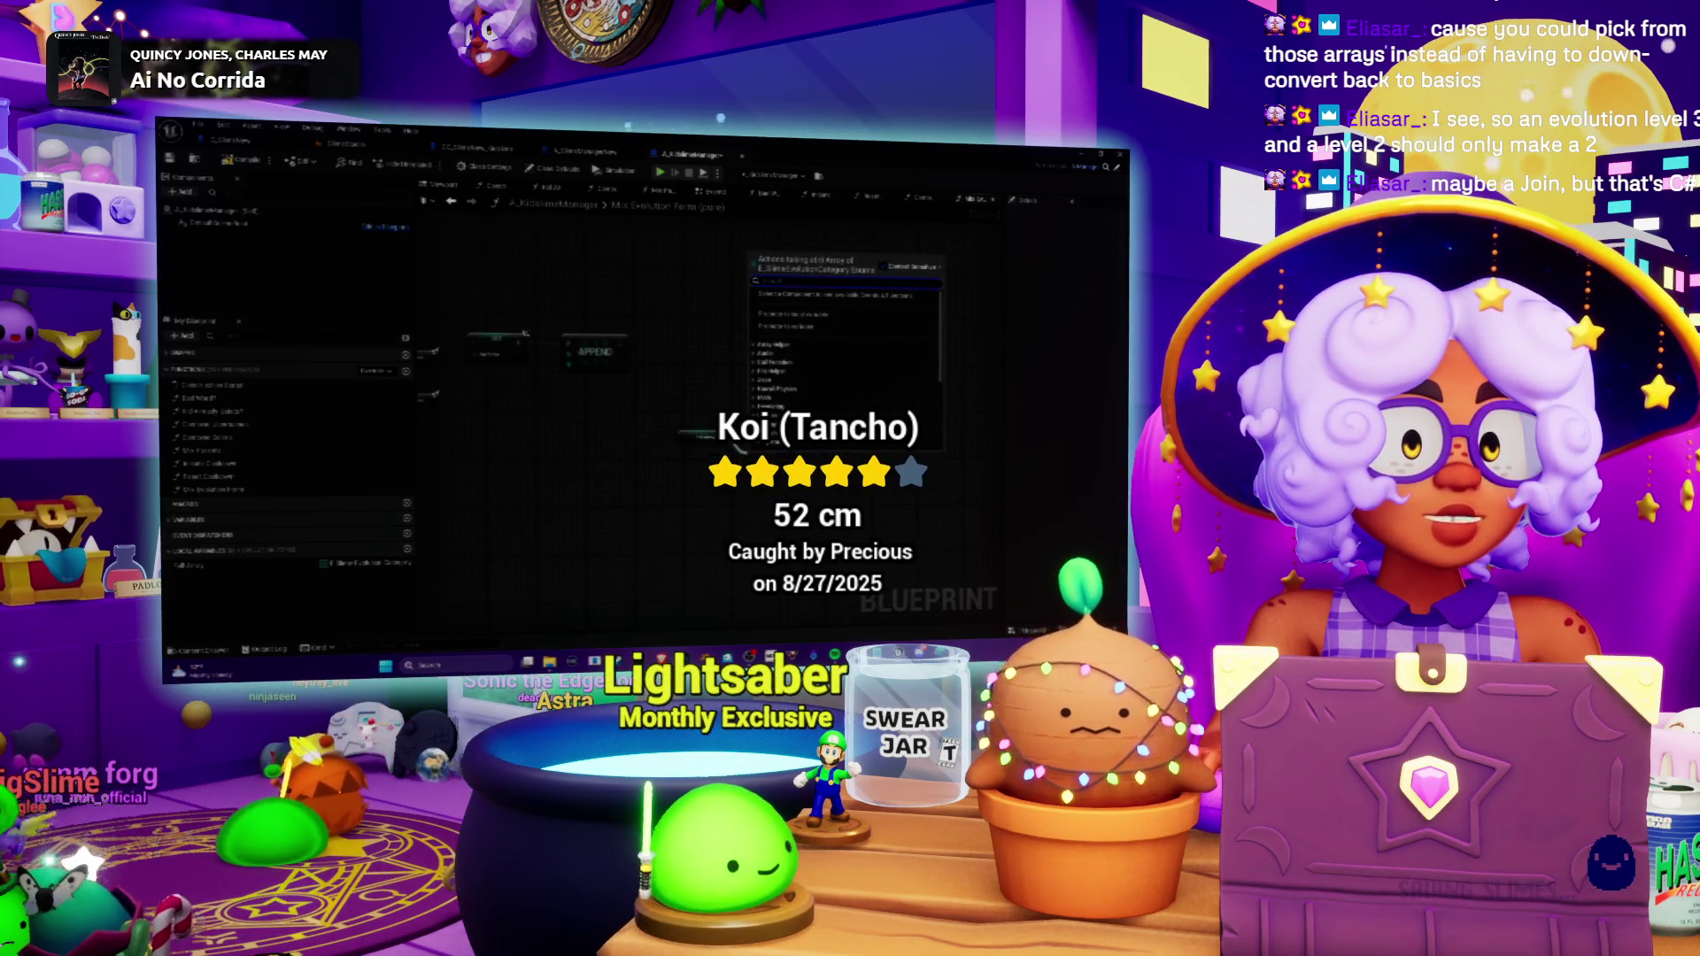
pyautogui.scroll(-2, 779, 372)
pyautogui.click(763, 376)
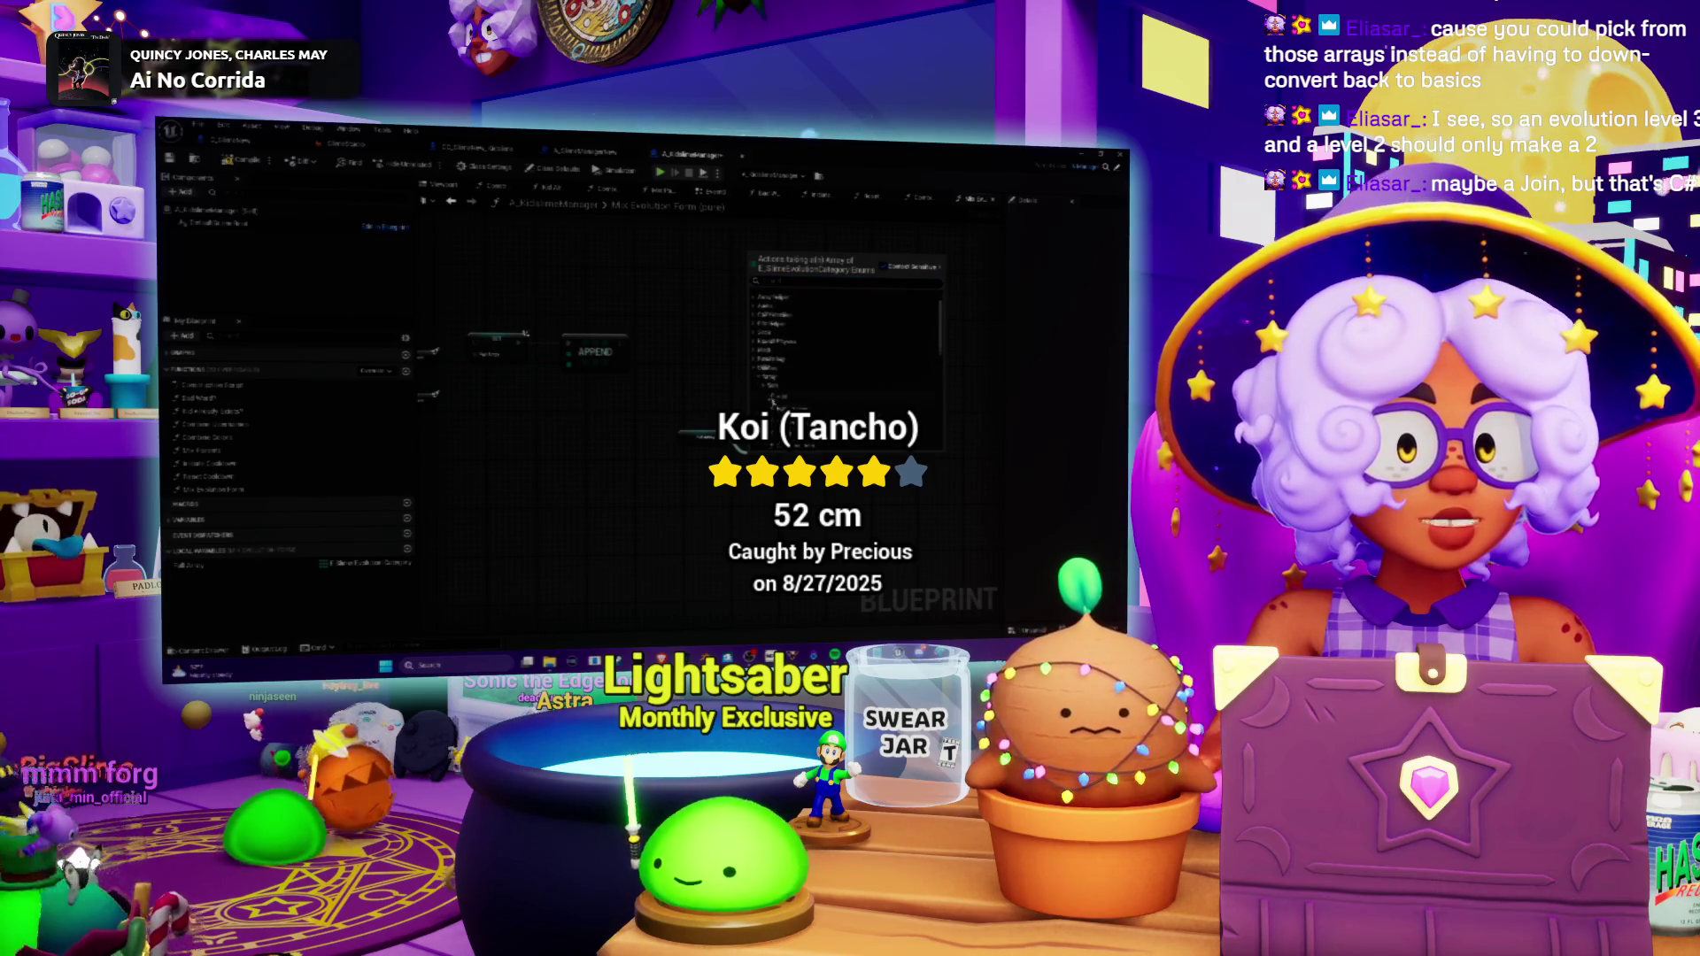
pyautogui.scroll(-2, 802, 401)
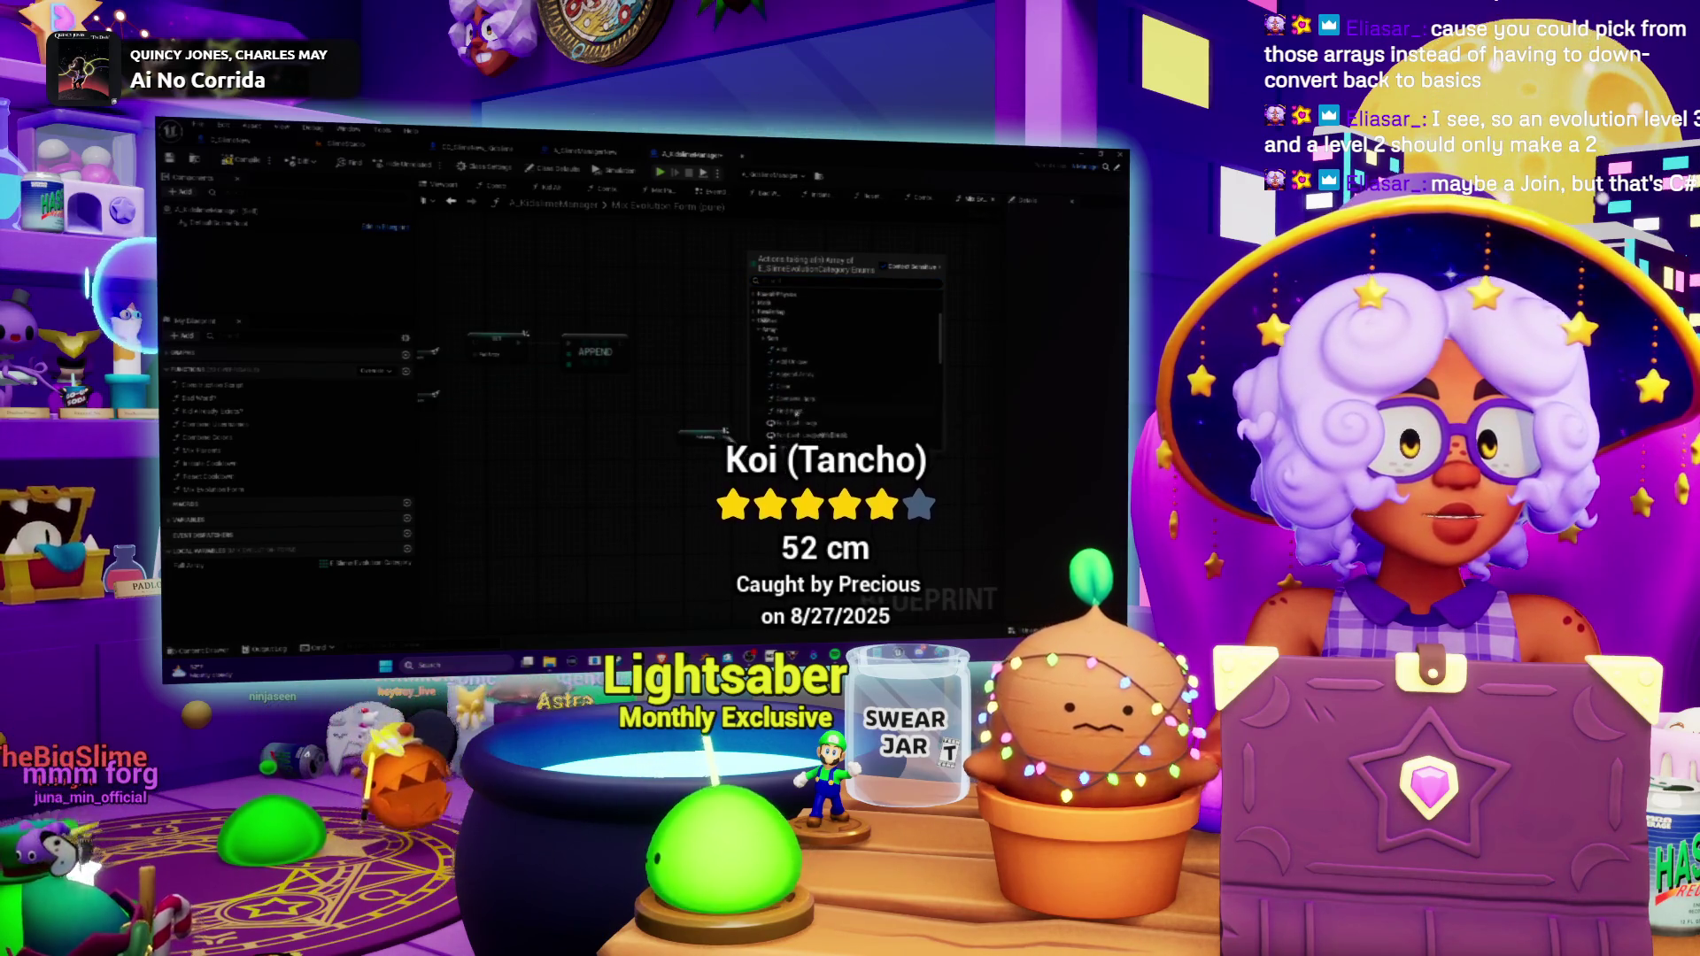
pyautogui.scroll(-3, 802, 408)
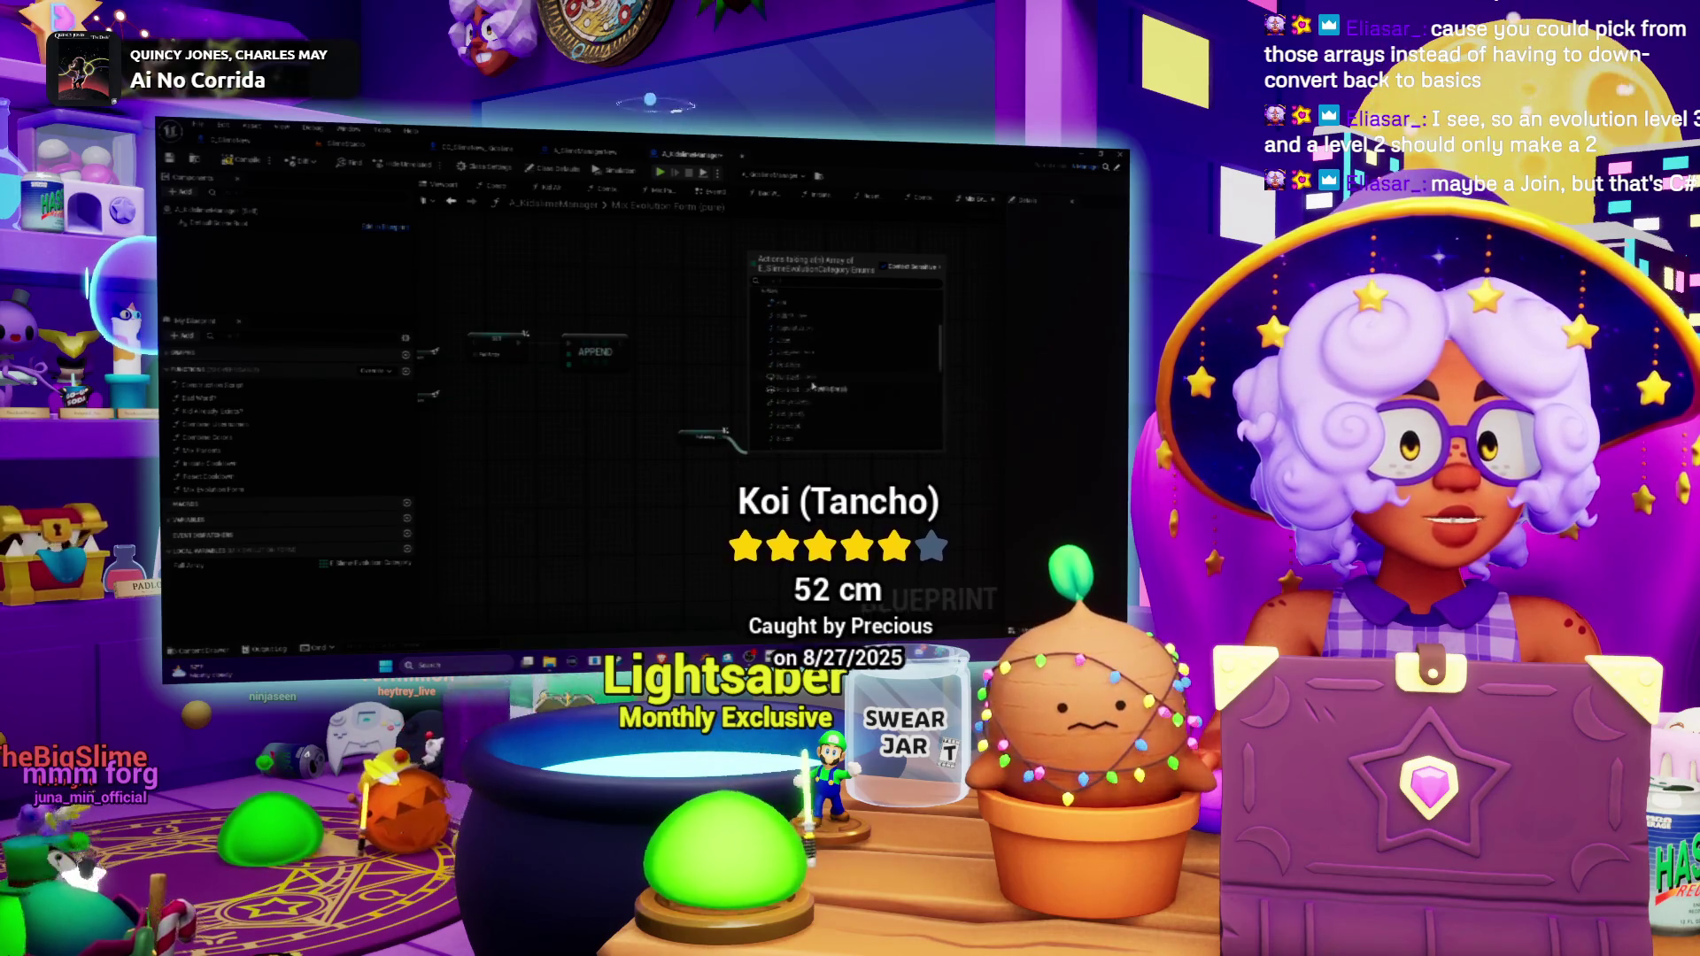
pyautogui.scroll(-1, 801, 400)
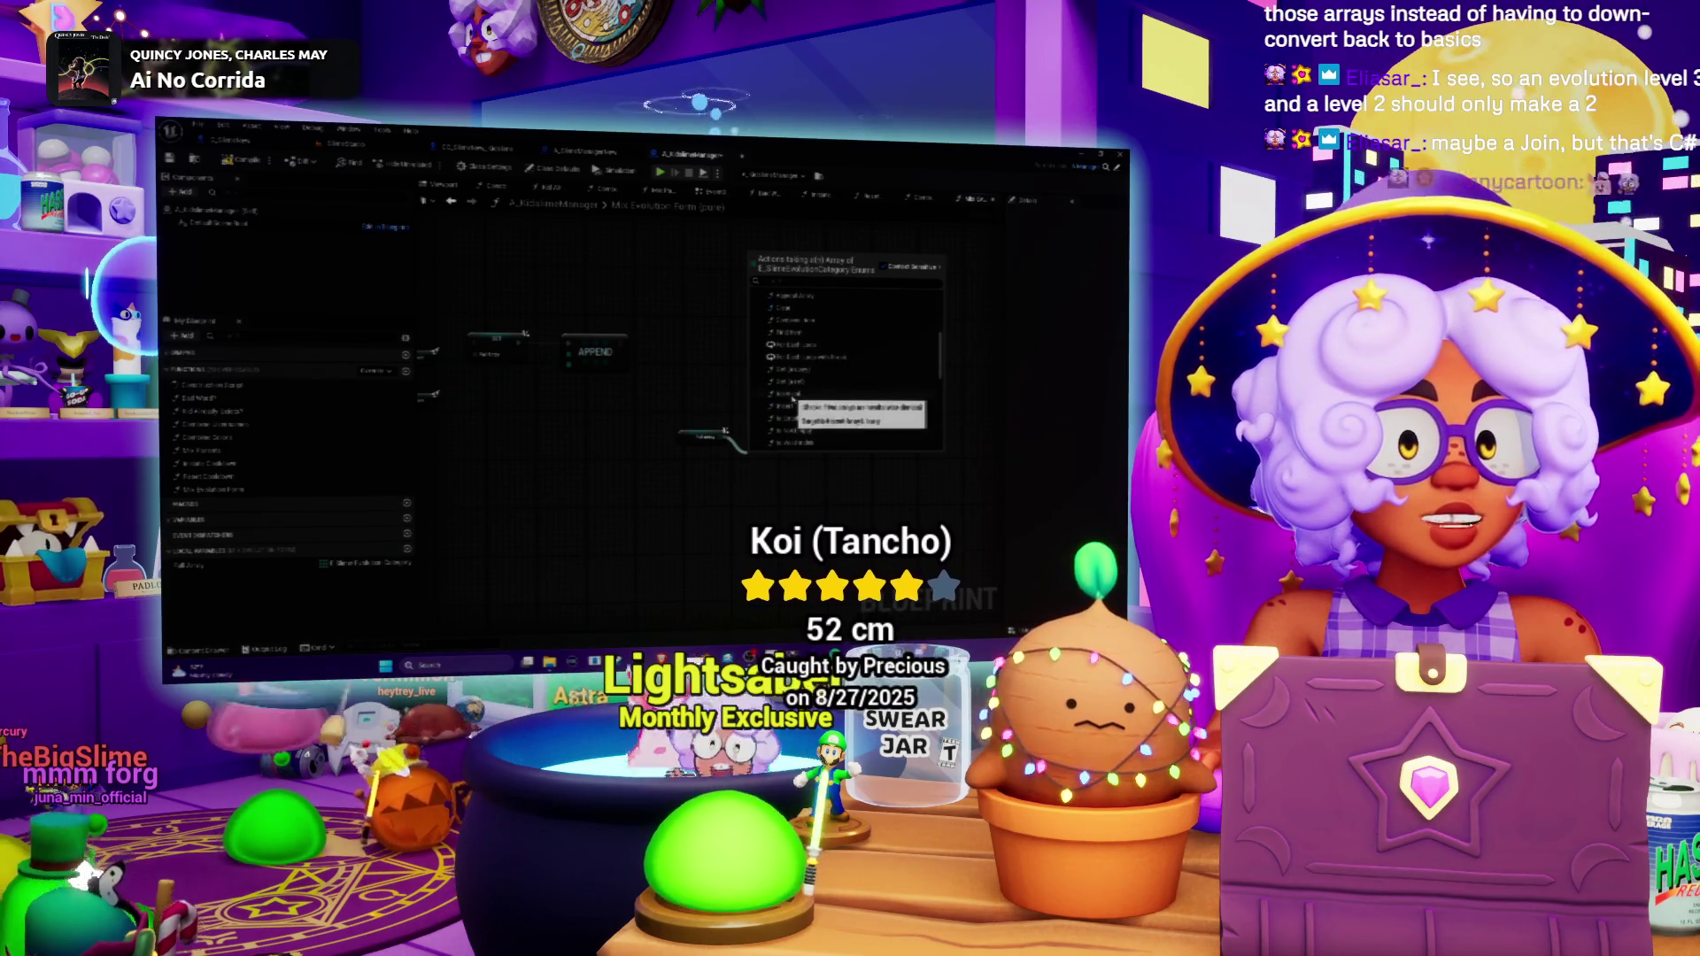
pyautogui.scroll(-3, 797, 401)
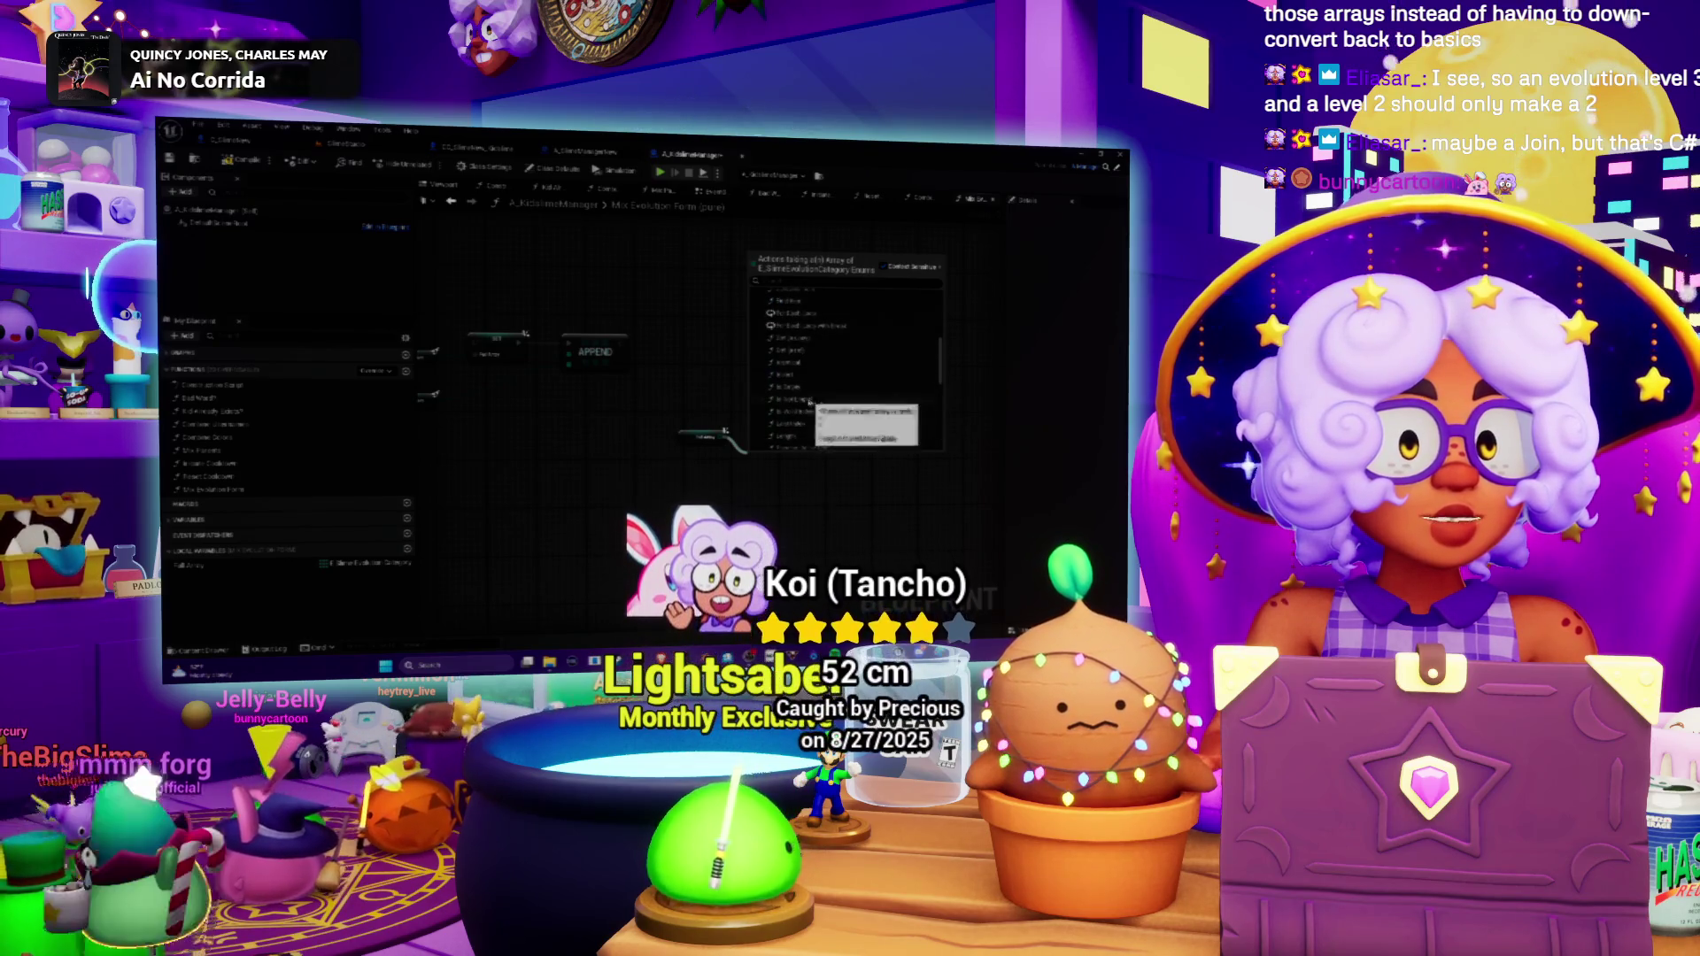
pyautogui.scroll(-2, 804, 402)
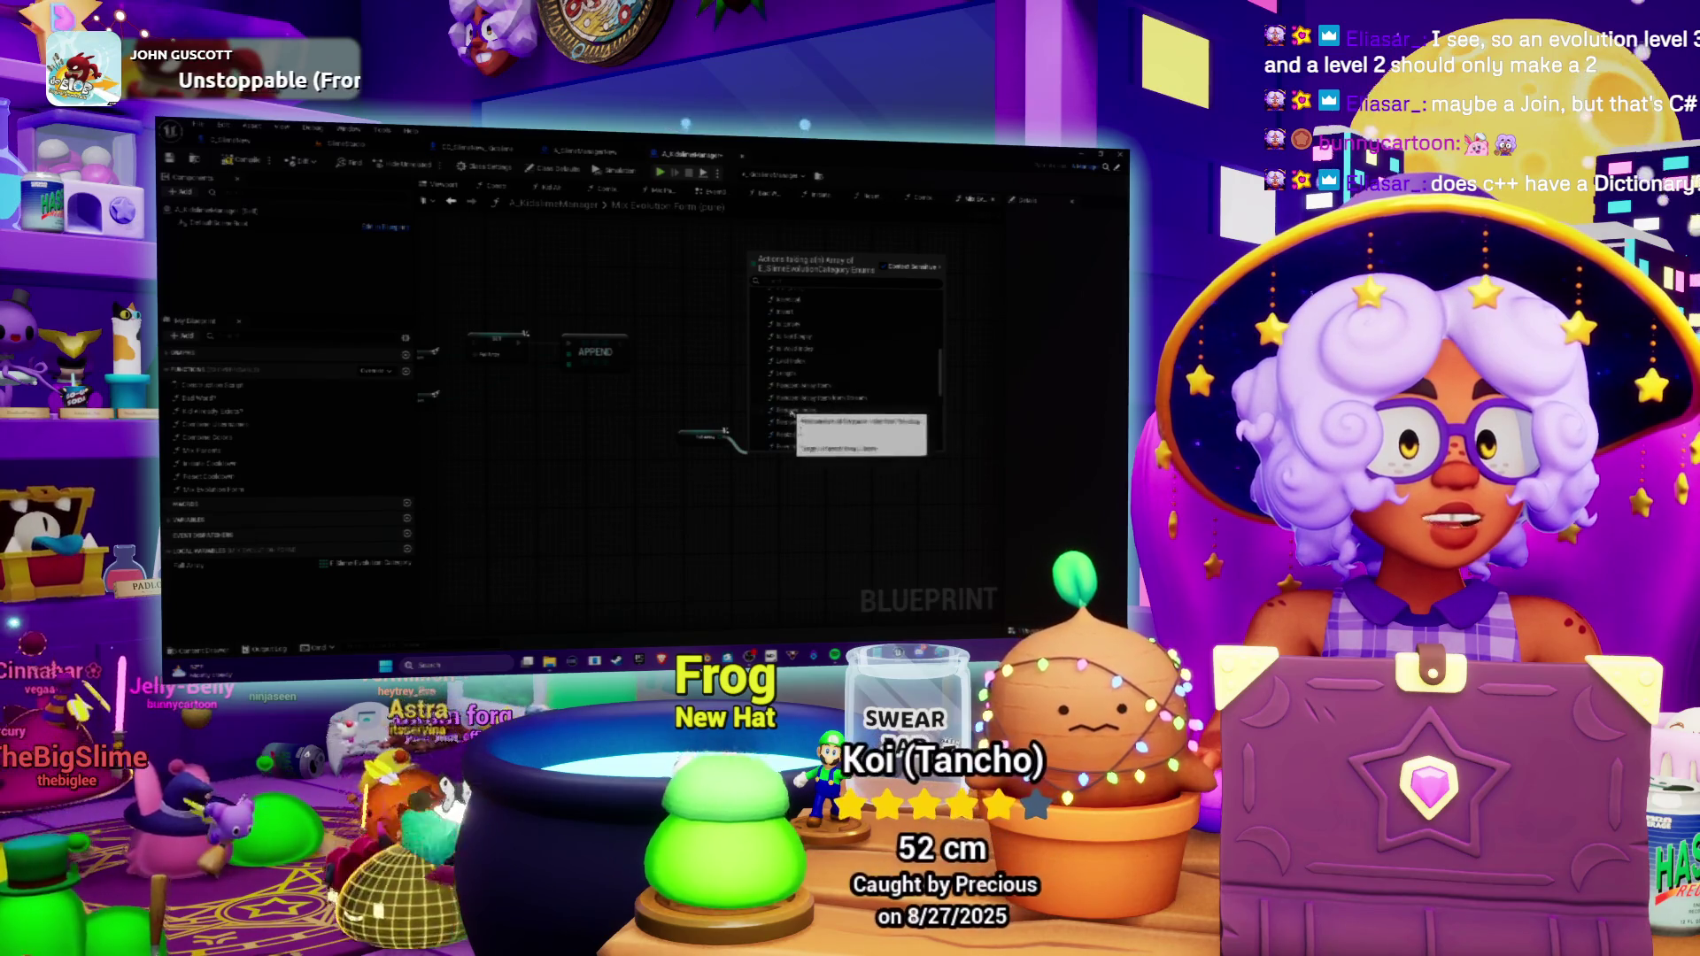
pyautogui.scroll(-1, 827, 413)
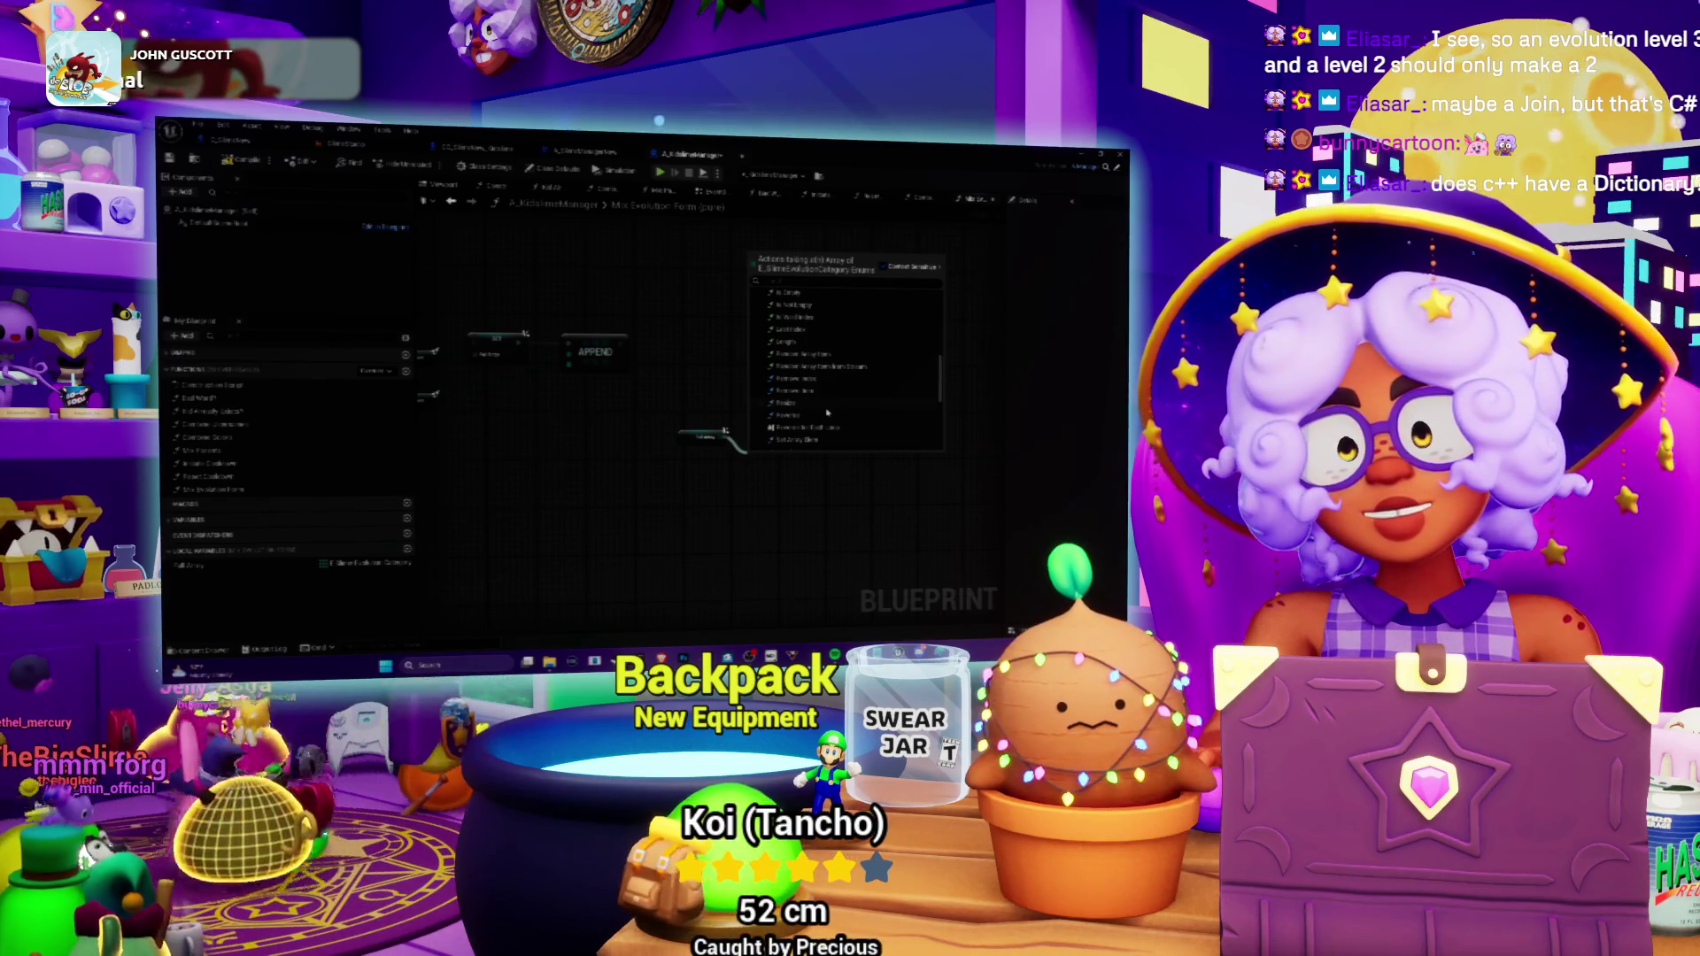
pyautogui.click(689, 635)
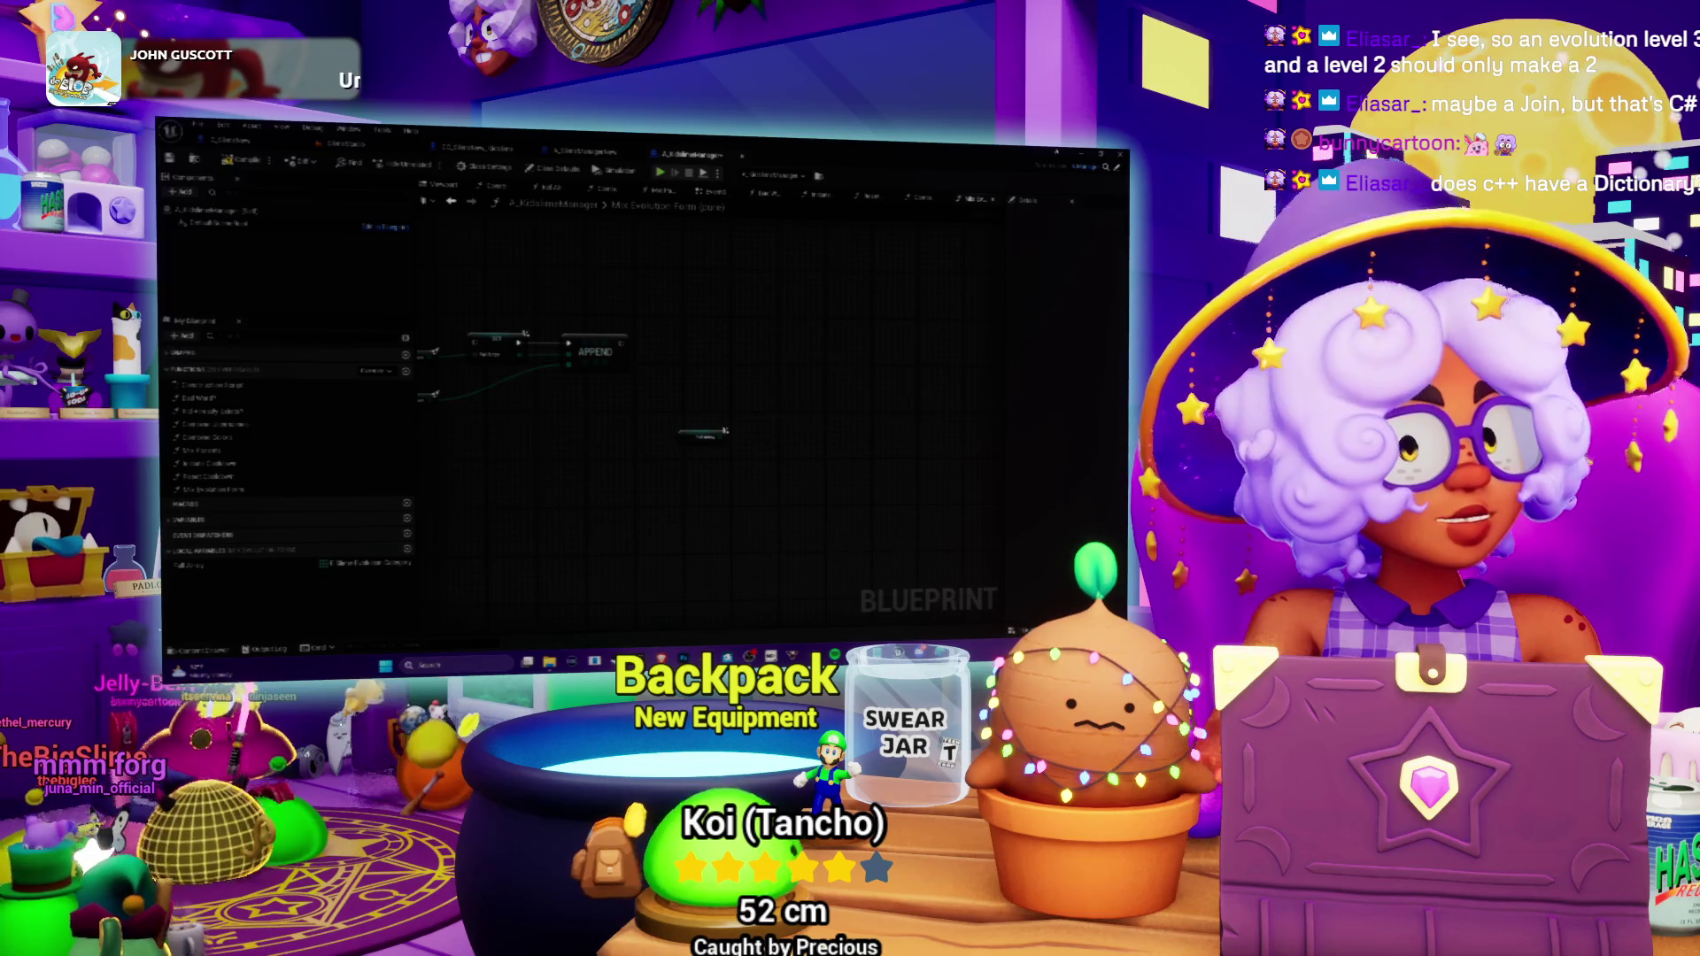
pyautogui.hotkey('alt', 'Tab')
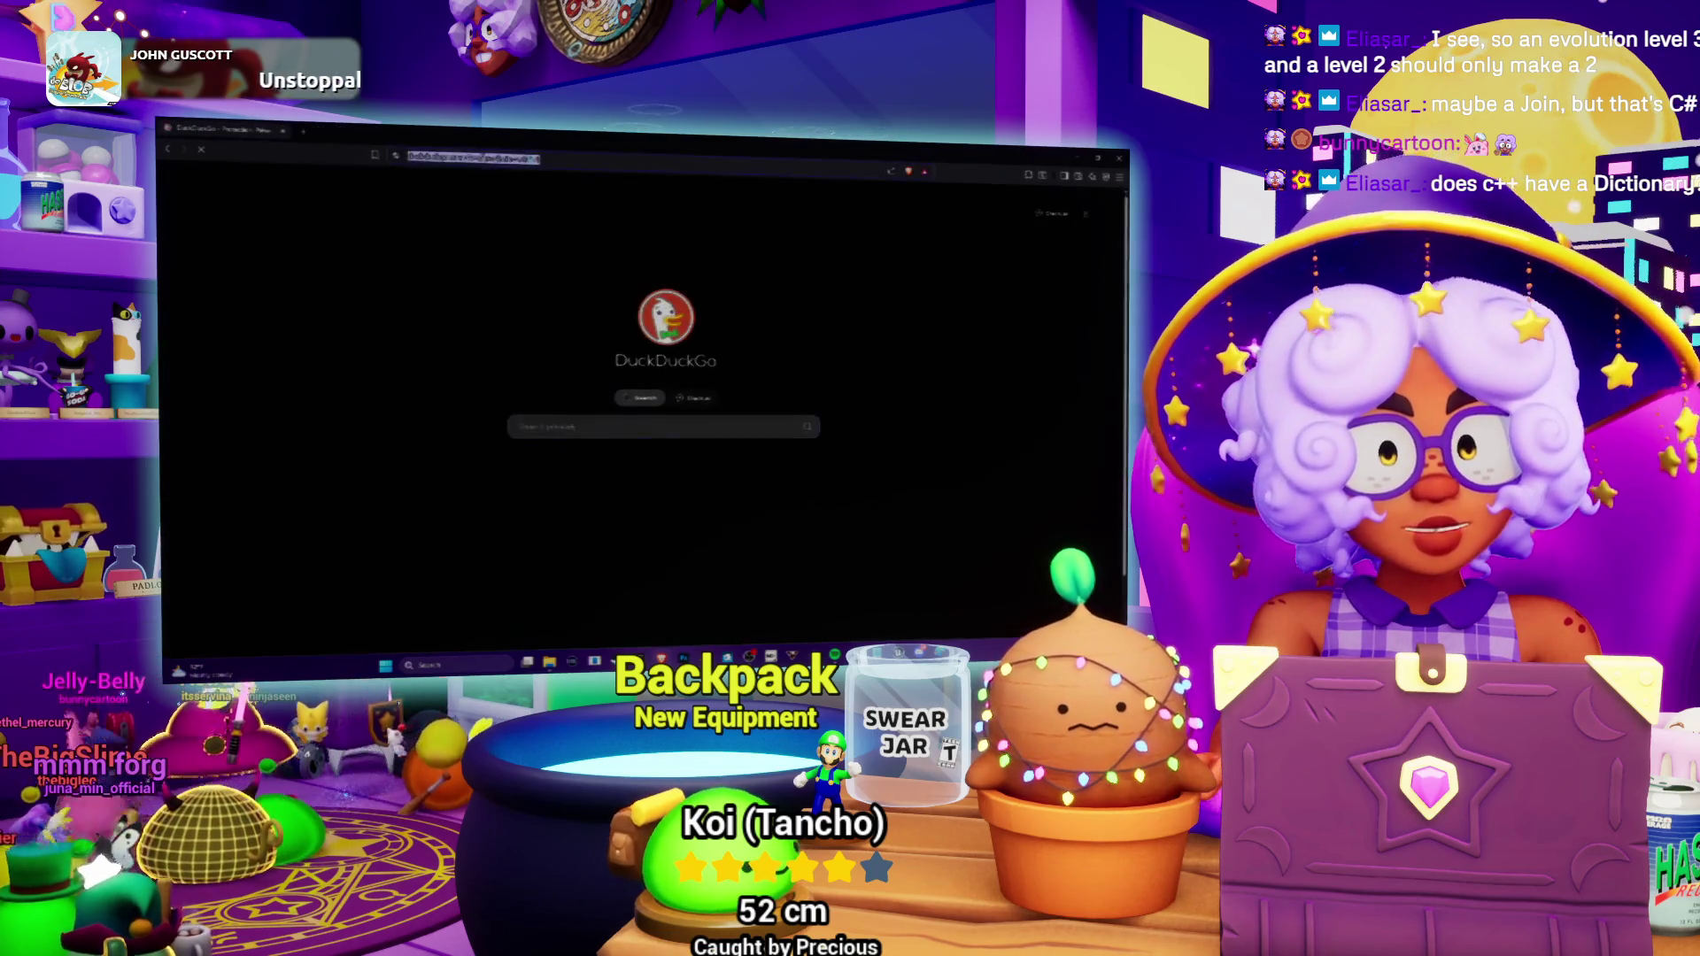
# Search DuckDuckGo for 'dictio' (dictionary), scroll the results, then return to Unreal.
pyautogui.click(482, 157)
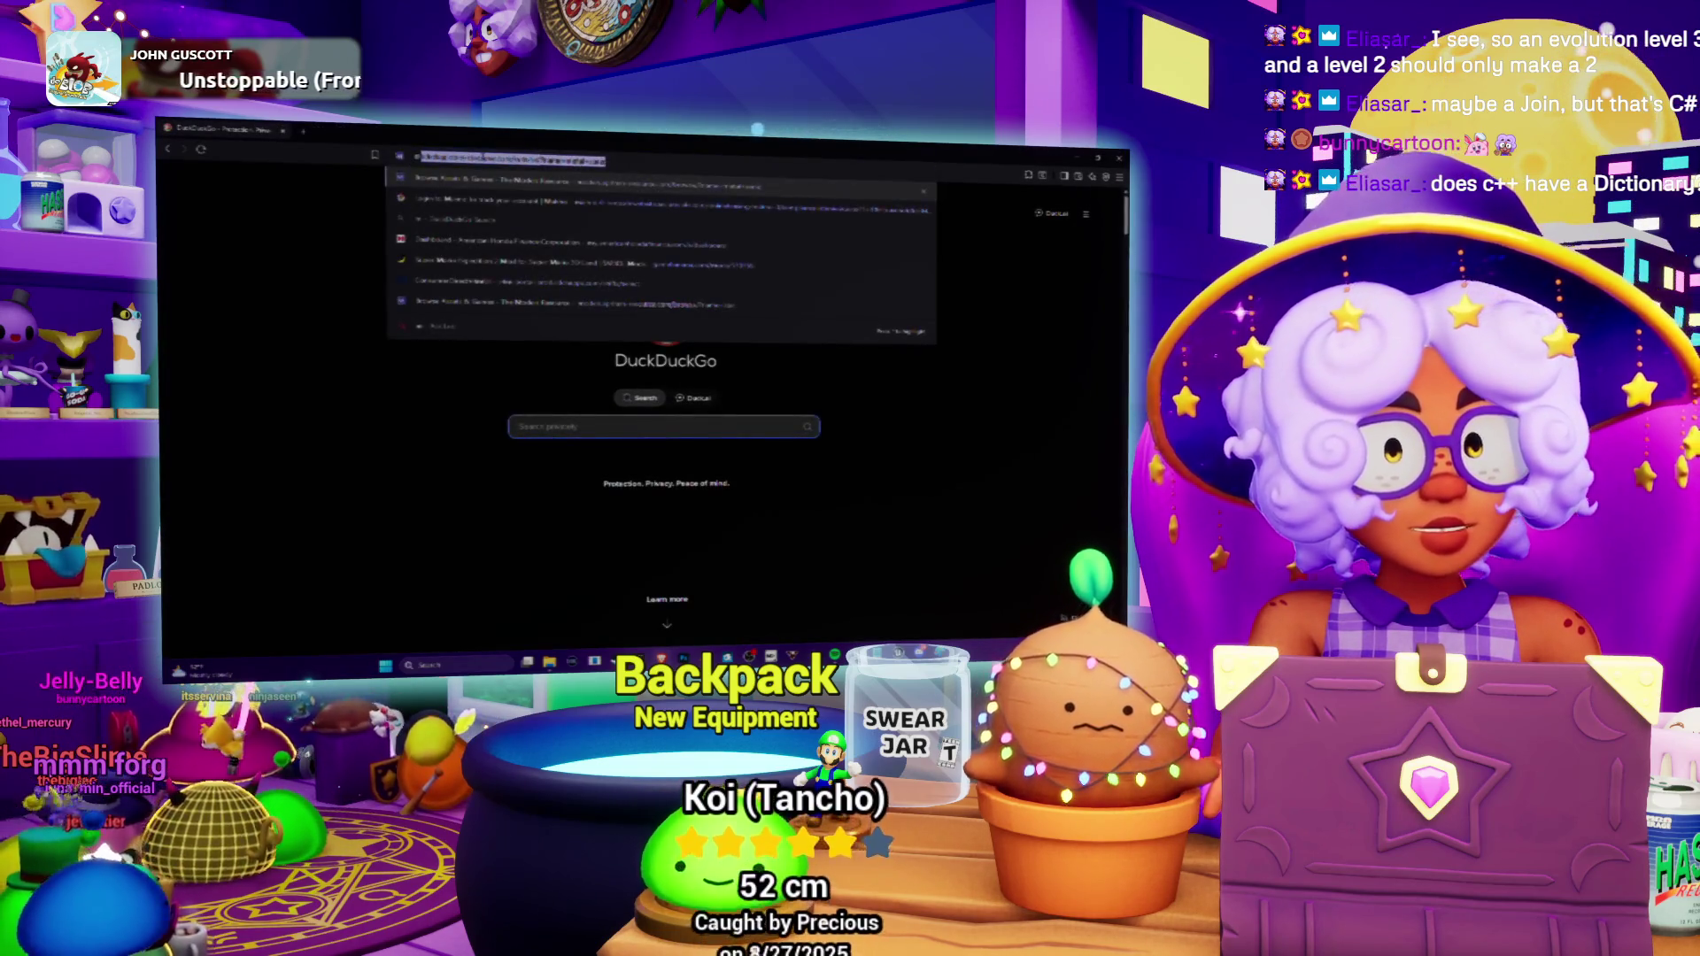
pyautogui.press('BackSpace')
pyautogui.write('dictio')
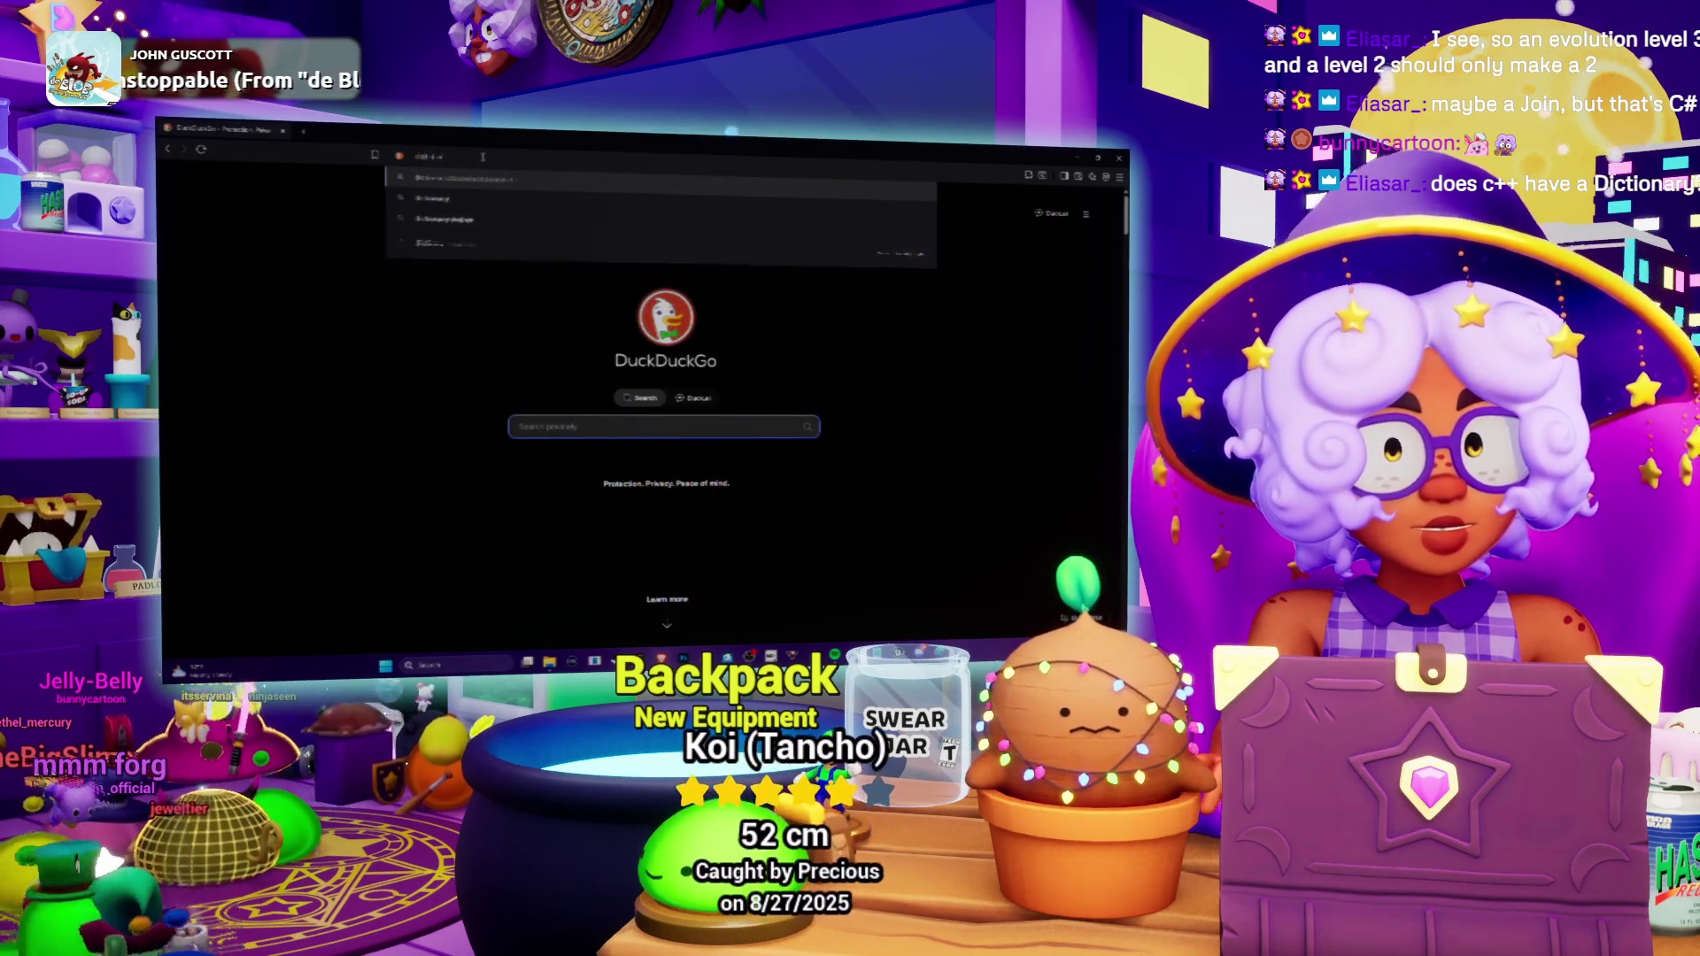
pyautogui.press('Return')
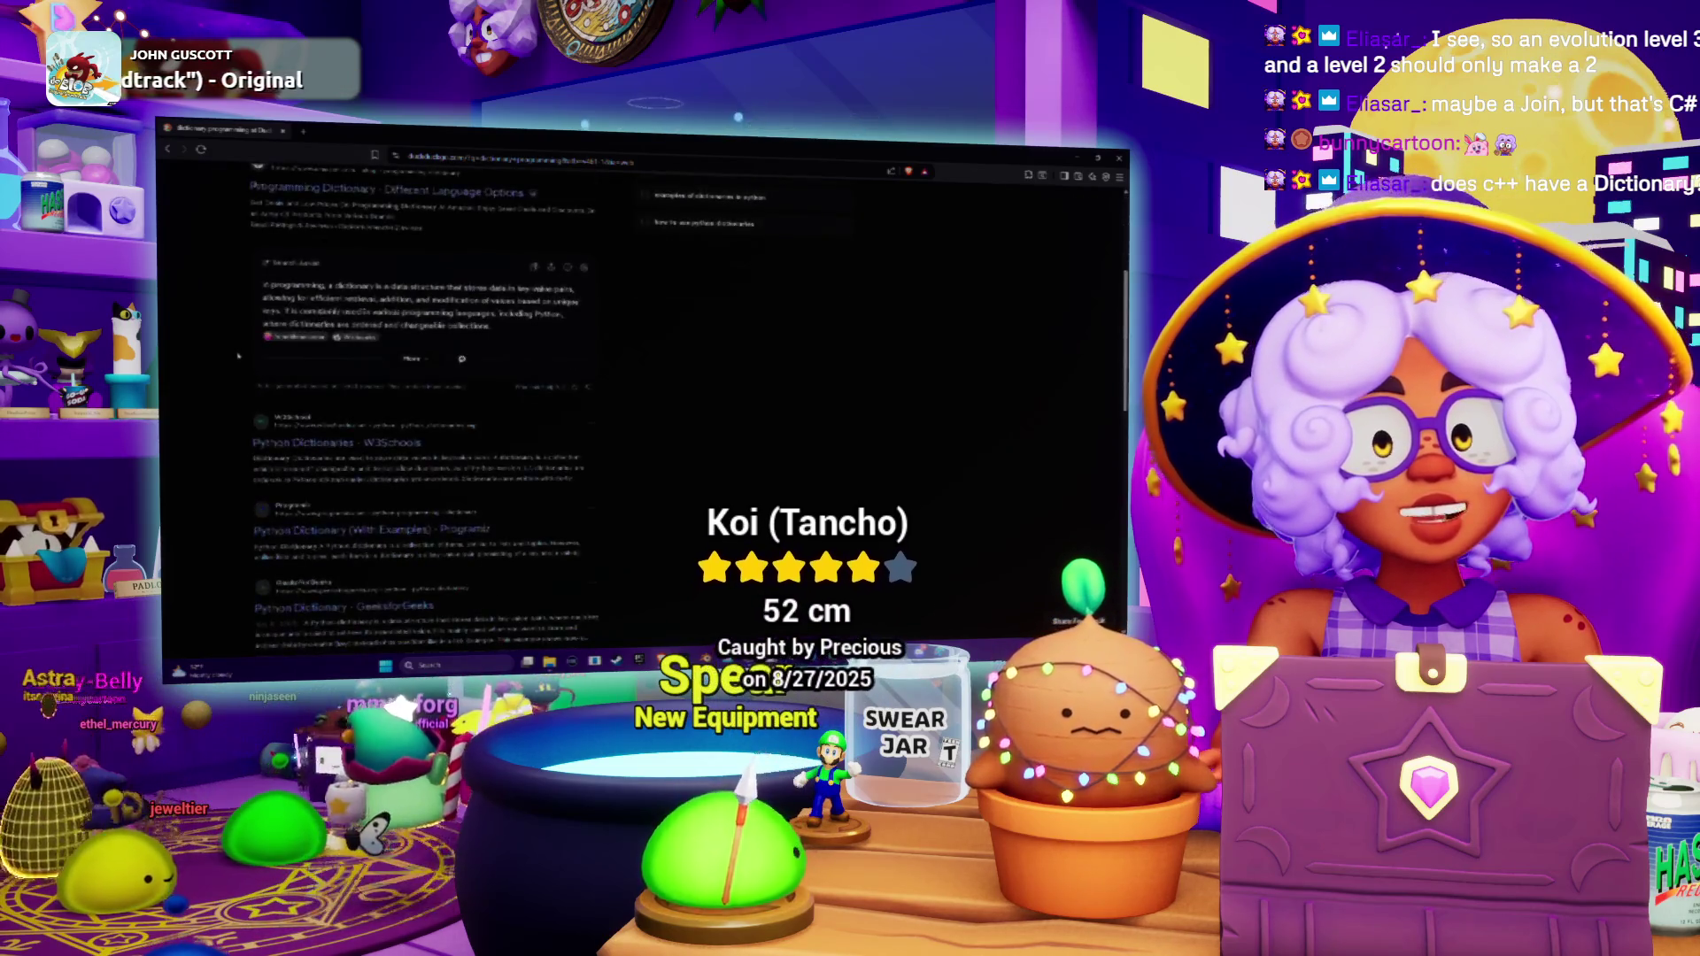
pyautogui.scroll(-5, 398, 377)
pyautogui.scroll(5, 397, 376)
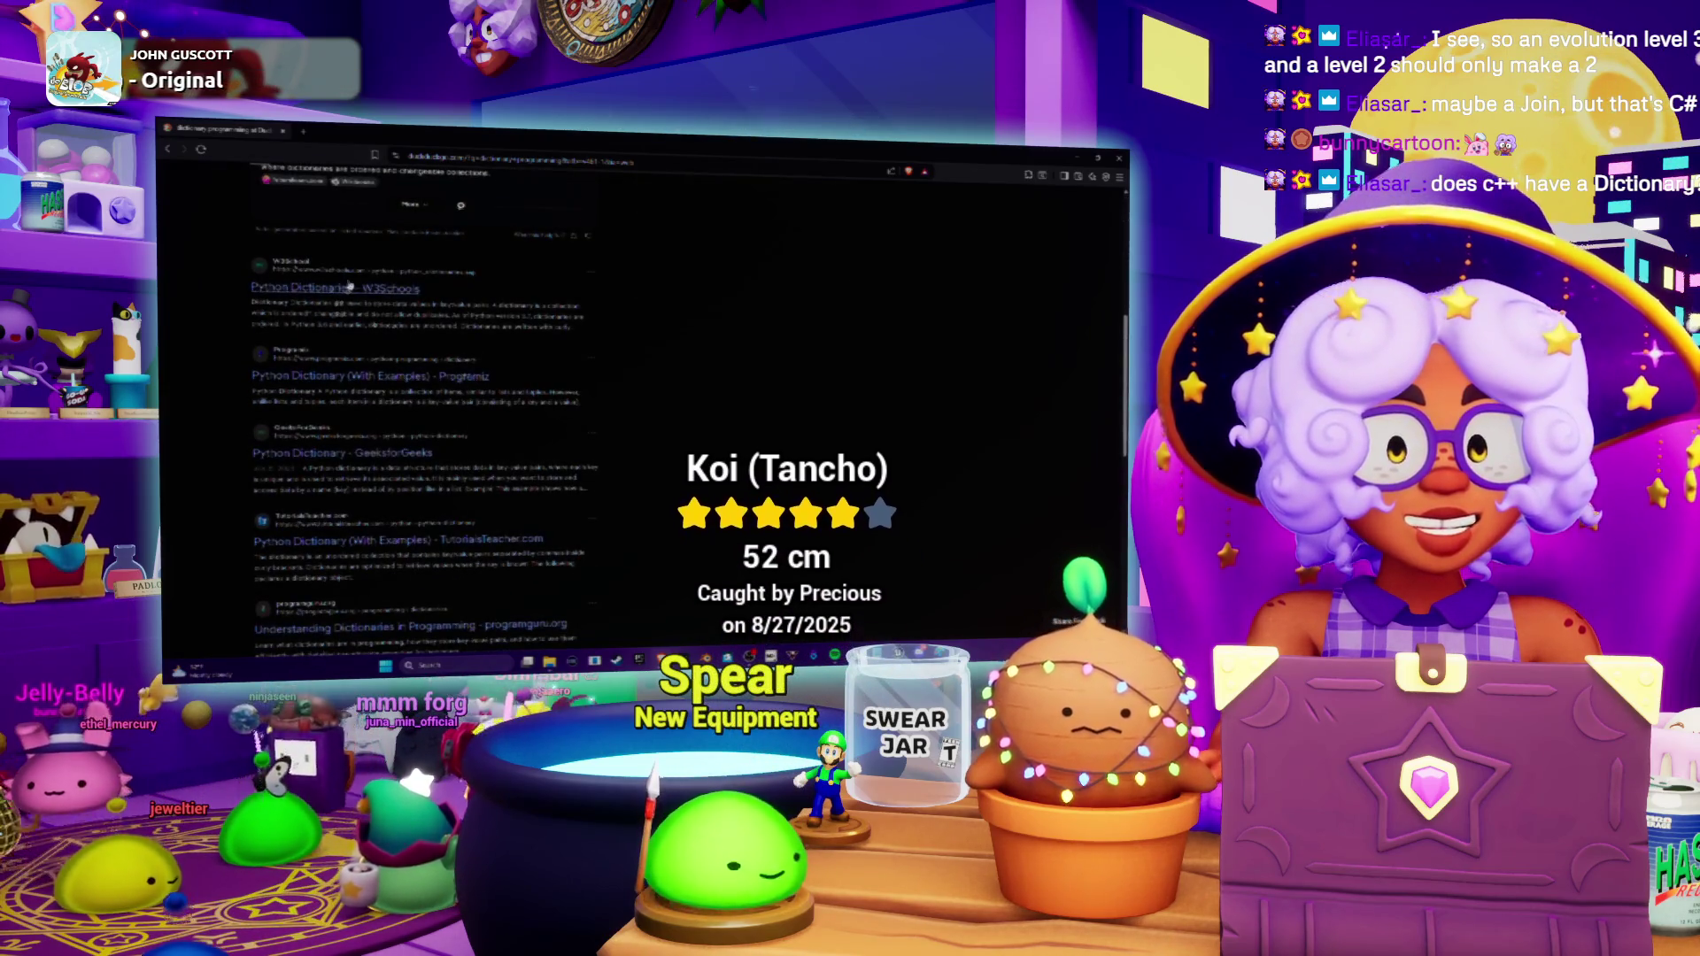
pyautogui.scroll(-8, 286, 320)
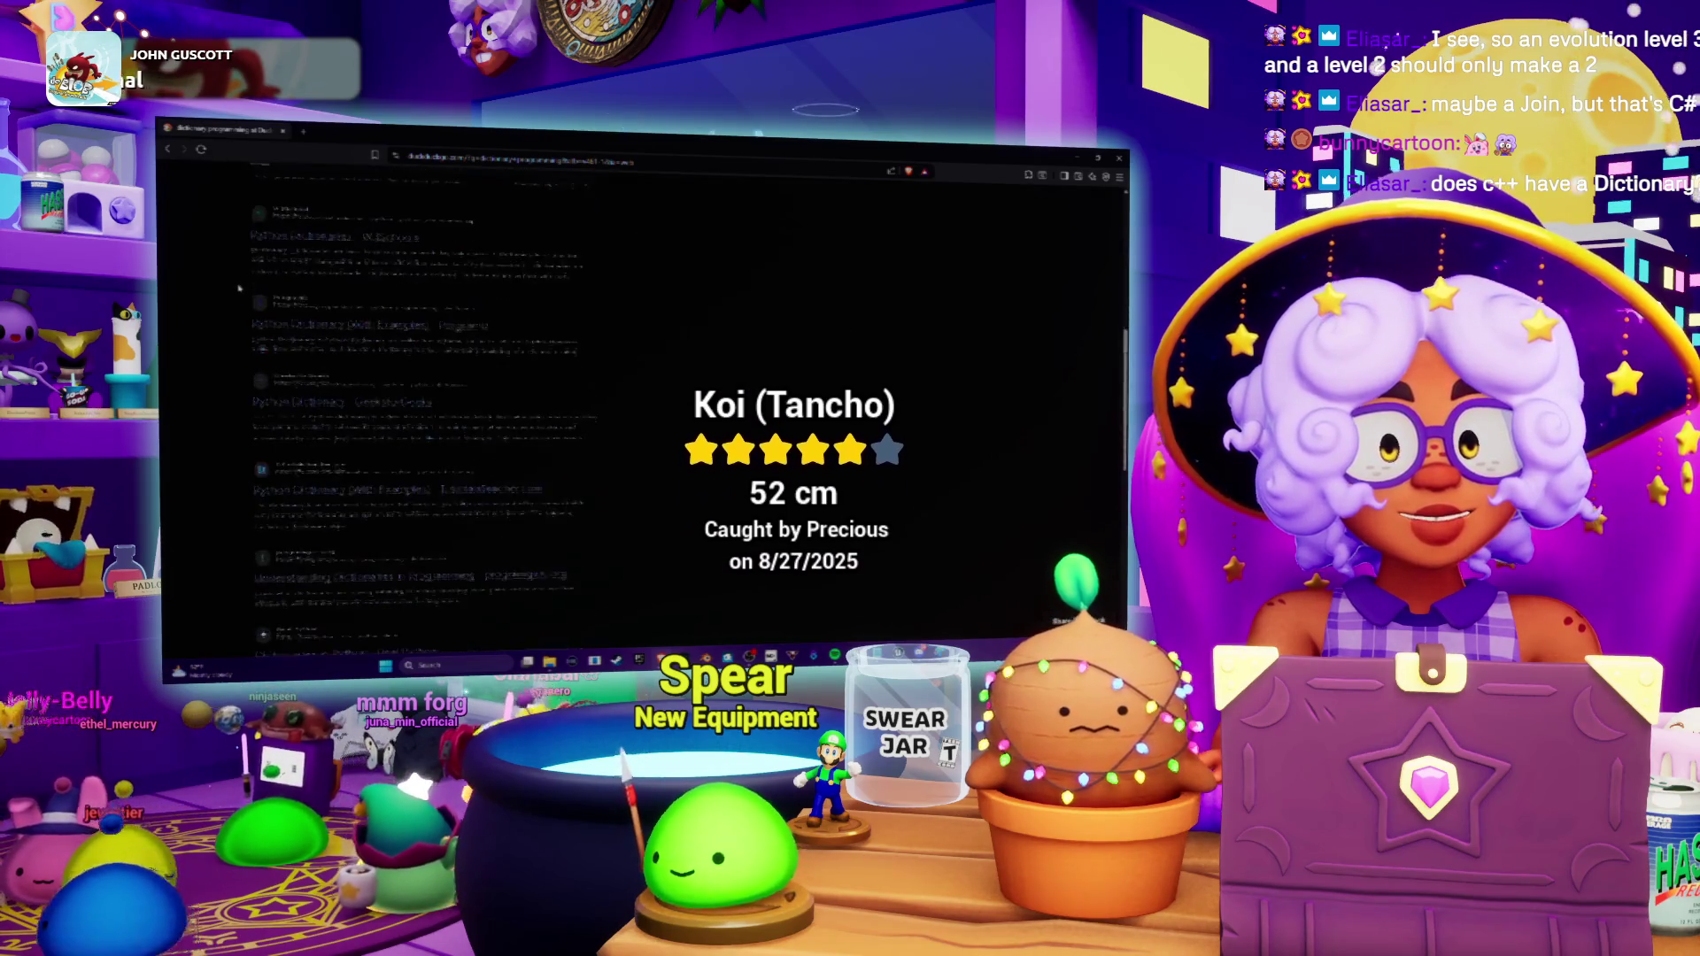
pyautogui.scroll(-2, 484, 390)
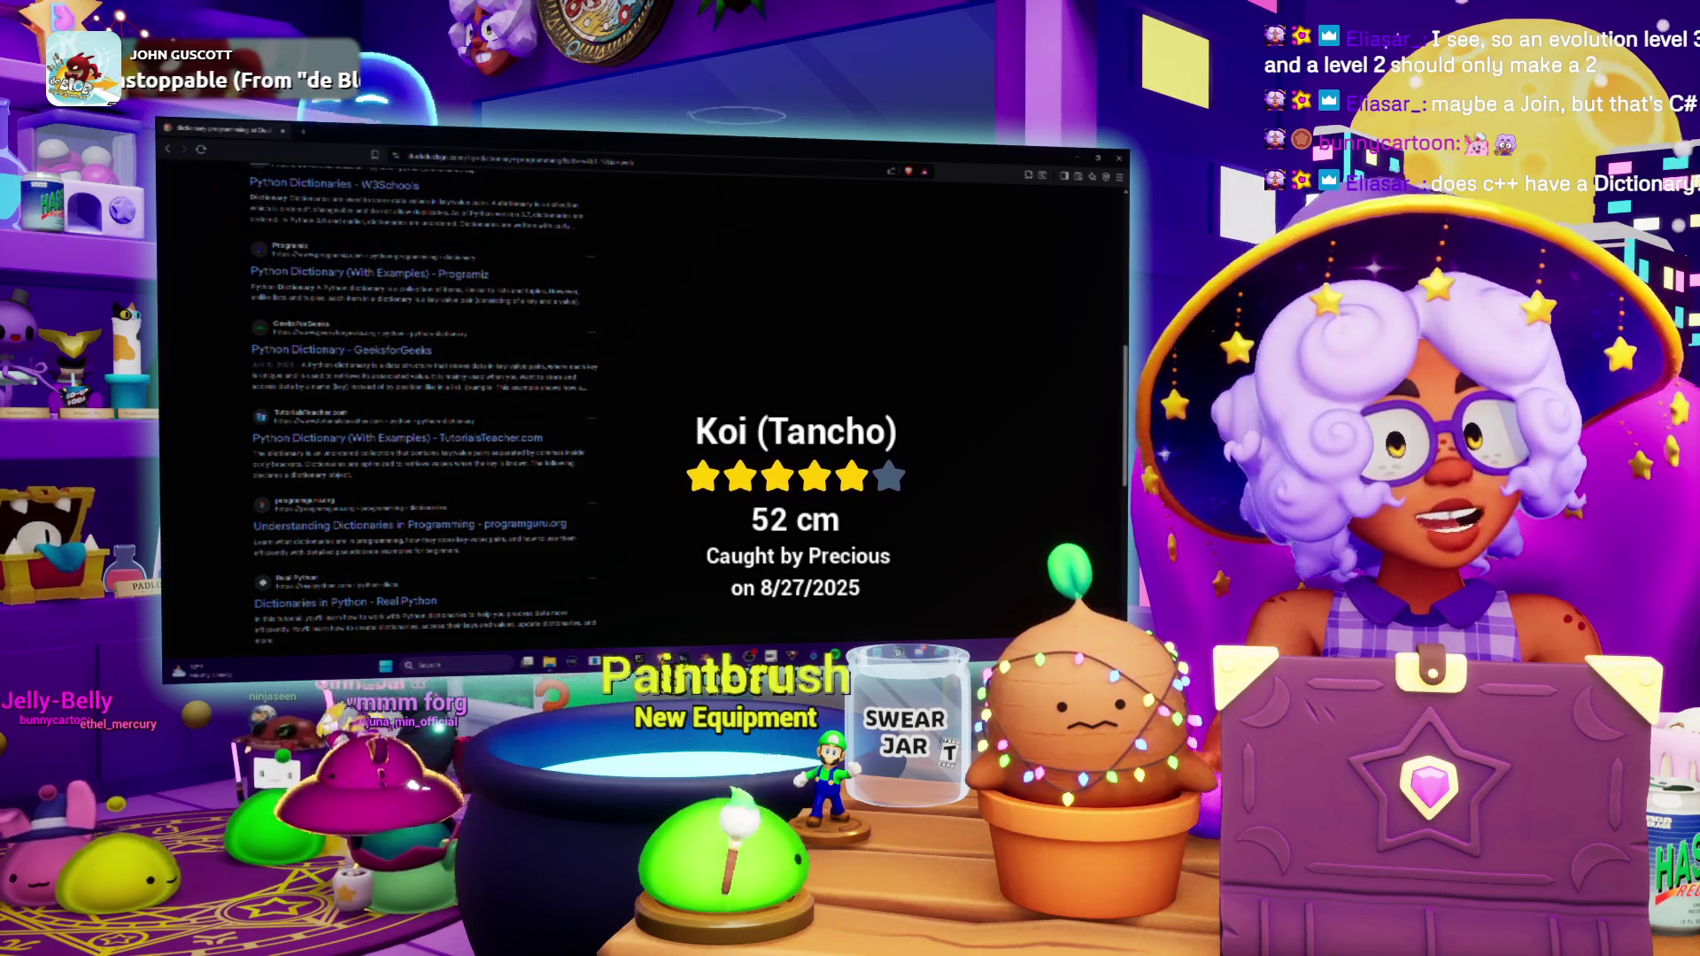
pyautogui.hotkey('alt', 'Tab')
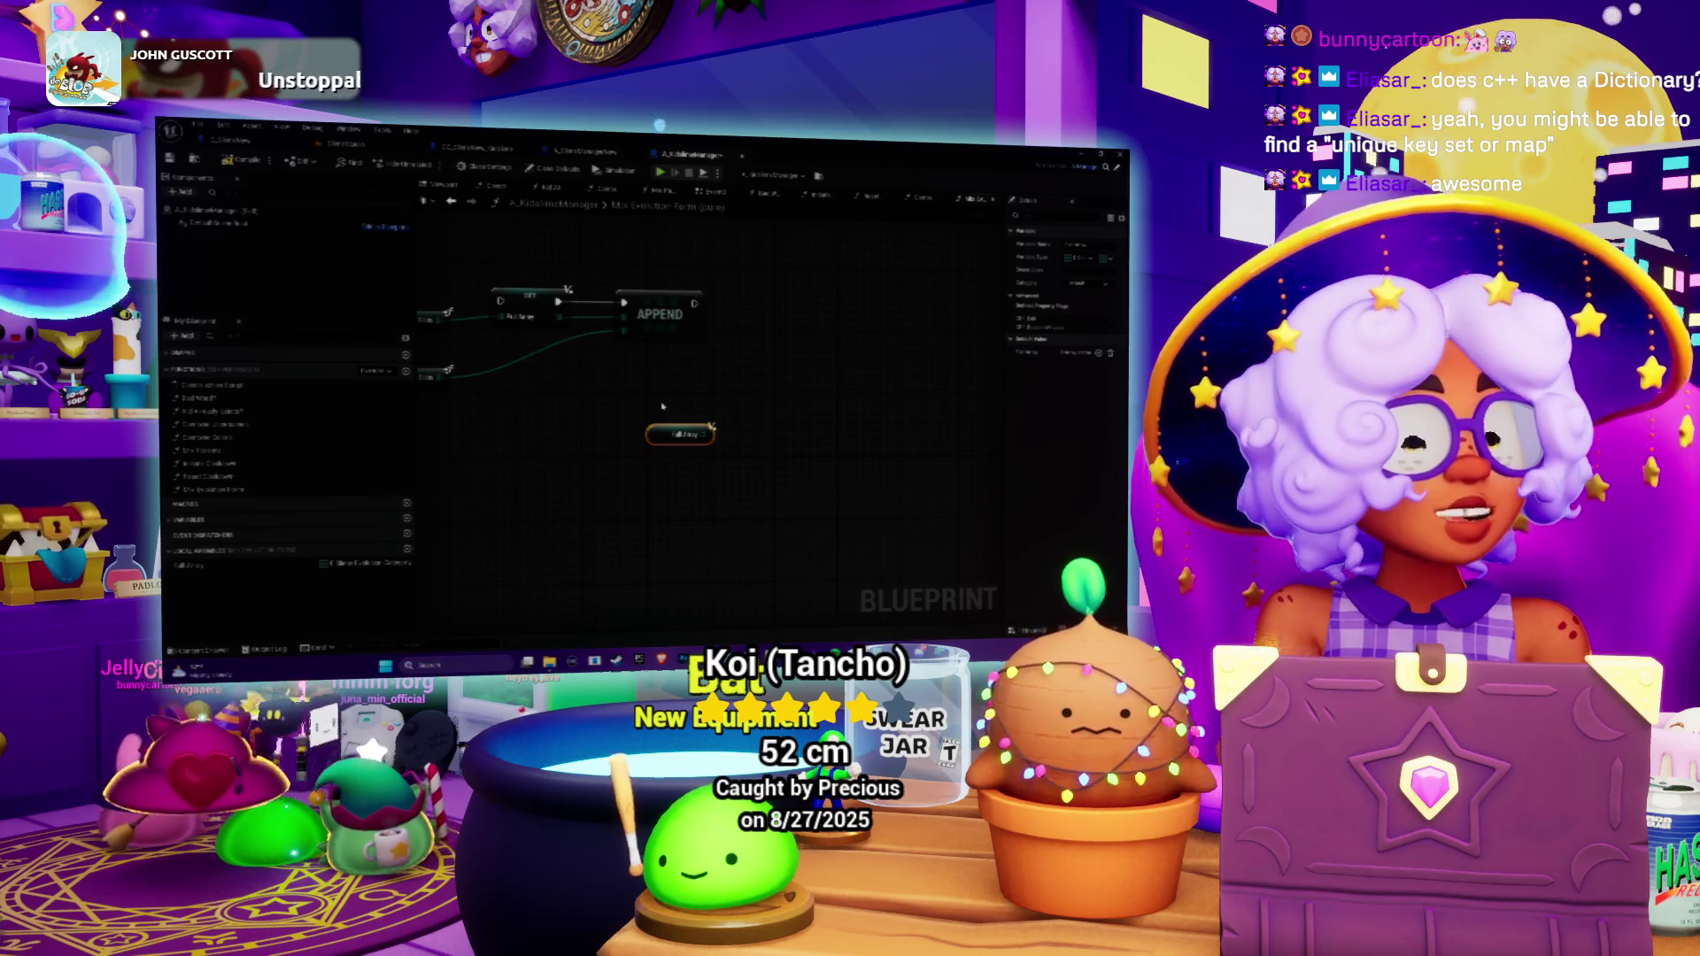
# Place an Add Unique node fed by the Full Array getter and position it beside the chain.
pyautogui.moveTo(662, 406)
pyautogui.mouseDown()
pyautogui.moveTo(591, 406)
pyautogui.moveTo(676, 414)
pyautogui.mouseUp()
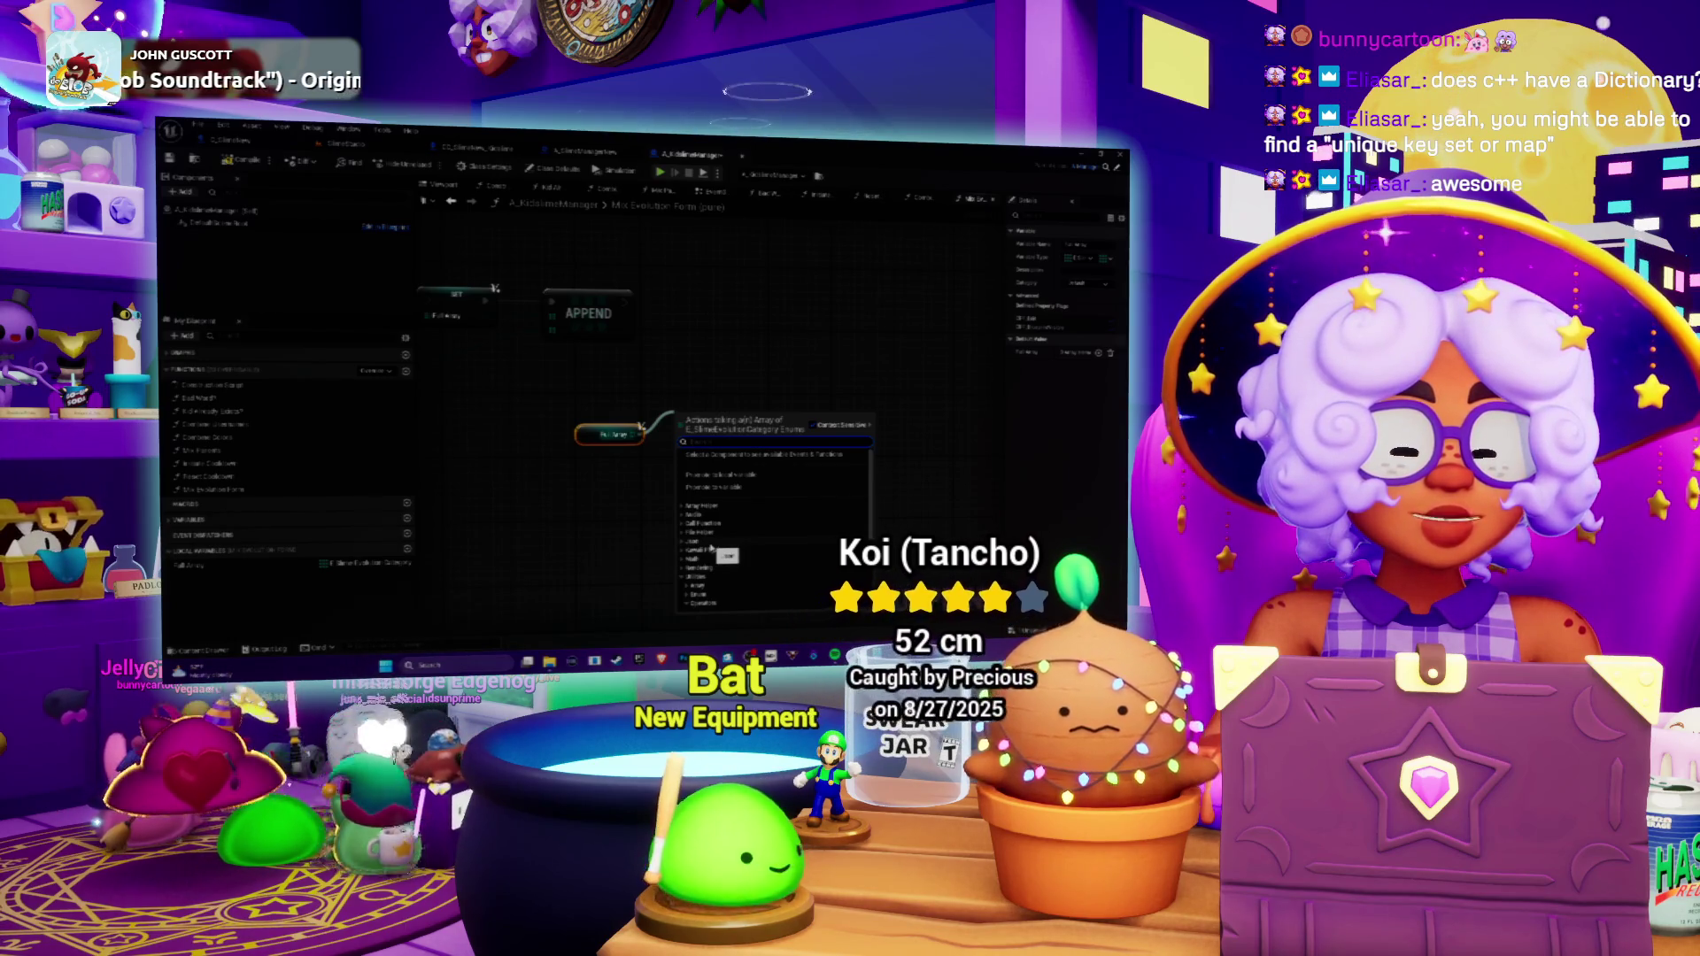
pyautogui.scroll(-1, 706, 509)
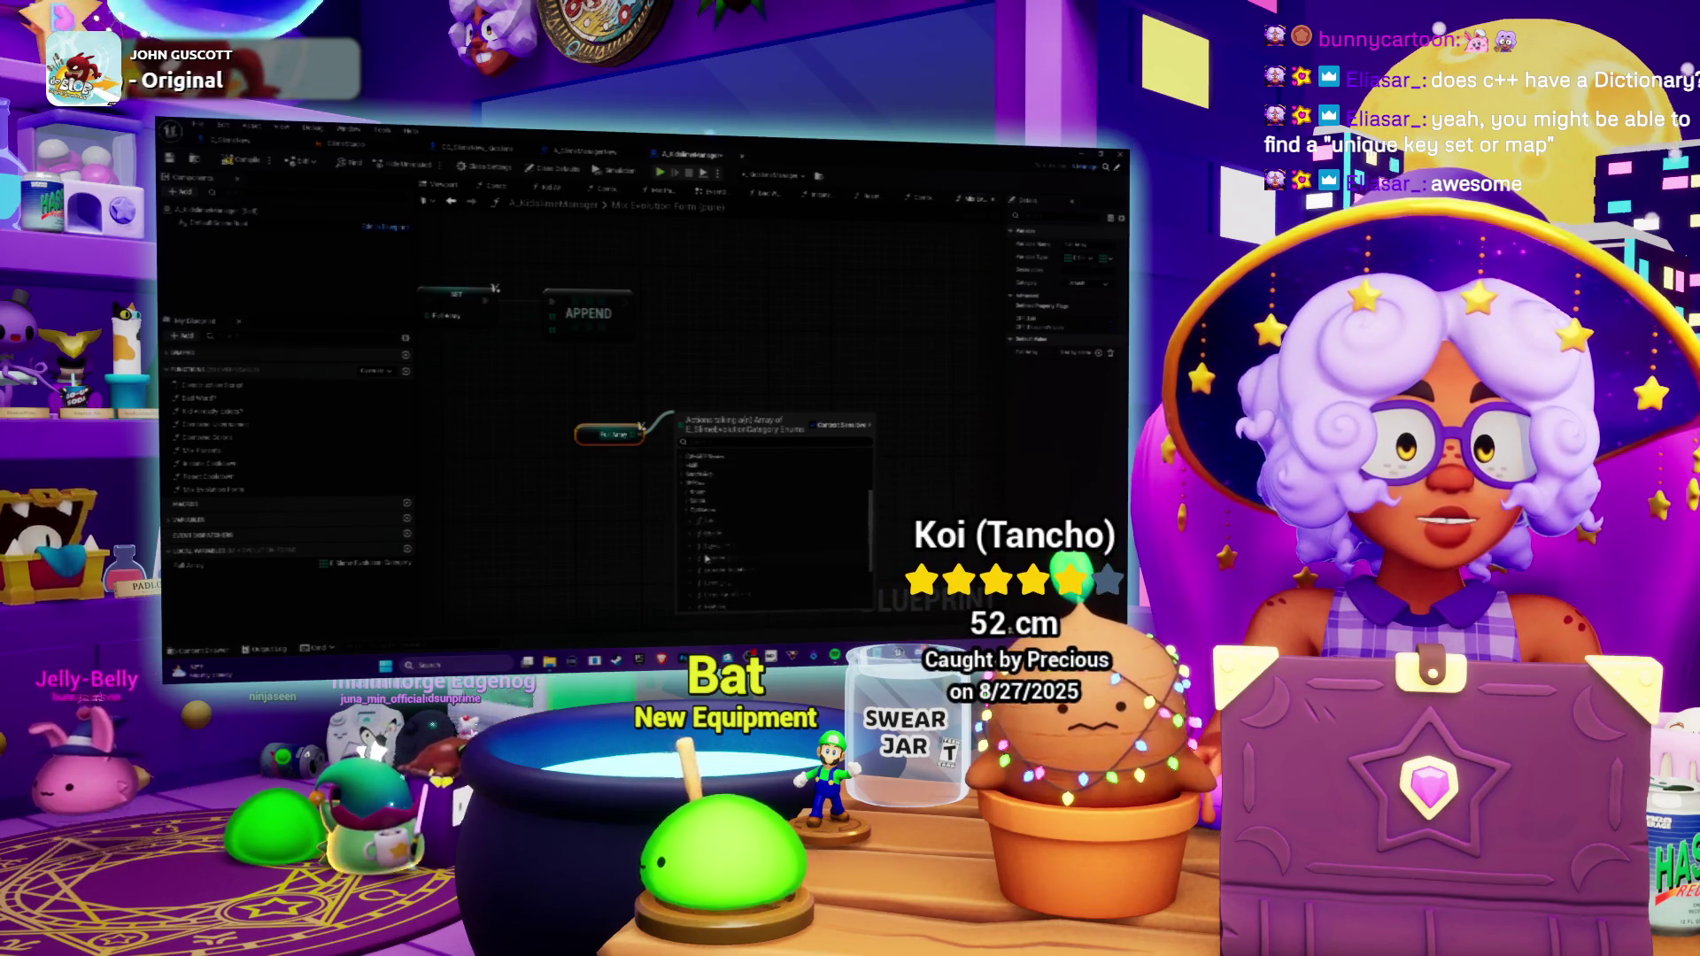
pyautogui.click(688, 499)
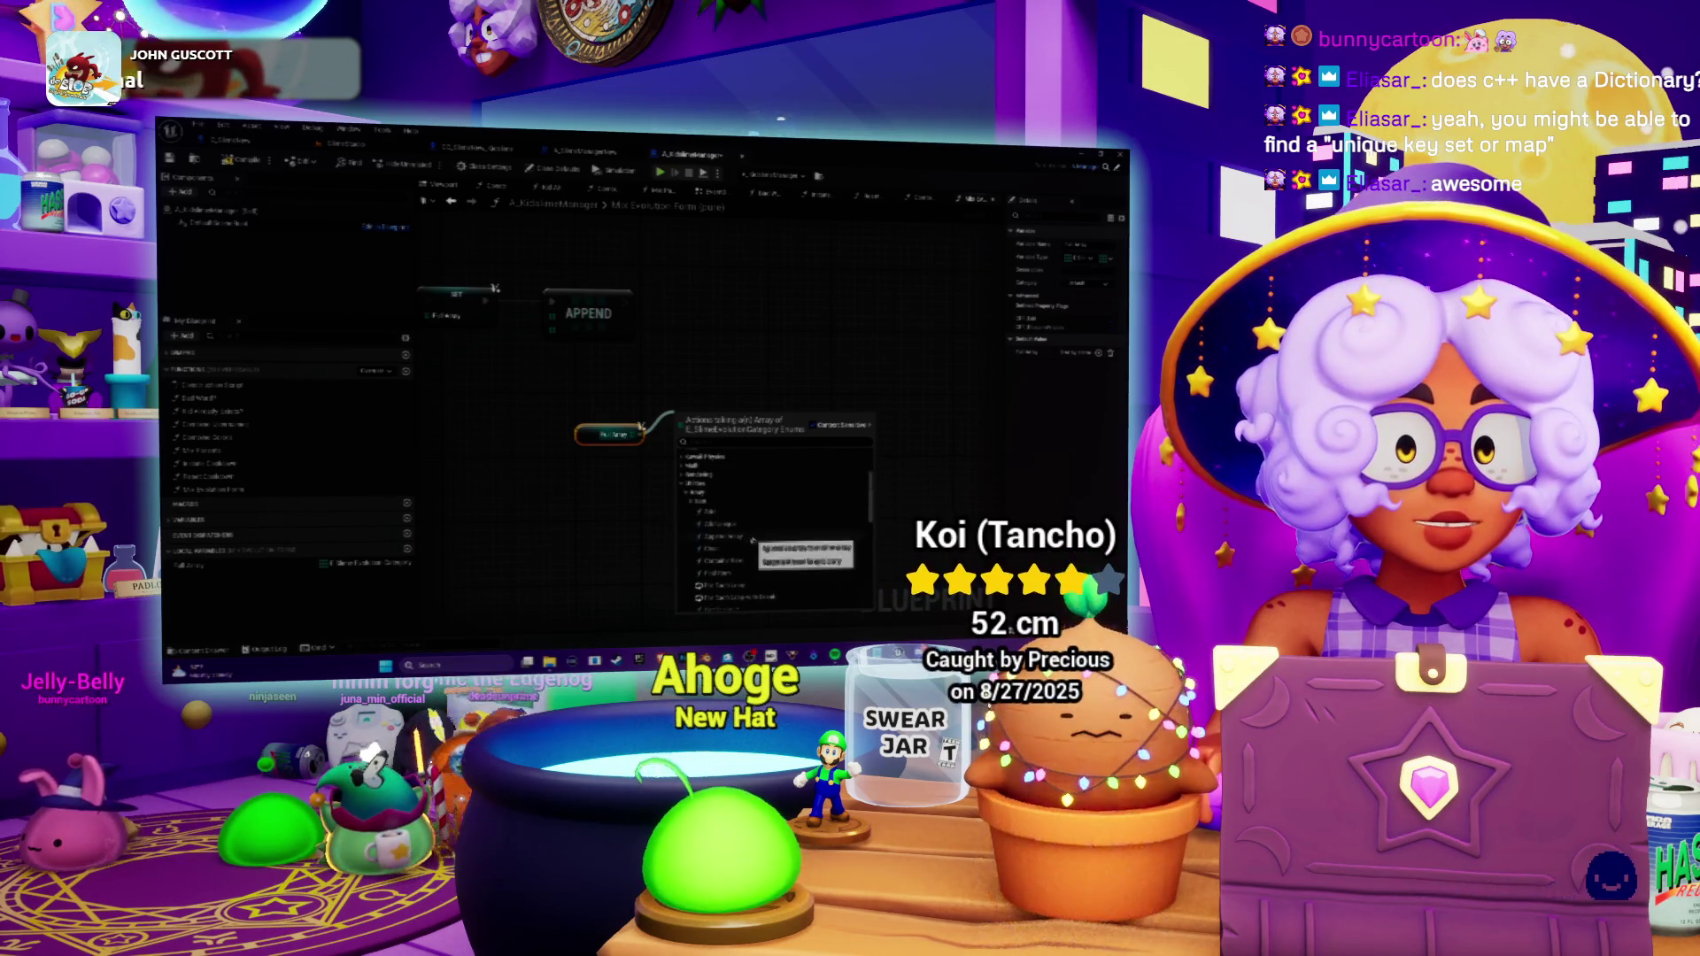
pyautogui.scroll(-1, 759, 534)
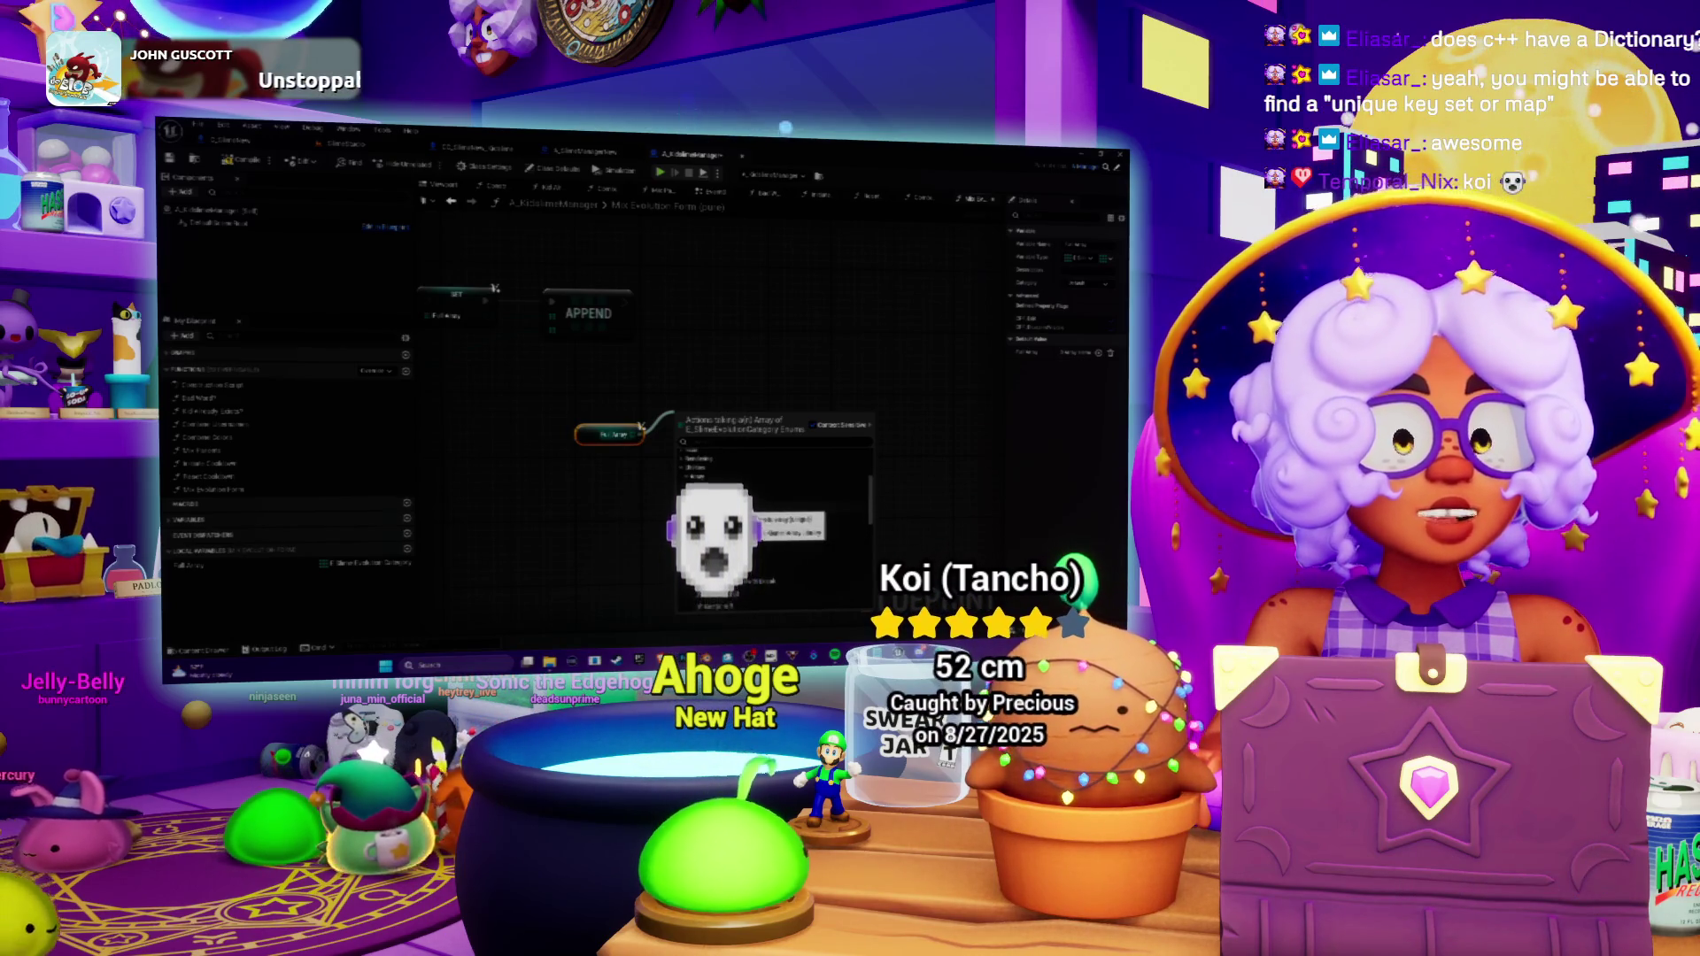
pyautogui.click(752, 520)
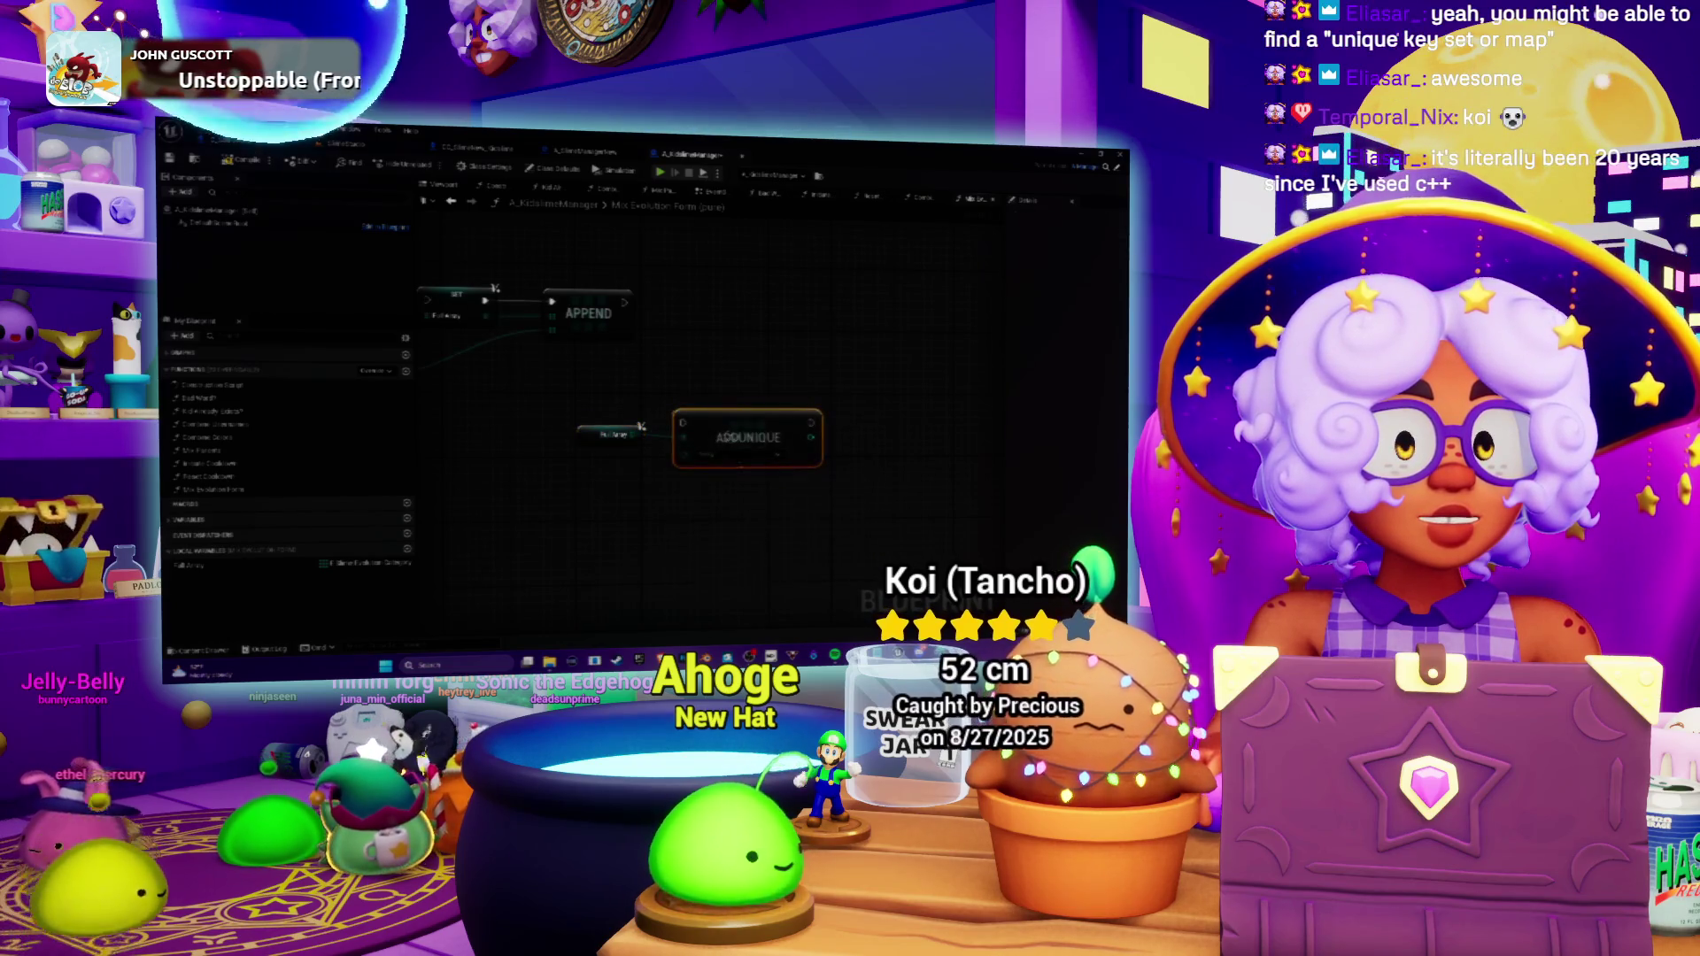
pyautogui.moveTo(713, 457); pyautogui.dragTo(742, 458)
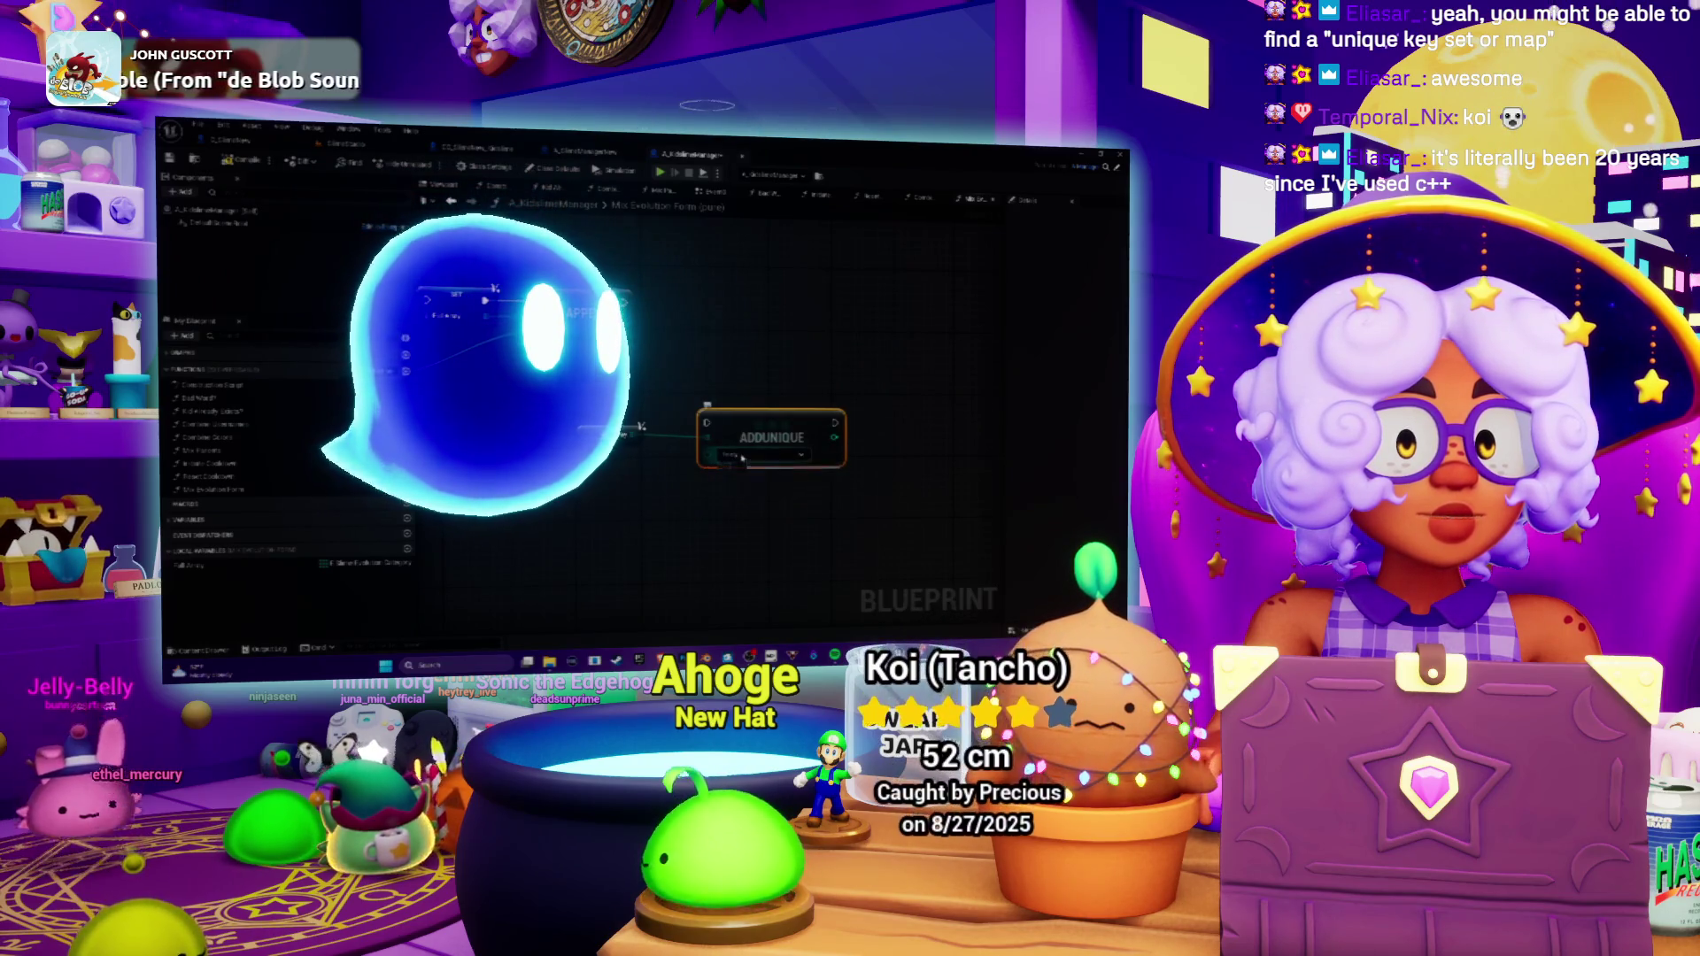
pyautogui.moveTo(767, 431); pyautogui.dragTo(758, 416)
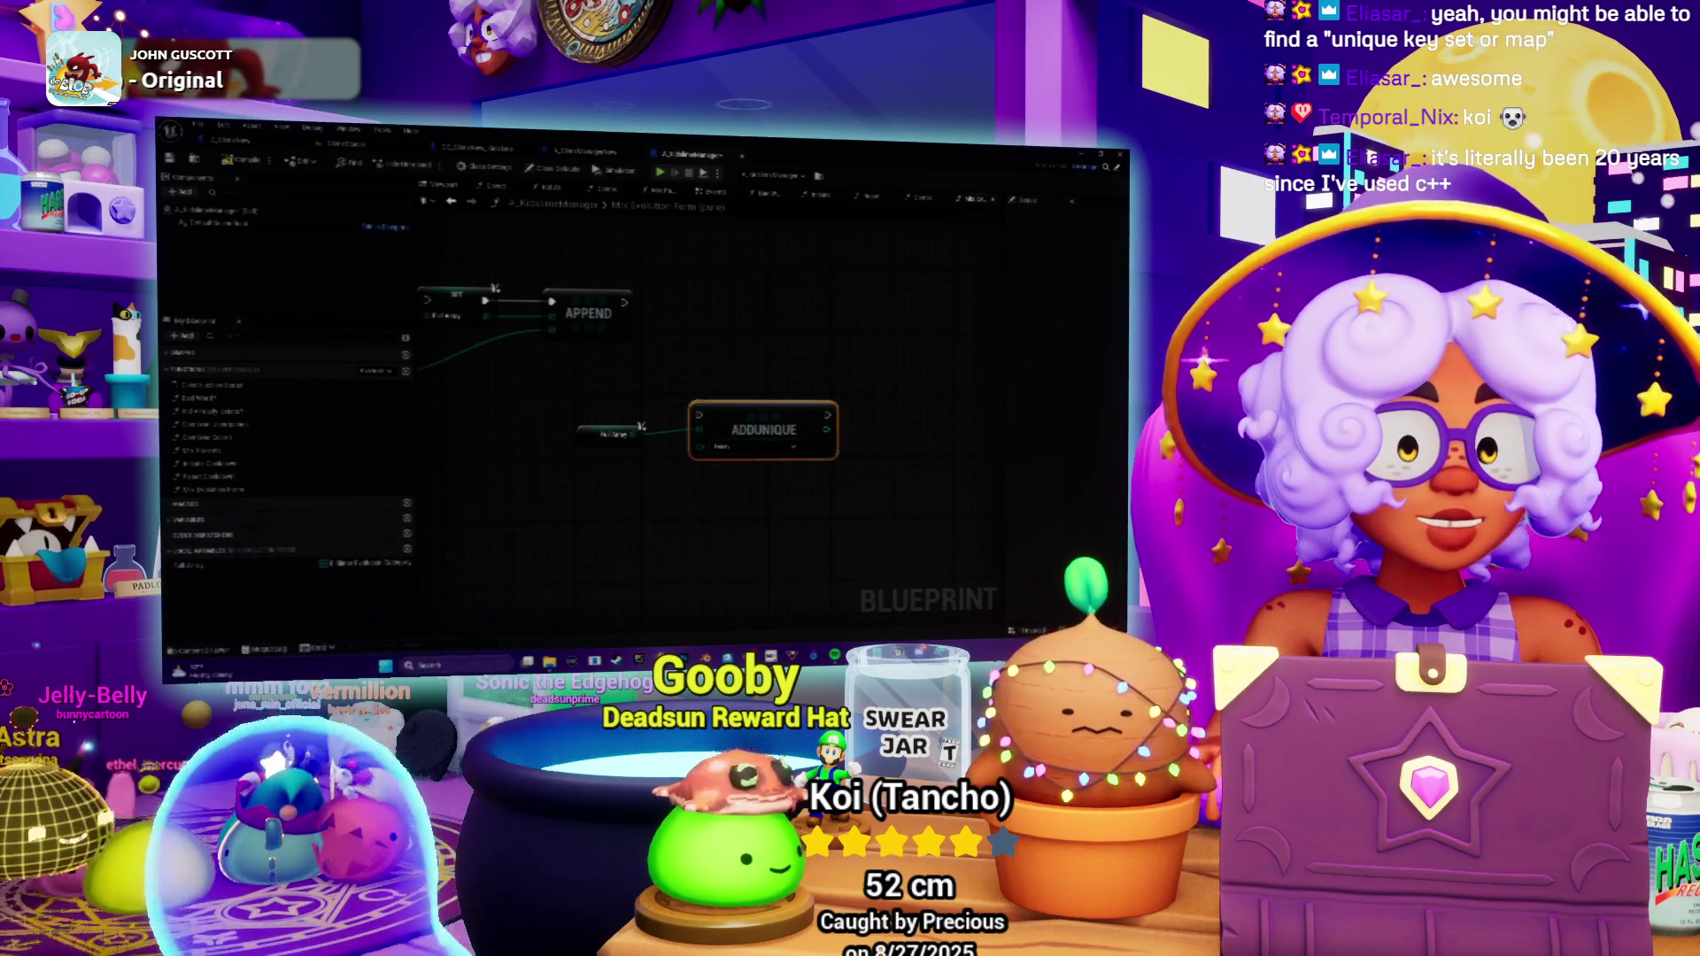
pyautogui.press('F1')
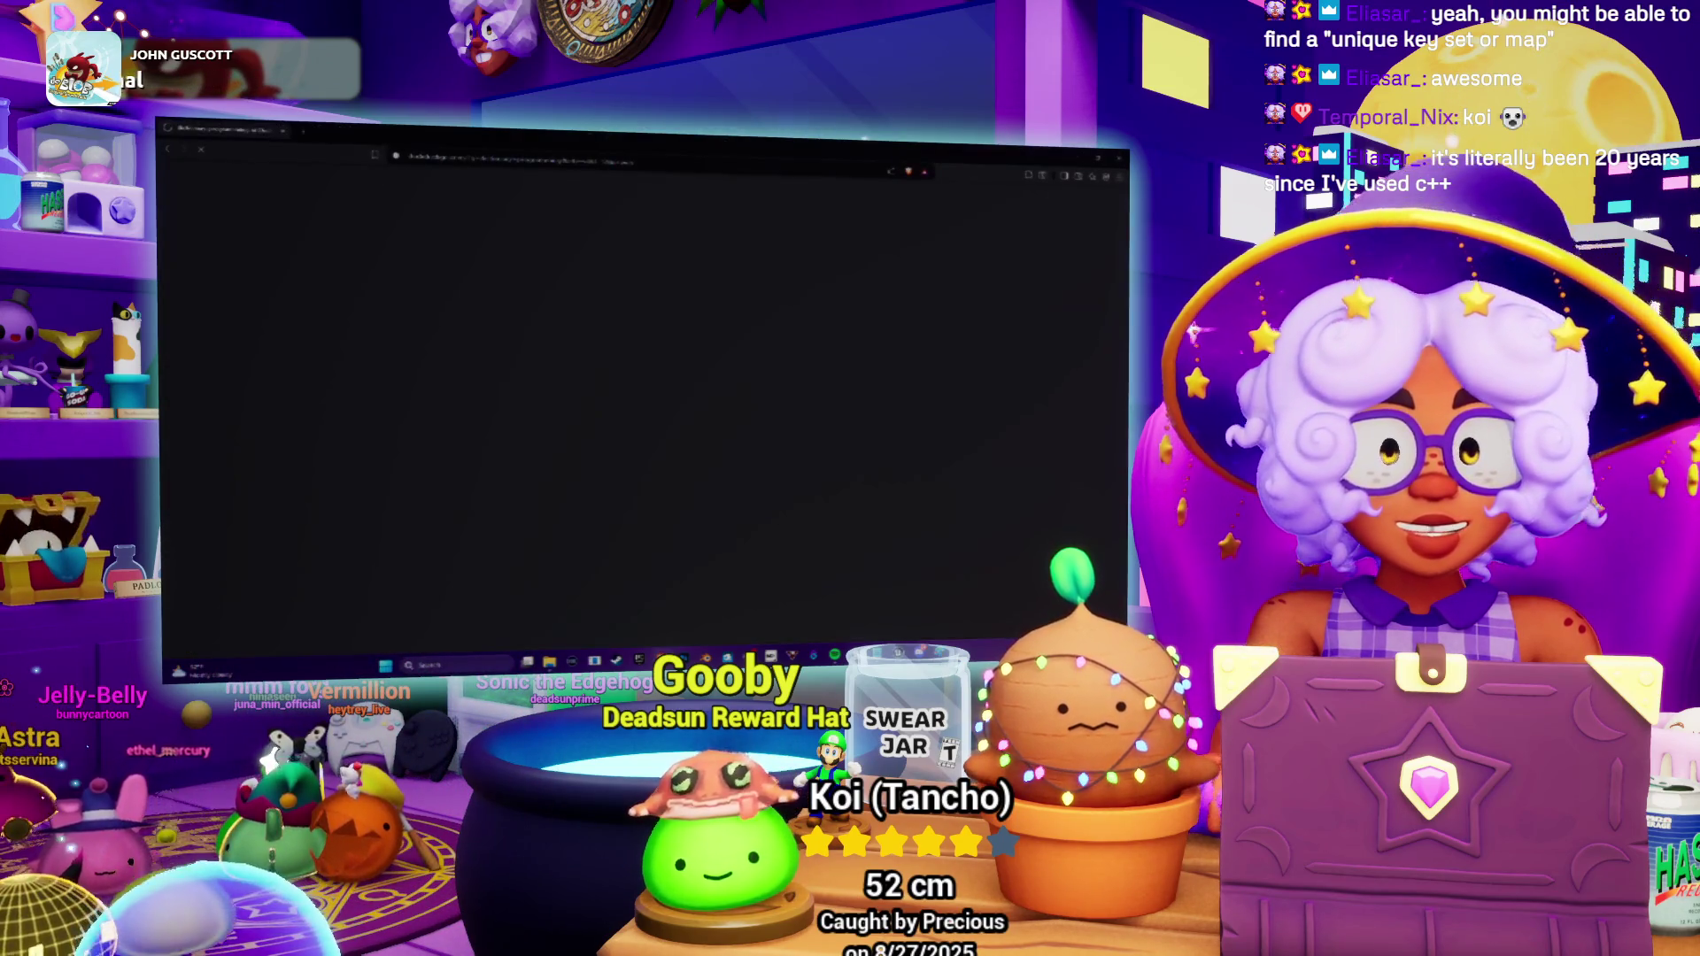
# Search 'unreal add unique array' and read the Add Unique page's INDEX_NONE return value description.
pyautogui.click(461, 152)
pyautogui.write('unreal add')
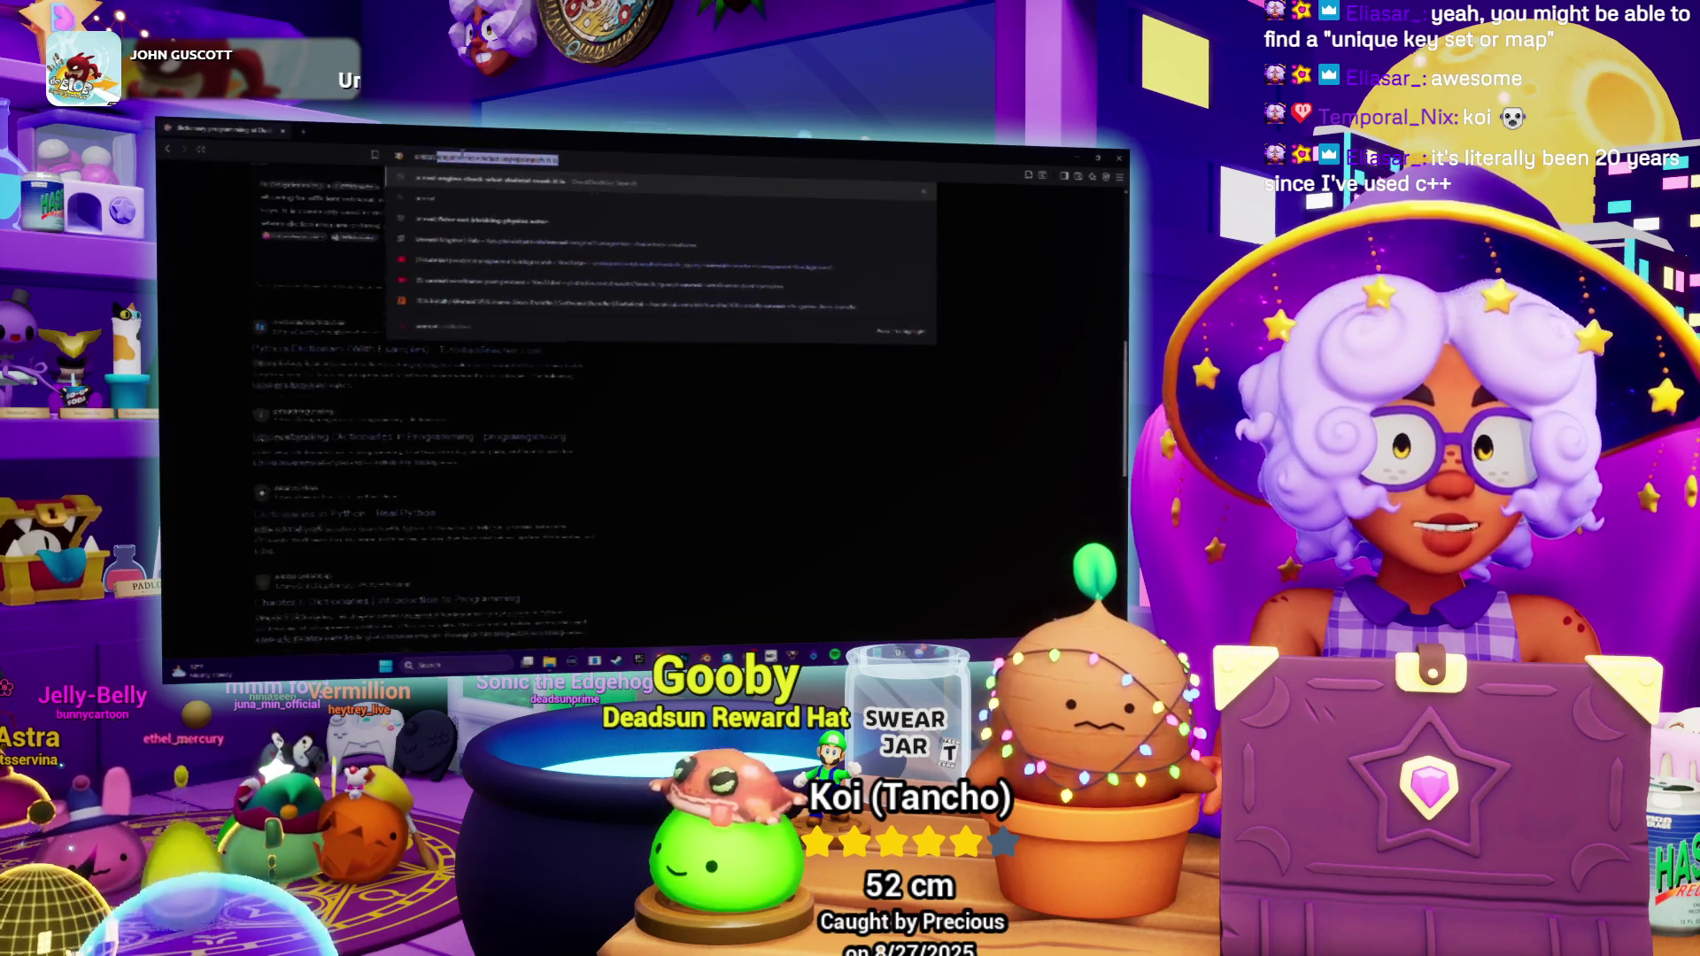
pyautogui.write(' unique array')
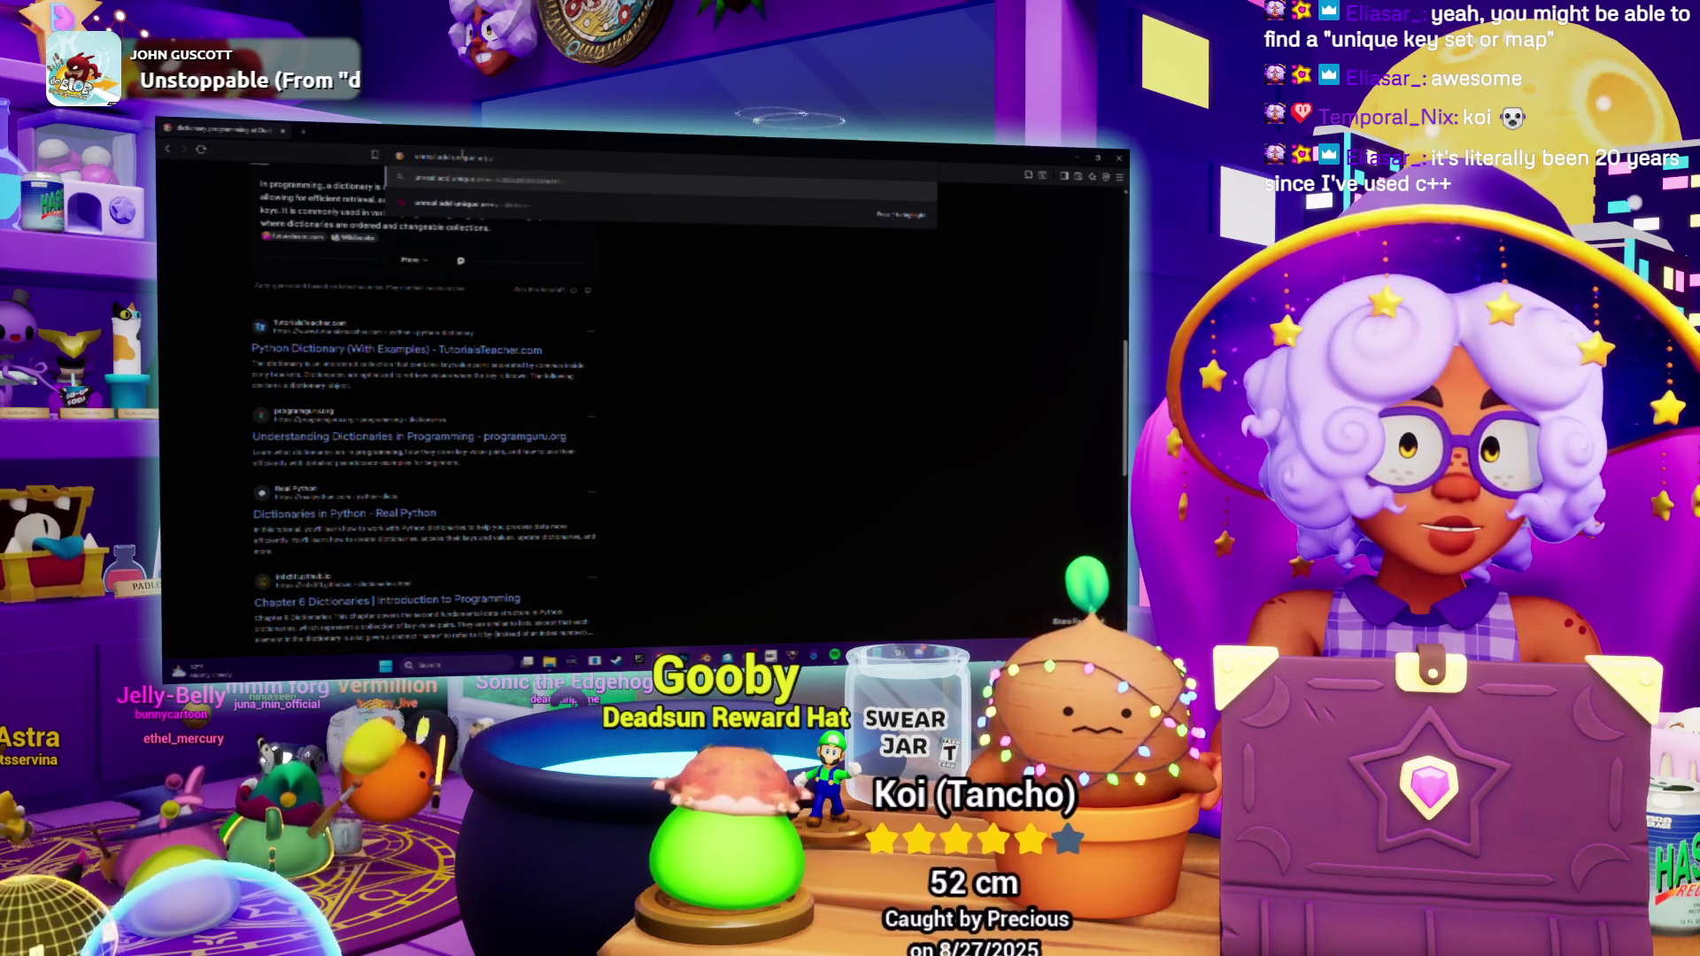
pyautogui.press('Return')
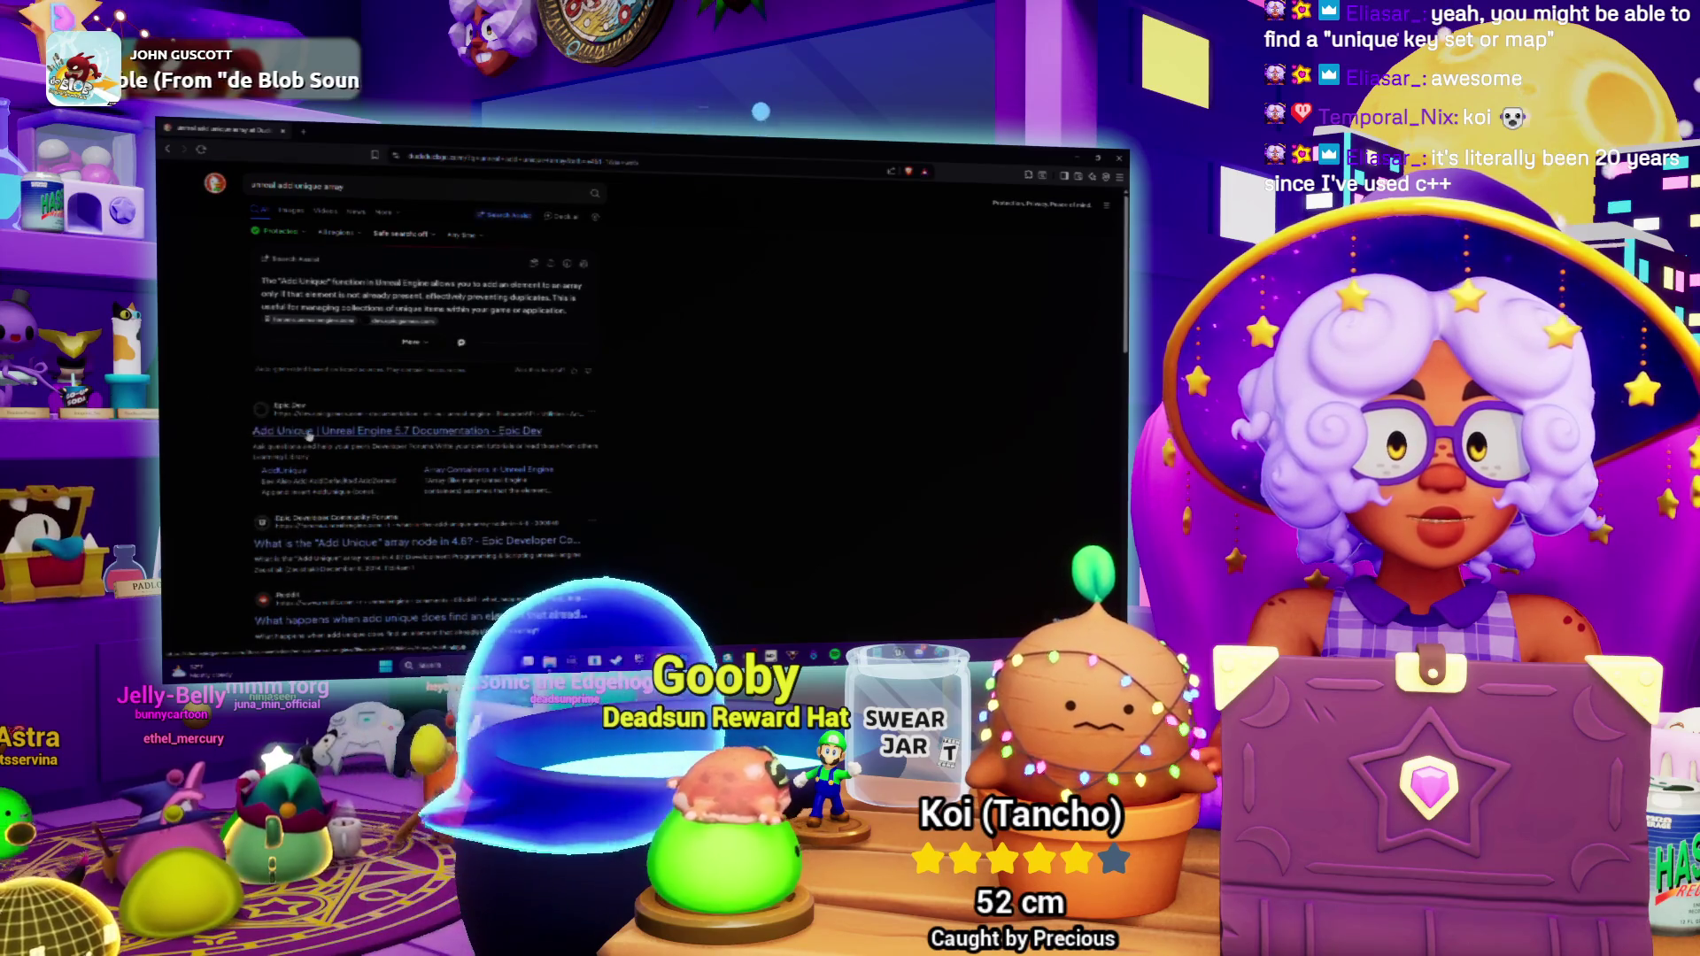
pyautogui.click(397, 431)
pyautogui.scroll(-5, 531, 399)
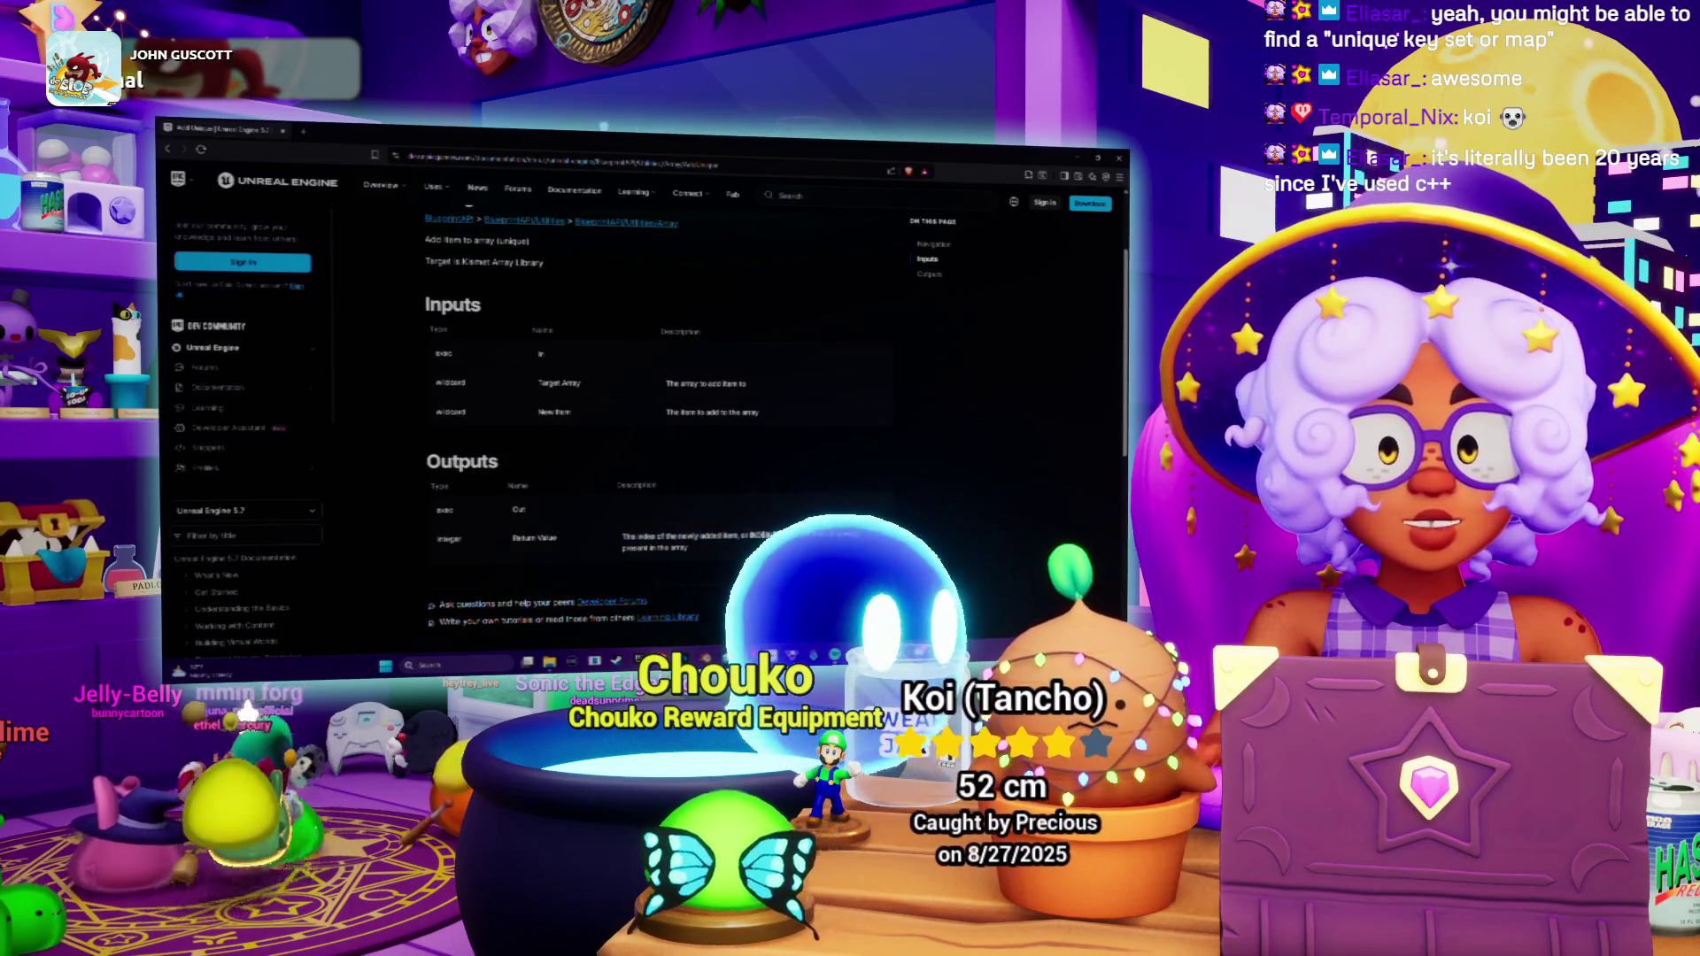
pyautogui.moveTo(749, 535); pyautogui.dragTo(767, 551)
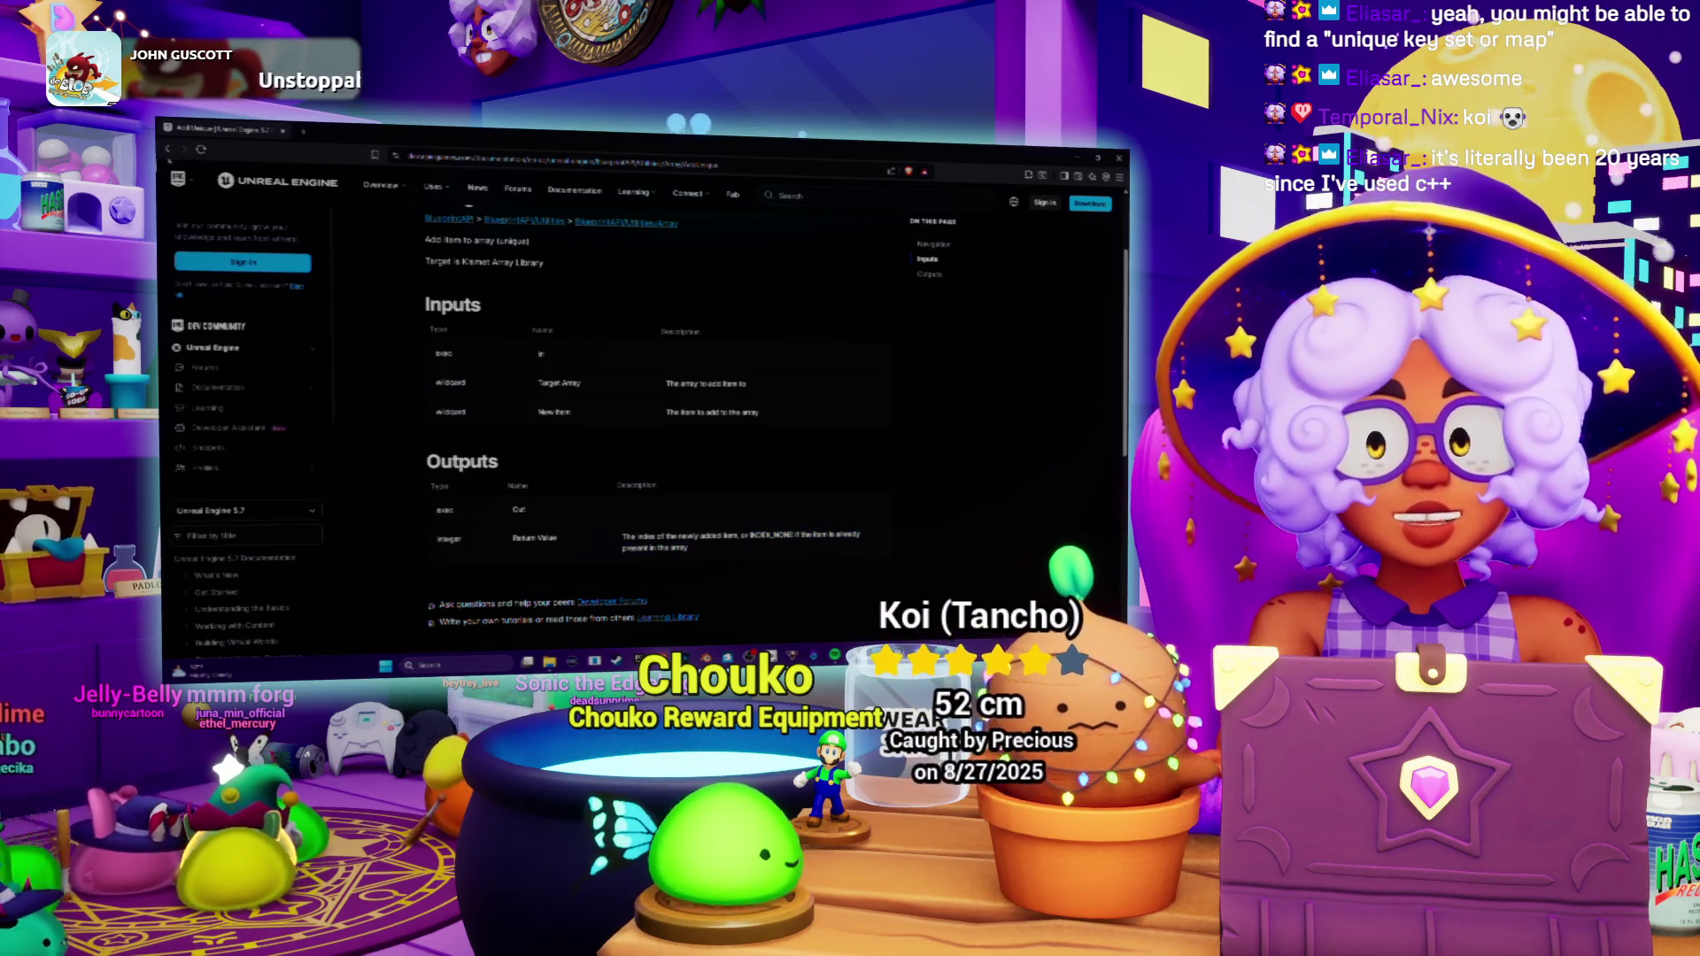
# Compare the search results, Add Unique page and blueprint graph, ending back in the editor.
pyautogui.click(172, 154)
pyautogui.scroll(-3, 794, 394)
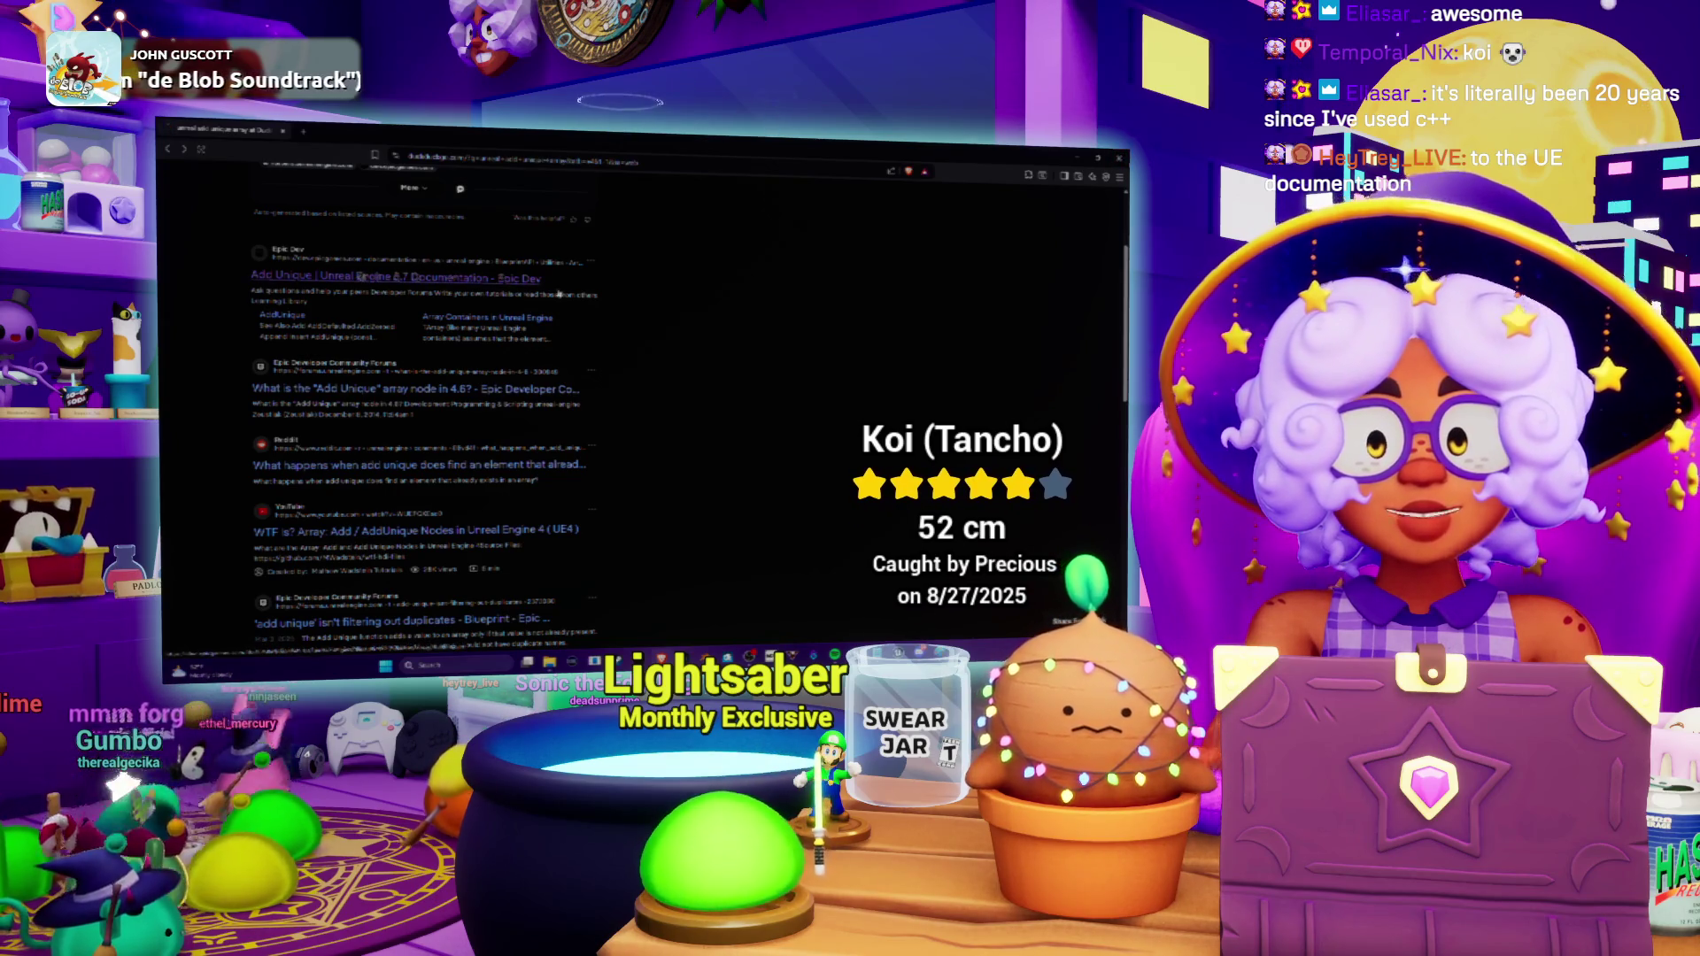
pyautogui.hotkey('alt', 'Right')
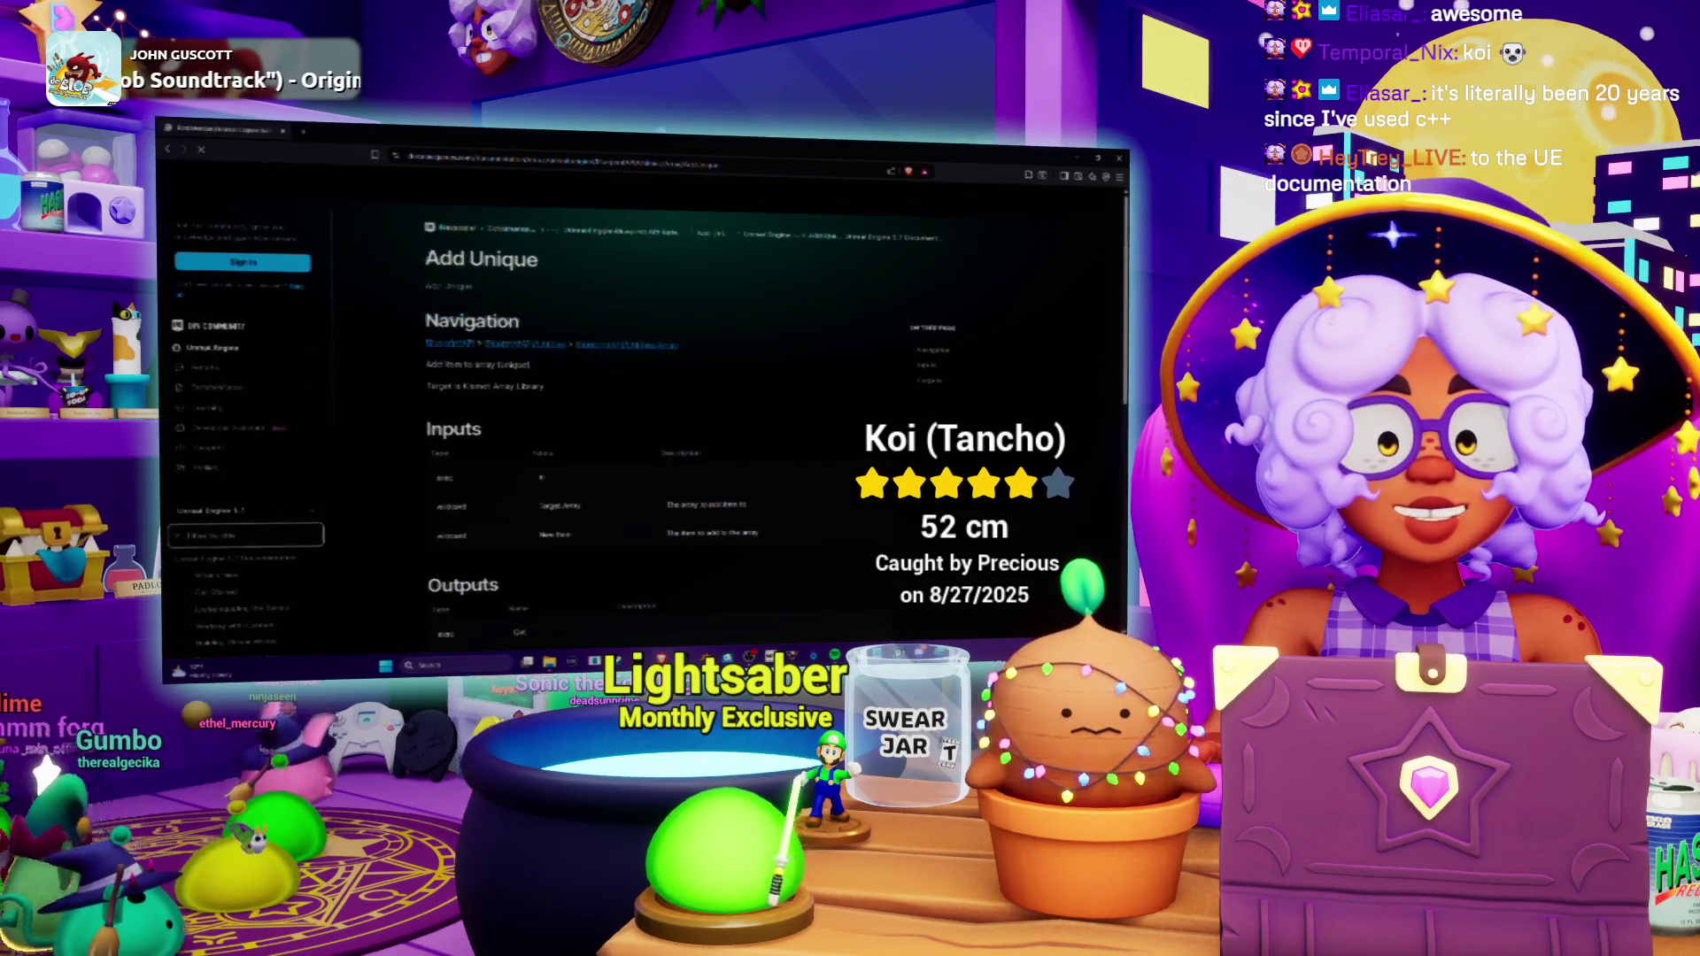
pyautogui.hotkey('alt', 'Tab')
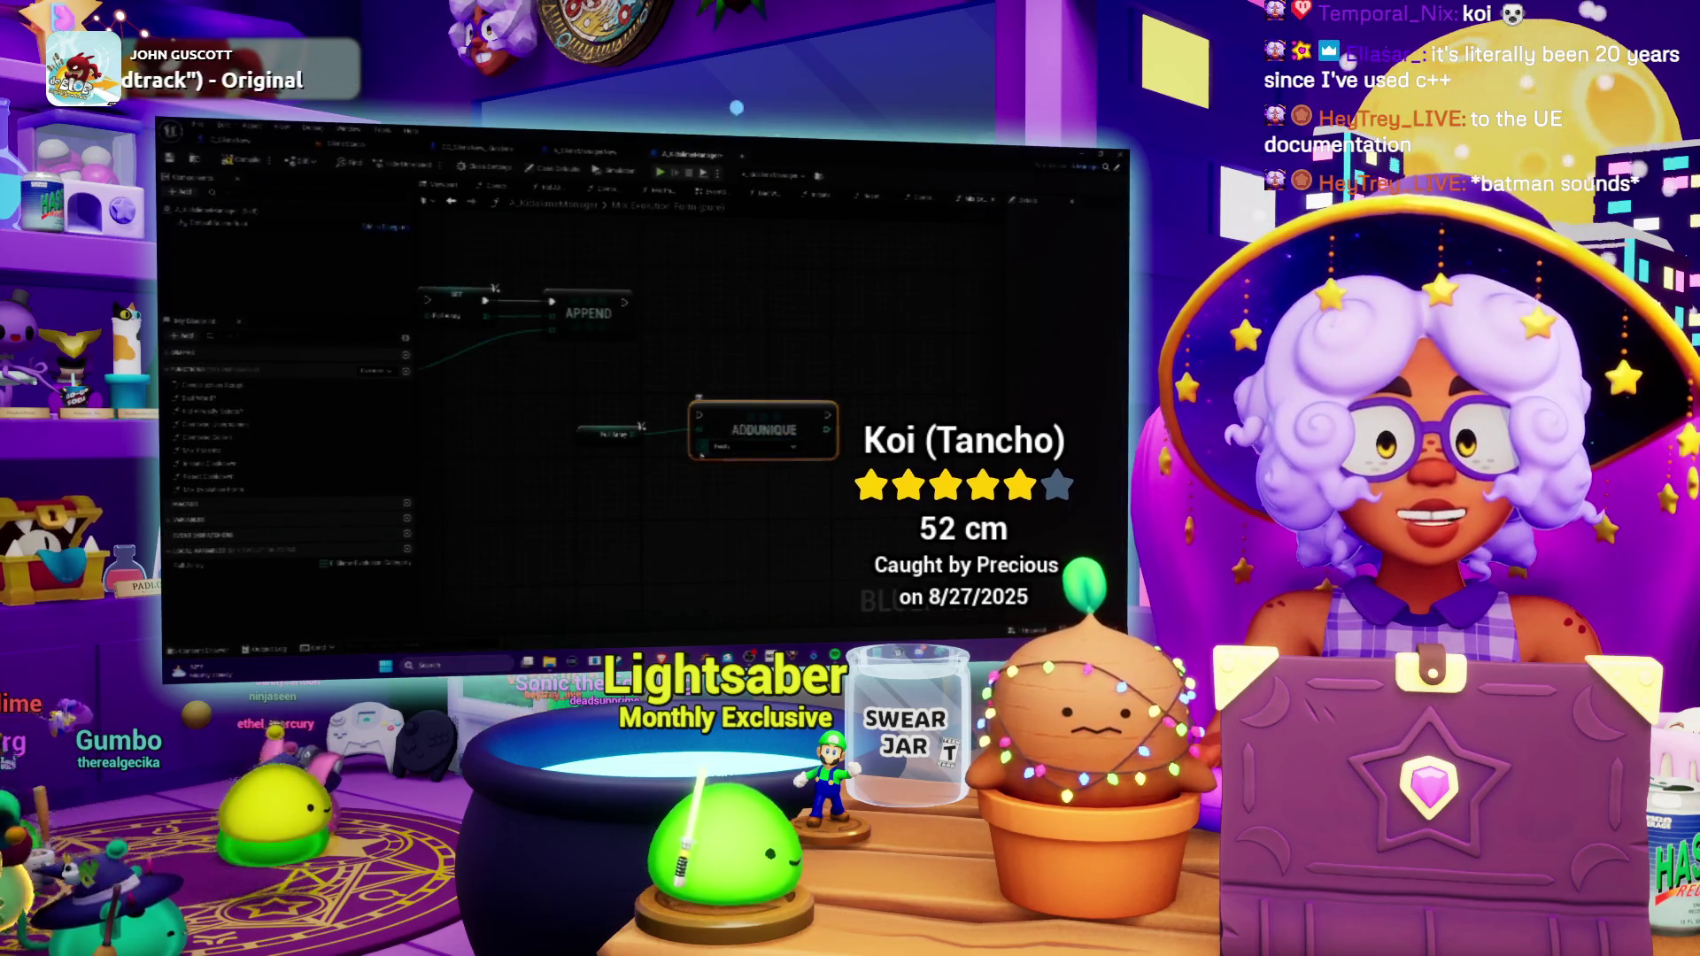
pyautogui.hotkey('alt', 'Tab')
pyautogui.scroll(-3, 638, 399)
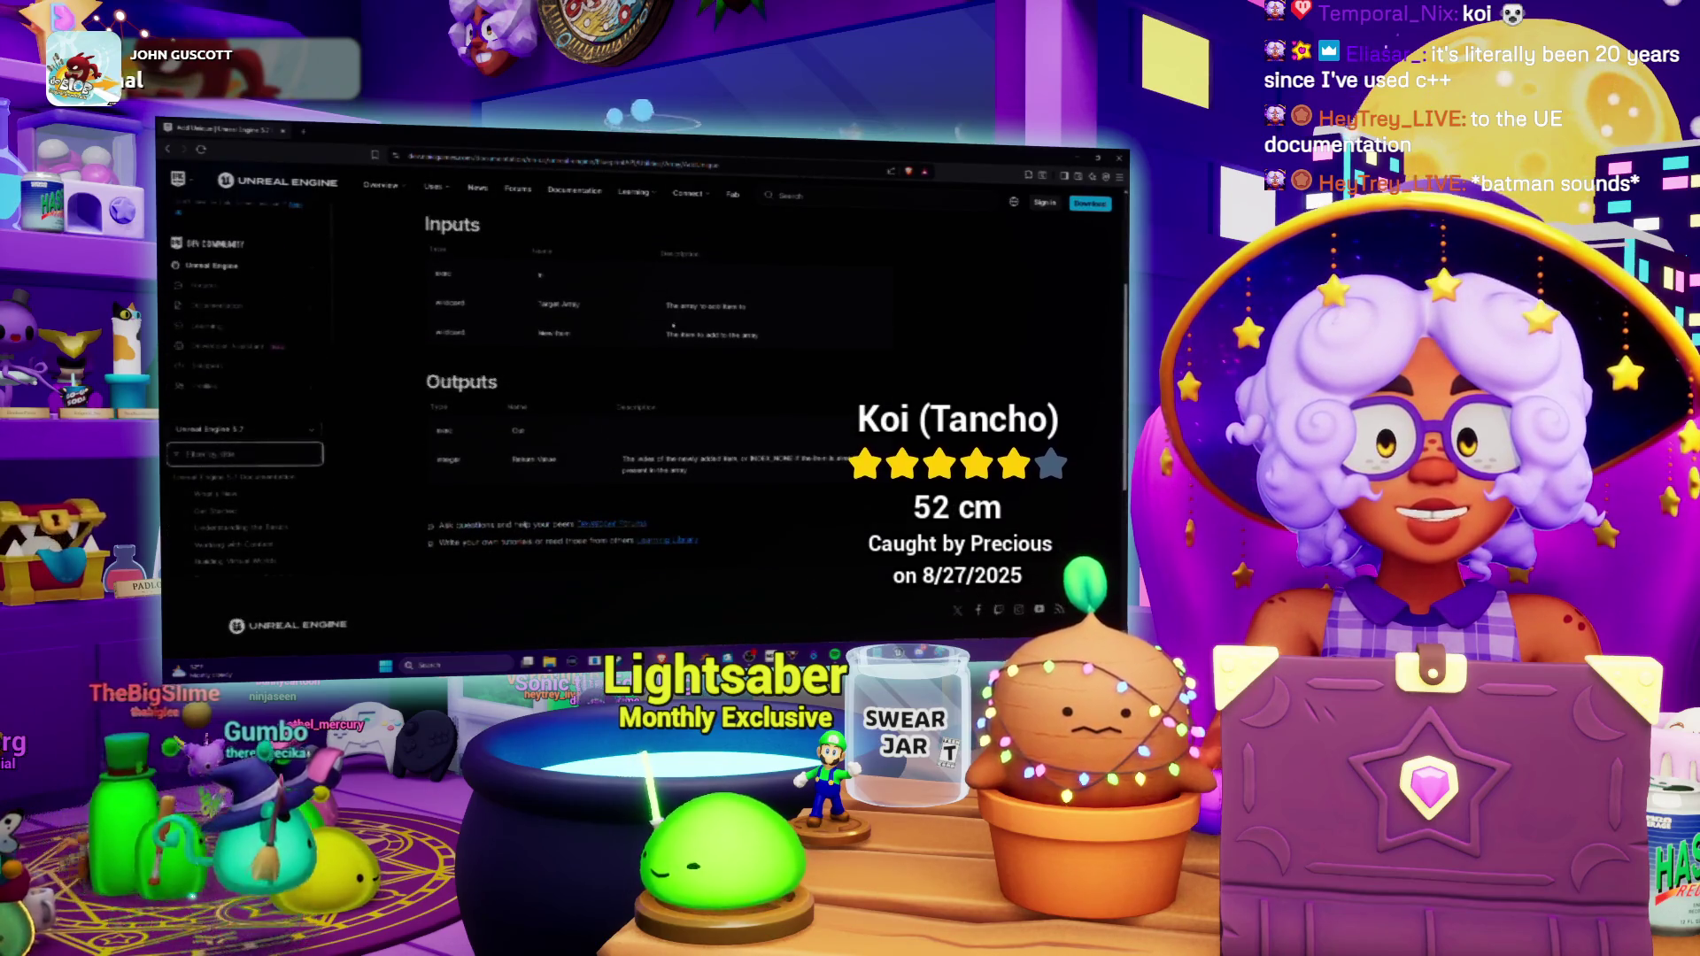
pyautogui.scroll(2, 637, 398)
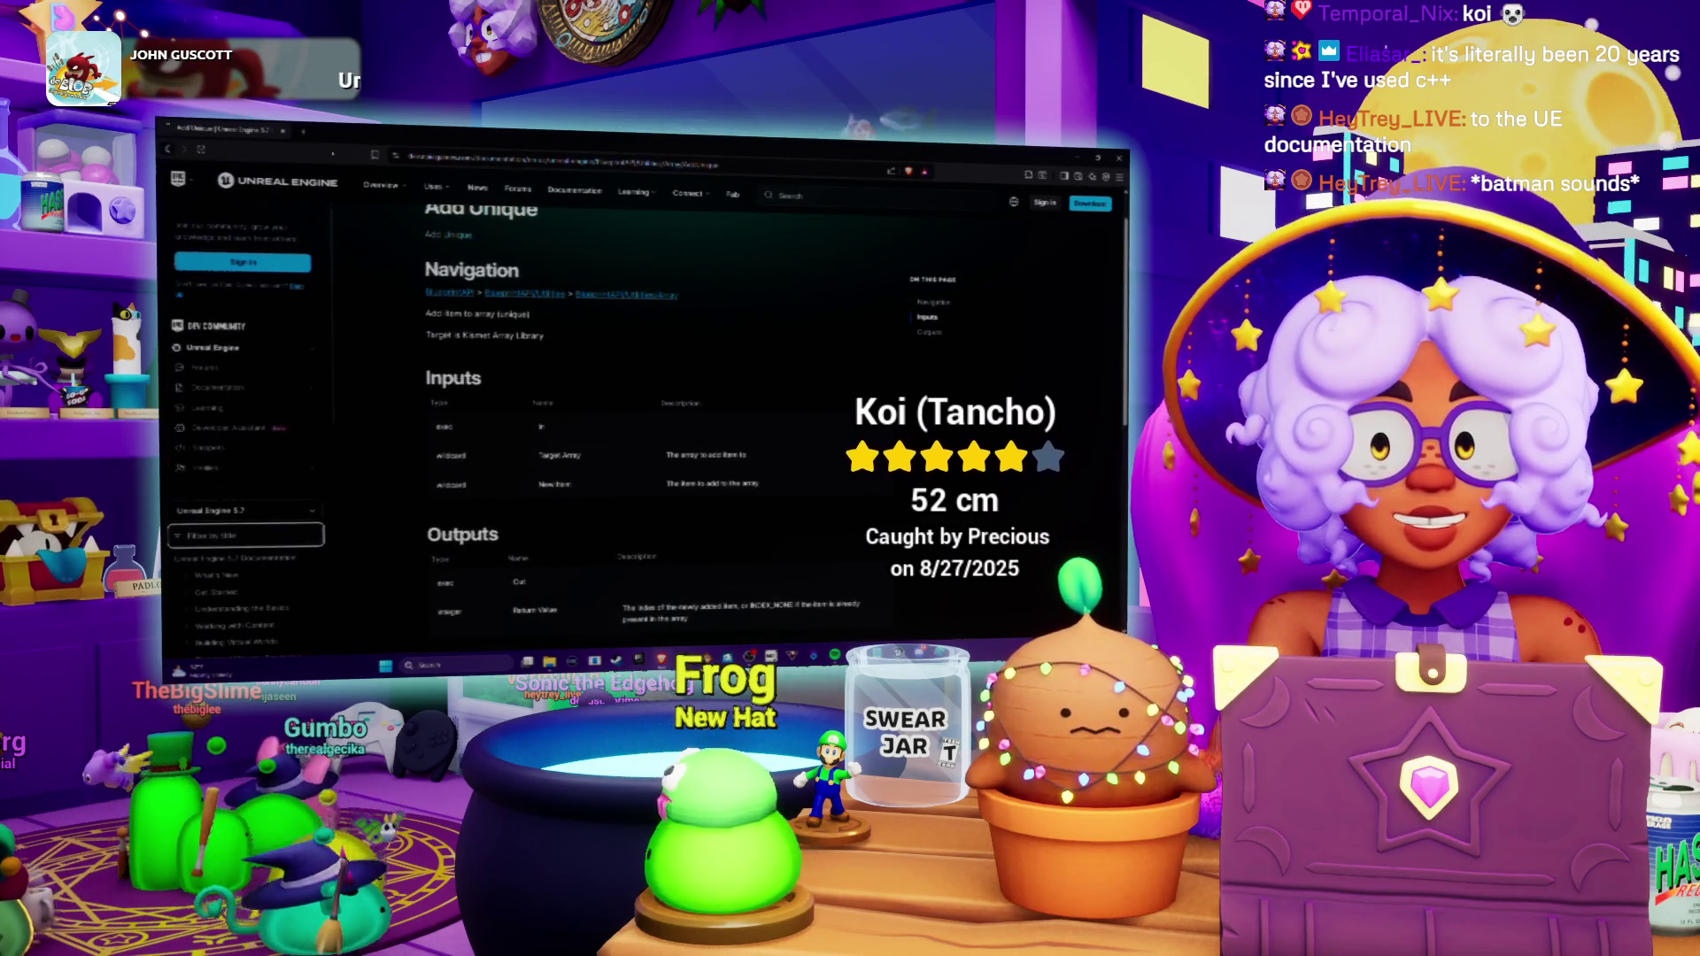
pyautogui.hotkey('alt', 'Left')
pyautogui.hotkey('alt', 'Tab')
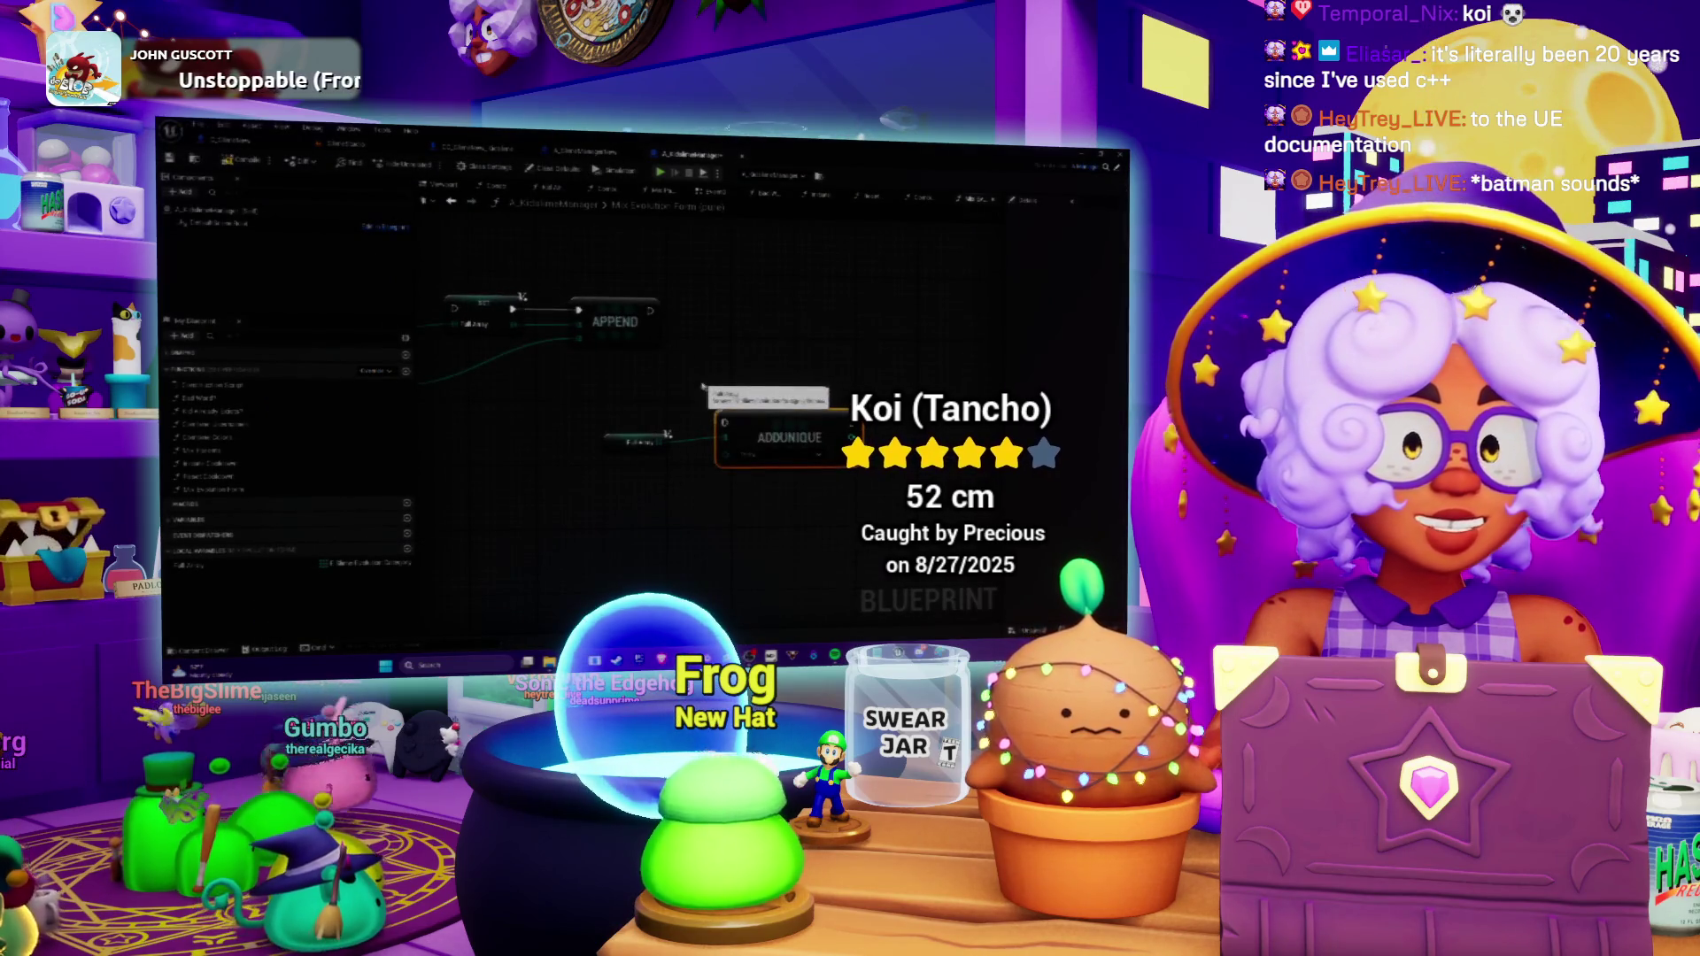
# Delete the ADDUNIQUE node from the function graph and pan the view.
pyautogui.press('Delete')
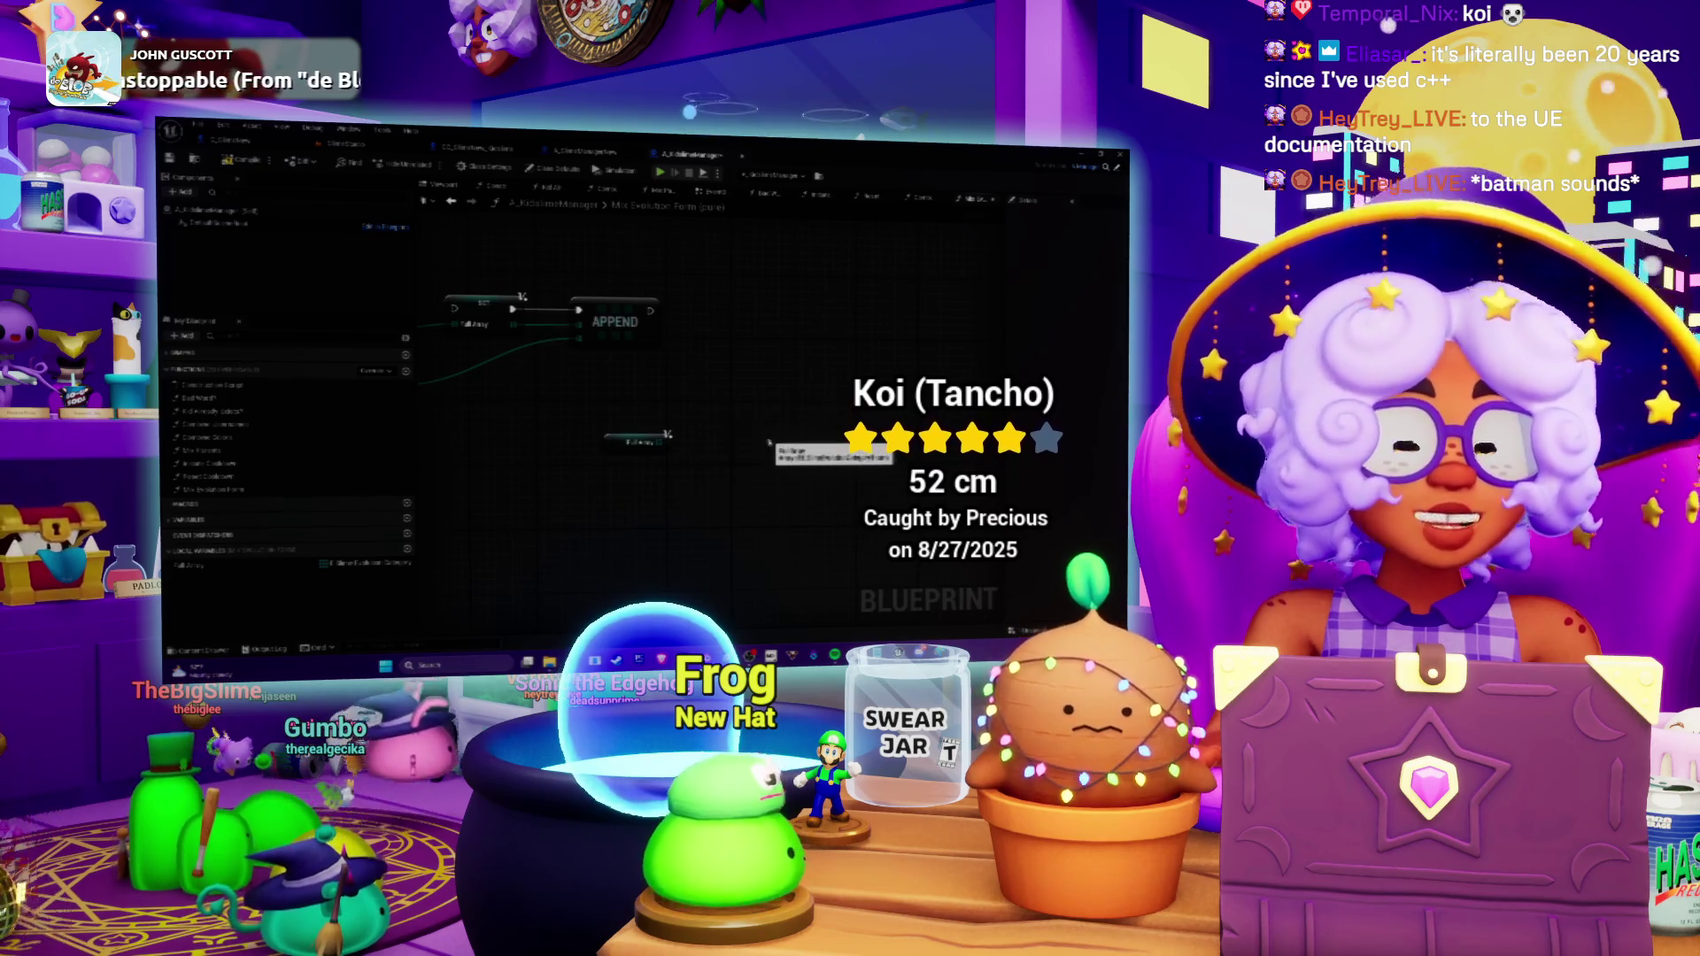
pyautogui.moveTo(670, 445); pyautogui.dragTo(684, 433)
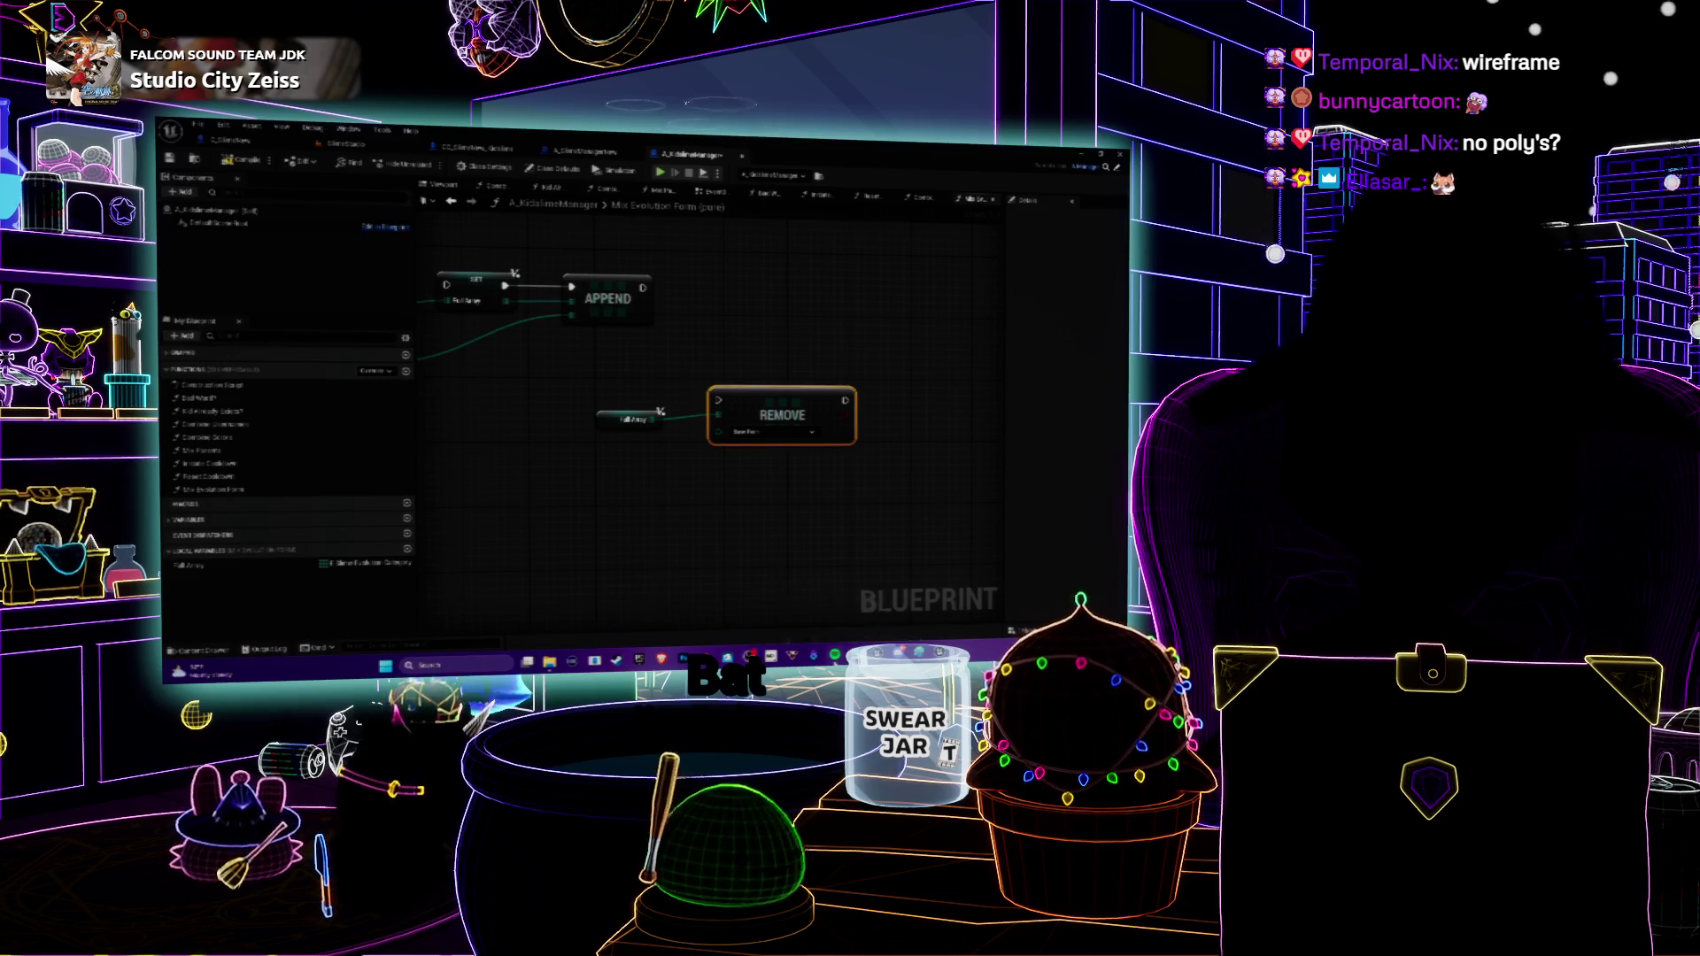
# Pause Spotify, then later resume playback of the Chill Stream Tunes playlist.
pyautogui.click(834, 655)
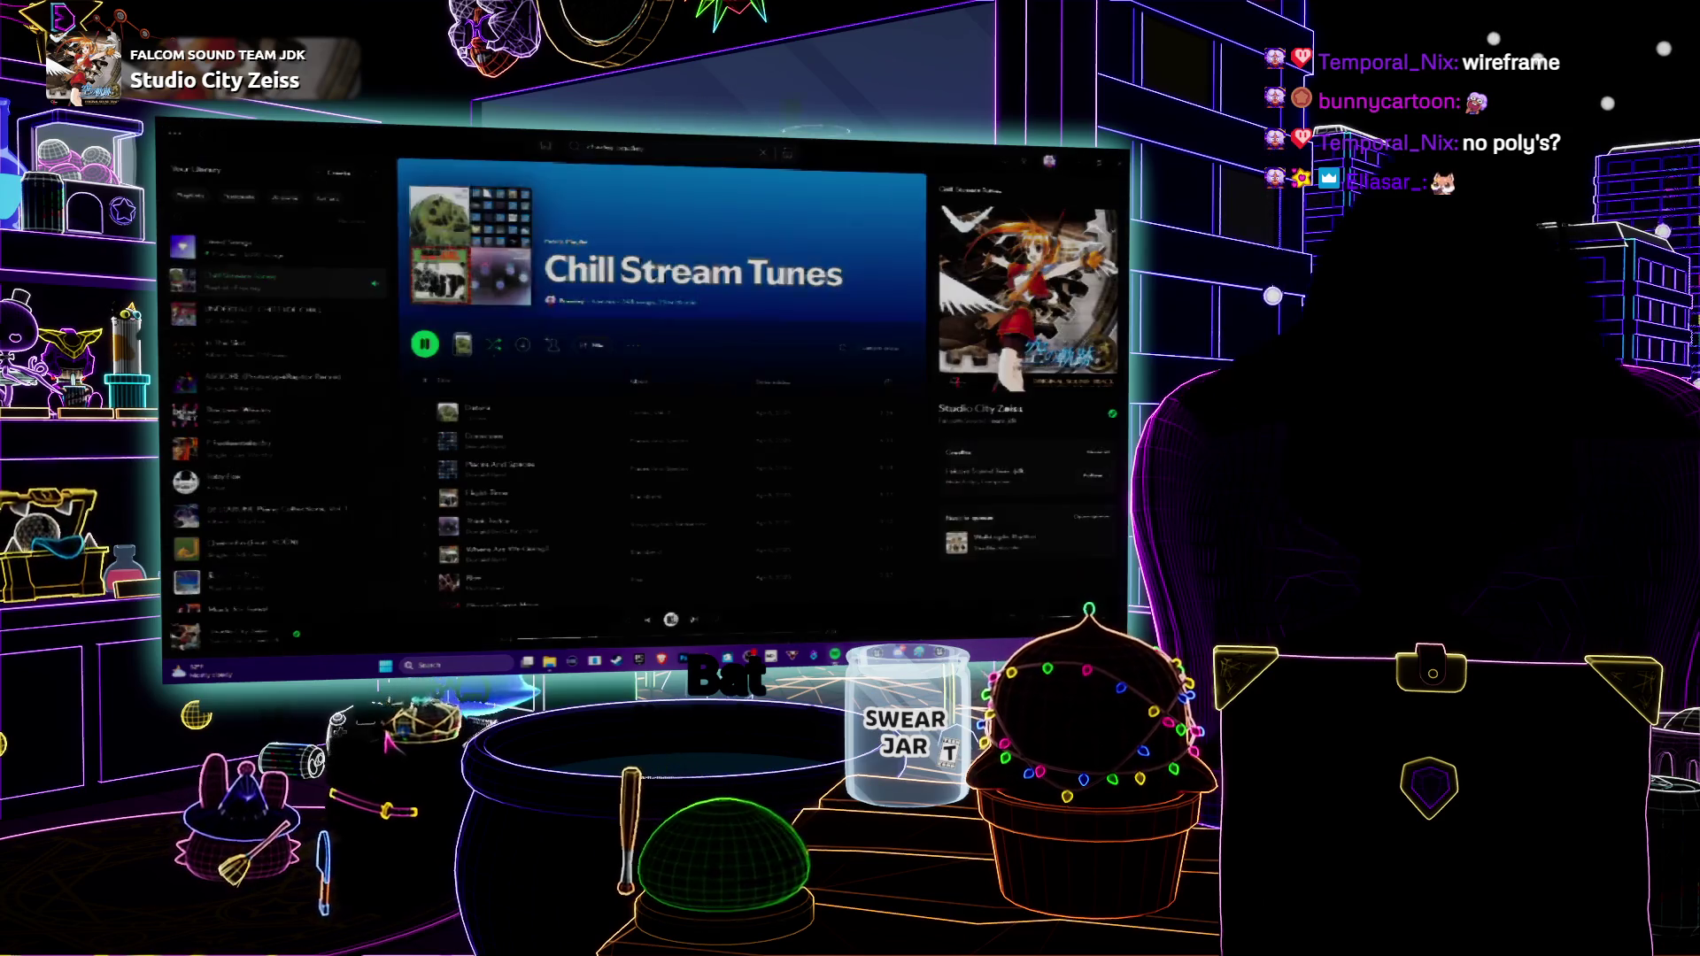
pyautogui.click(670, 620)
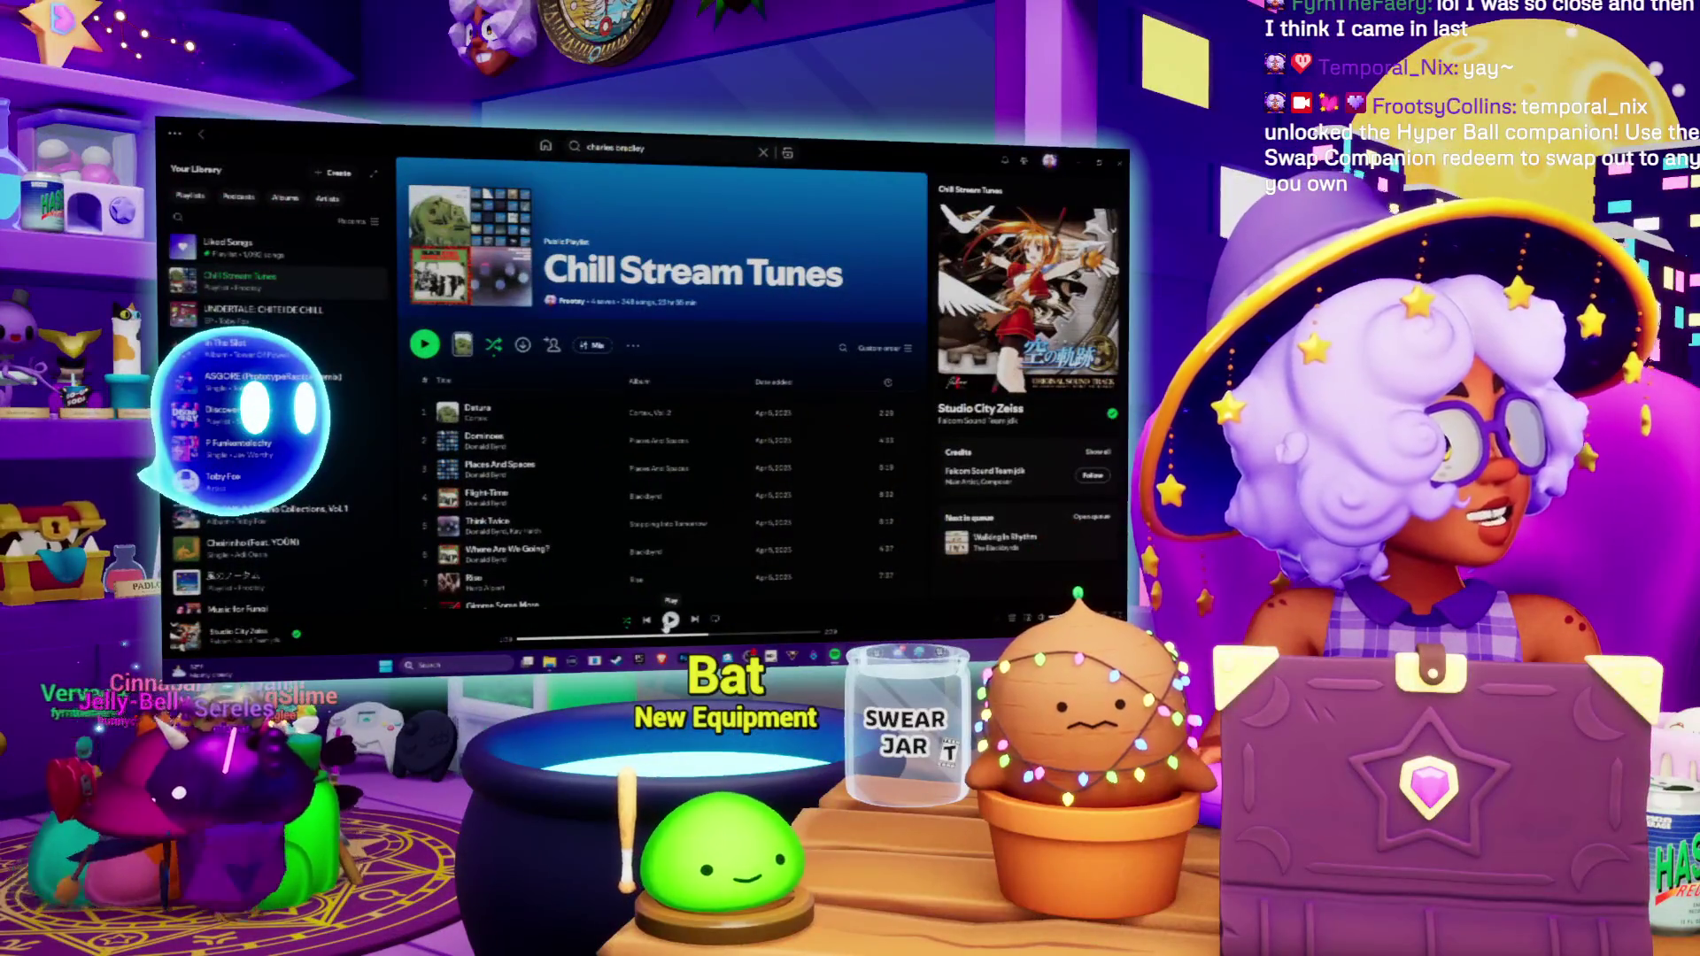
pyautogui.click(670, 620)
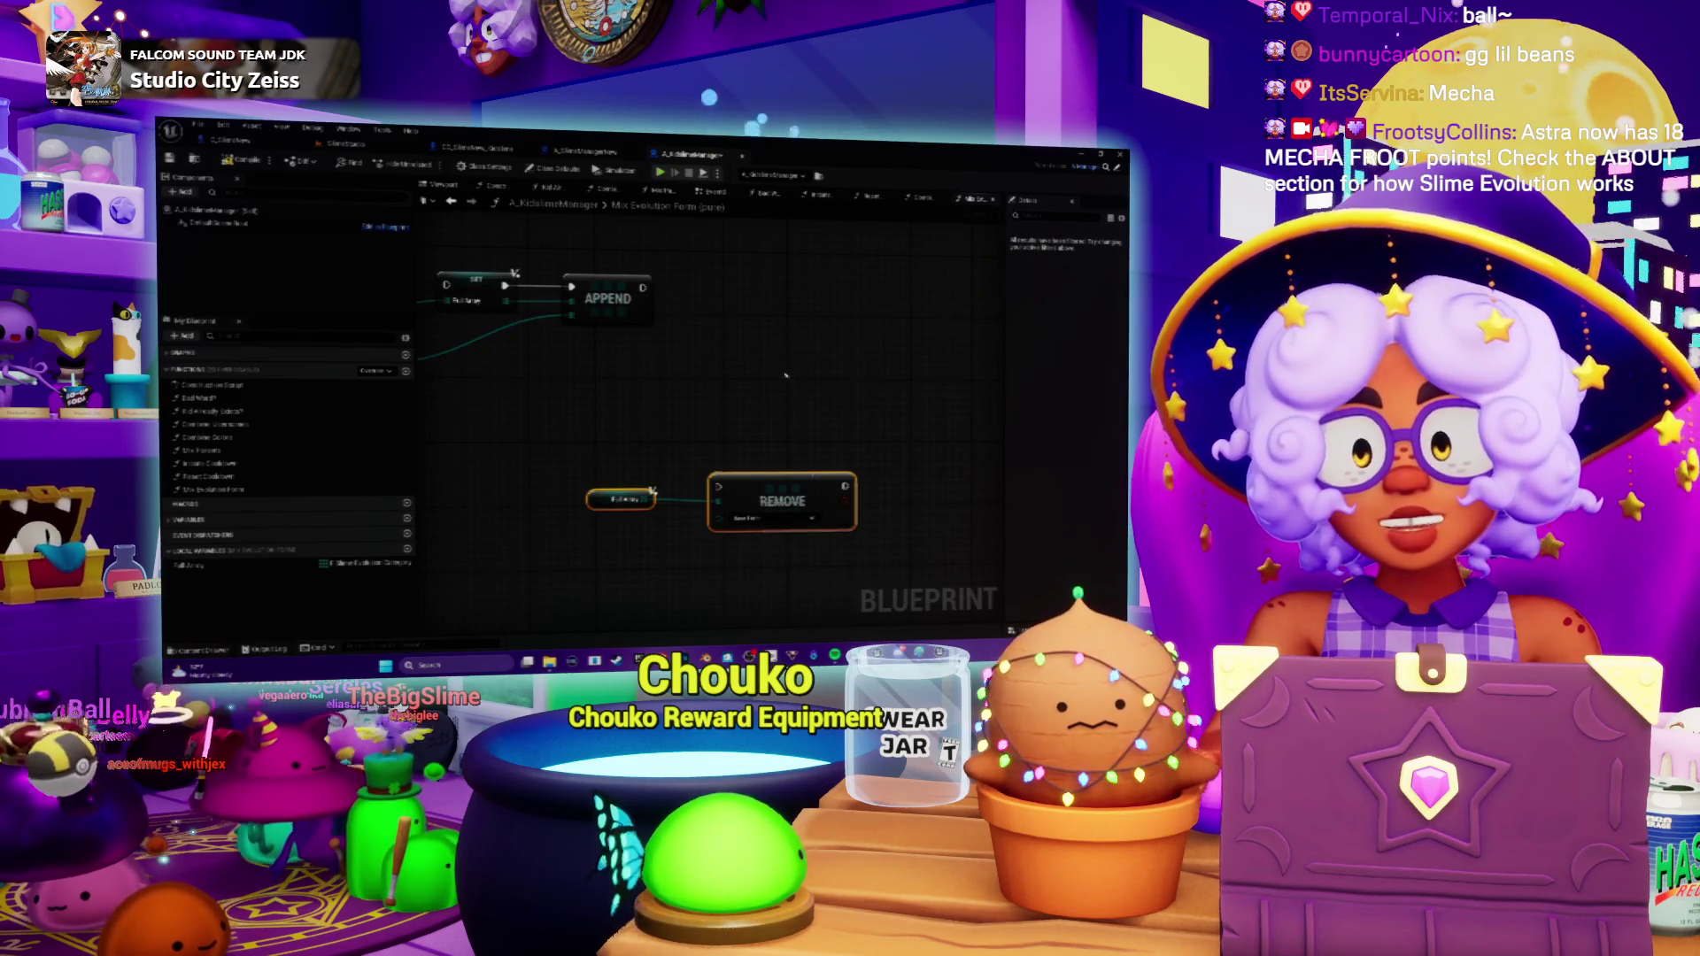
# Pan and zoom the graph back to the Mix Evolution Form entry node.
pyautogui.moveTo(785, 376); pyautogui.dragTo(887, 409)
pyautogui.scroll(-3, 821, 445)
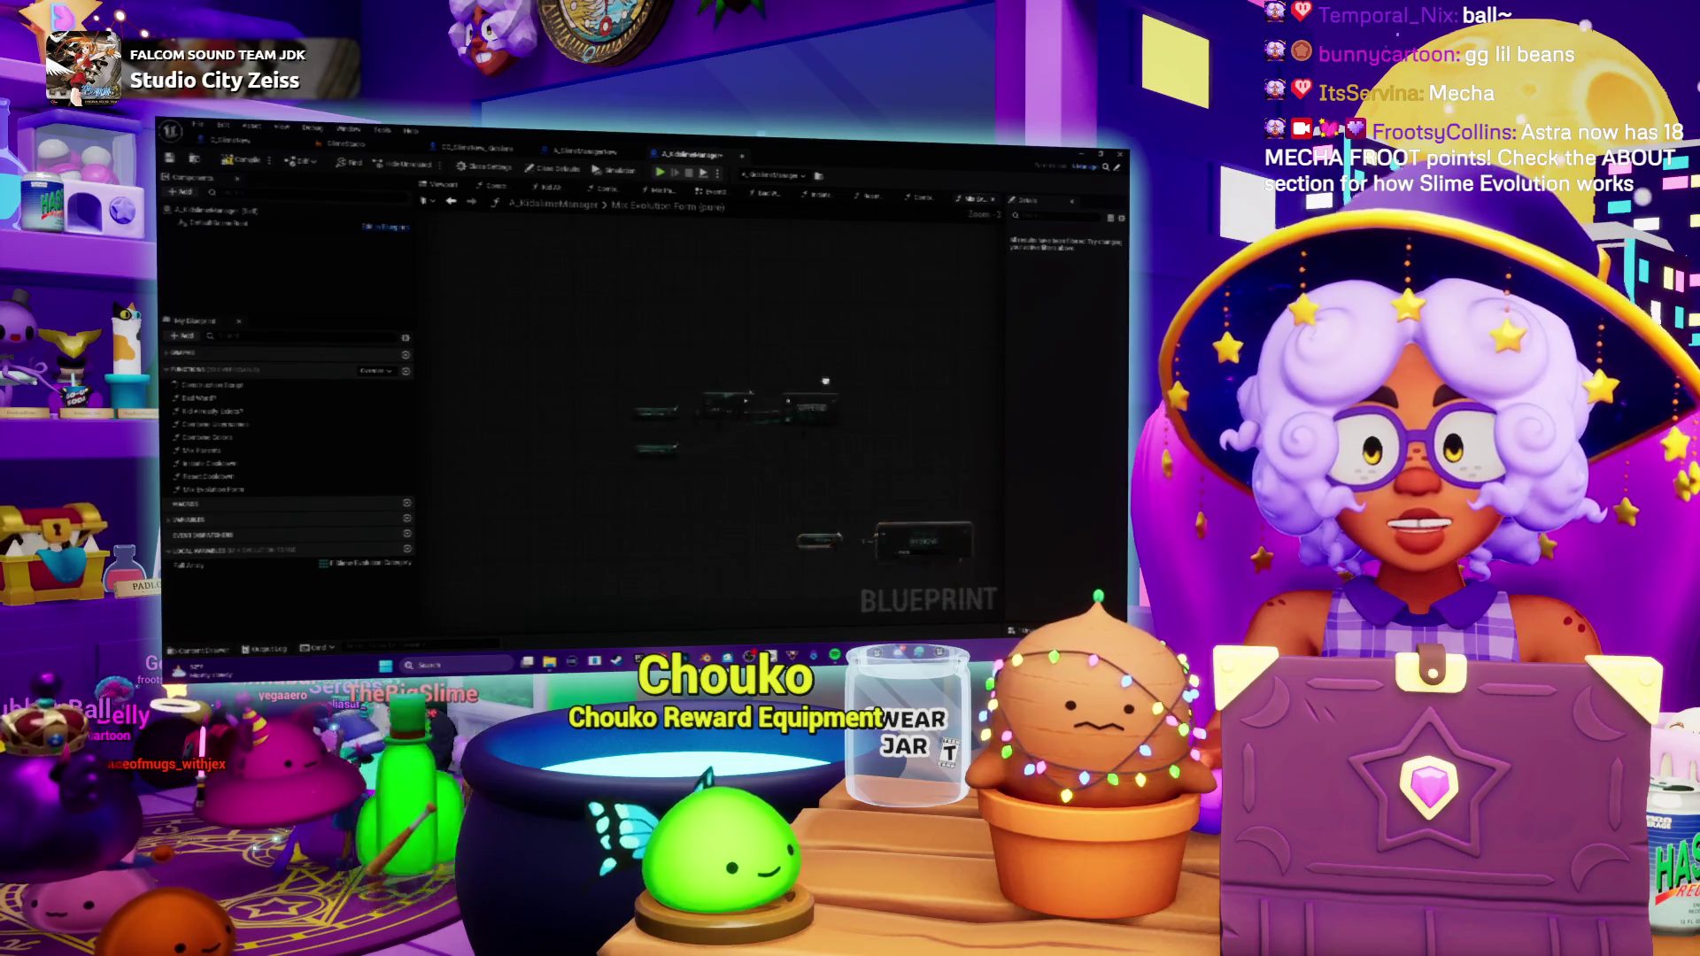
pyautogui.scroll(2, 752, 372)
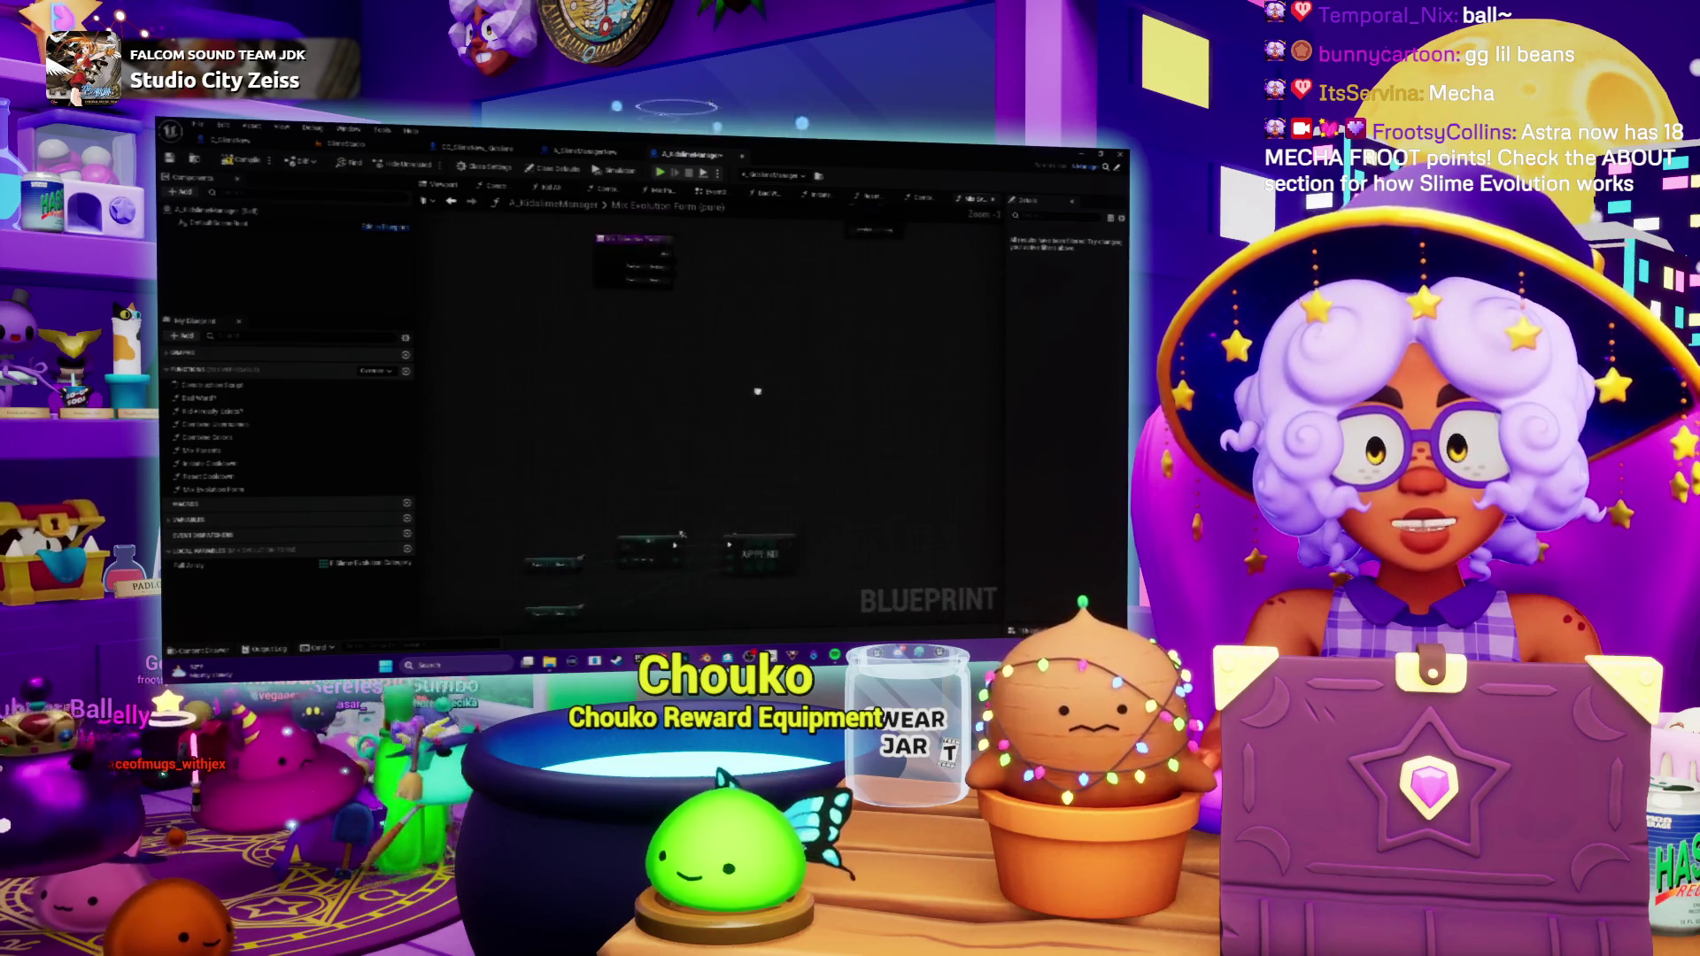
pyautogui.scroll(1, 711, 407)
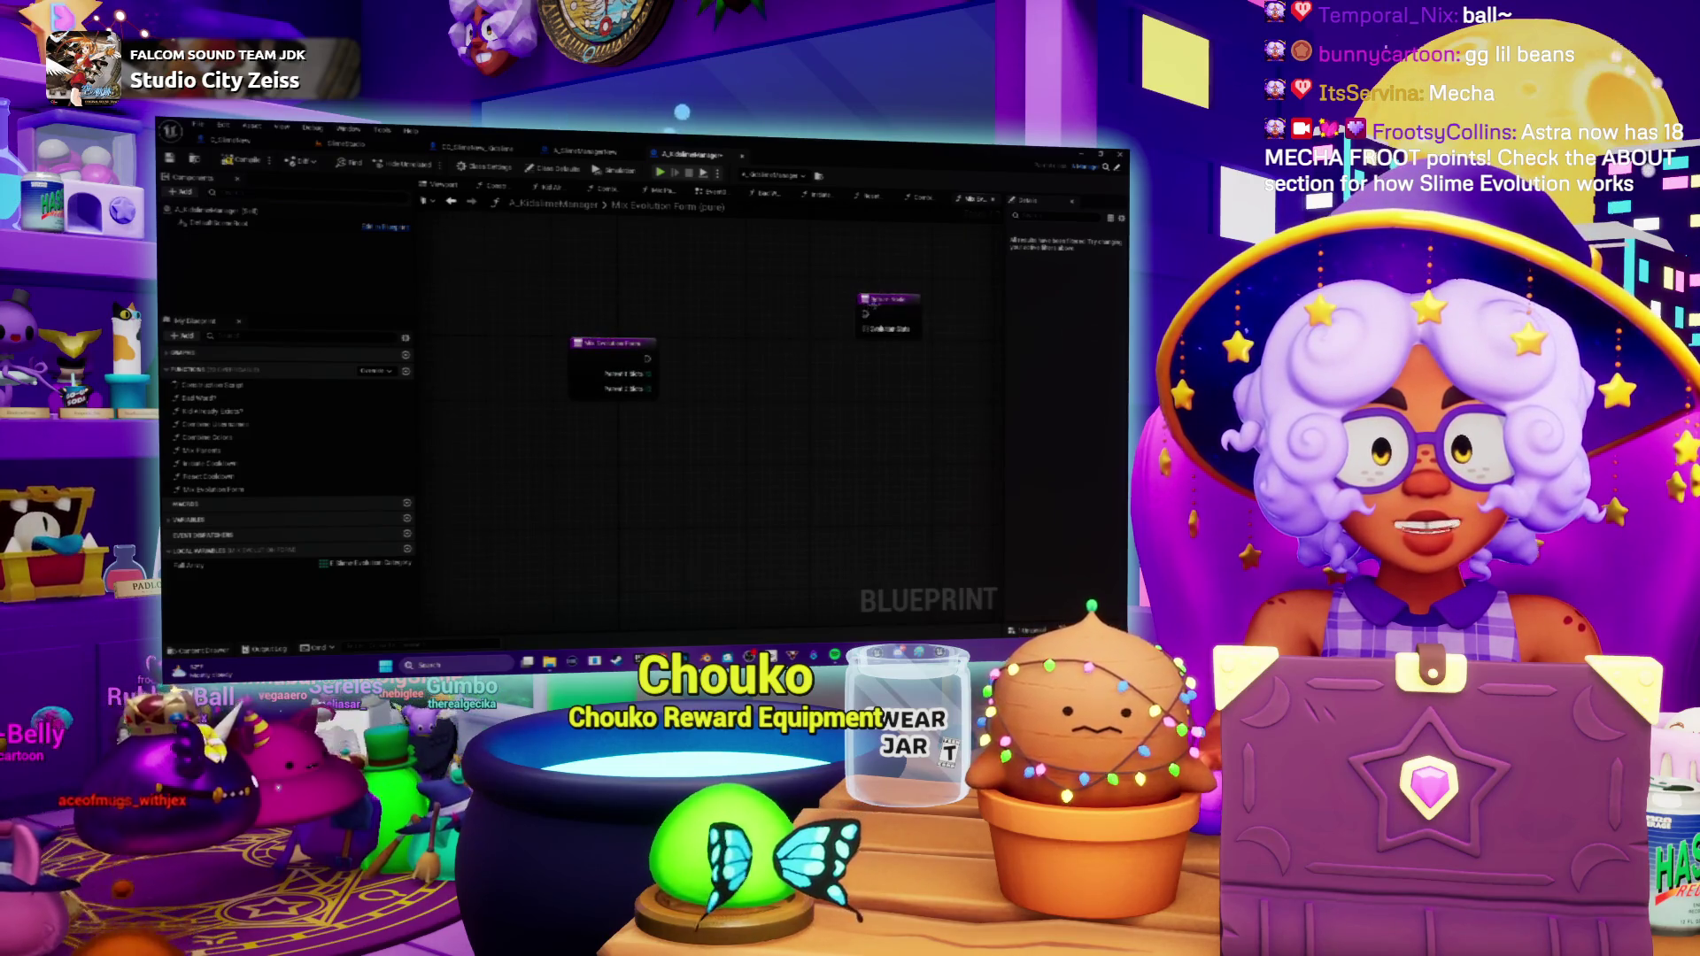
# Place a Find node wired to the entry node's first array input.
pyautogui.click(872, 306)
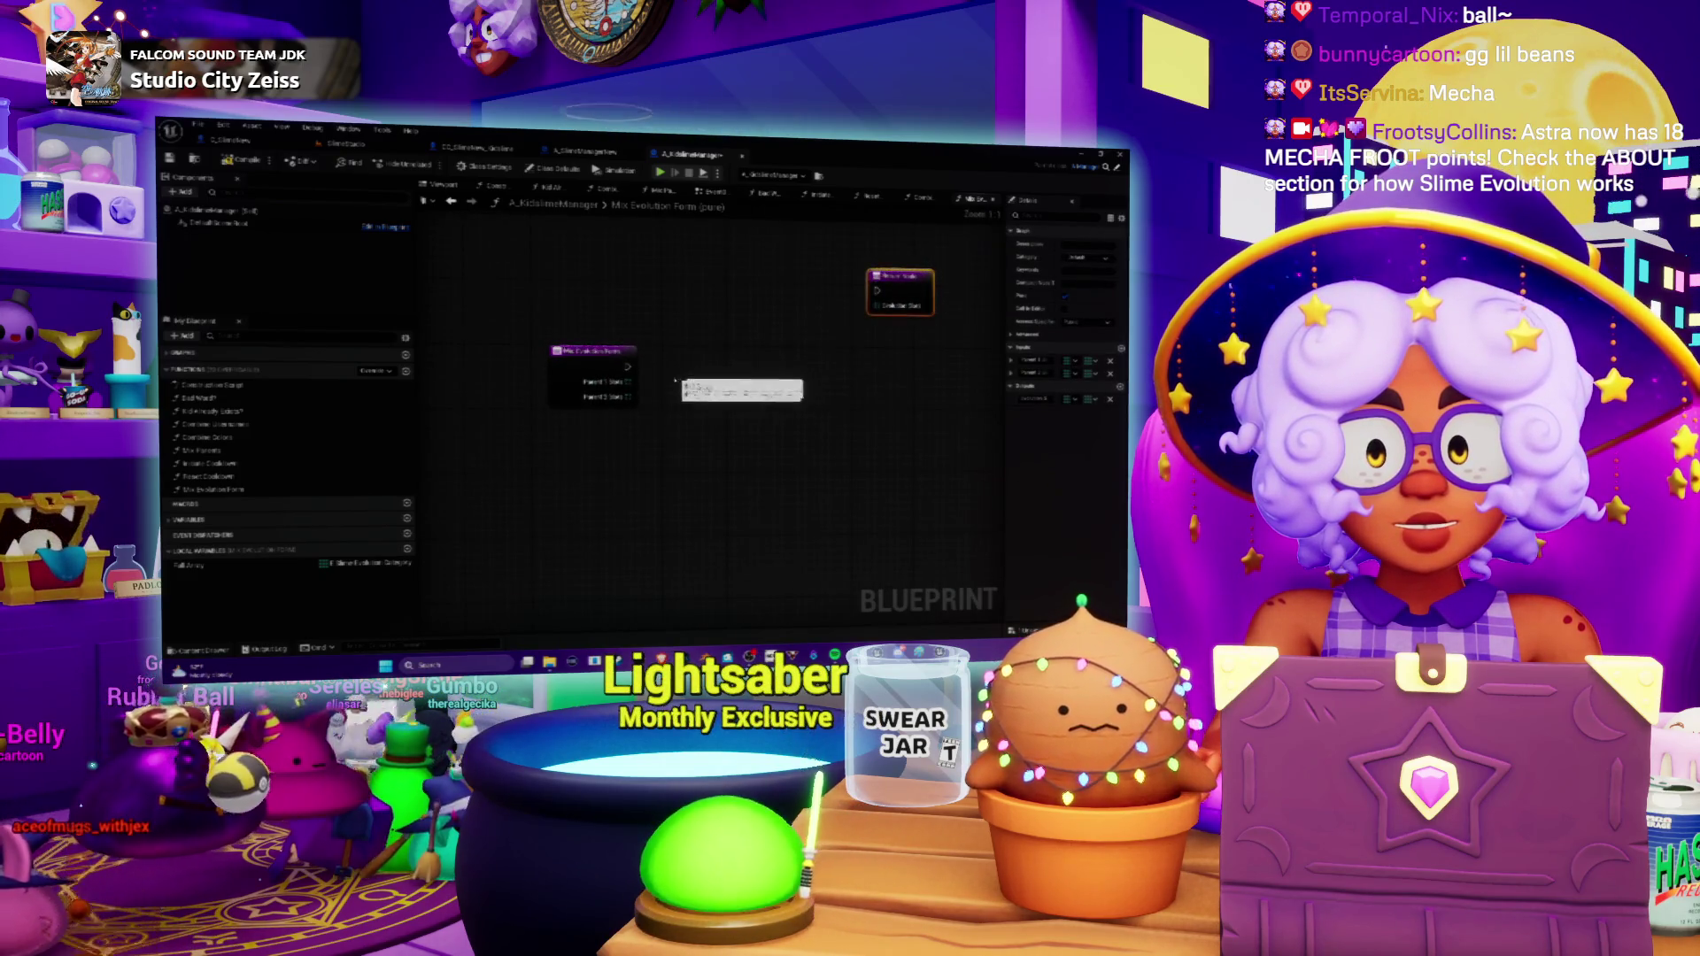
pyautogui.moveTo(722, 386); pyautogui.dragTo(721, 387)
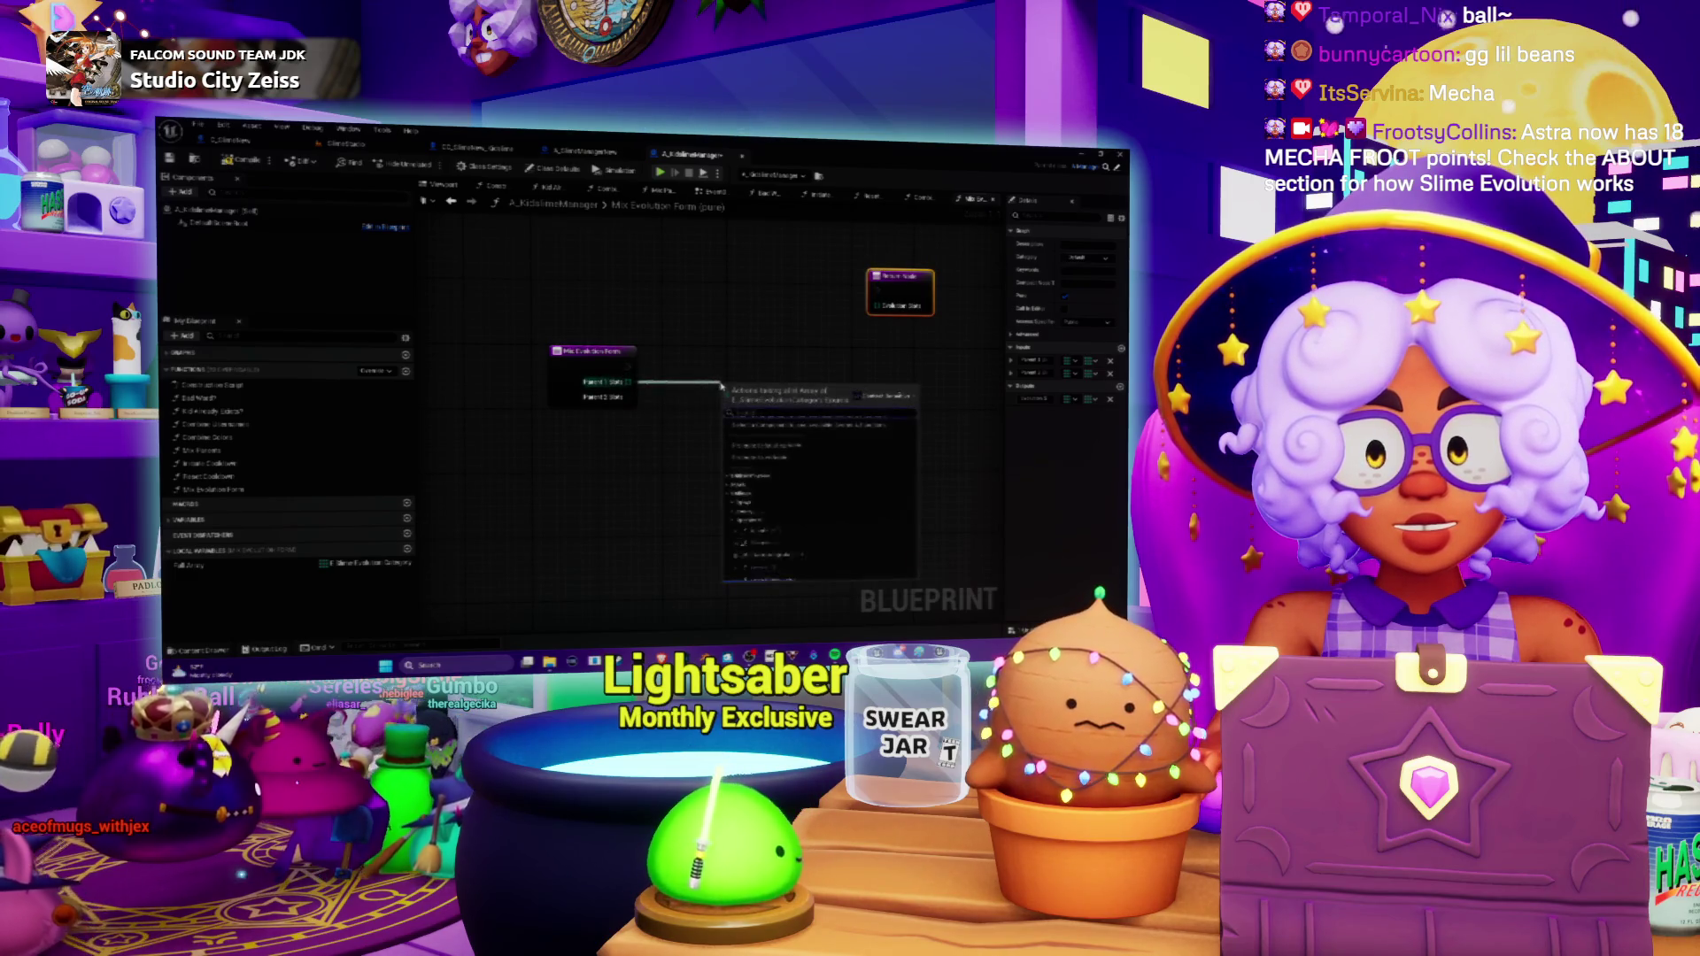
pyautogui.write('len')
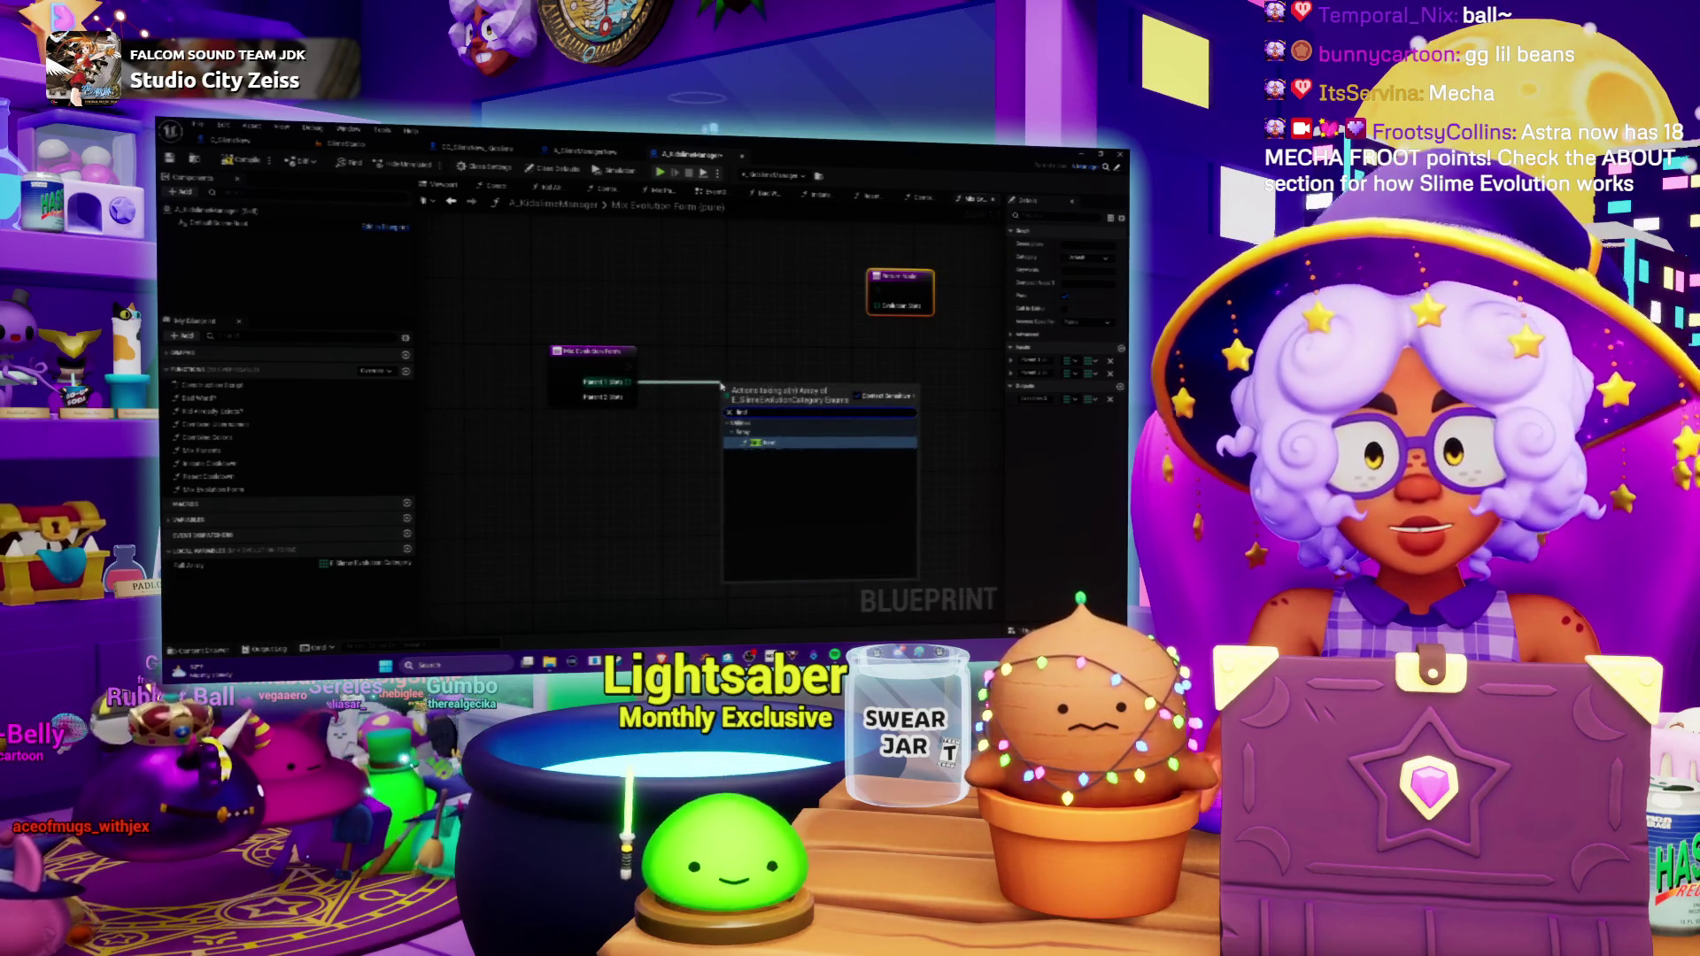
pyautogui.click(761, 443)
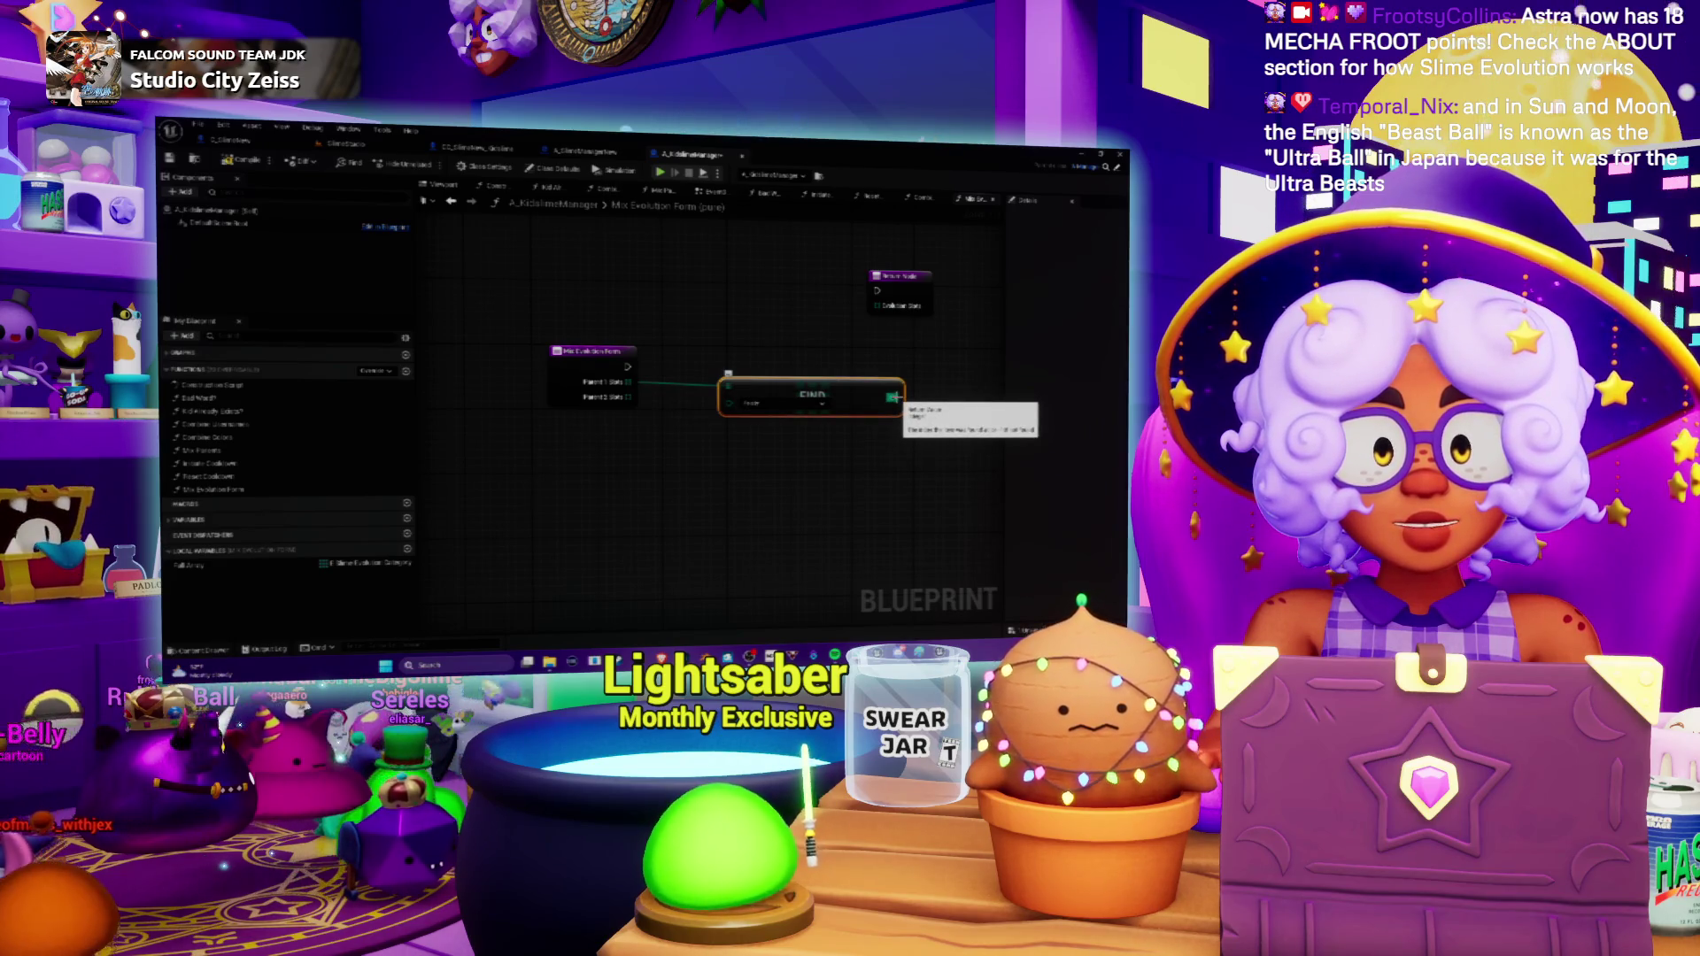
# Set the item the Find node searches for and recenter the graph on it.
pyautogui.moveTo(893, 399); pyautogui.dragTo(760, 438)
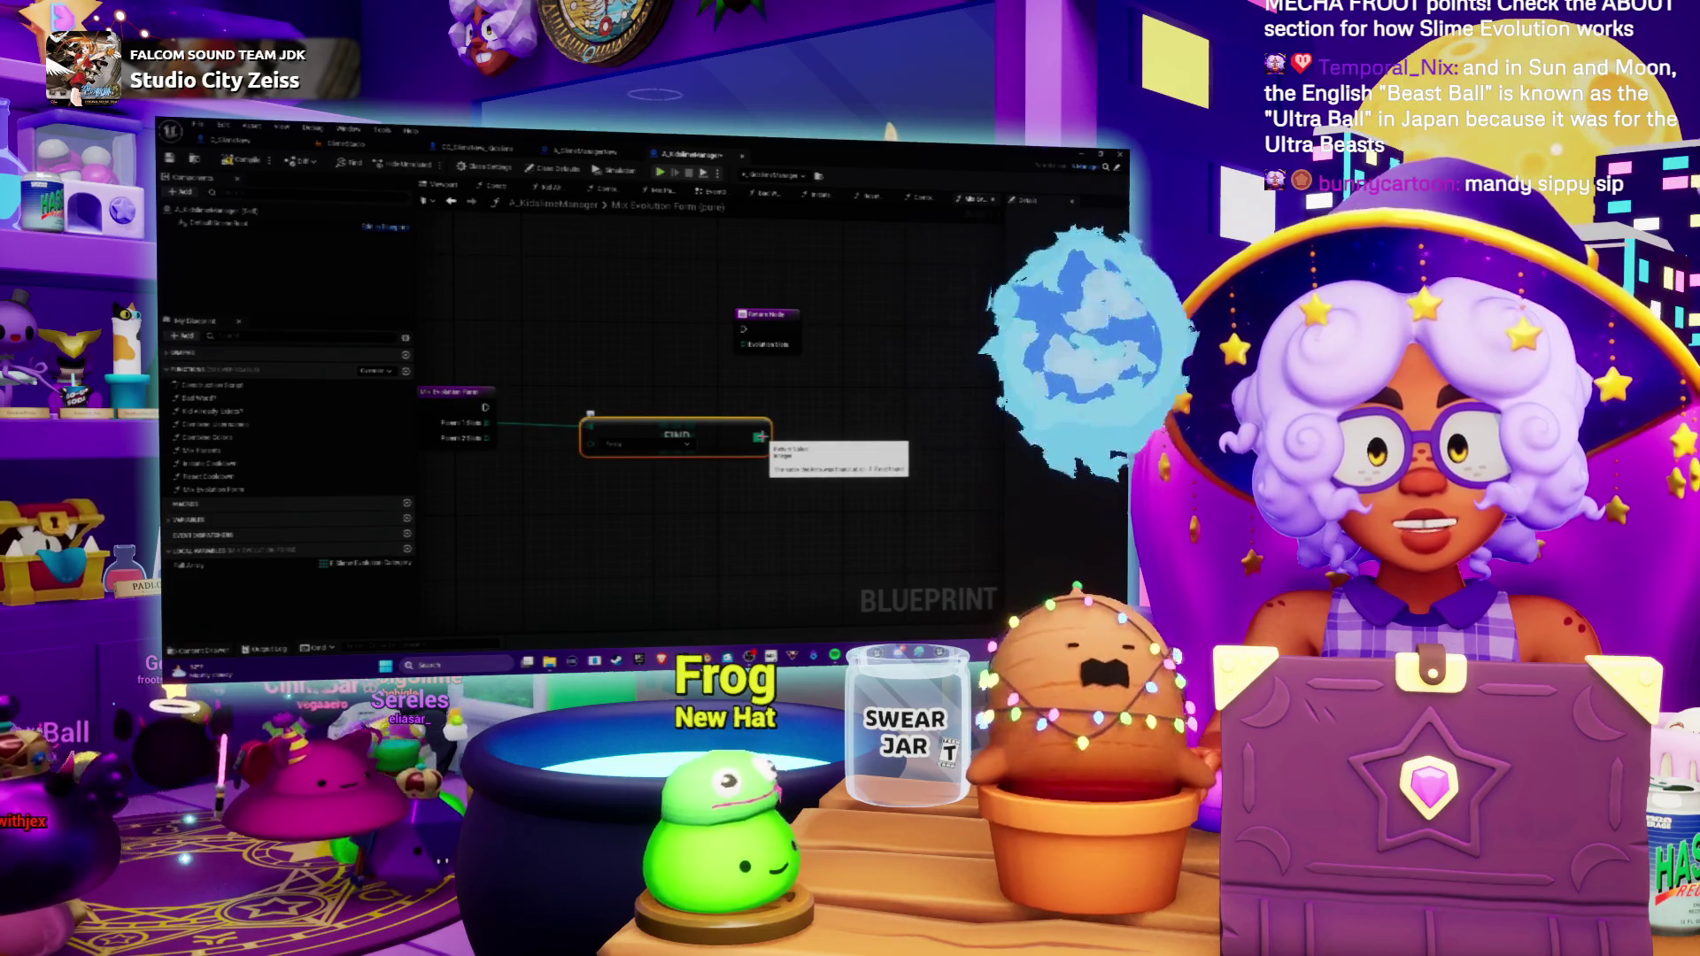
pyautogui.moveTo(760, 437); pyautogui.dragTo(821, 396)
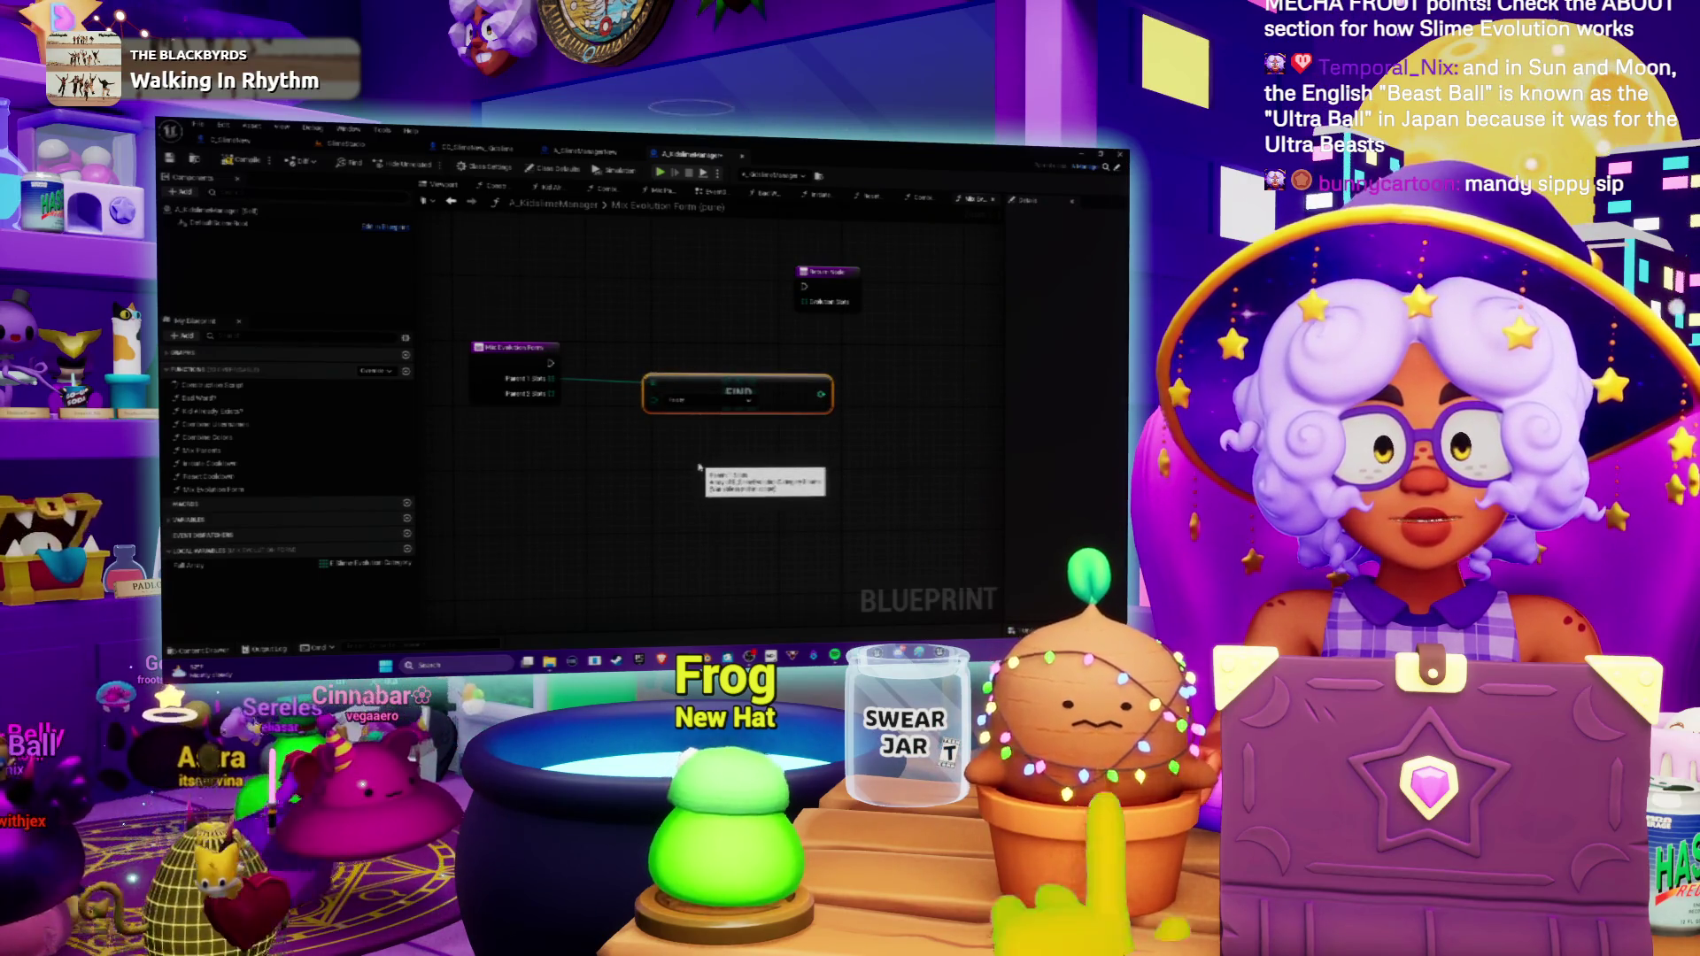
pyautogui.moveTo(713, 355); pyautogui.dragTo(632, 391)
pyautogui.moveTo(639, 503); pyautogui.dragTo(641, 516)
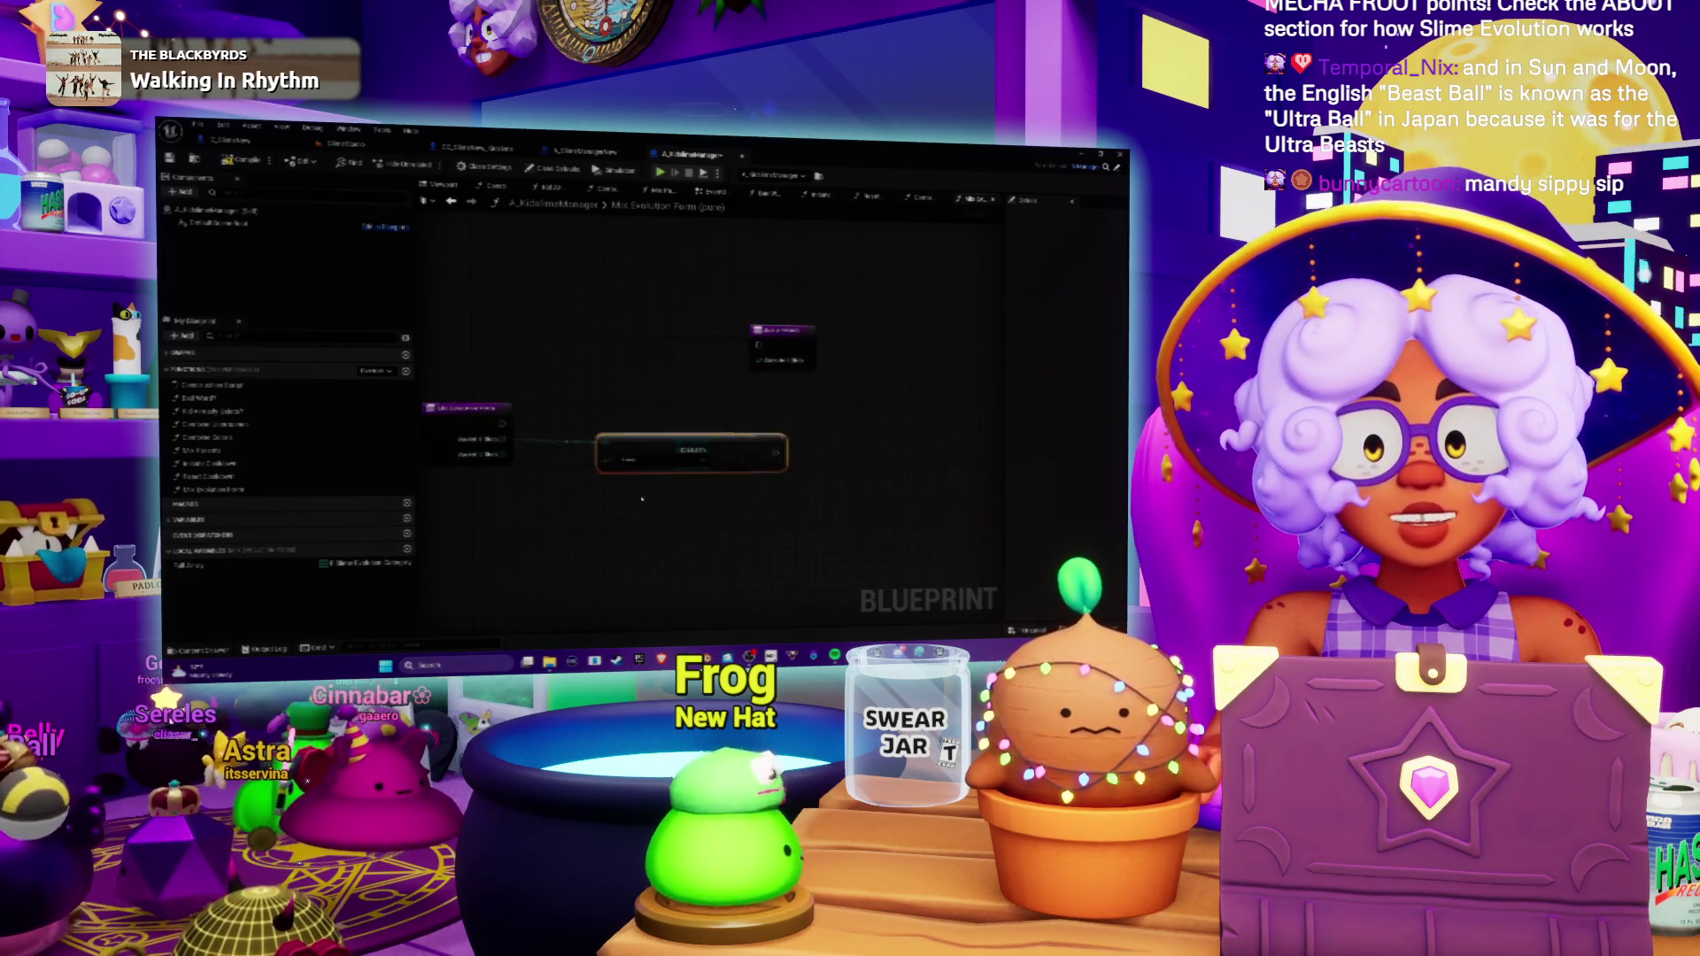
pyautogui.click(638, 502)
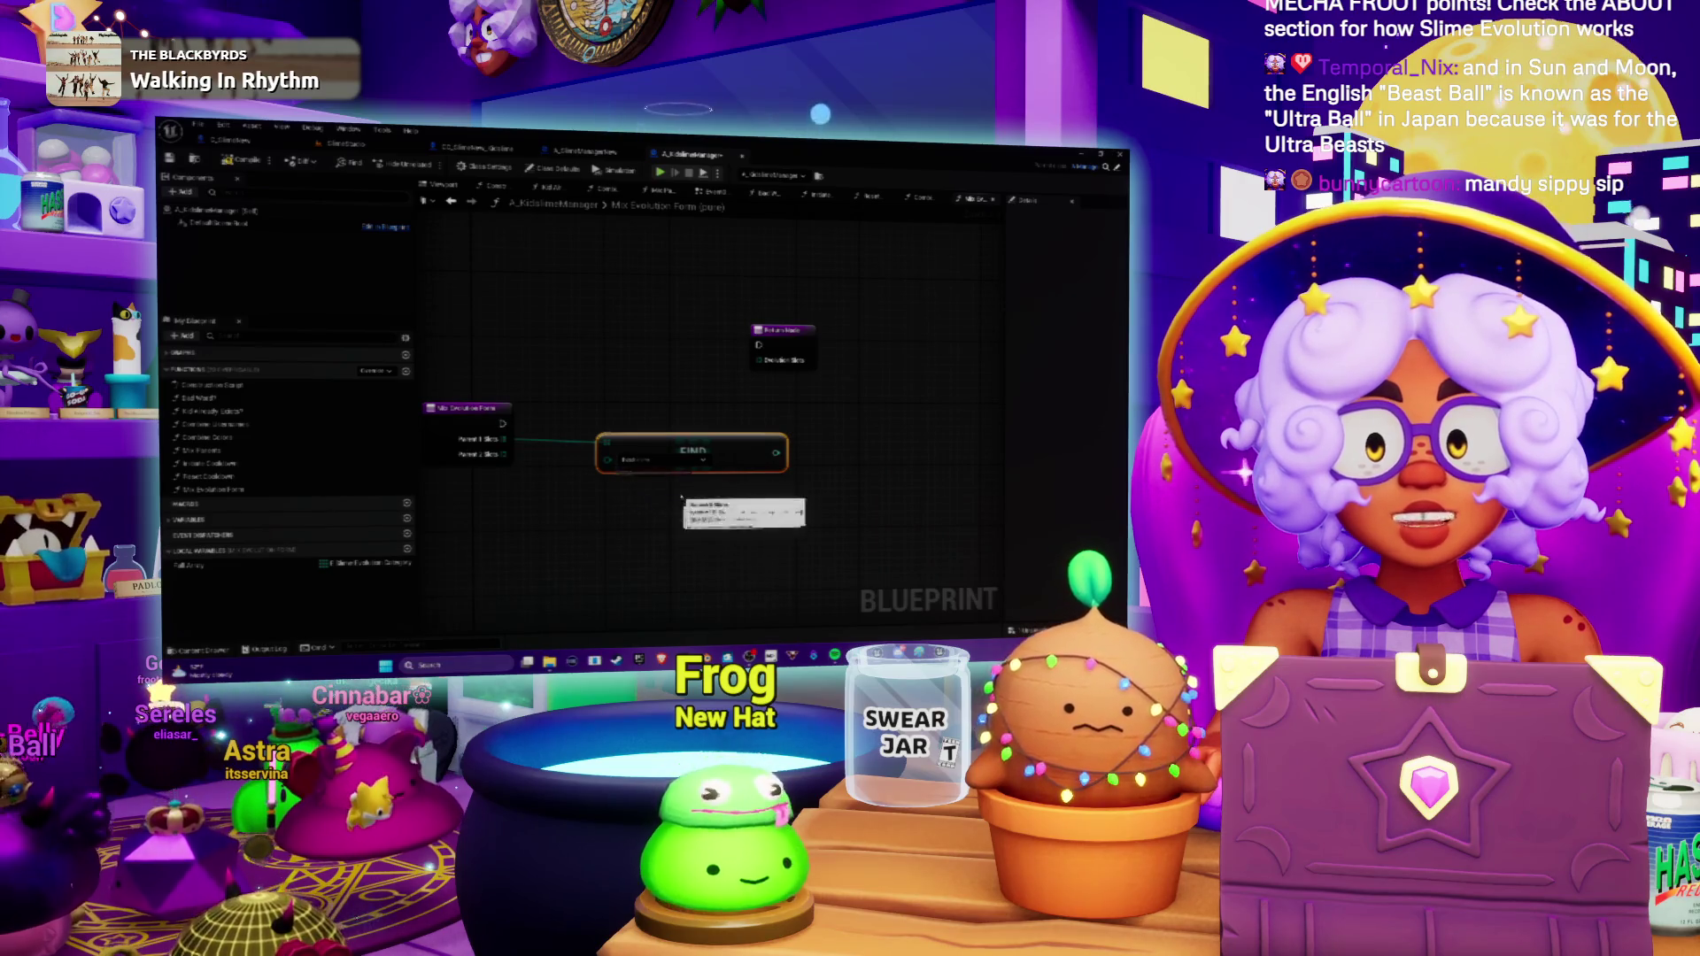
pyautogui.moveTo(680, 443); pyautogui.dragTo(688, 444)
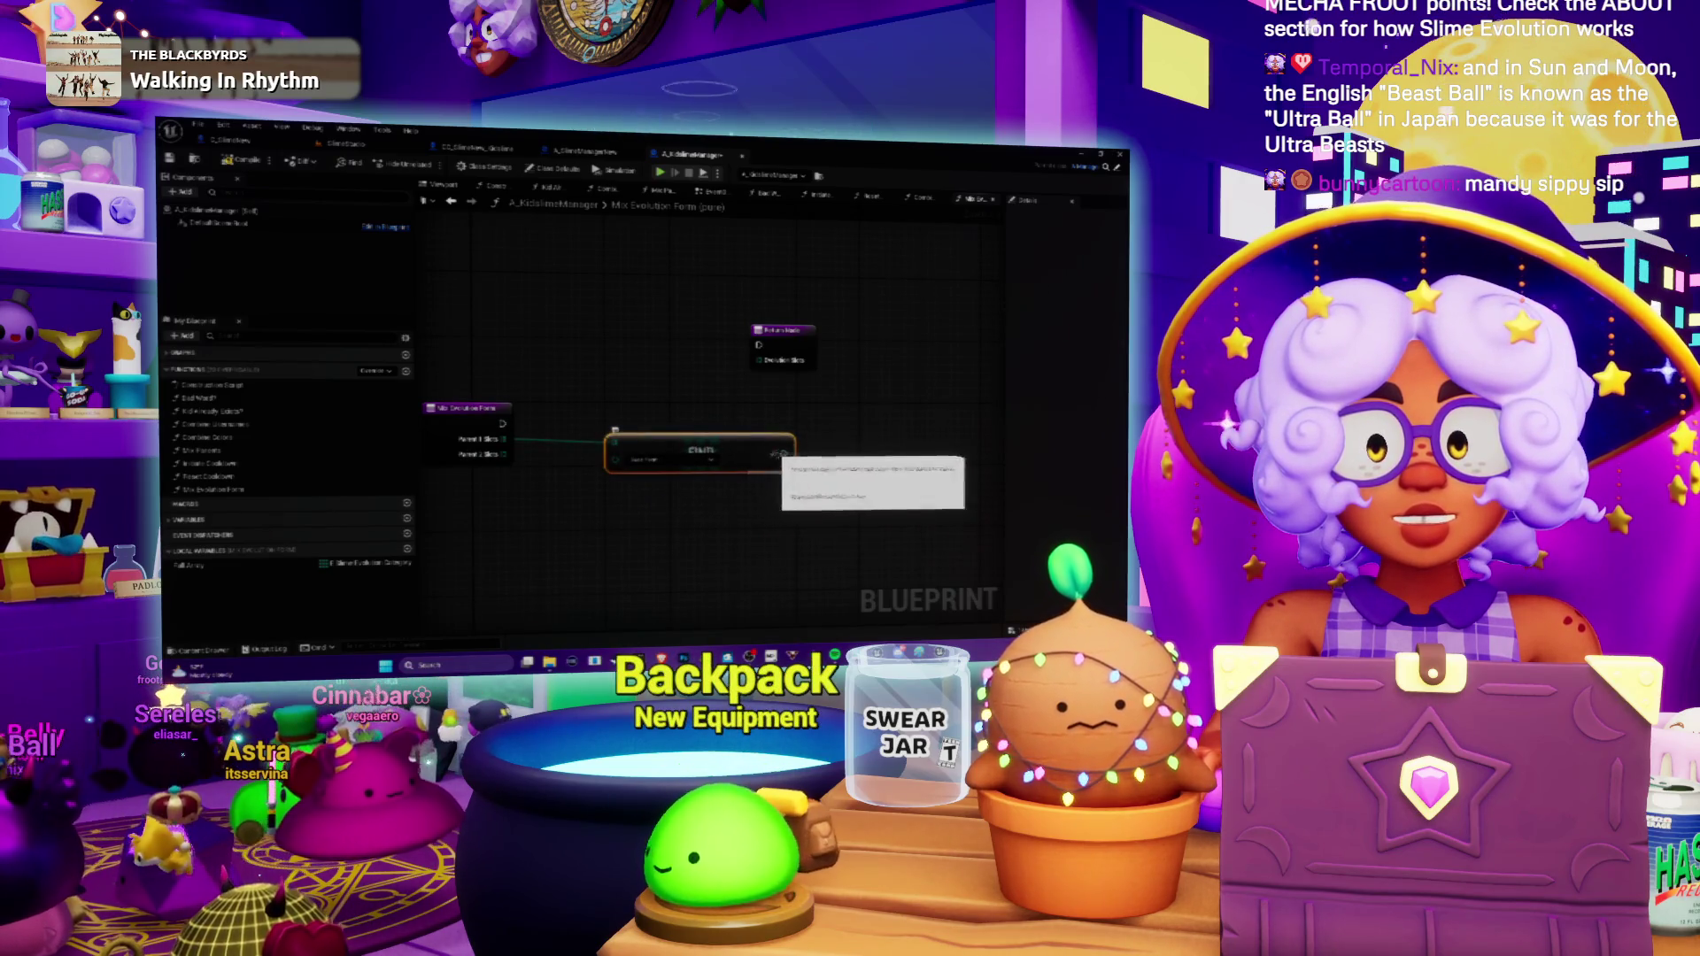
pyautogui.moveTo(472, 370)
pyautogui.mouseDown()
pyautogui.moveTo(529, 363)
pyautogui.moveTo(455, 354)
pyautogui.mouseUp()
pyautogui.moveTo(787, 403); pyautogui.dragTo(809, 408)
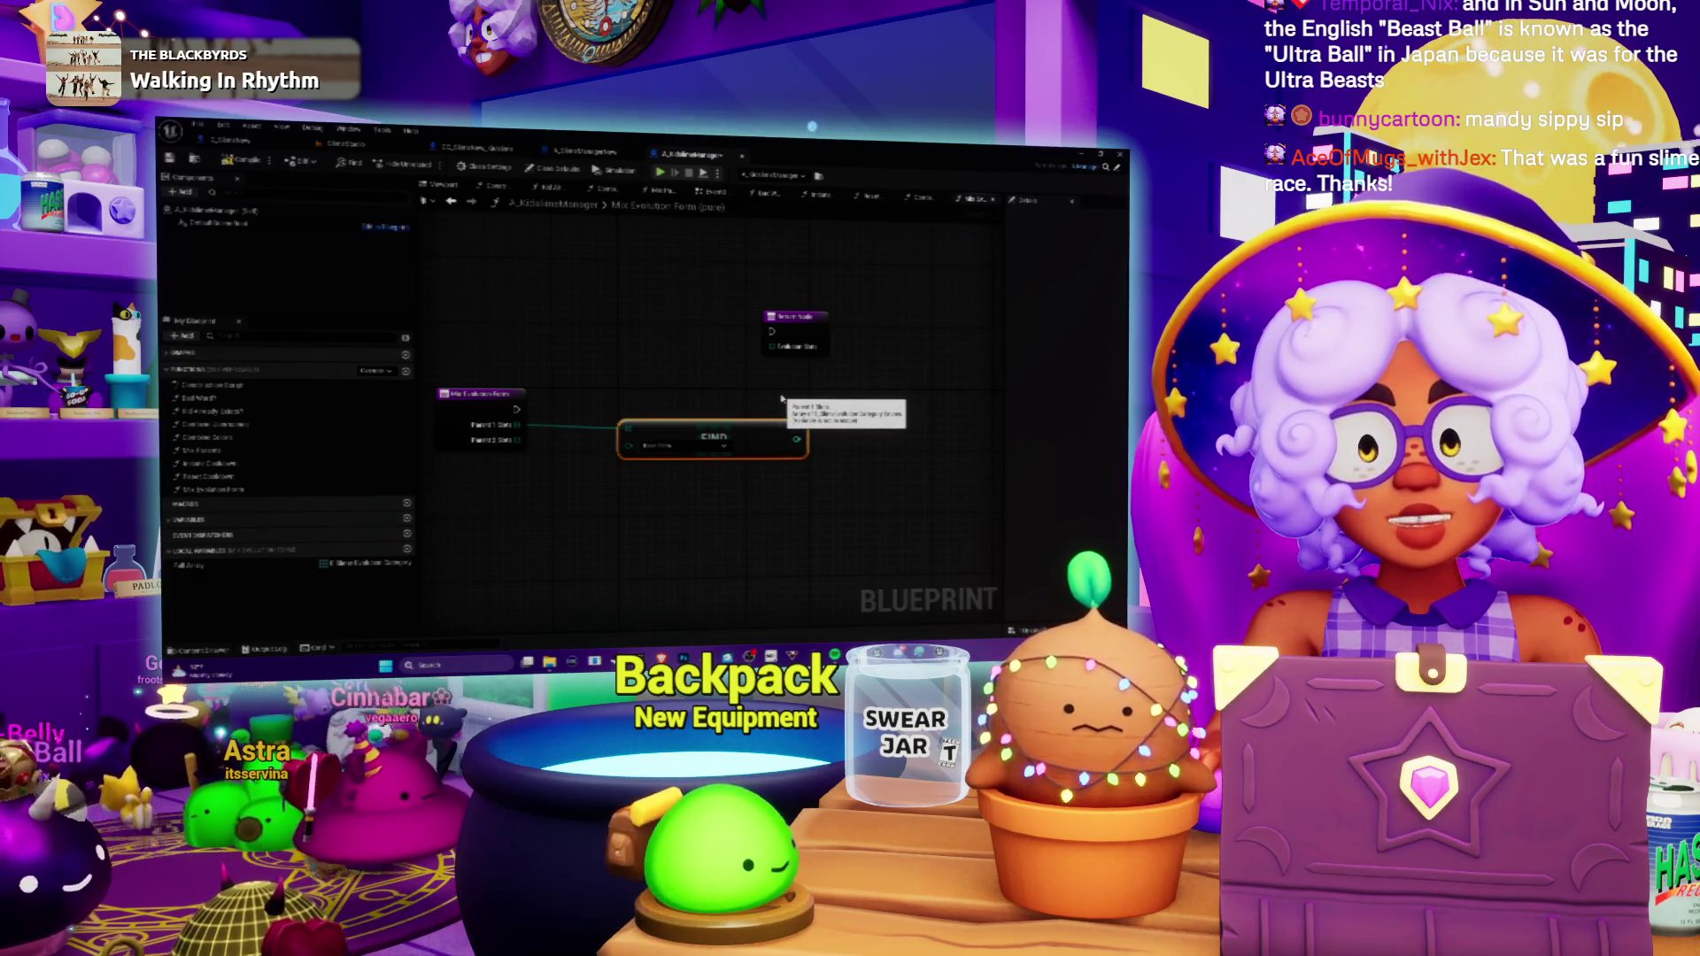
pyautogui.moveTo(781, 399)
pyautogui.mouseDown()
pyautogui.moveTo(778, 381)
pyautogui.moveTo(782, 417)
pyautogui.mouseUp()
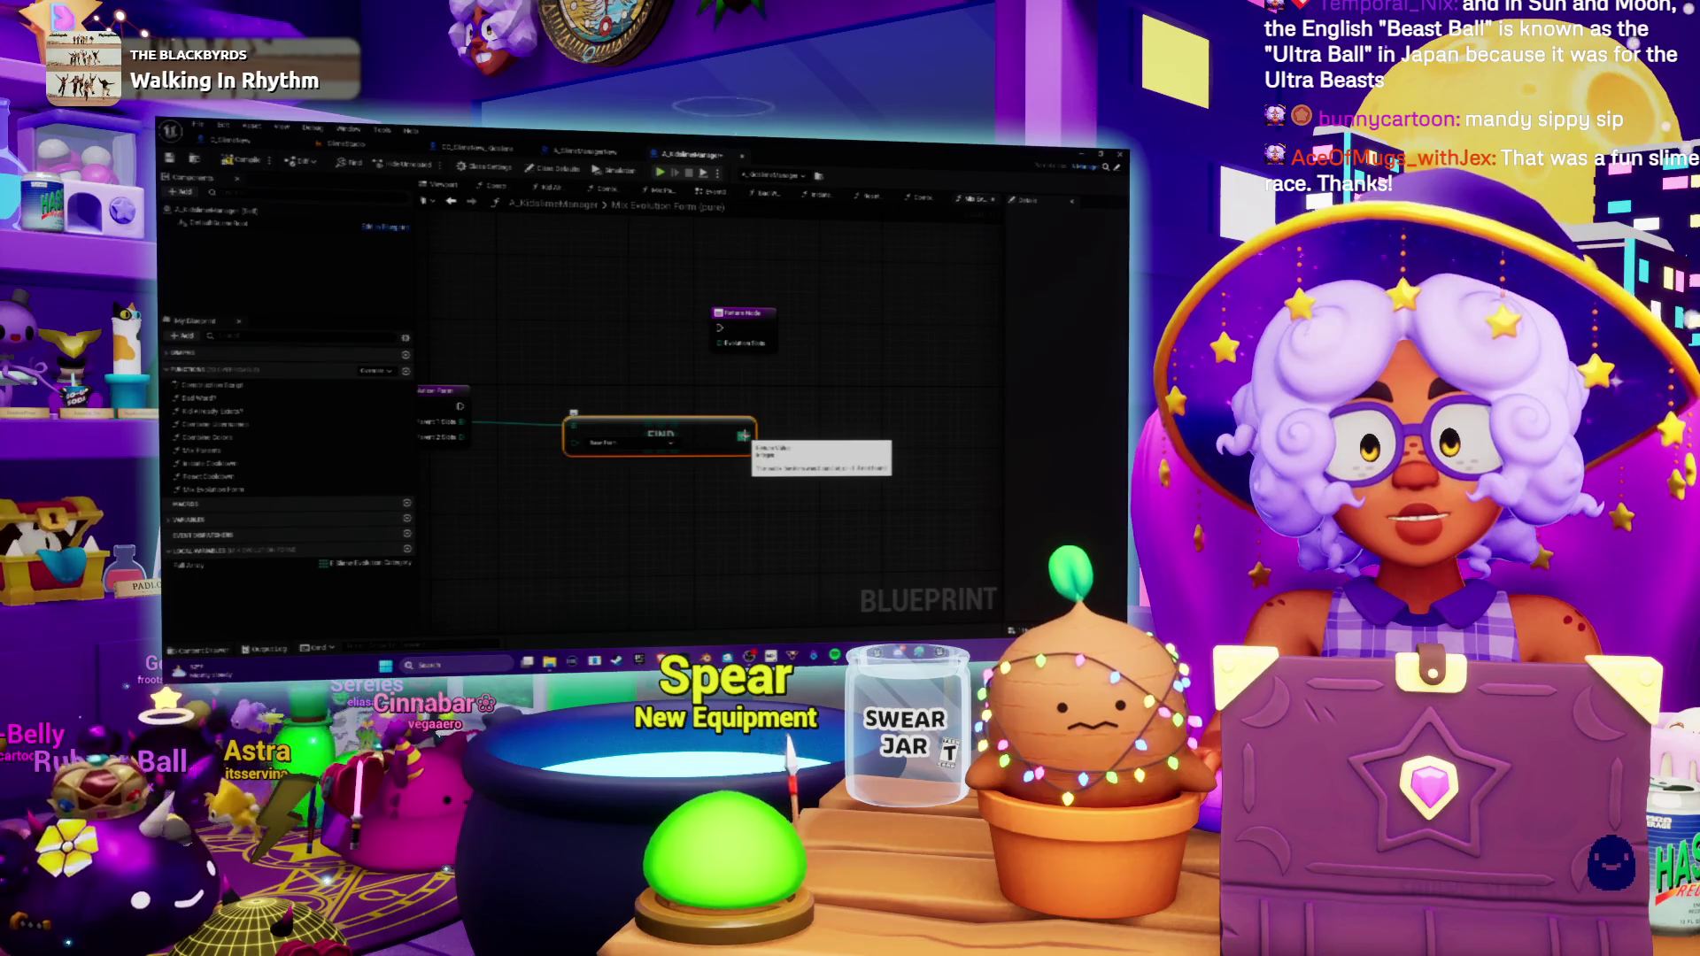
pyautogui.rightClick(743, 436)
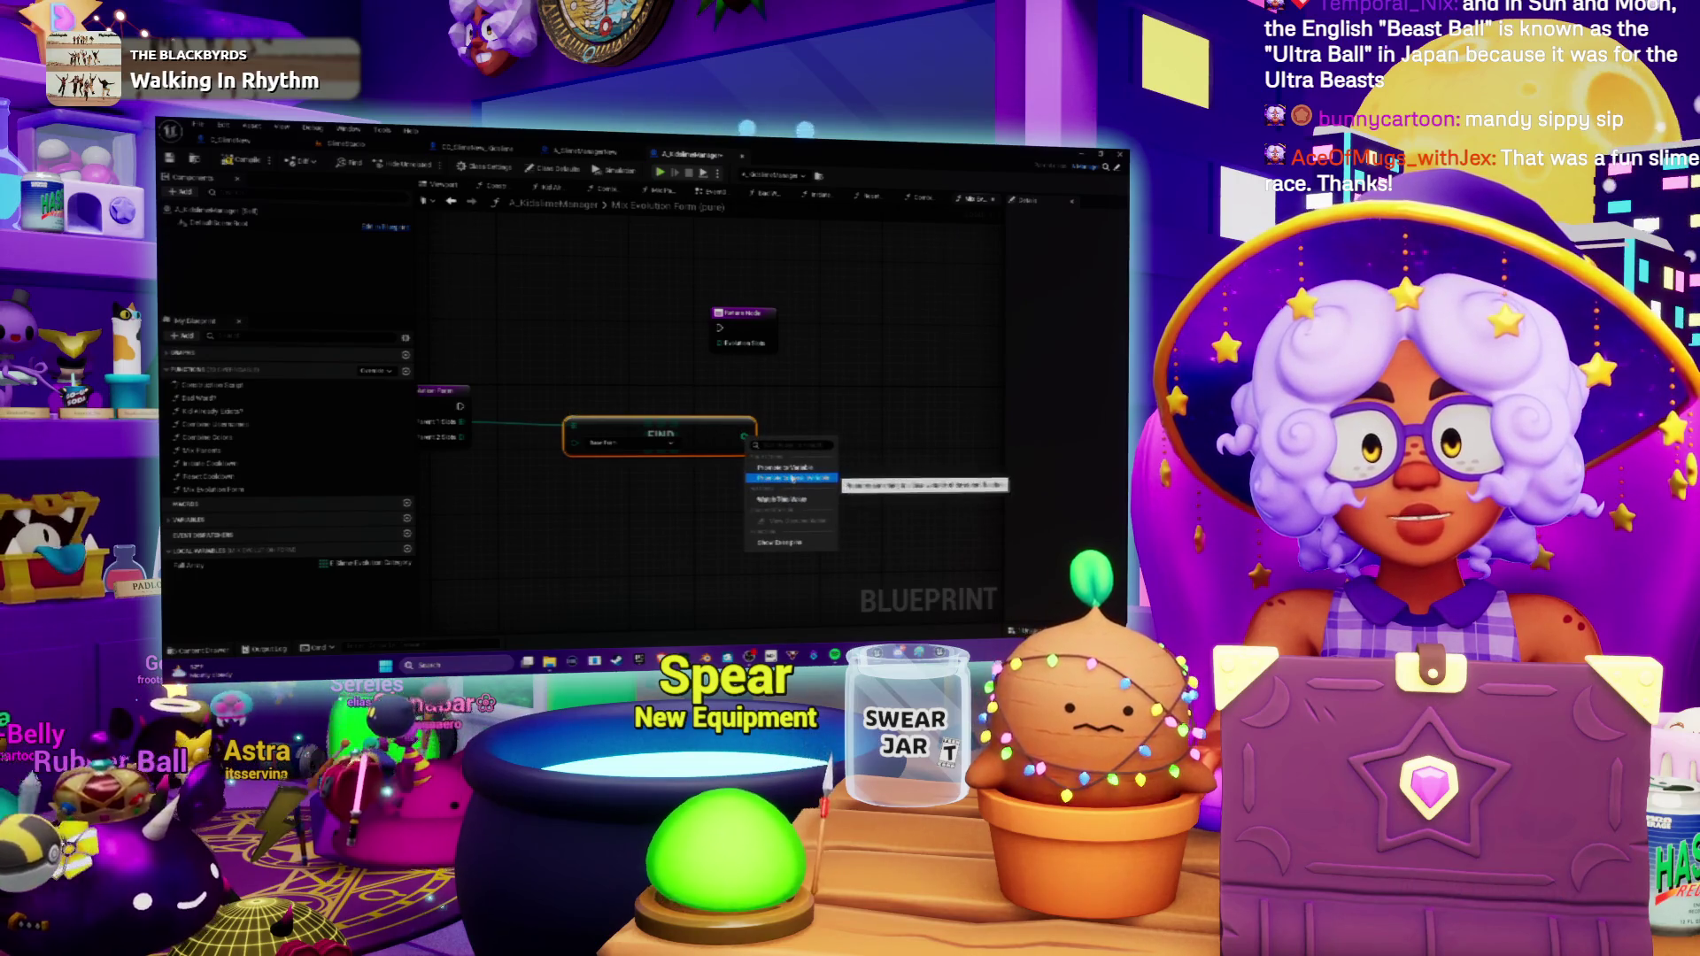
# Promote the Find result to a local variable named Parent 1 Evolution Stage.
pyautogui.click(792, 478)
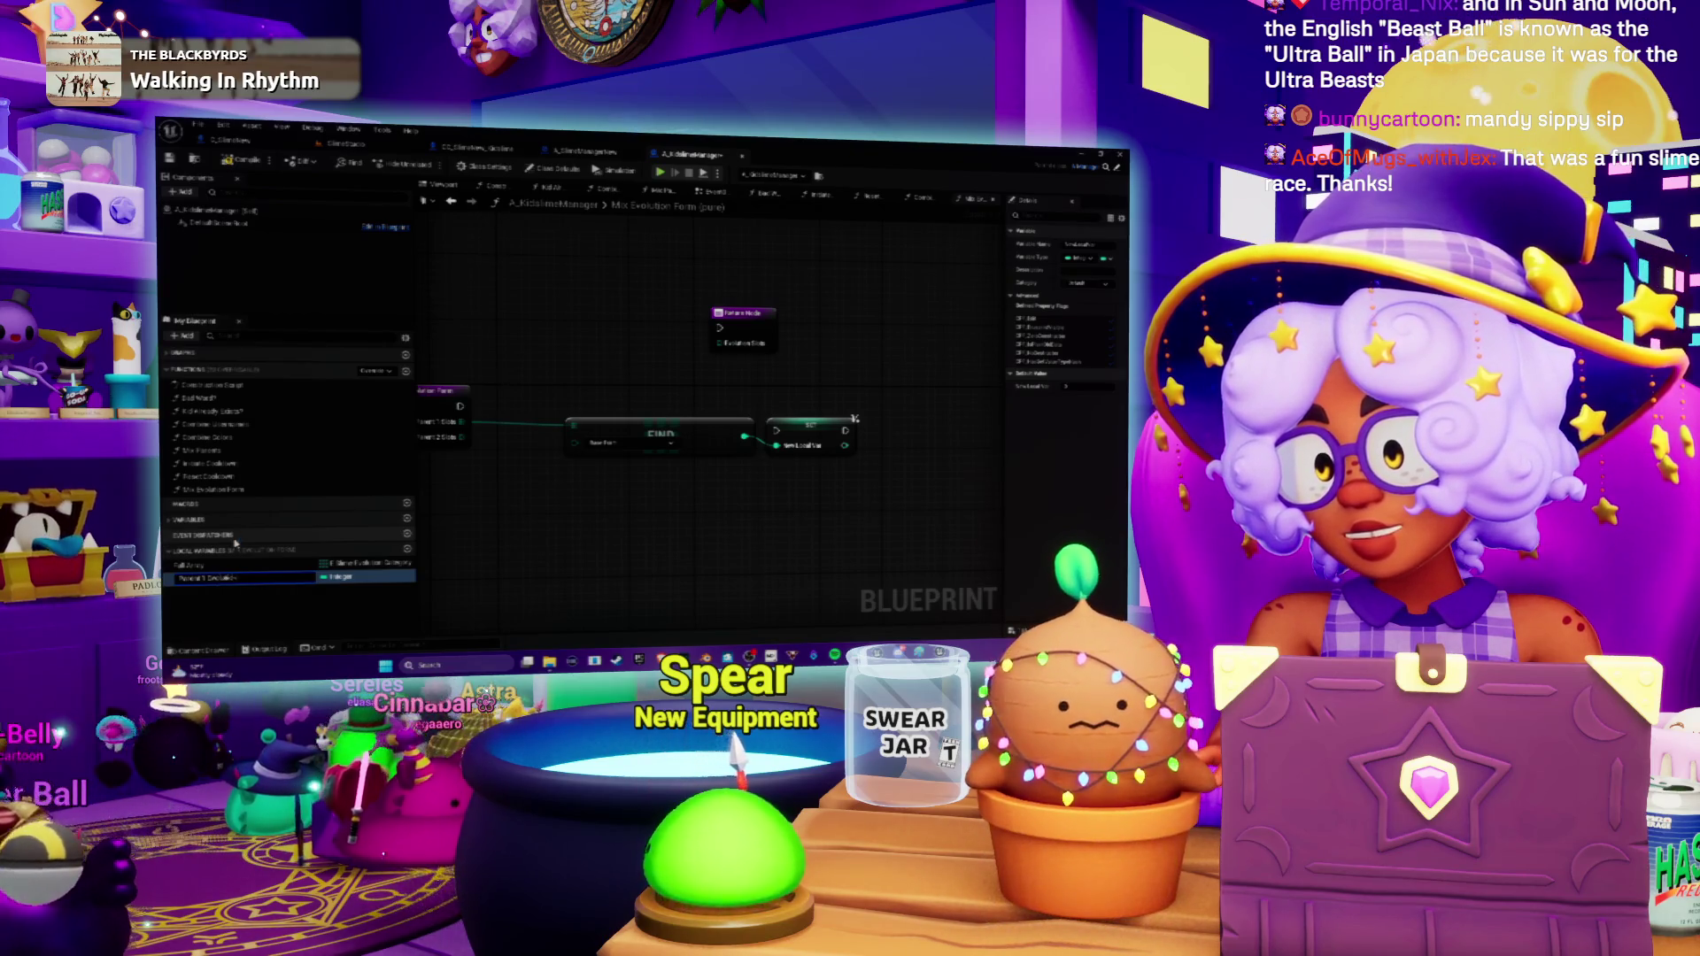
pyautogui.press('Return')
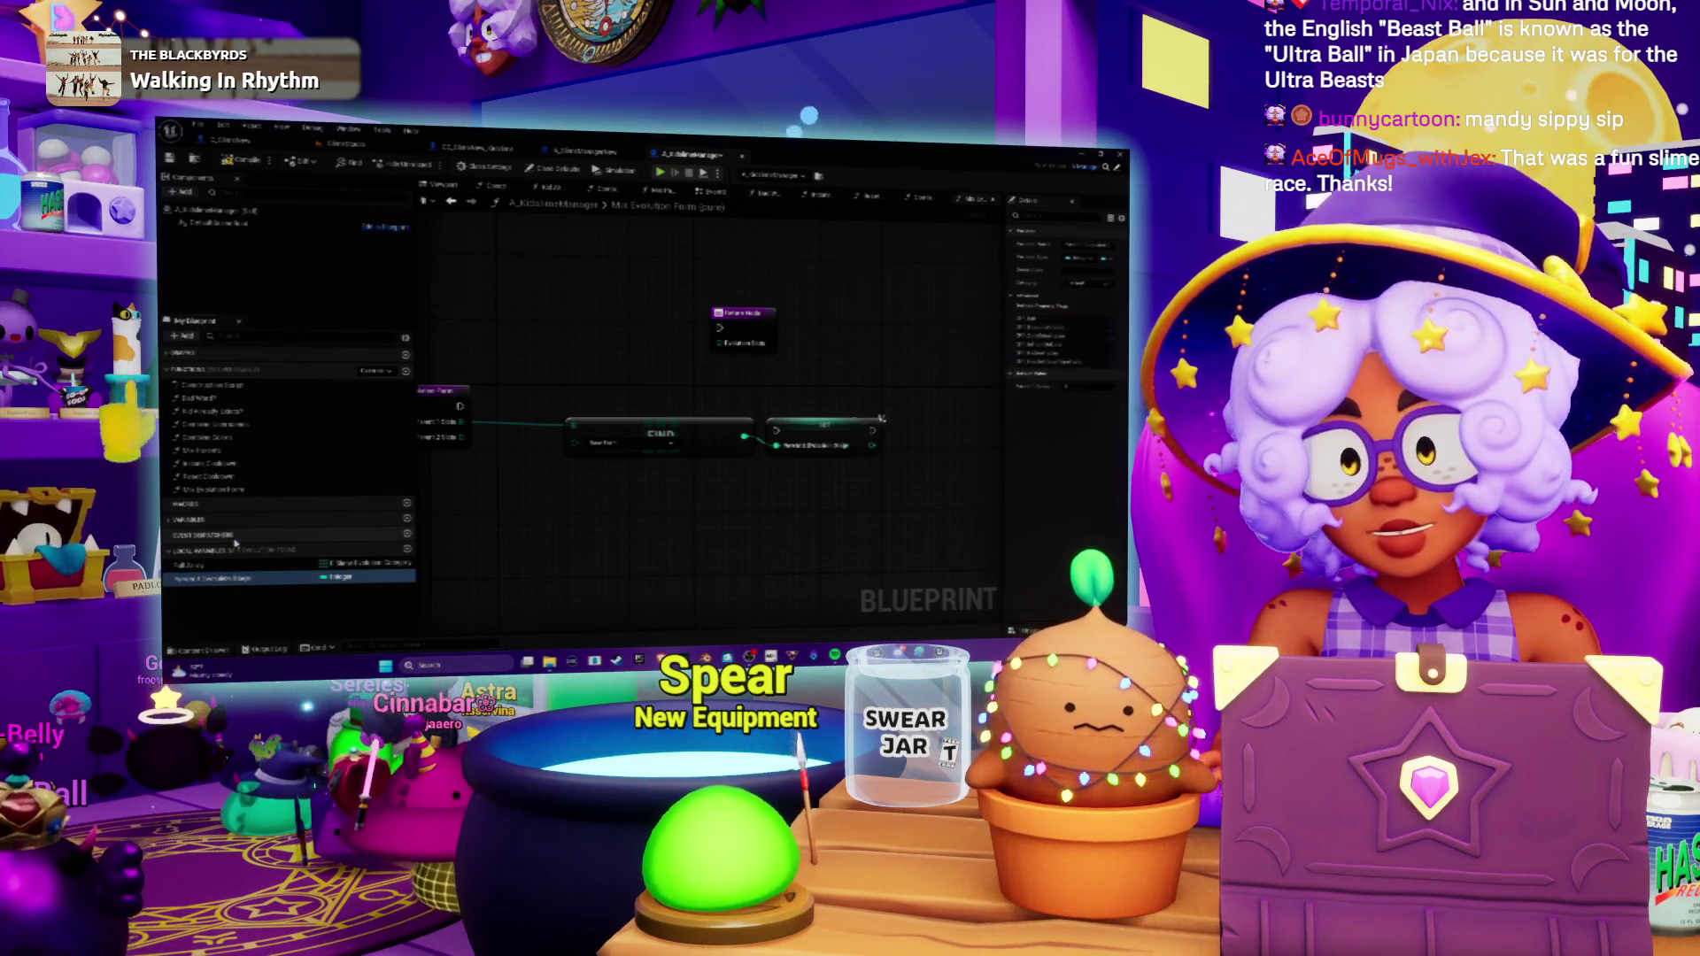
pyautogui.moveTo(813, 438); pyautogui.dragTo(820, 414)
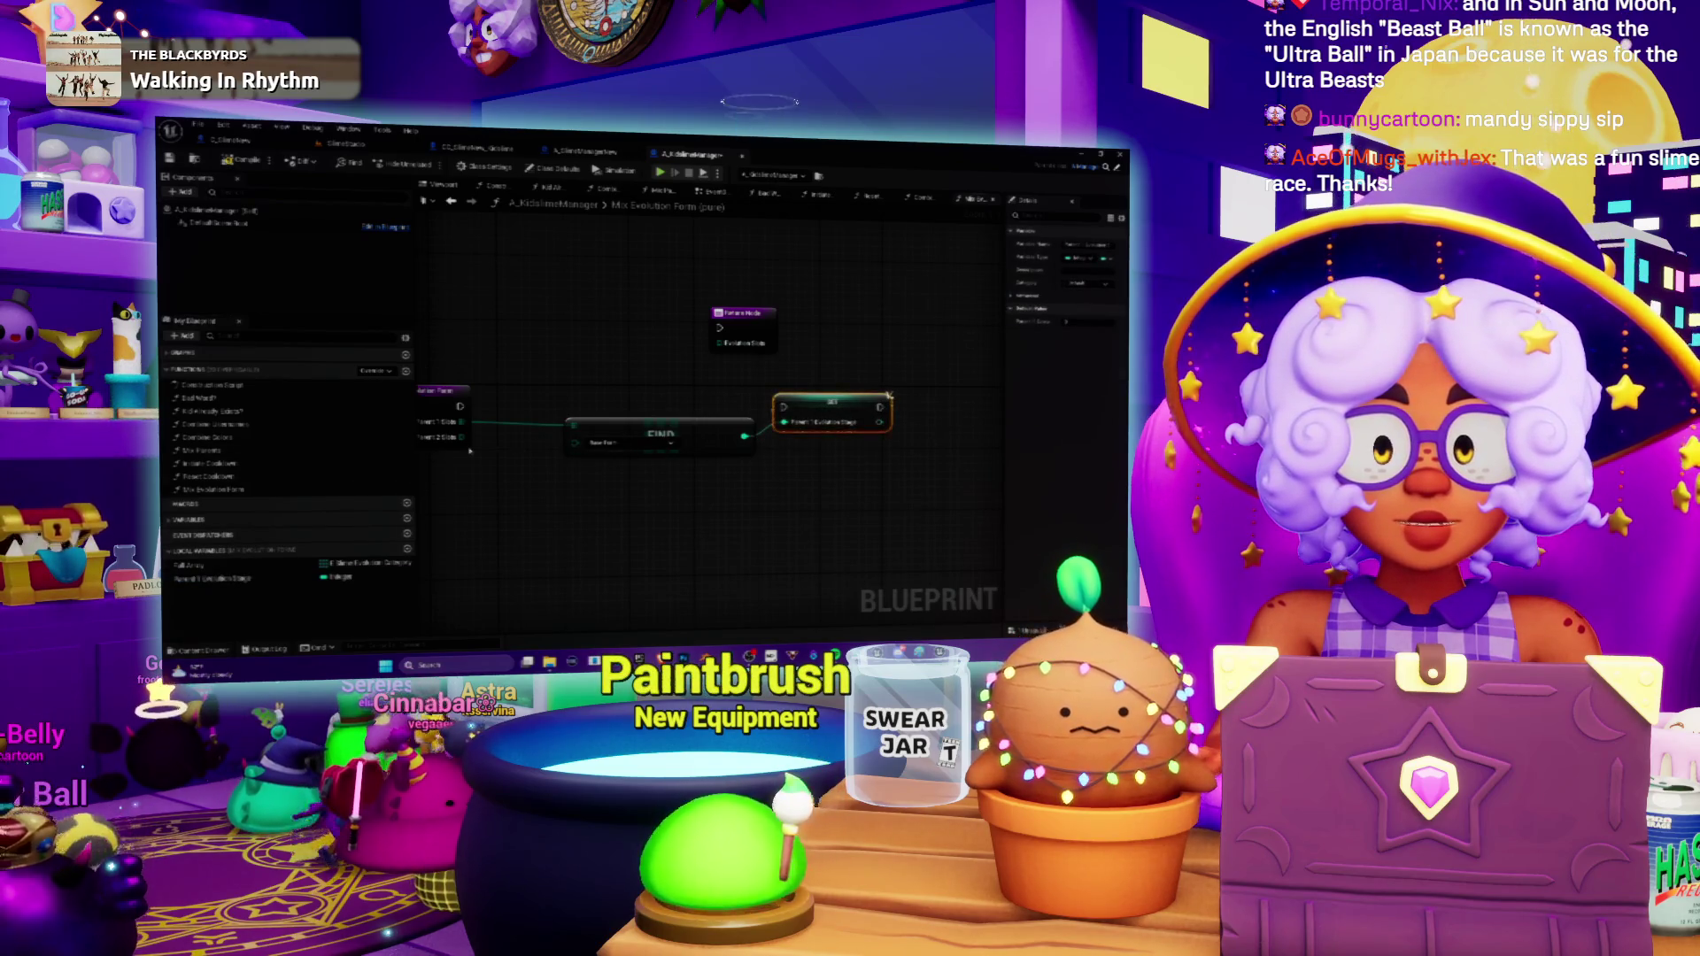
# Duplicate the Find node onto the second array and promote its result to a local variable.
pyautogui.click(571, 447)
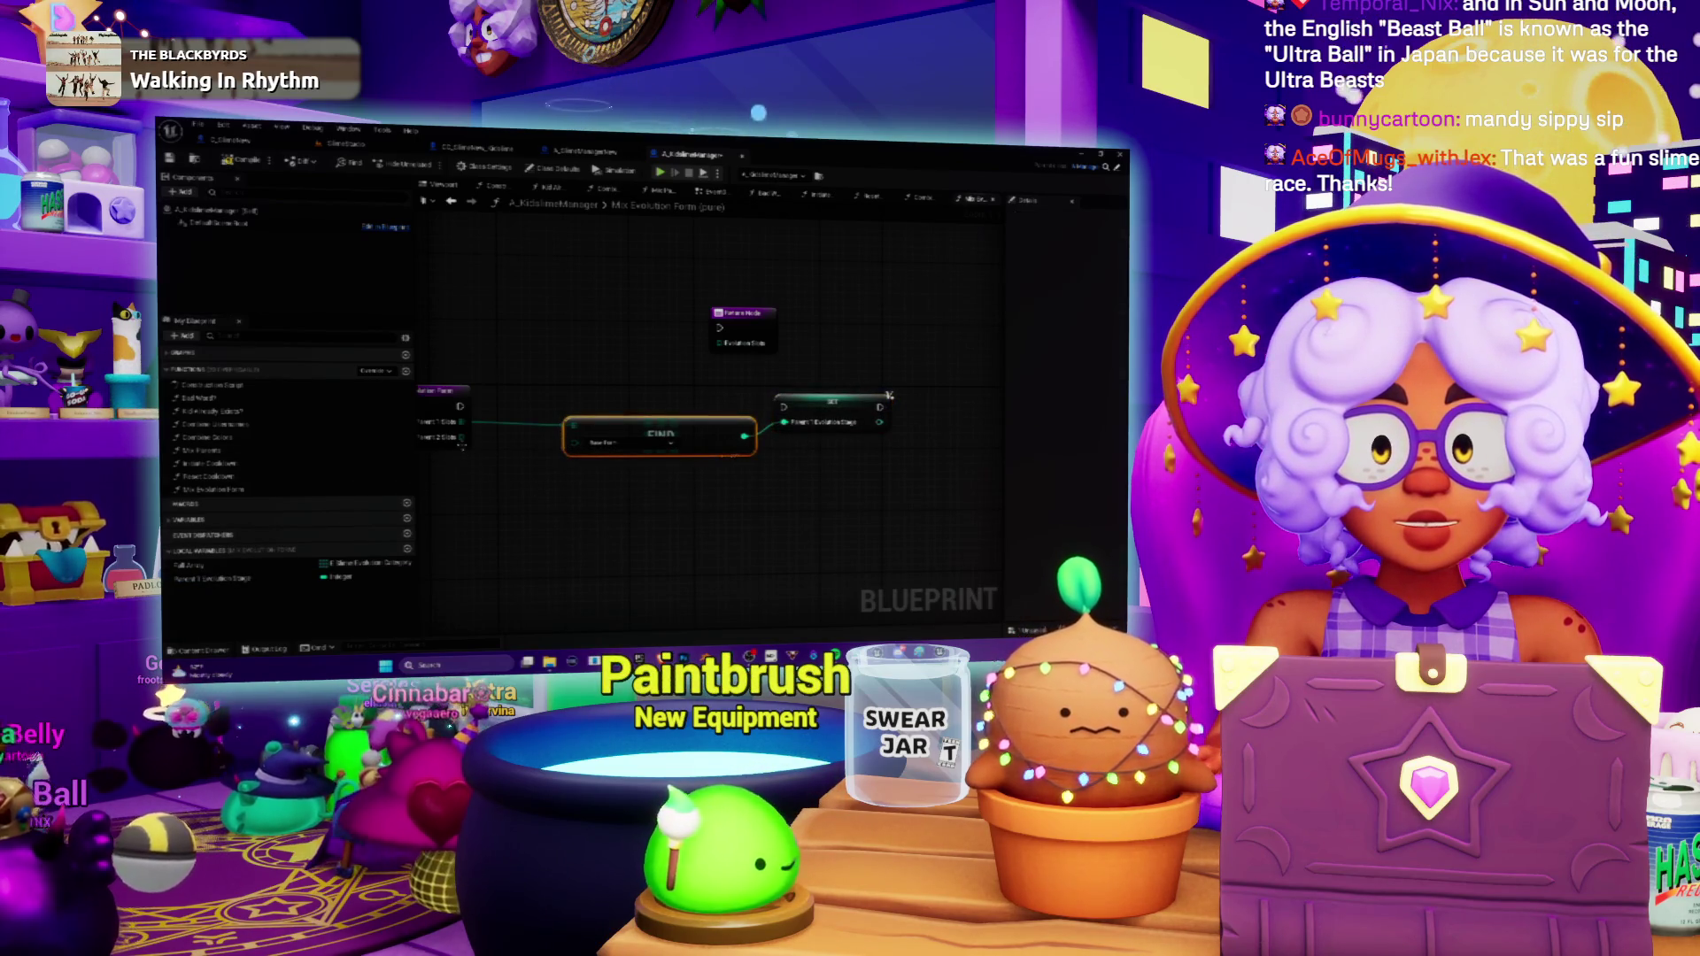
pyautogui.hotkey('ctrl', 'c')
pyautogui.hotkey('ctrl', 'v')
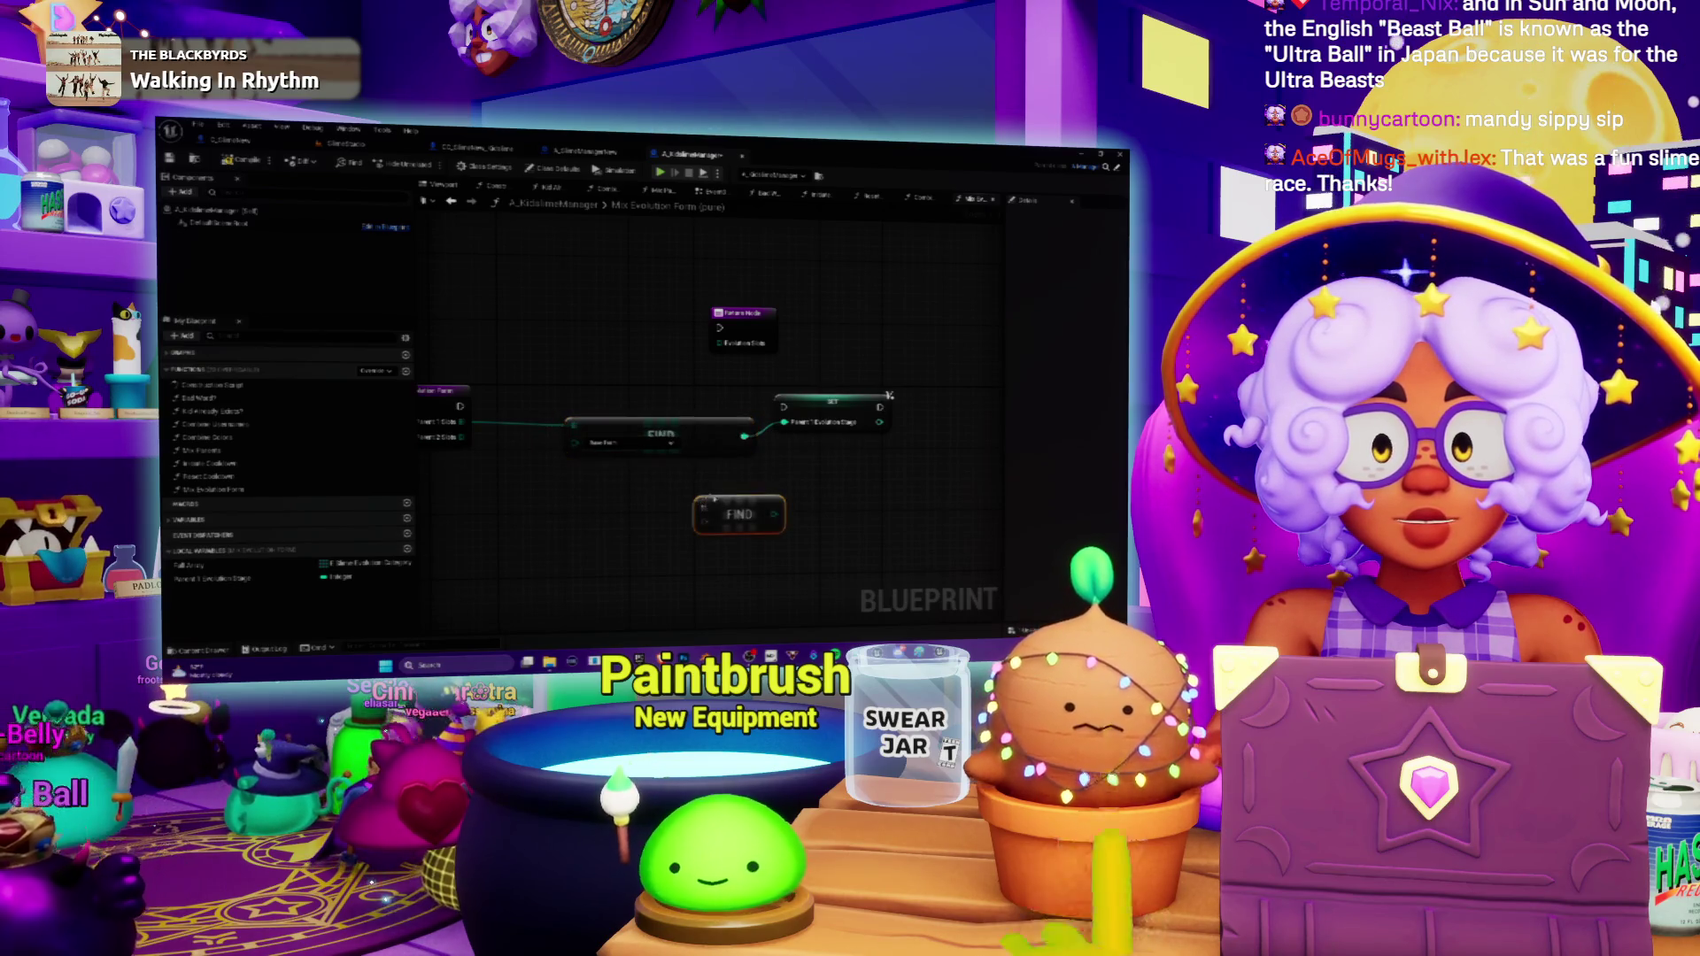
pyautogui.moveTo(714, 506); pyautogui.dragTo(641, 492)
pyautogui.moveTo(461, 438); pyautogui.dragTo(607, 487)
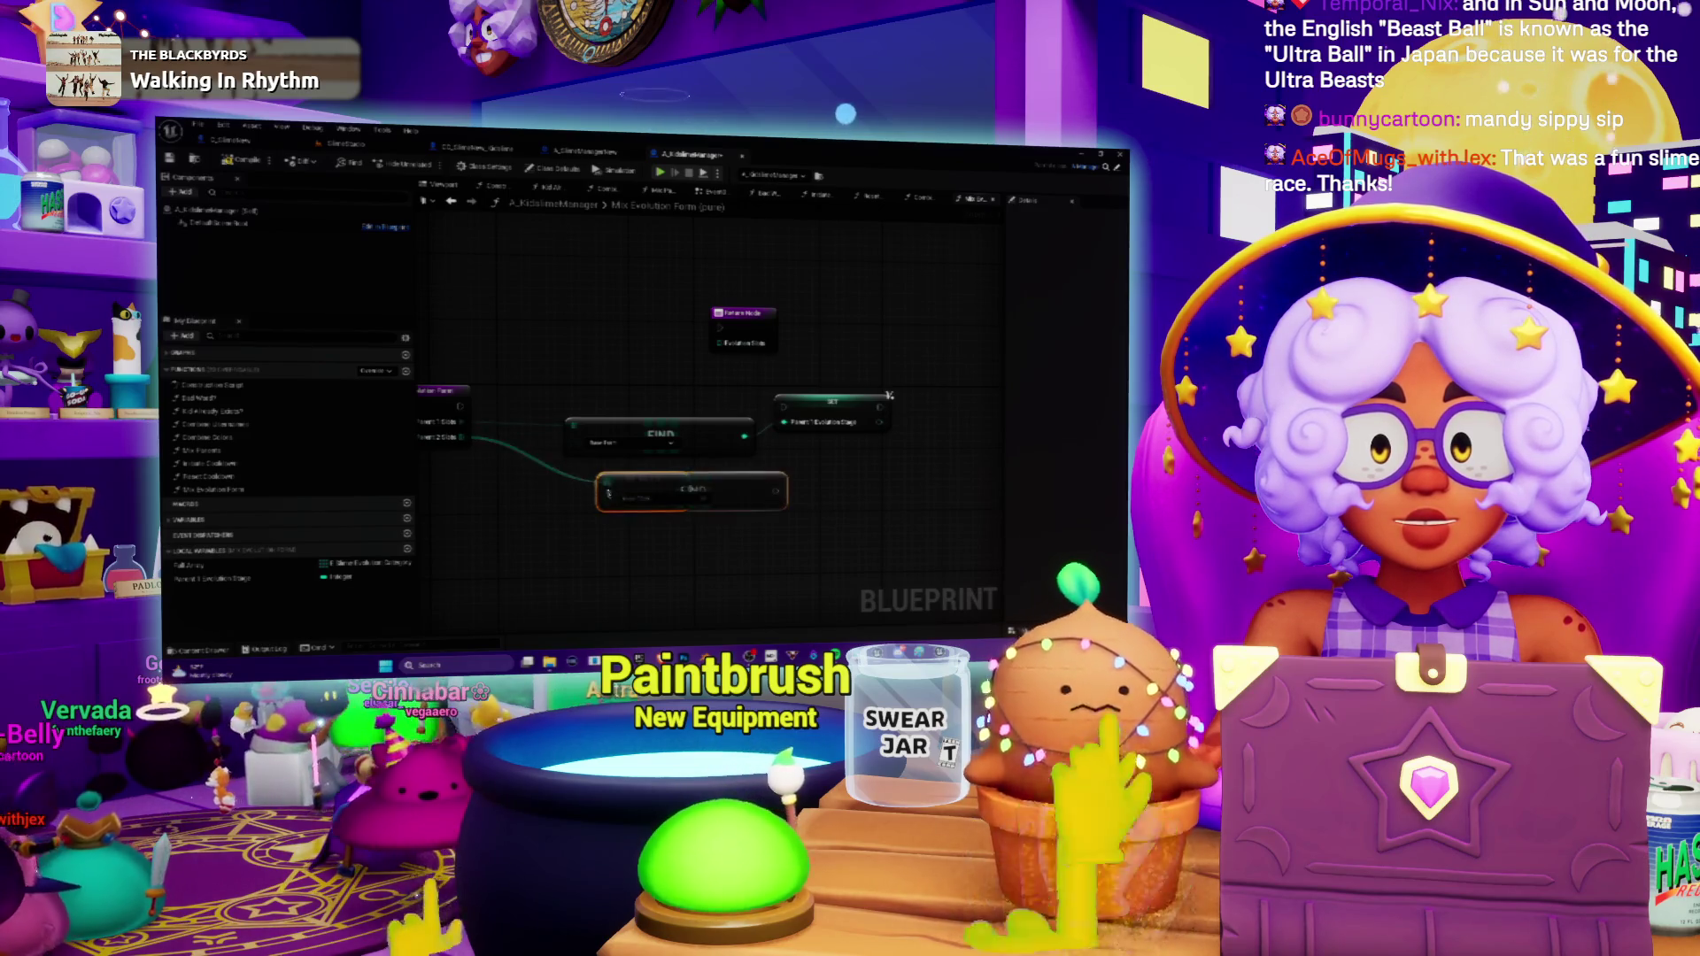
pyautogui.rightClick(761, 492)
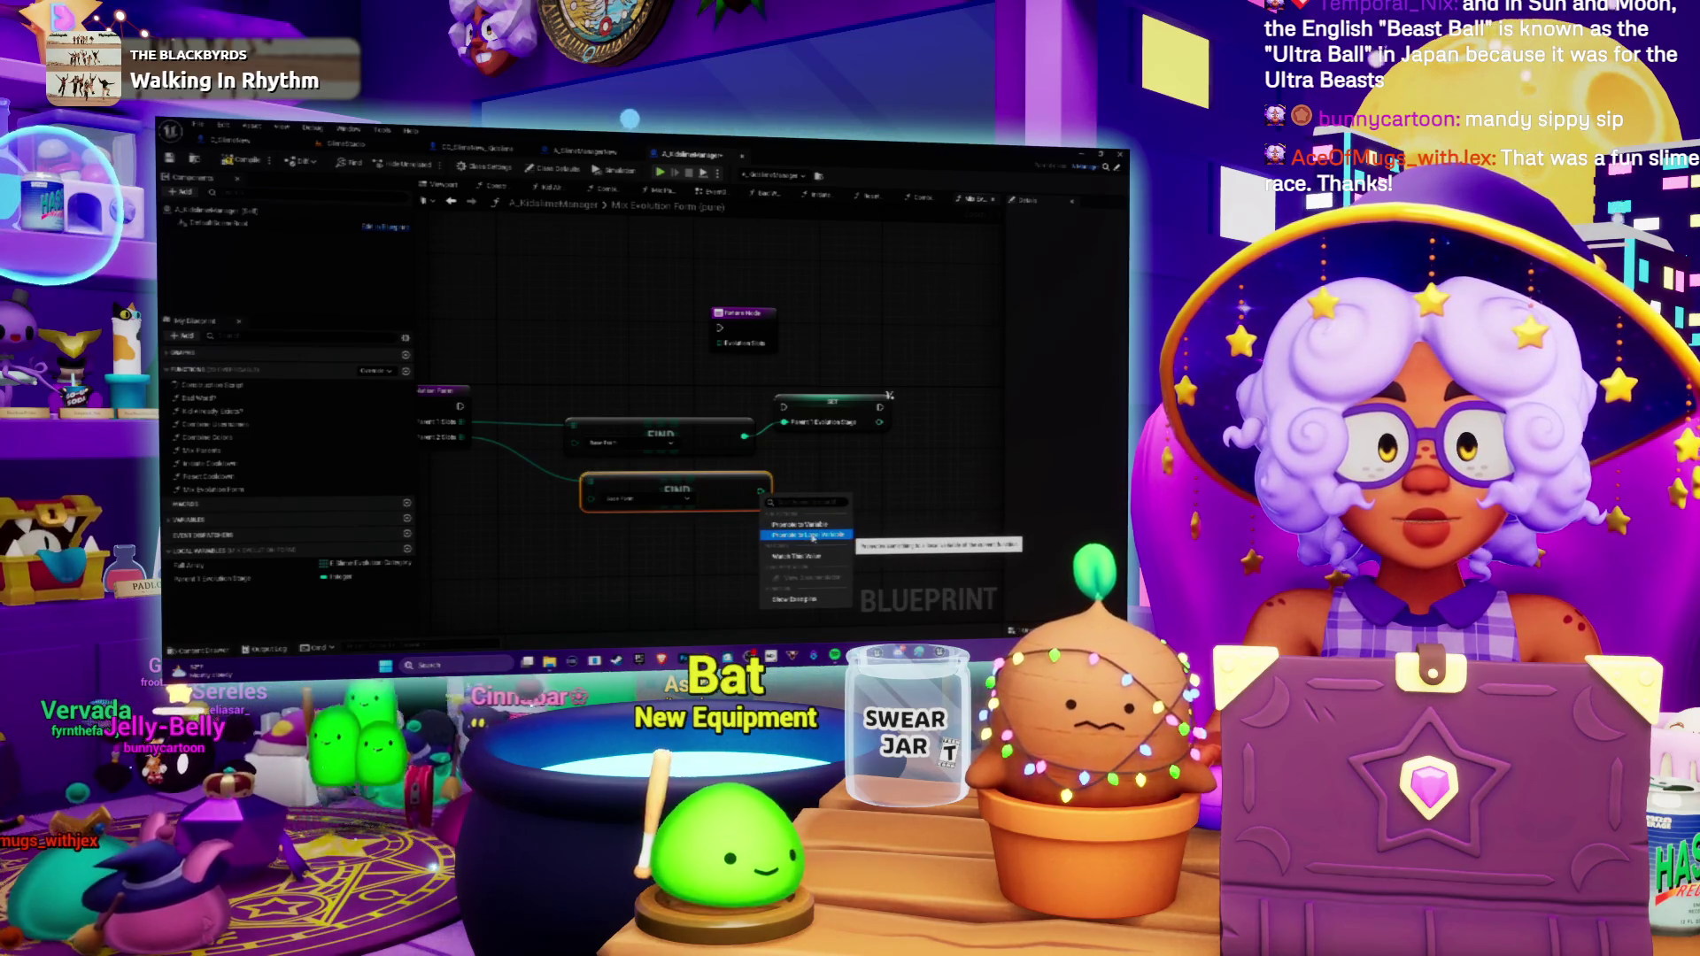
pyautogui.click(813, 535)
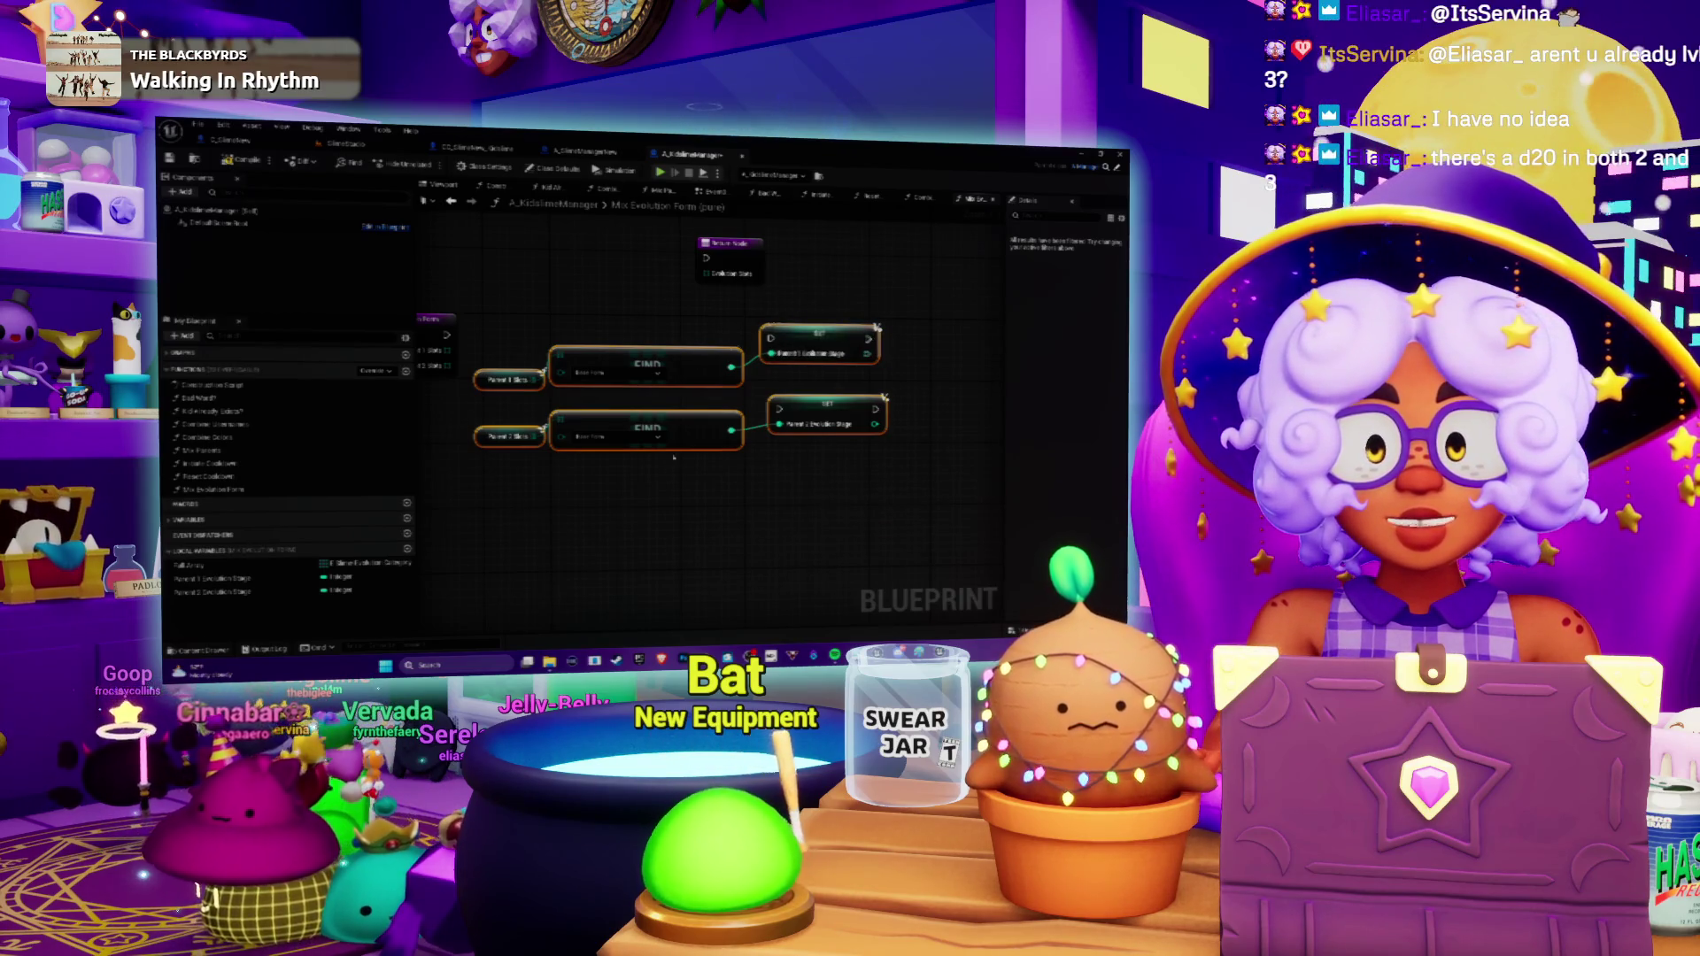
# Pan the graph to frame both Find-to-SET evolution-stage chains.
pyautogui.moveTo(648, 536)
pyautogui.mouseDown()
pyautogui.moveTo(729, 518)
pyautogui.moveTo(628, 479)
pyautogui.mouseUp()
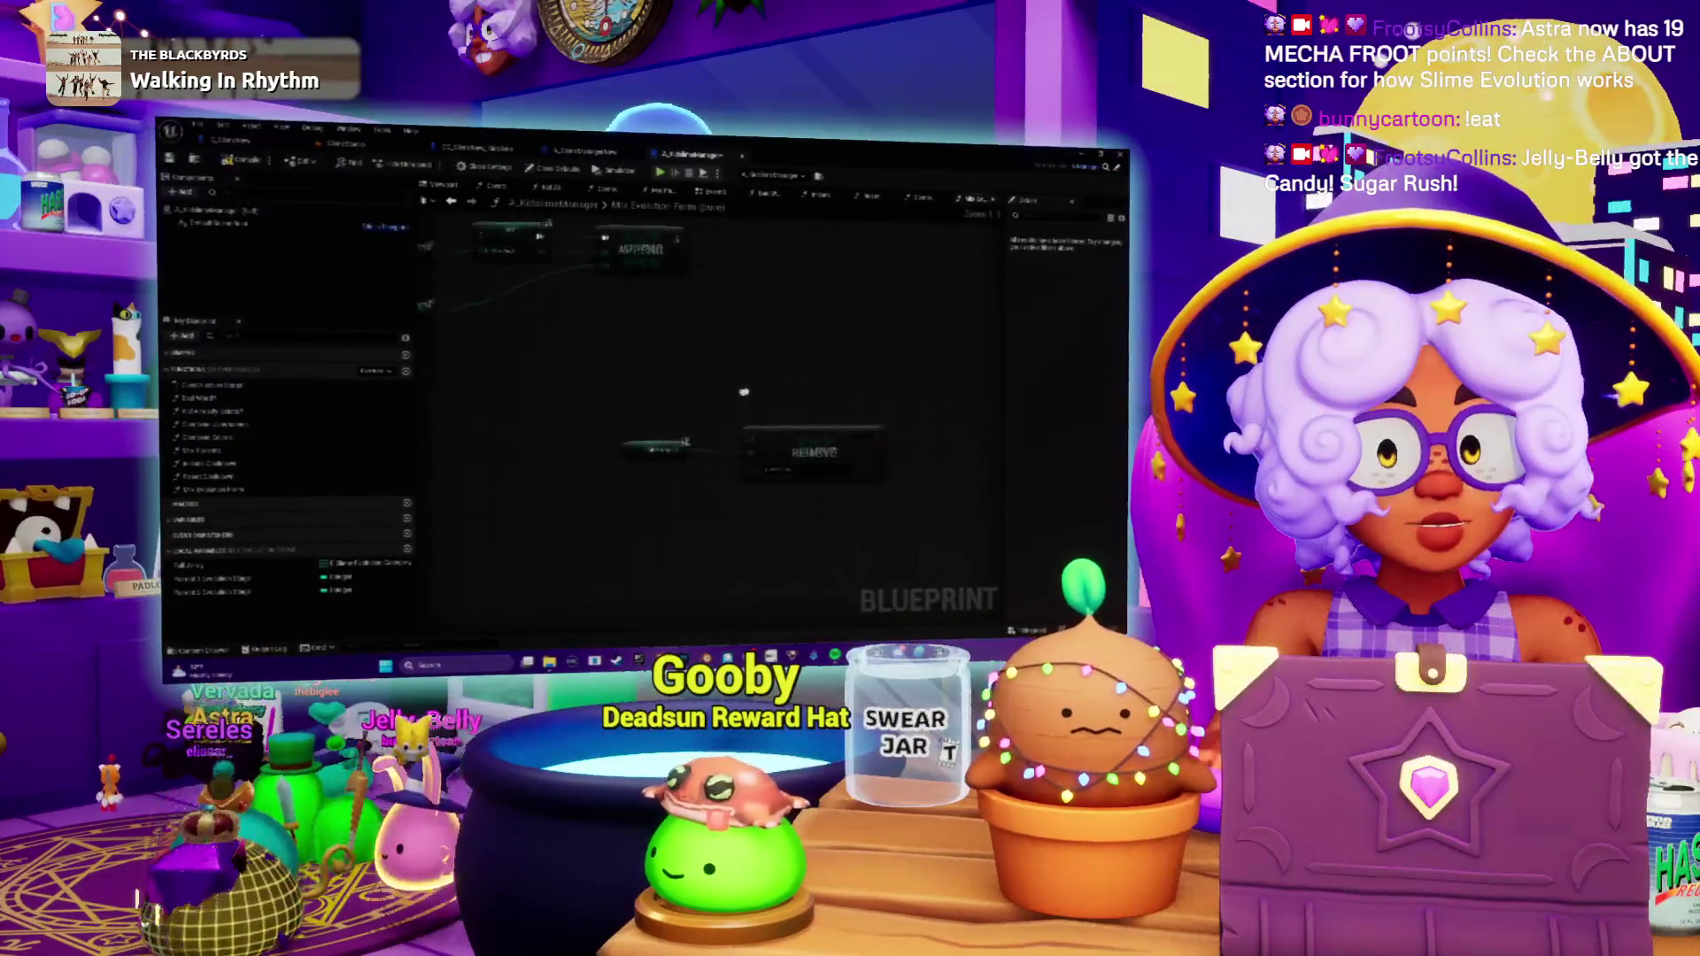
# Reposition the Full Array getter and pick the array Add action from its output.
pyautogui.moveTo(744, 392); pyautogui.dragTo(670, 401)
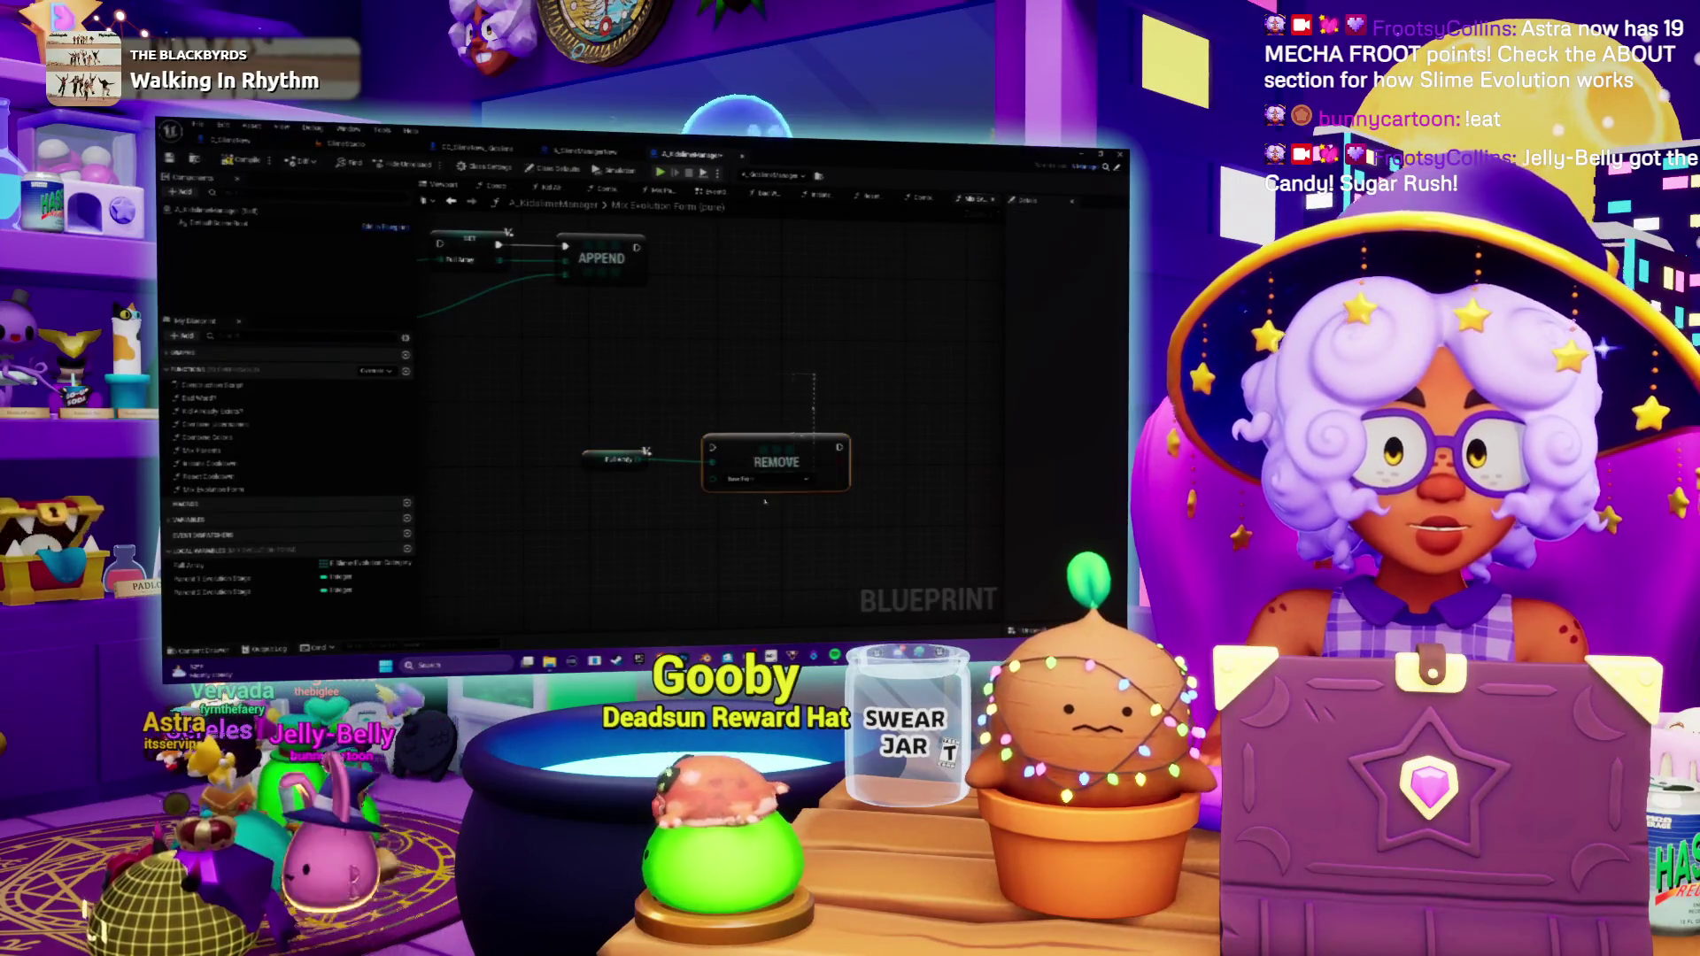
pyautogui.moveTo(620, 458); pyautogui.dragTo(702, 394)
pyautogui.moveTo(672, 266)
pyautogui.mouseDown()
pyautogui.moveTo(737, 457)
pyautogui.moveTo(664, 406)
pyautogui.mouseUp()
pyautogui.scroll(2, 737, 457)
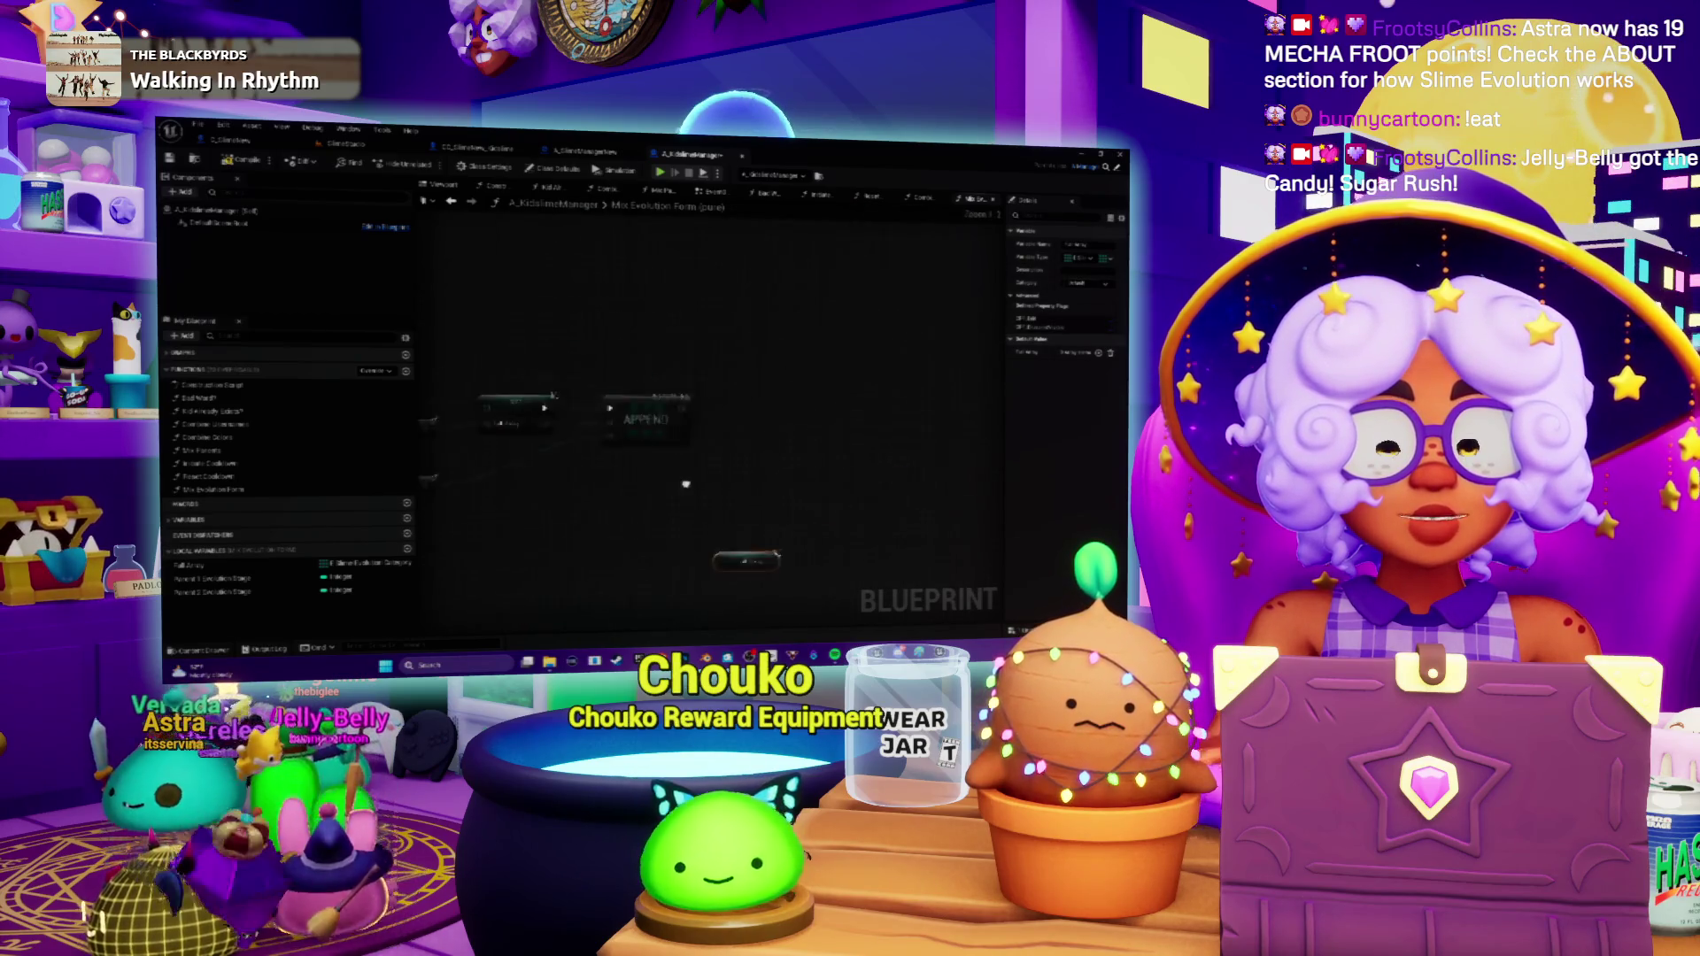
pyautogui.moveTo(758, 479)
pyautogui.mouseDown()
pyautogui.moveTo(713, 491)
pyautogui.moveTo(772, 453)
pyautogui.mouseUp()
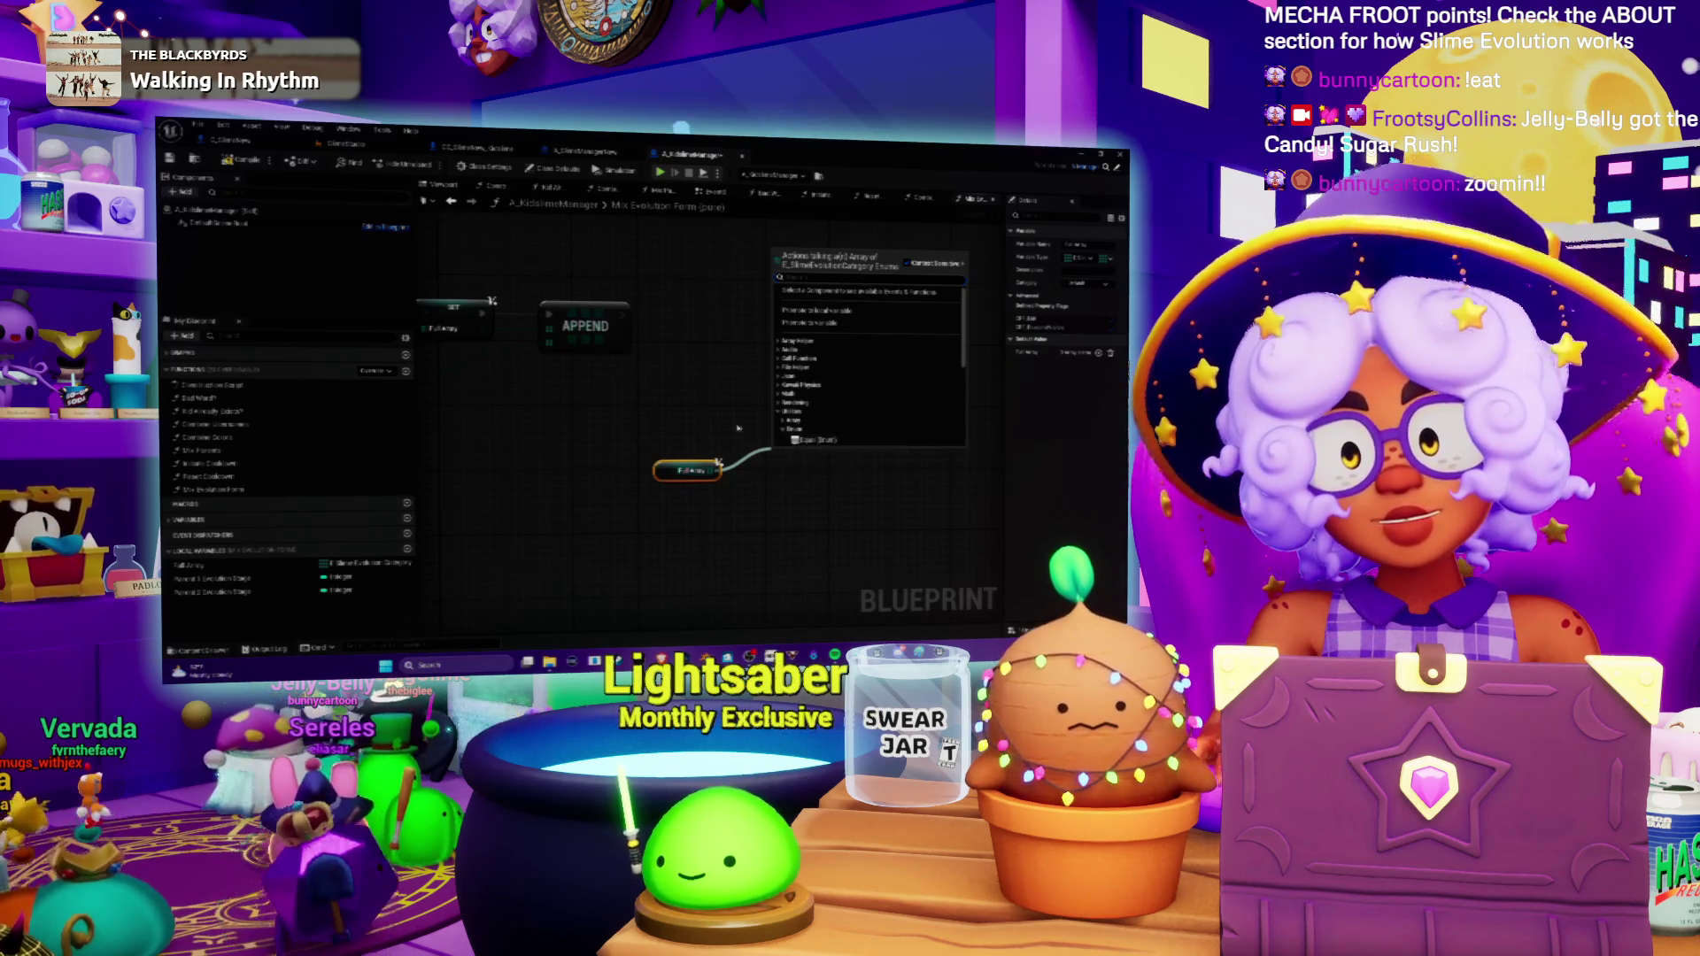
pyautogui.click(738, 434)
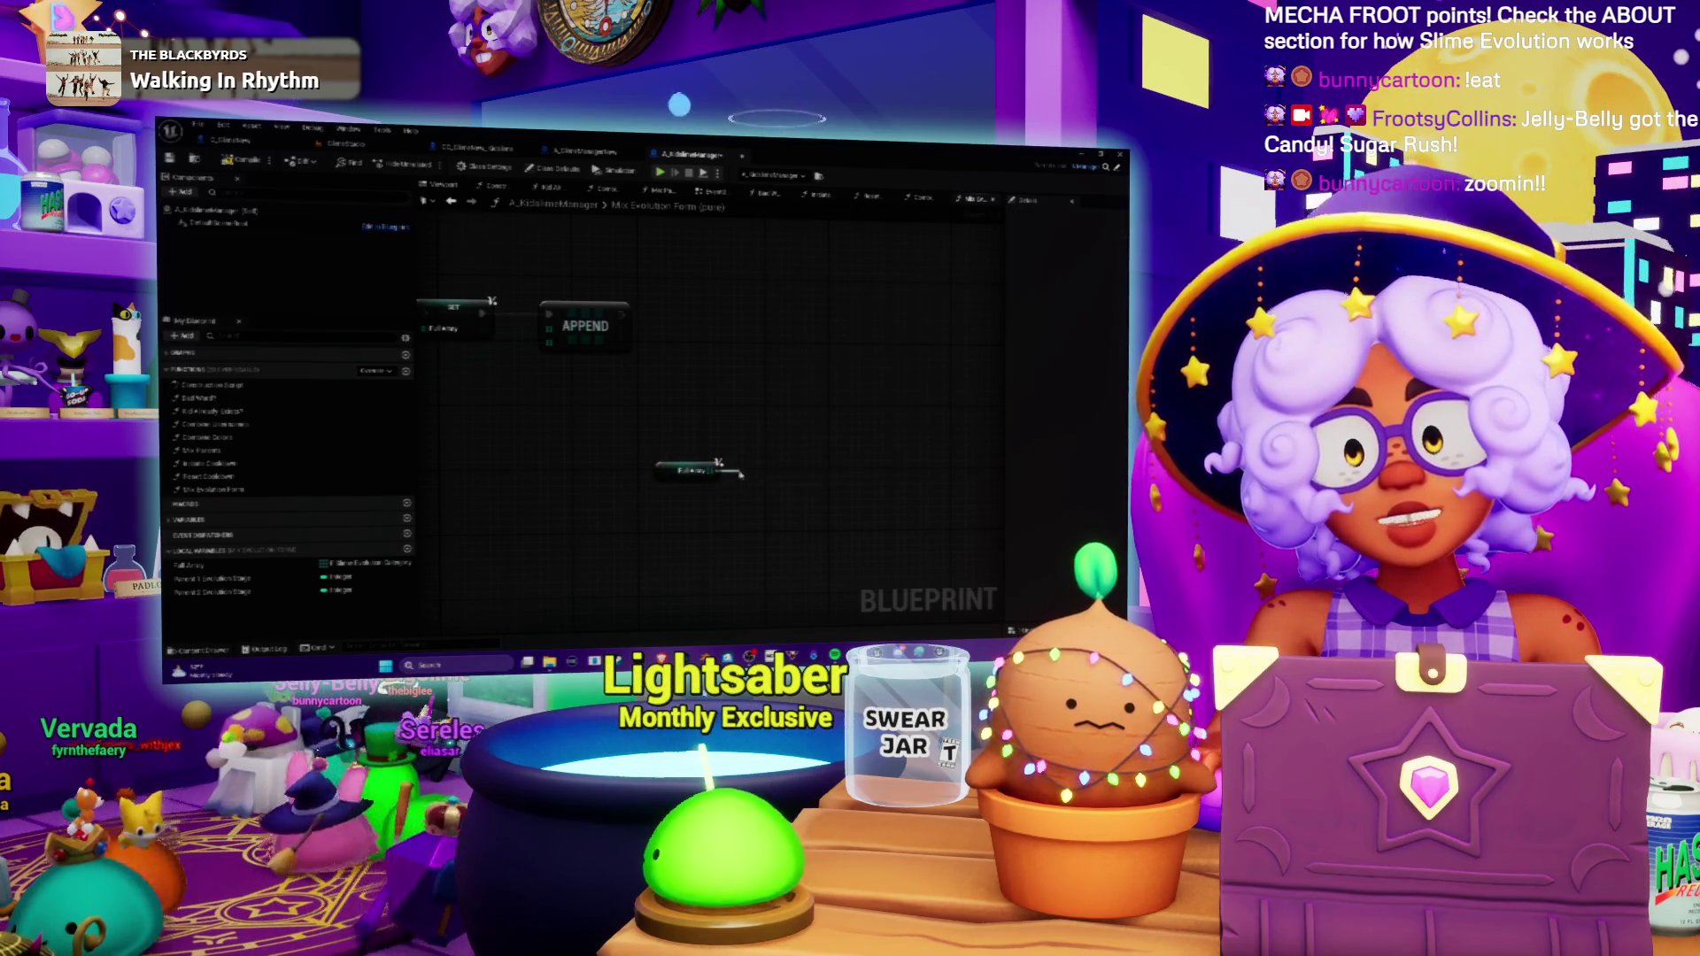
pyautogui.moveTo(740, 474); pyautogui.dragTo(741, 477)
pyautogui.write('add')
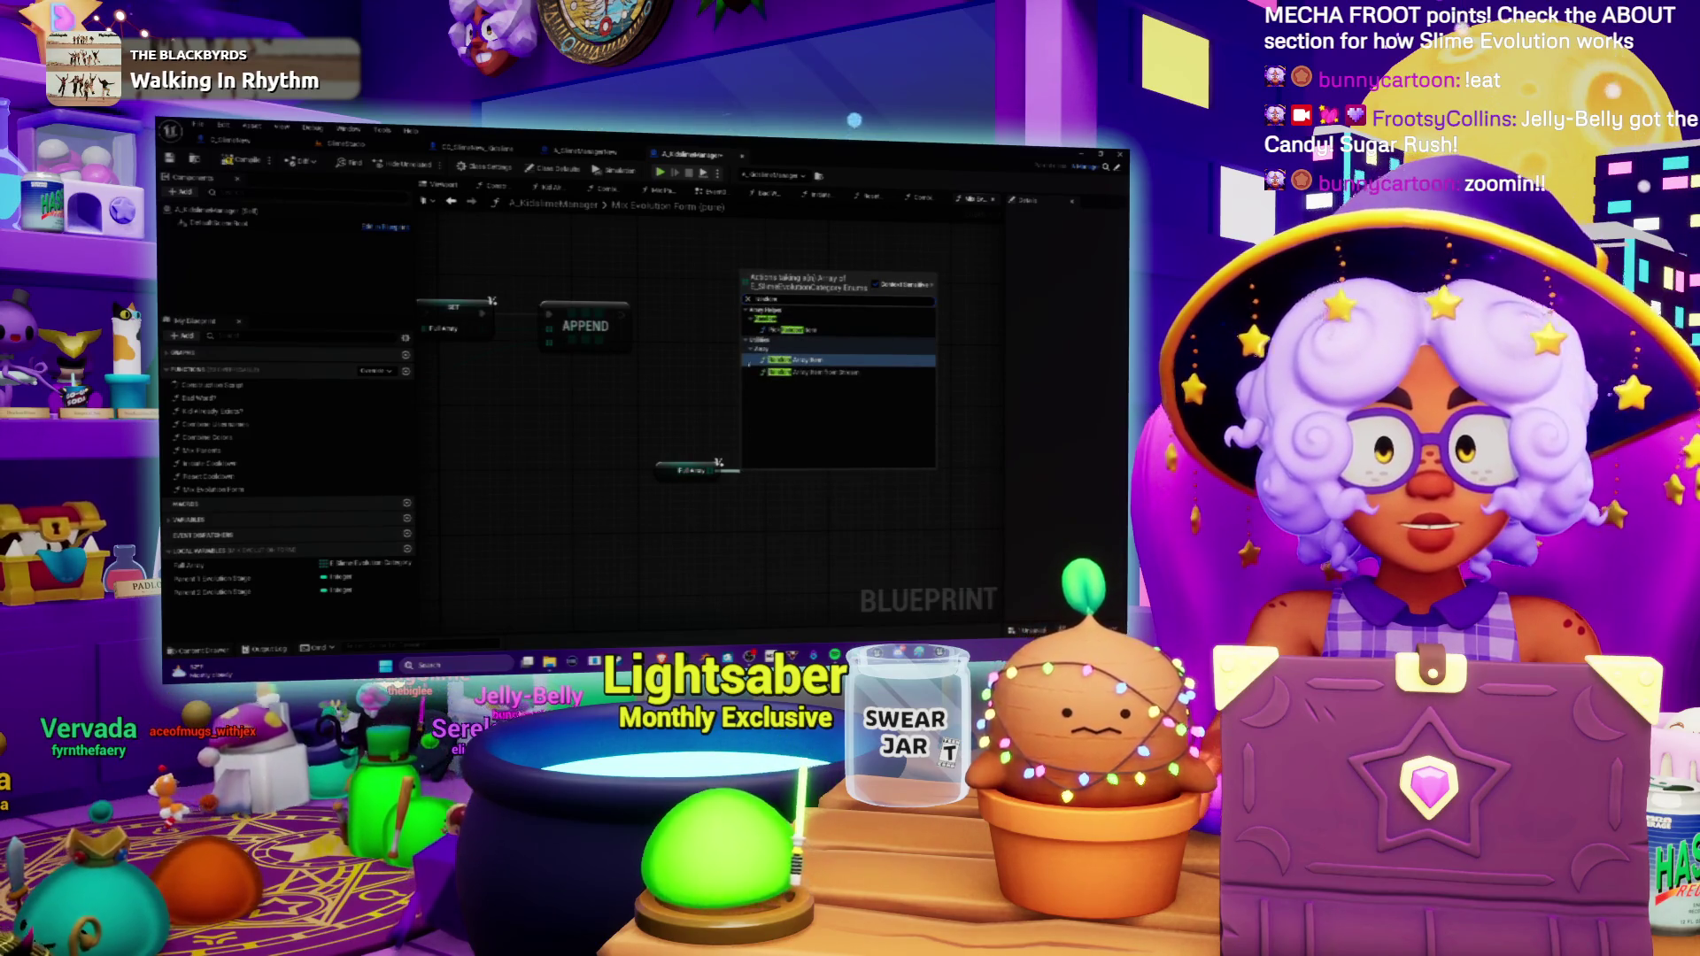
pyautogui.click(785, 360)
# Move RANDOM up and add a 'contain' array node from the Full Array output.
pyautogui.moveTo(746, 511); pyautogui.dragTo(726, 418)
pyautogui.moveTo(819, 390); pyautogui.dragTo(827, 367)
pyautogui.moveTo(680, 393)
pyautogui.mouseDown()
pyautogui.moveTo(779, 409)
pyautogui.moveTo(731, 396)
pyautogui.mouseUp()
pyautogui.write('contain')
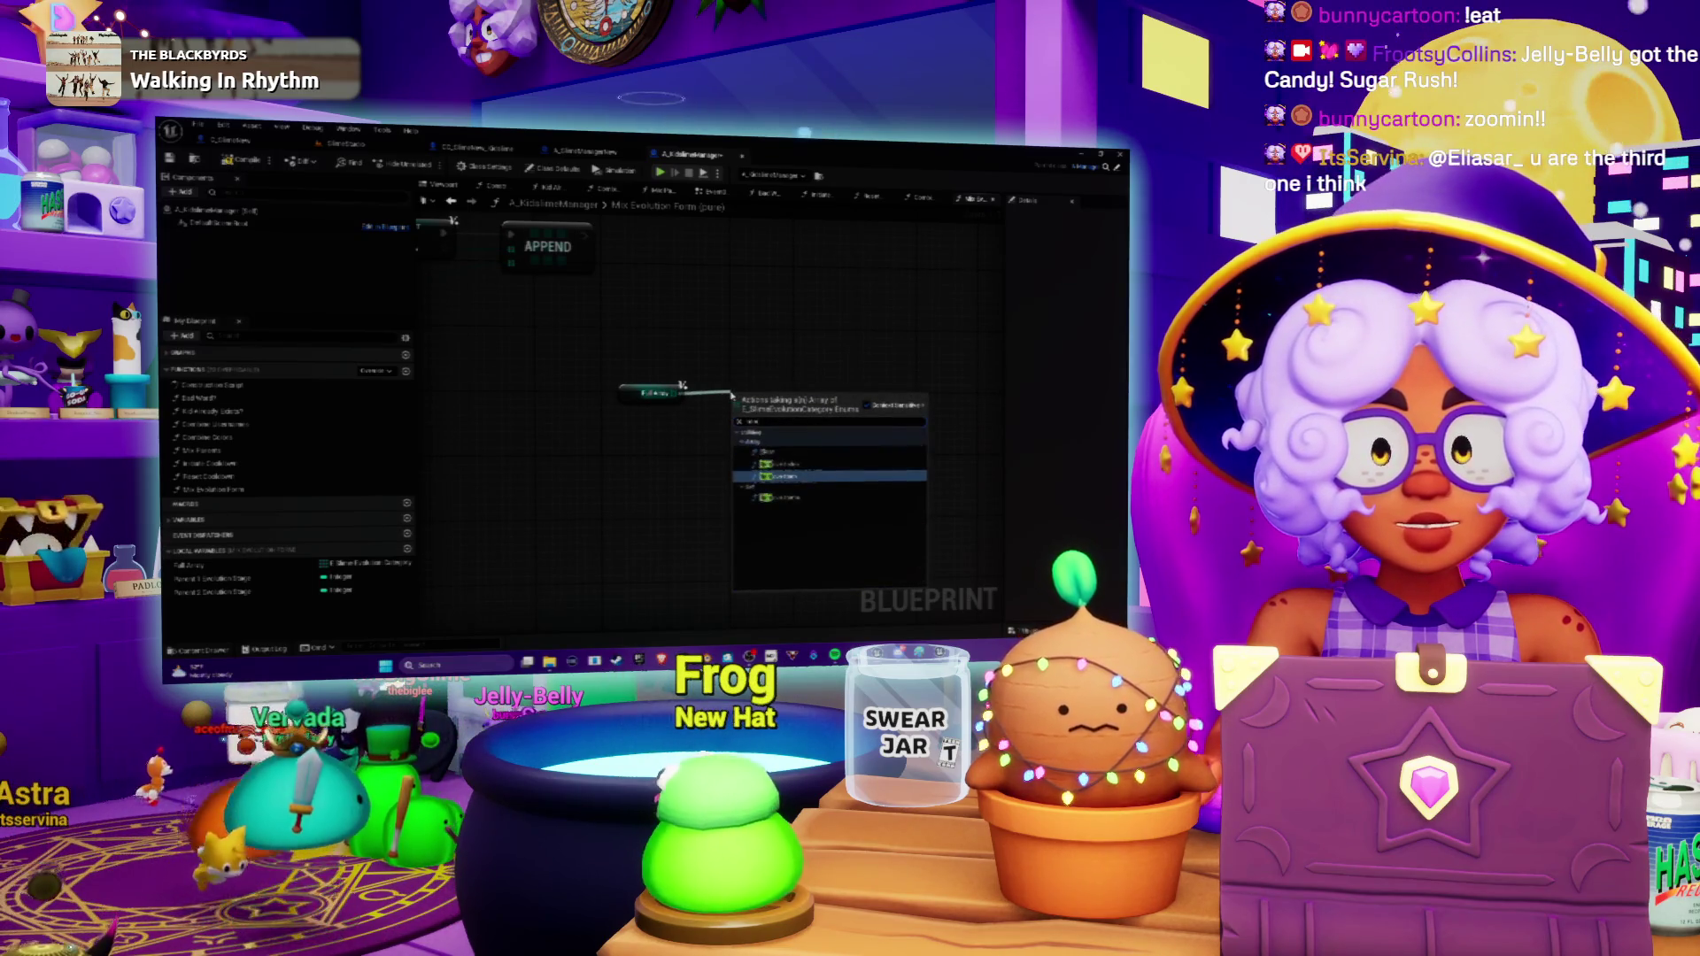
pyautogui.click(815, 481)
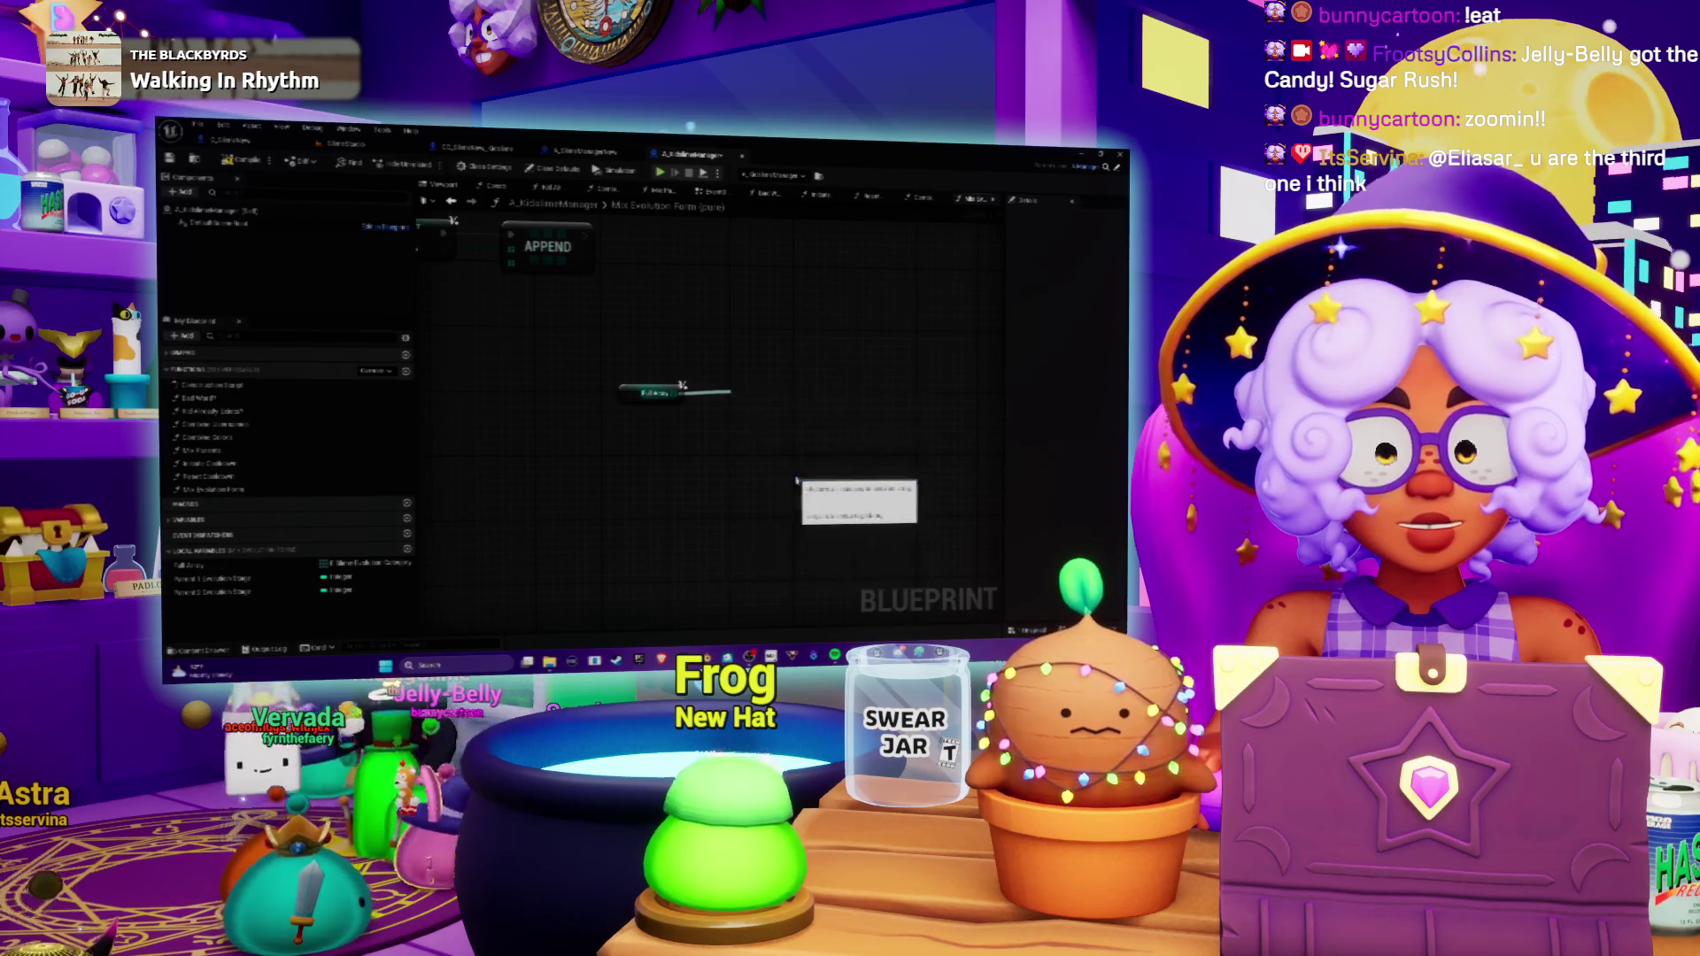
# Delete the unwanted REMOVE node and reopen the Full Array action list.
pyautogui.moveTo(792, 384); pyautogui.dragTo(744, 414)
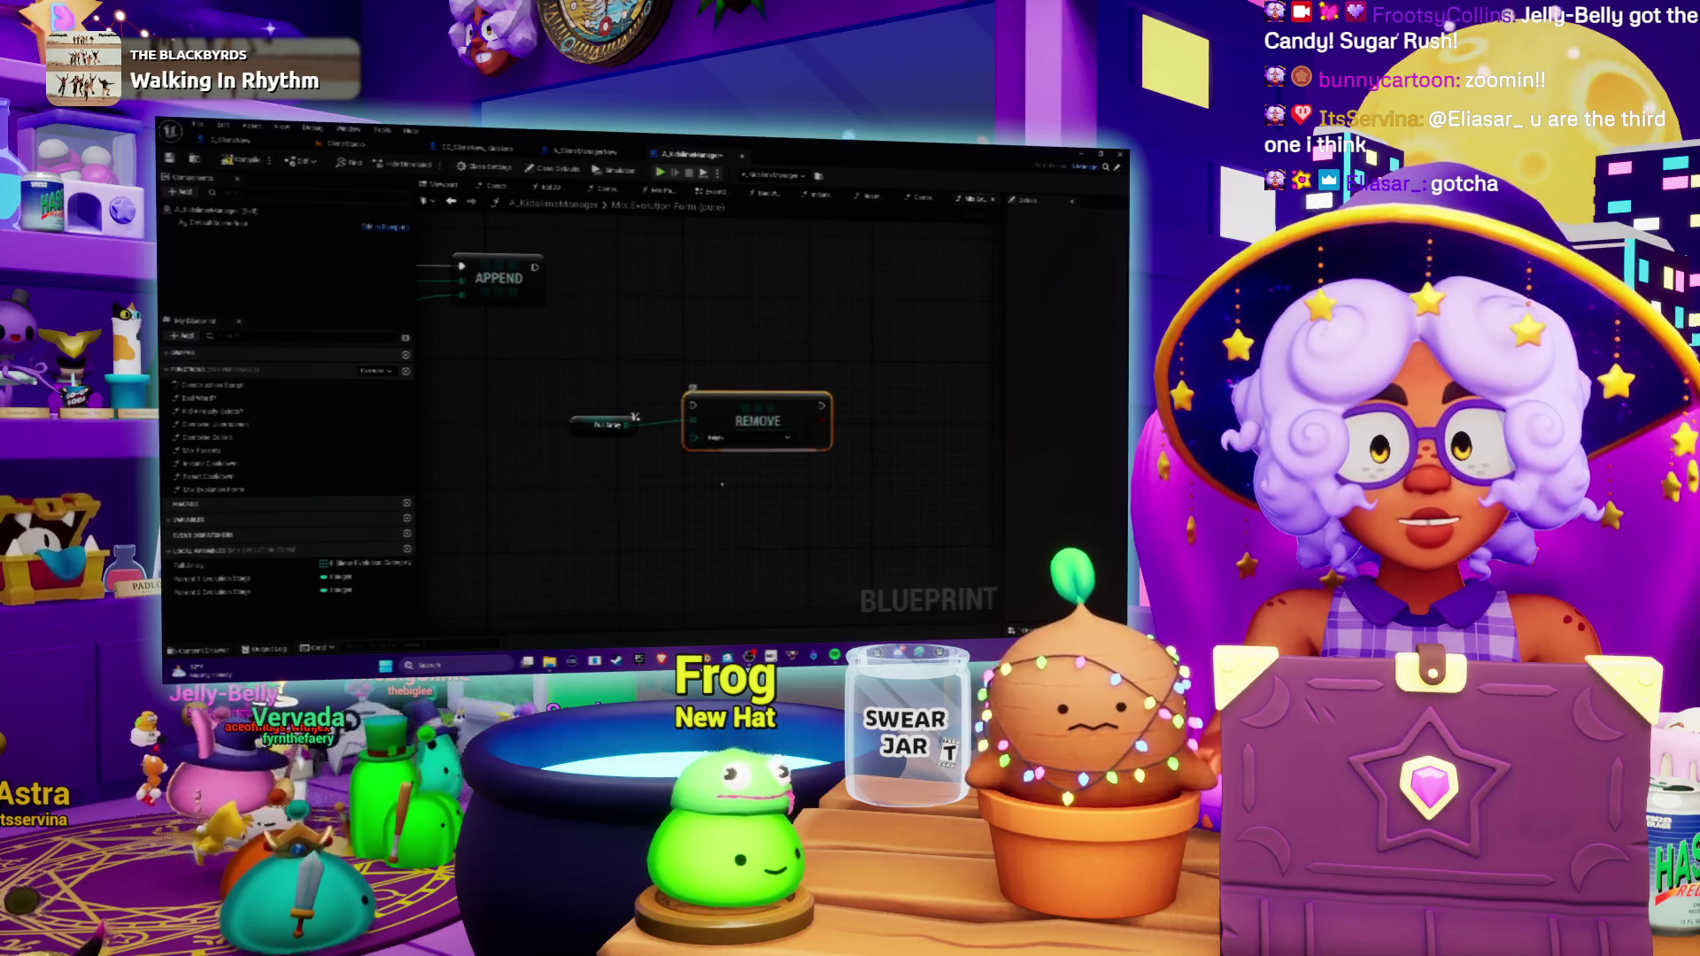
pyautogui.moveTo(721, 474); pyautogui.dragTo(712, 504)
pyautogui.moveTo(730, 423); pyautogui.dragTo(731, 437)
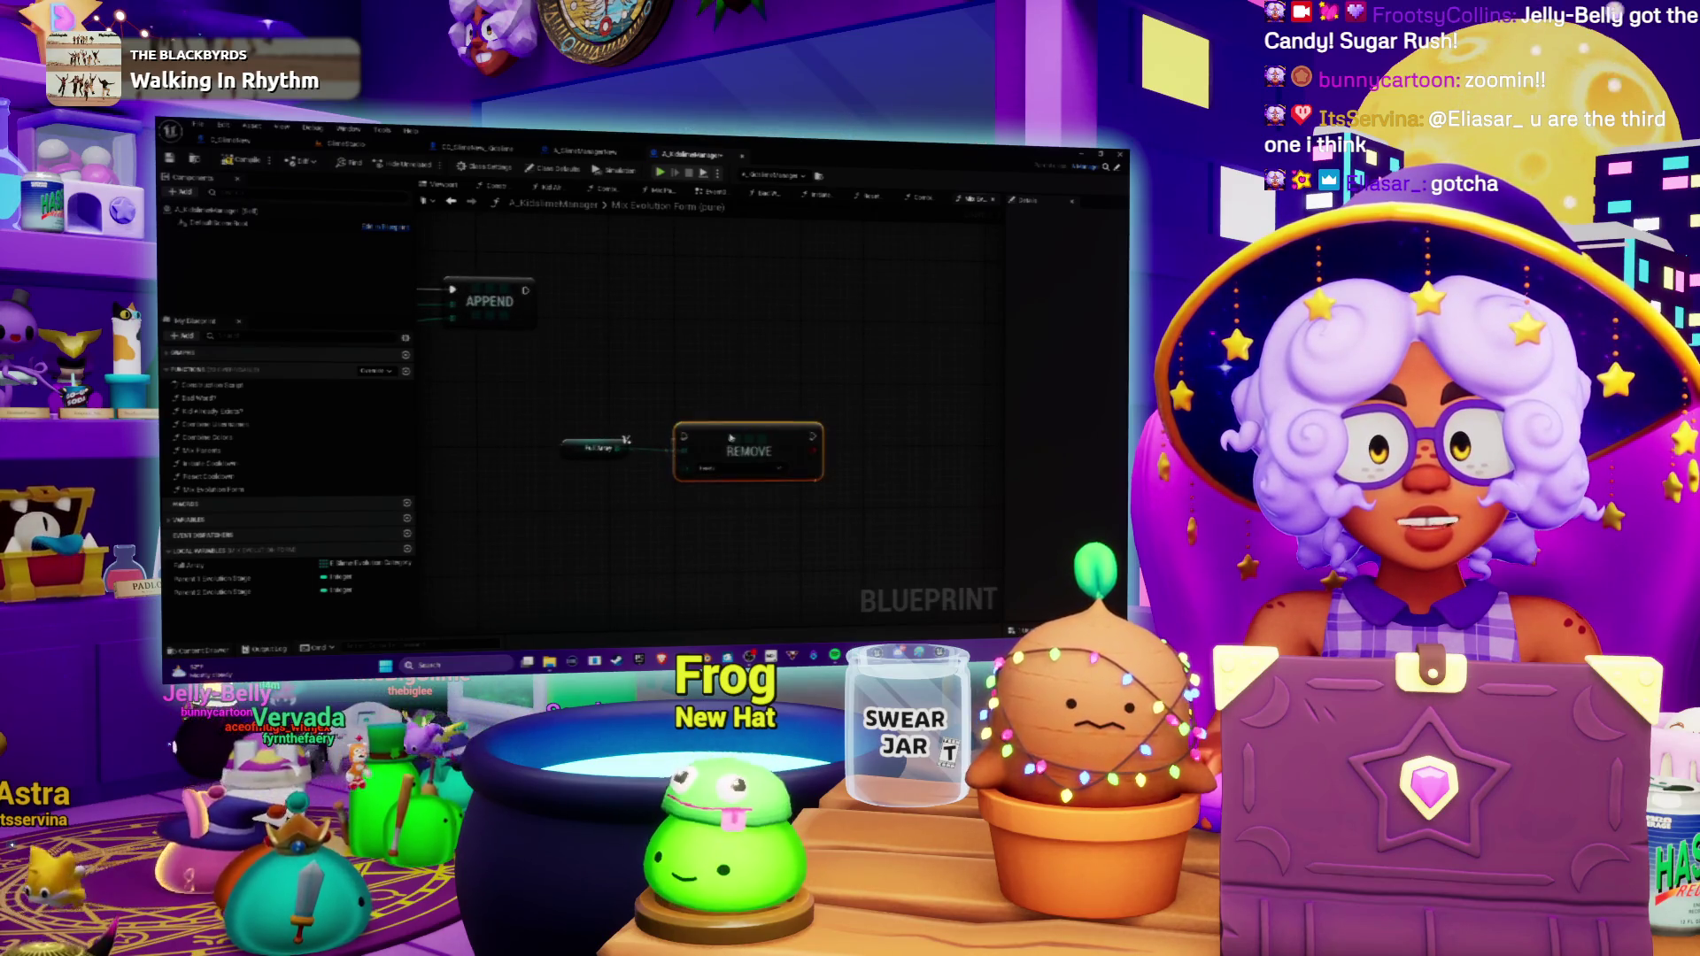
pyautogui.press('Delete')
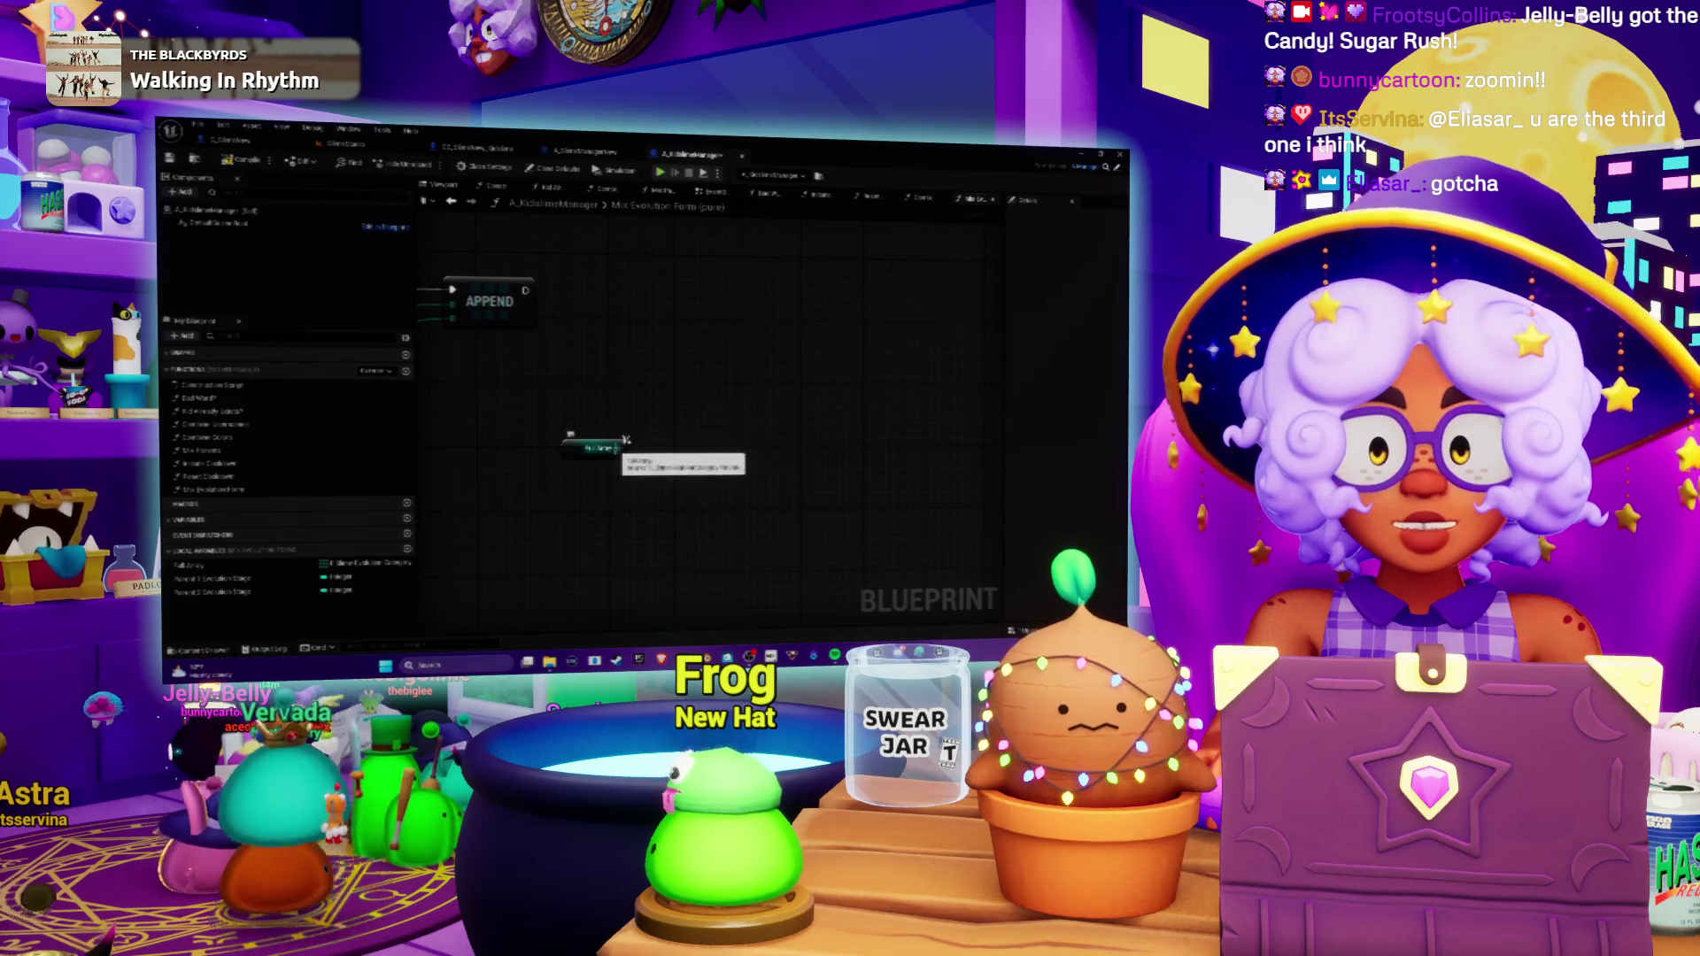
pyautogui.moveTo(701, 456); pyautogui.dragTo(701, 456)
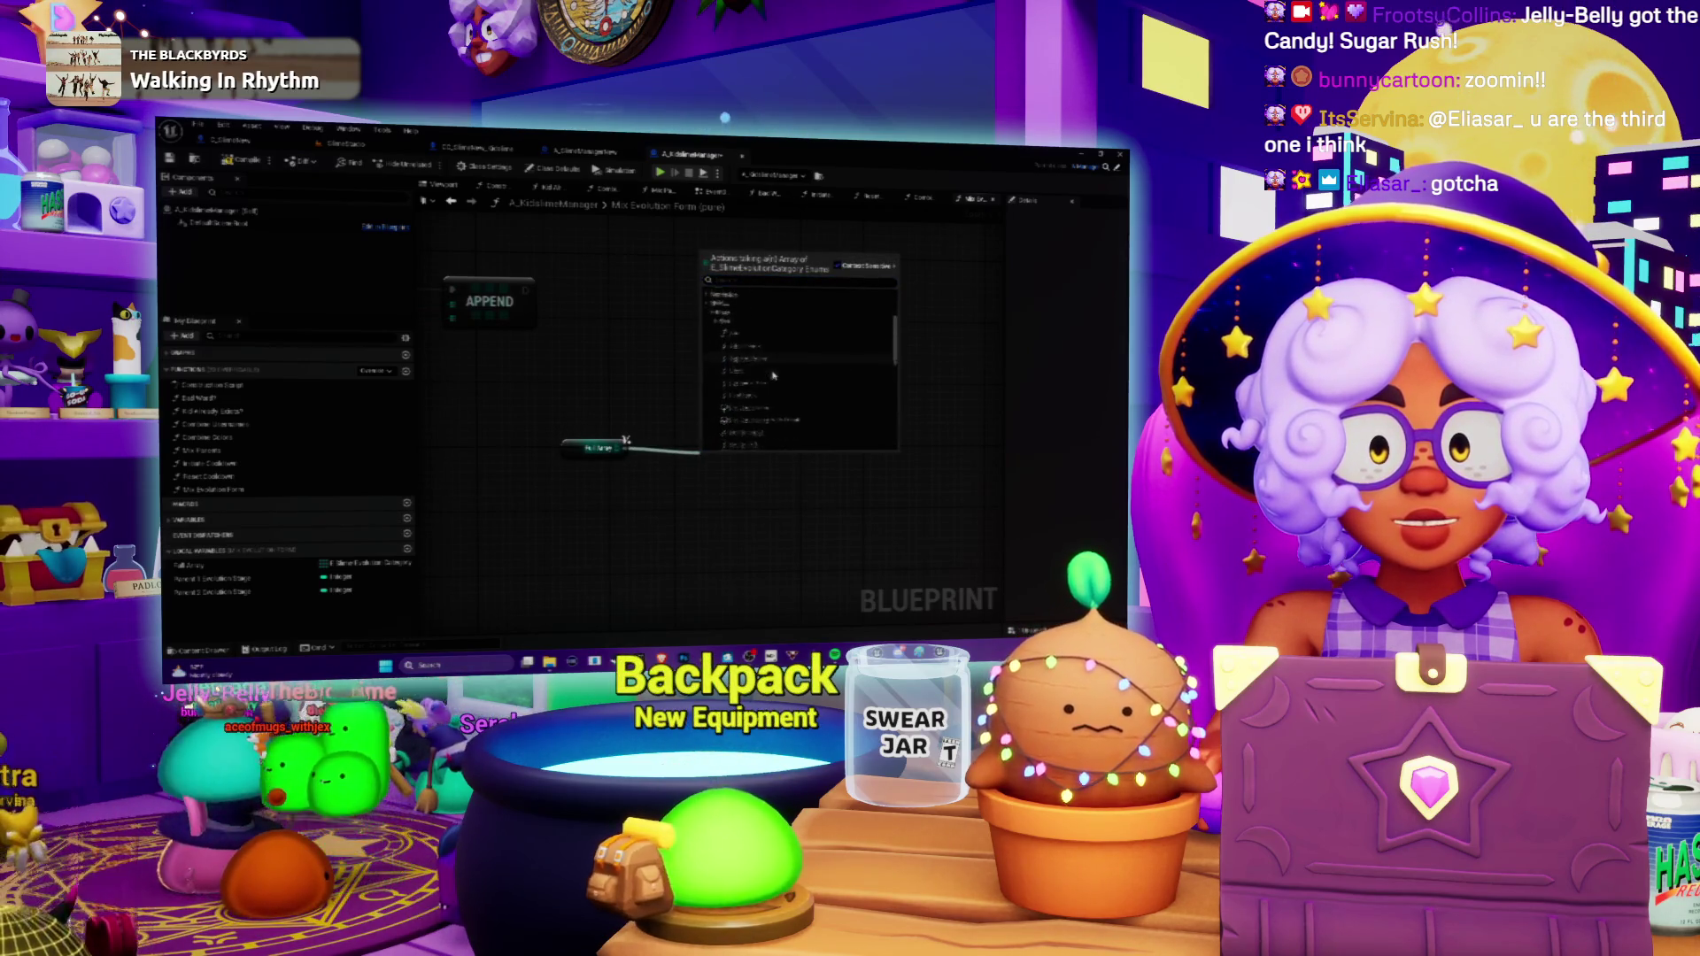
pyautogui.scroll(-1, 788, 397)
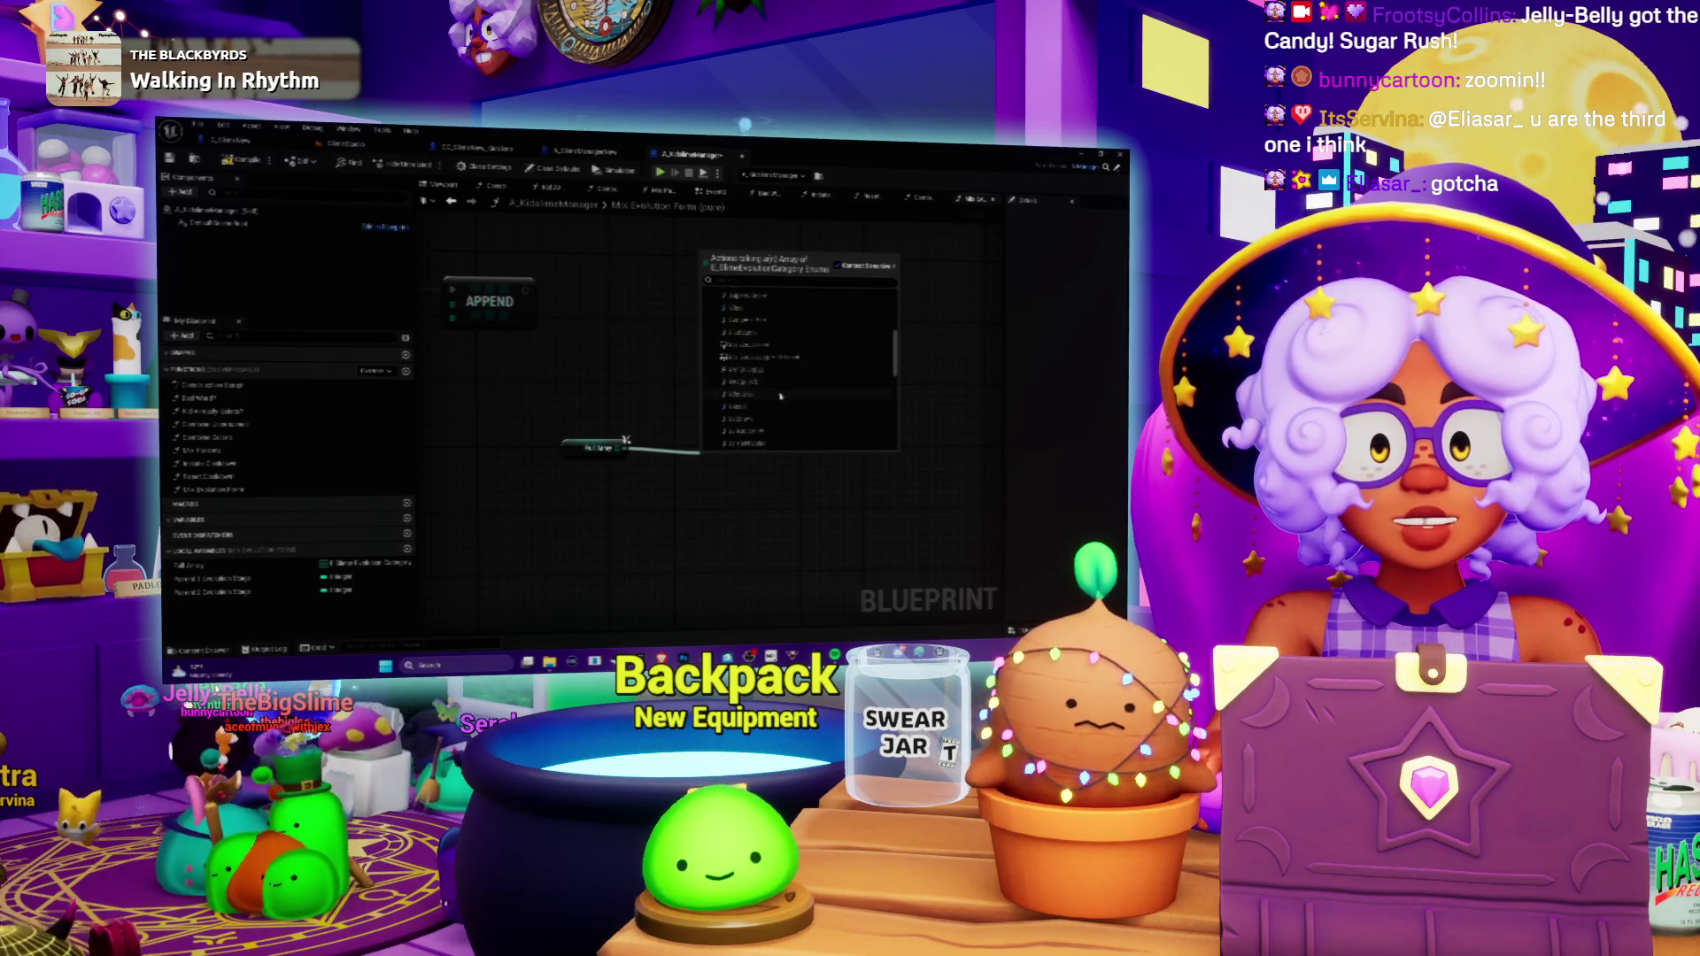
pyautogui.scroll(-4, 780, 397)
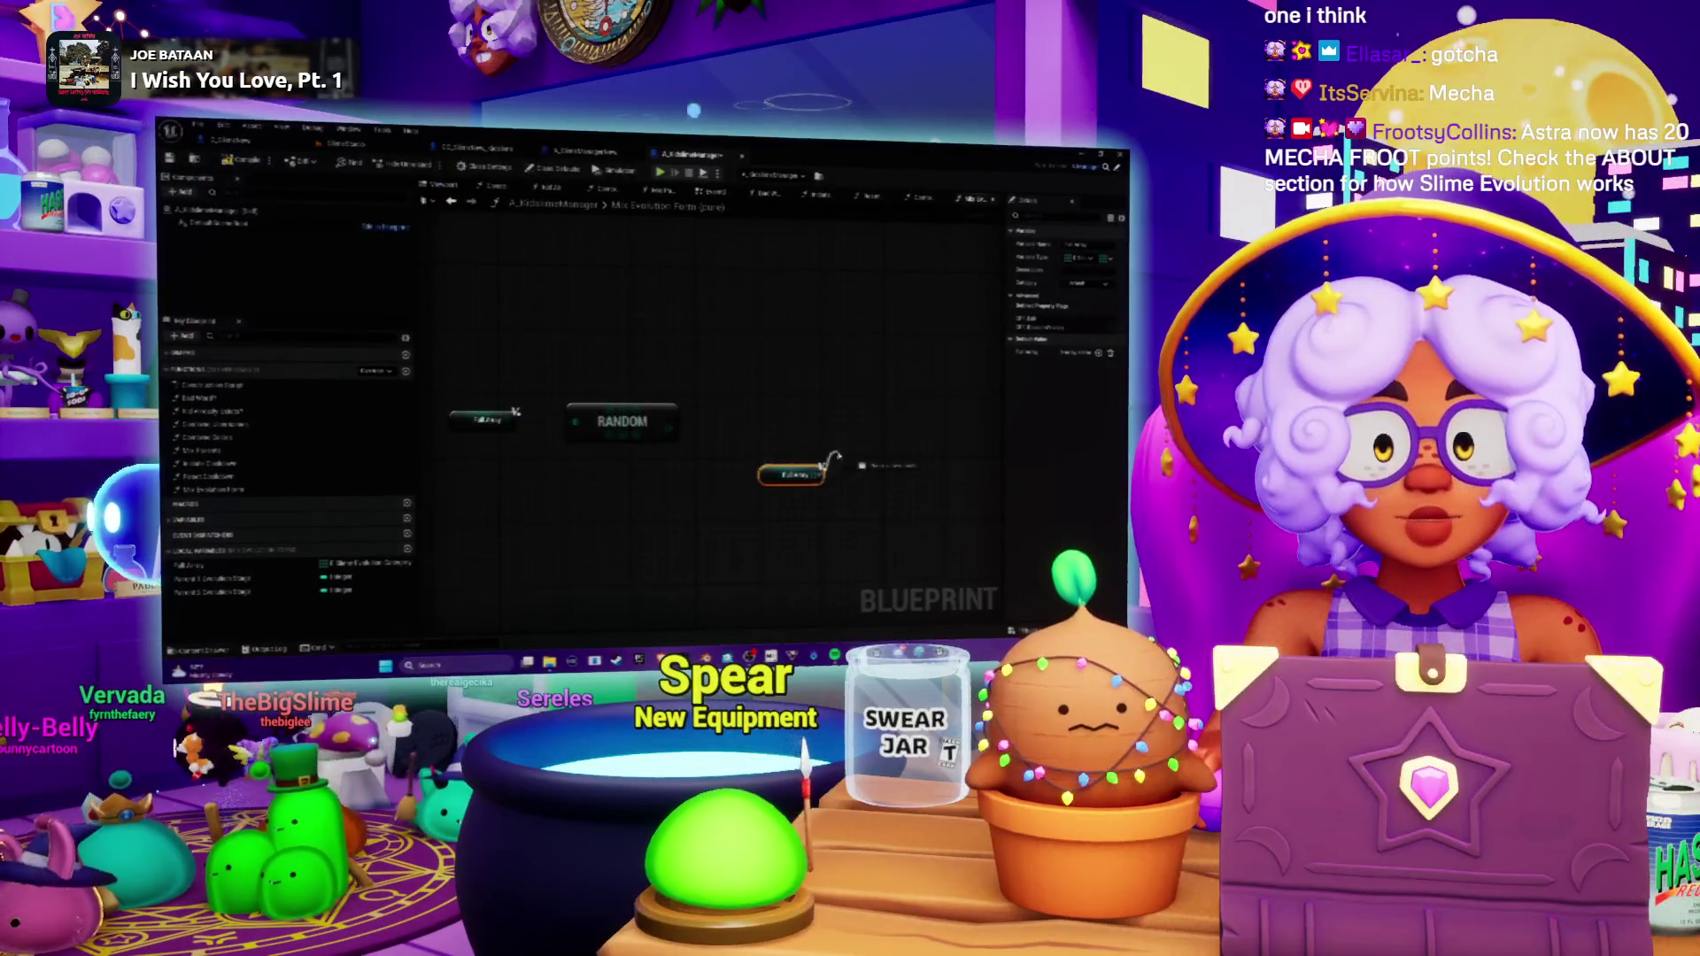
# Add a REMOVE INDEX node on Full Array indexed by RANDOM, and create a new local variable.
pyautogui.moveTo(835, 455); pyautogui.dragTo(837, 456)
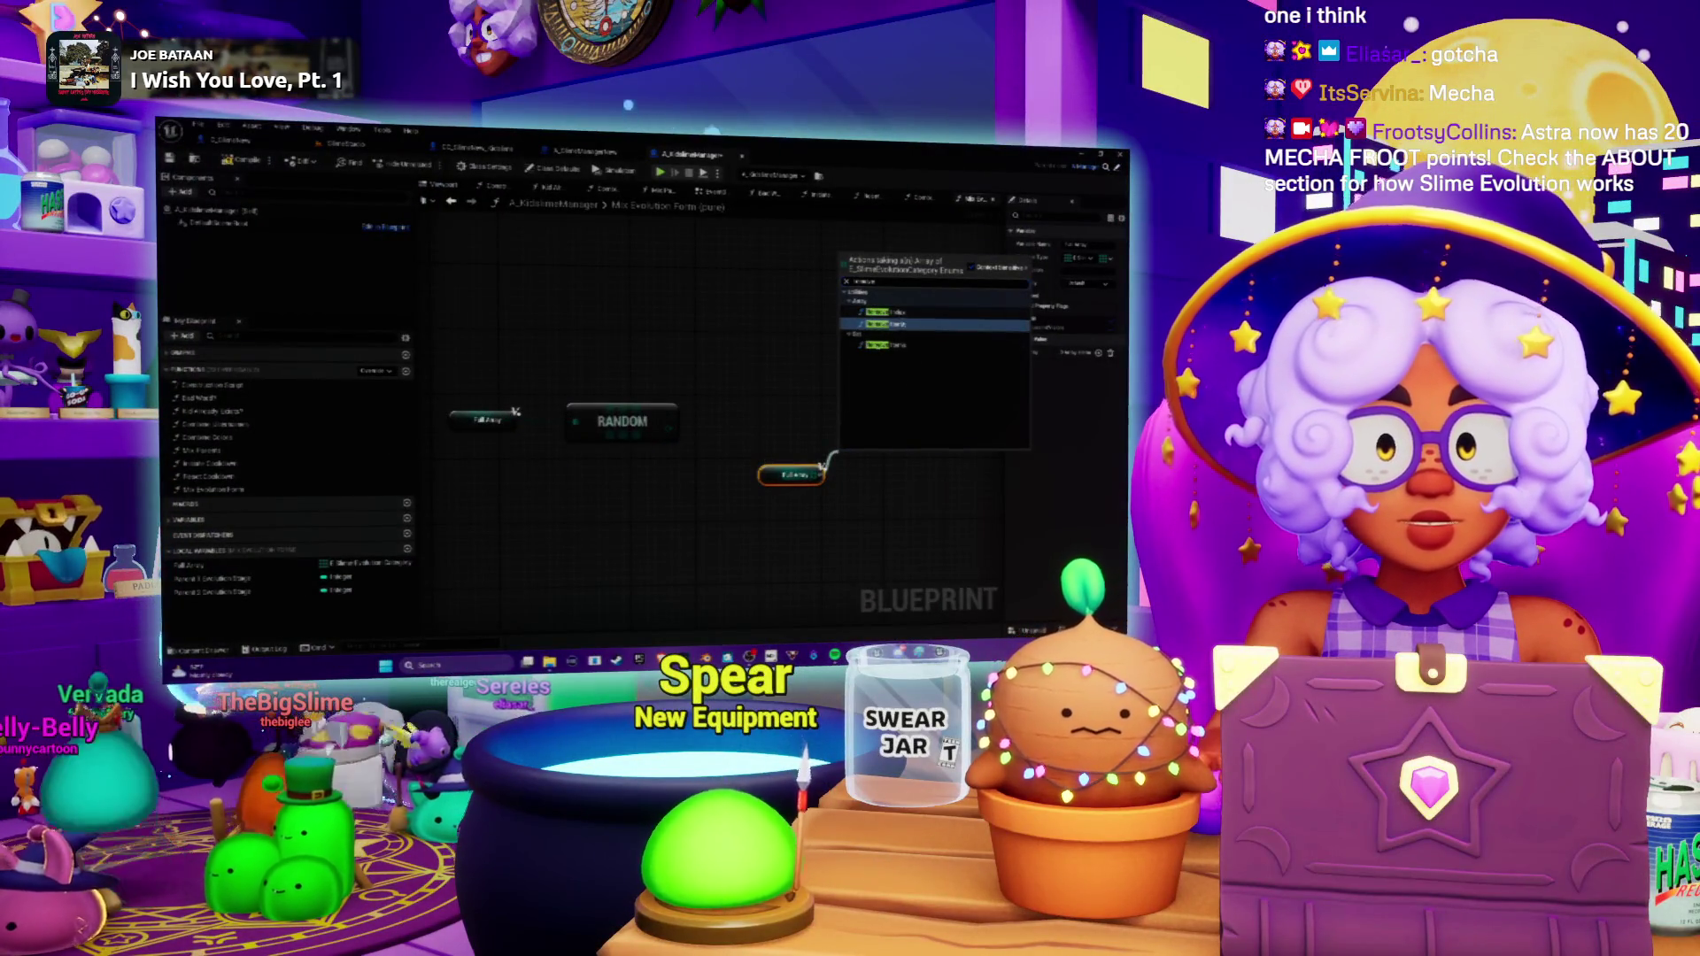
pyautogui.click(885, 324)
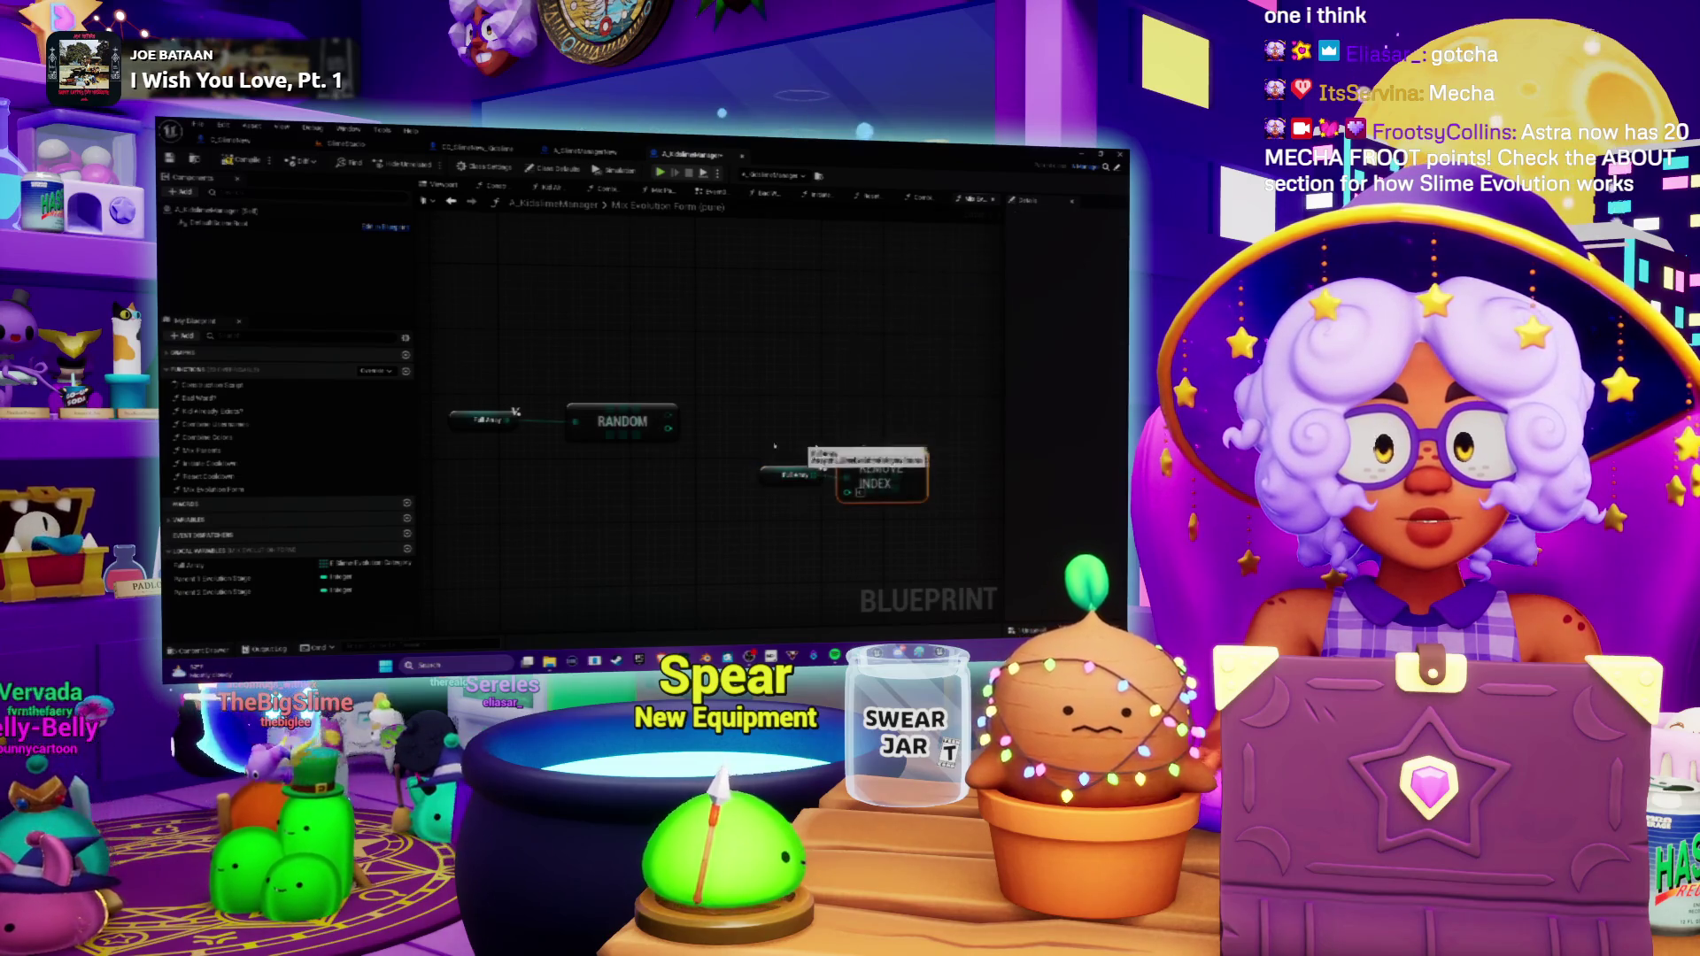
pyautogui.moveTo(670, 417)
pyautogui.mouseDown()
pyautogui.moveTo(835, 442)
pyautogui.moveTo(855, 492)
pyautogui.moveTo(837, 380)
pyautogui.moveTo(857, 411)
pyautogui.mouseUp()
pyautogui.click(680, 441)
pyautogui.moveTo(769, 475); pyautogui.dragTo(728, 462)
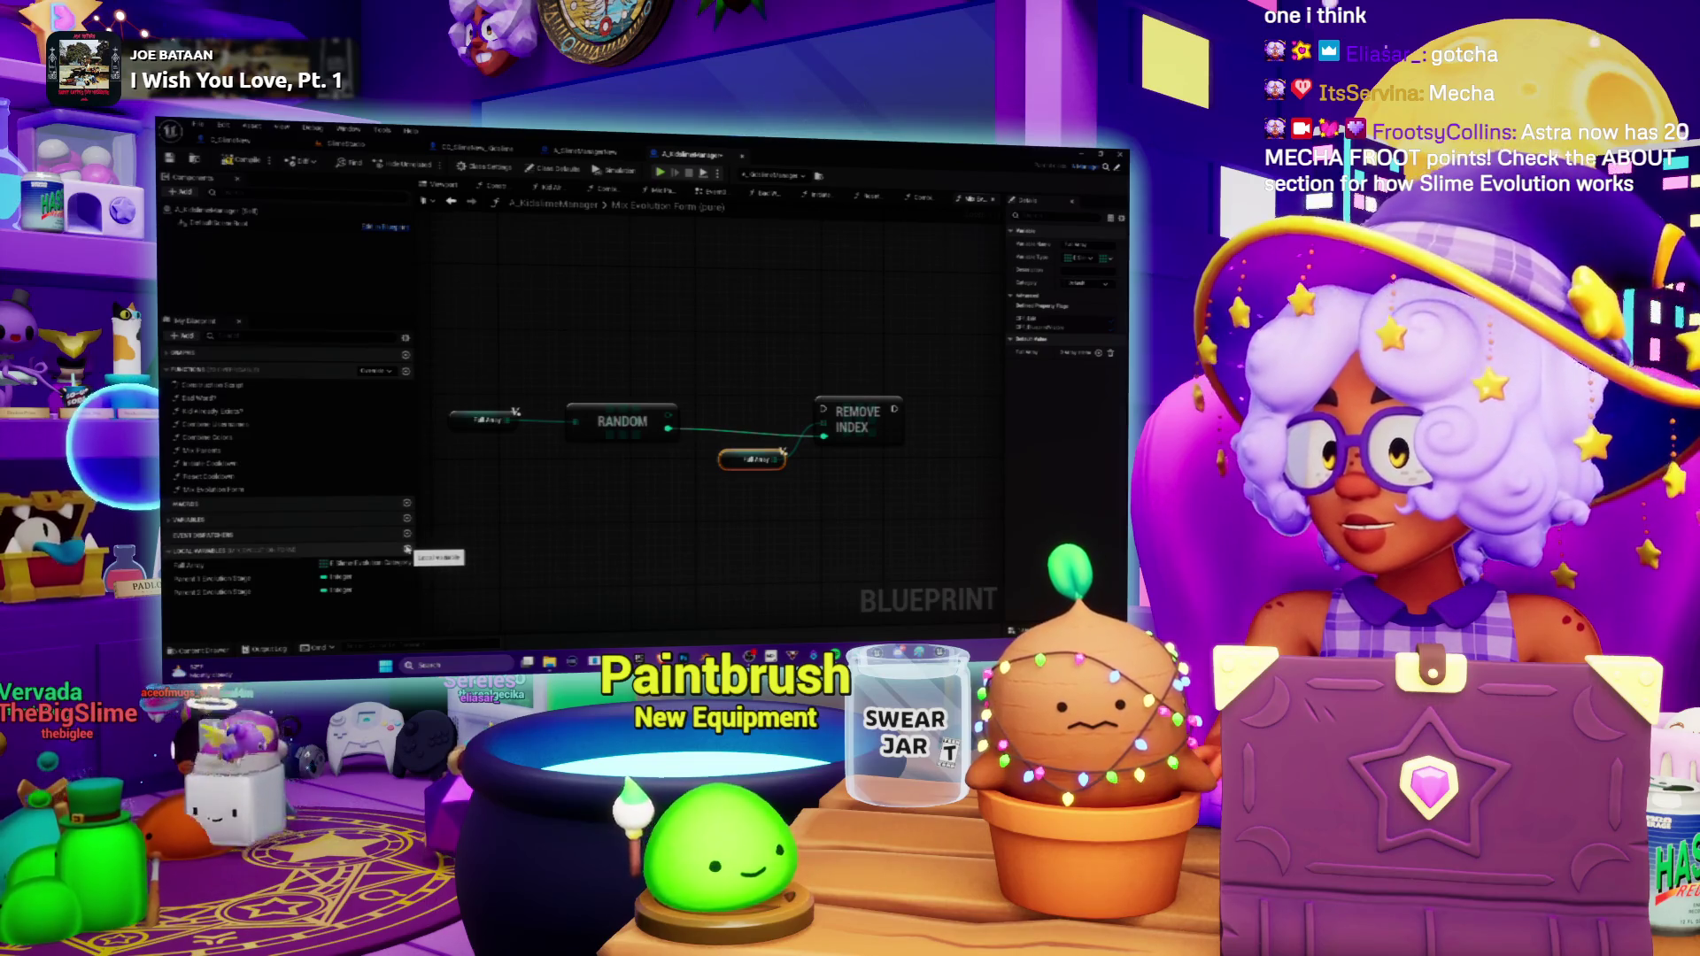
pyautogui.click(408, 550)
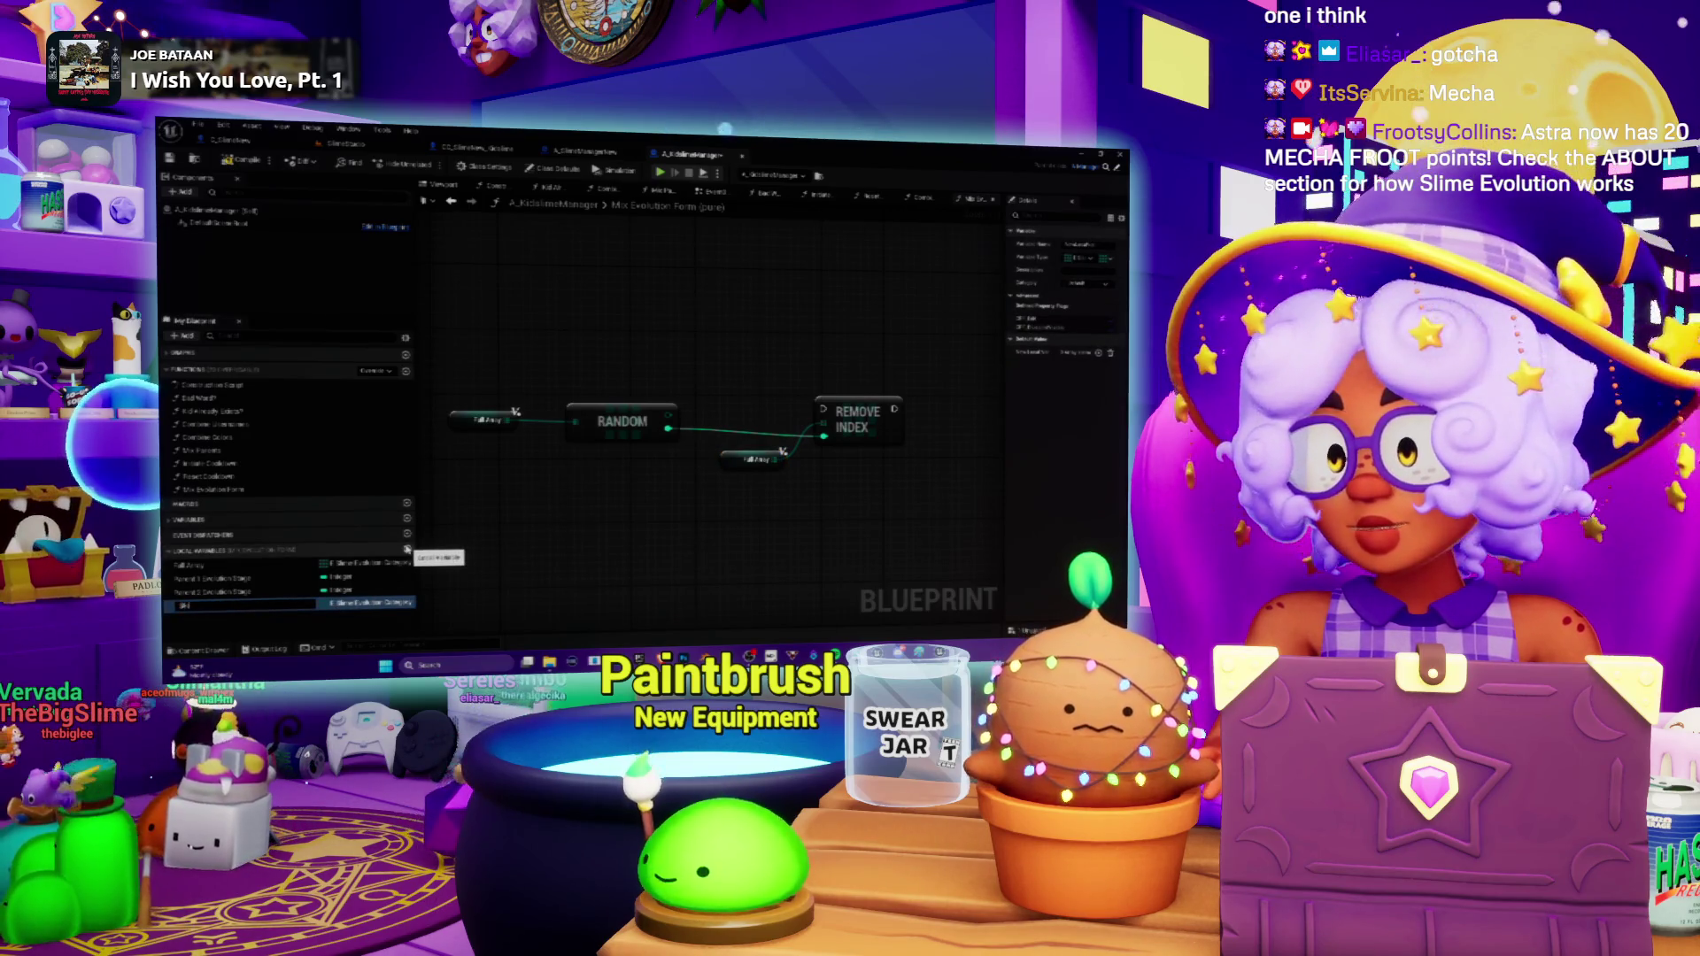
pyautogui.press('BackSpace')
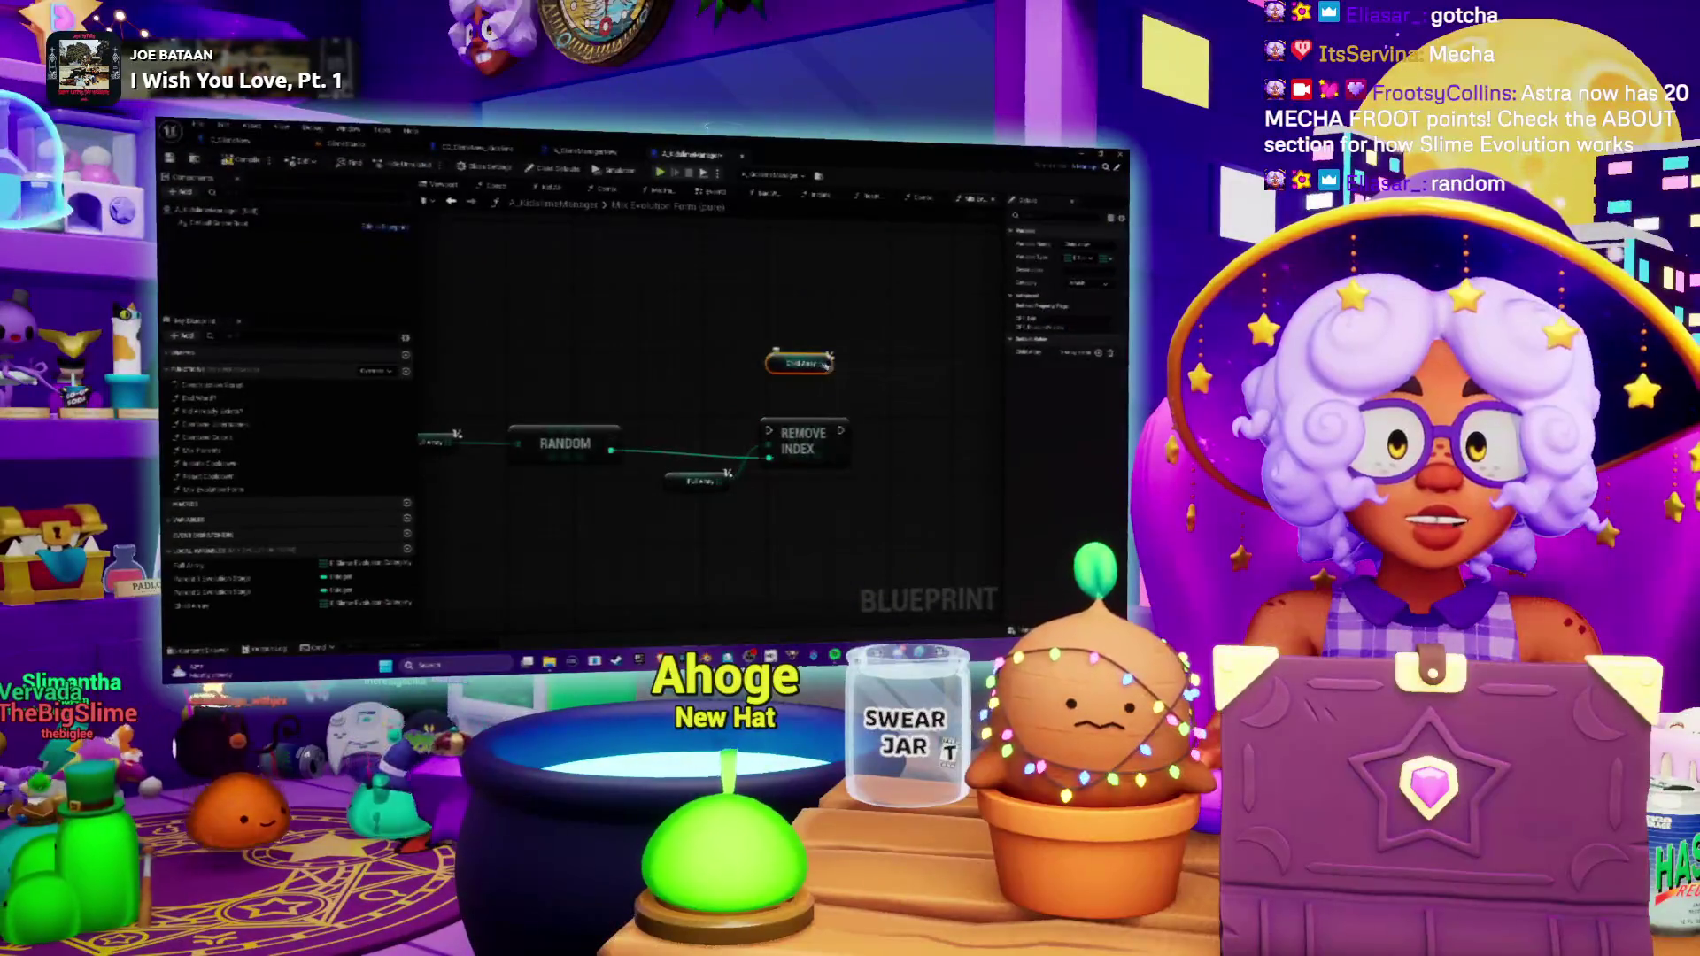
# Add an ADD node fed by the Child Array, with RANDOM's output wired in.
pyautogui.moveTo(874, 357); pyautogui.dragTo(874, 358)
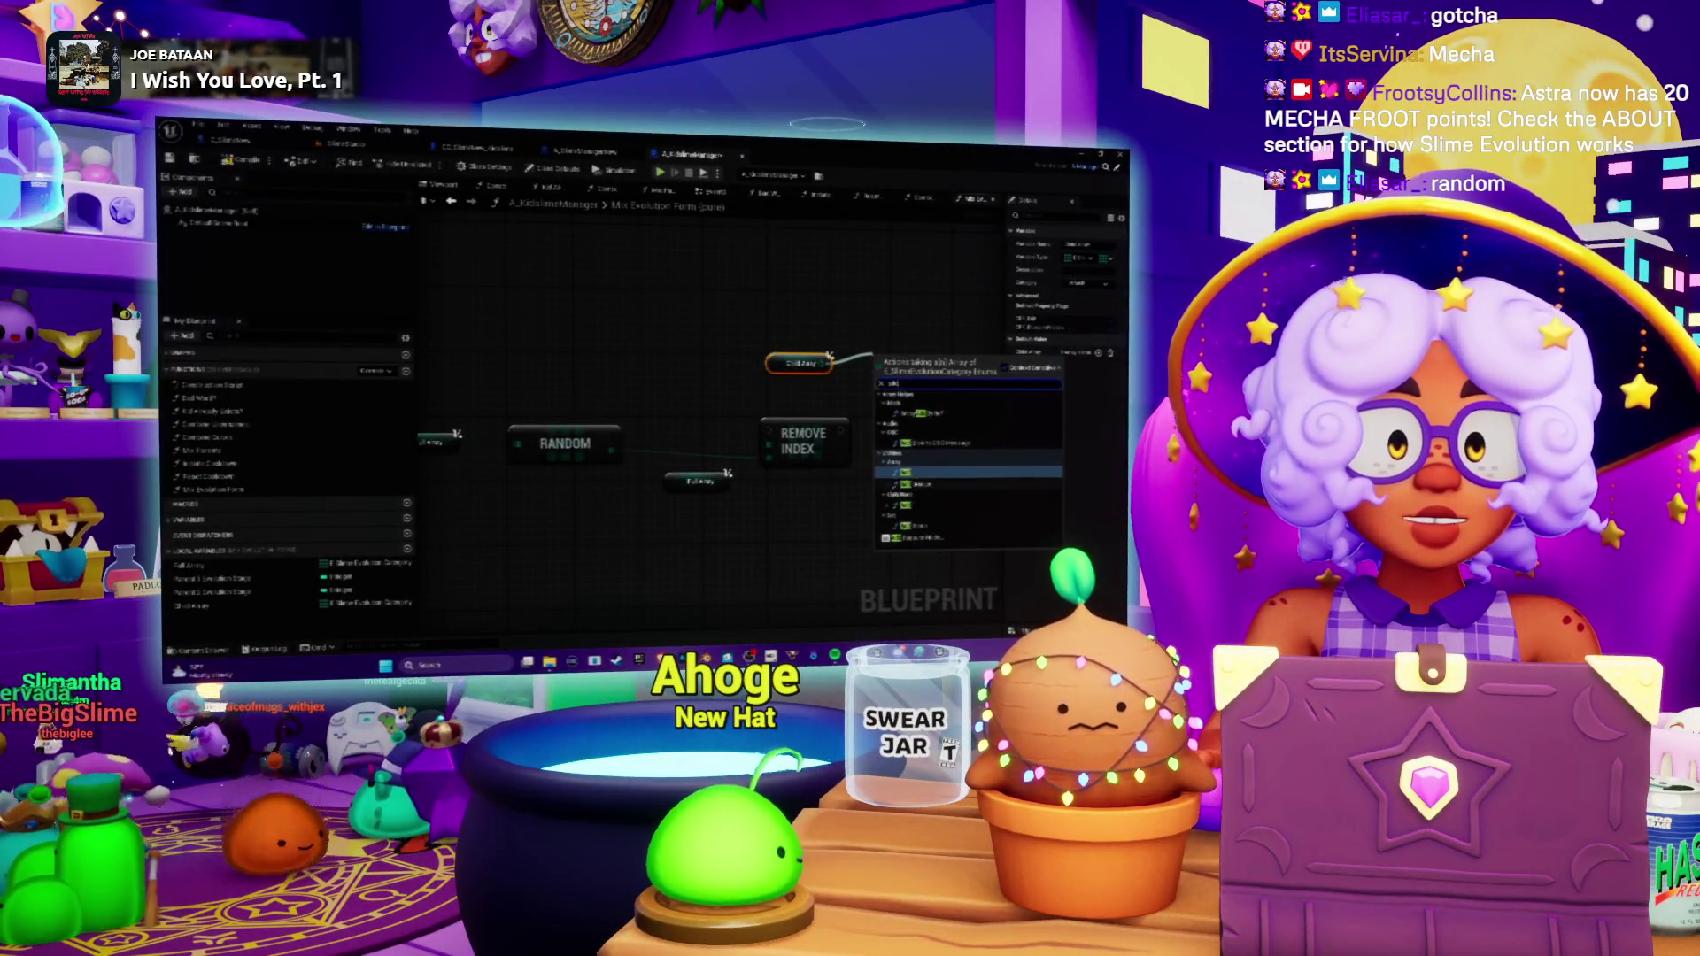
pyautogui.press('Return')
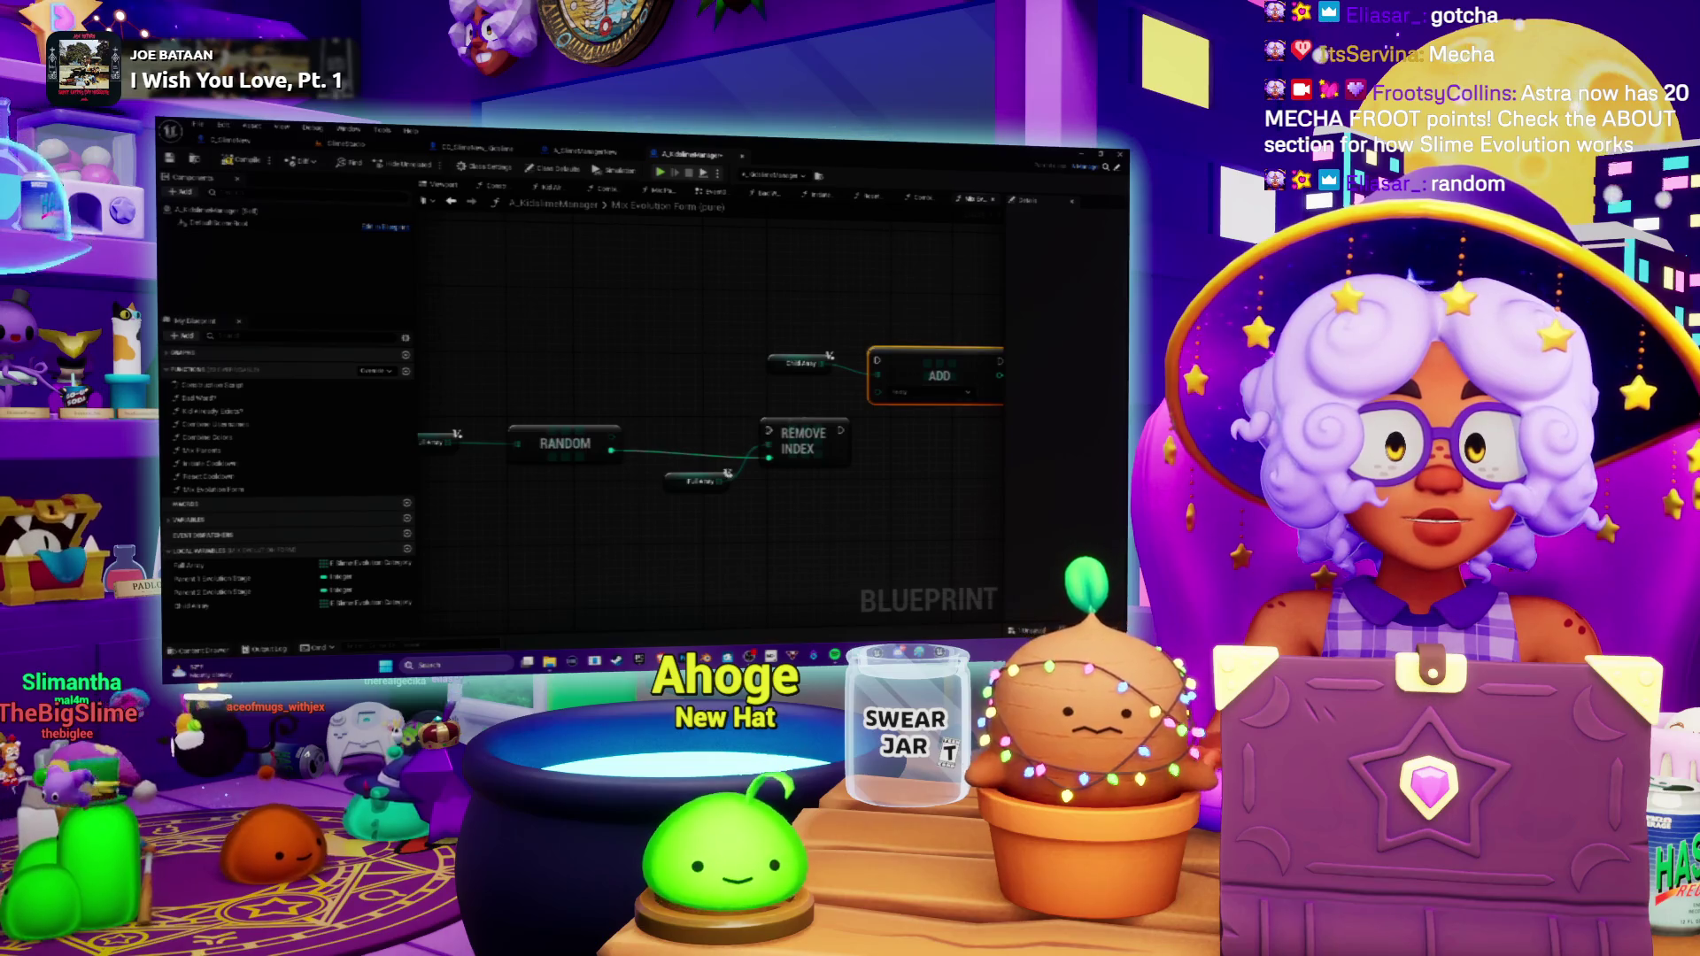
pyautogui.moveTo(611, 450)
pyautogui.mouseDown()
pyautogui.moveTo(898, 418)
pyautogui.moveTo(767, 362)
pyautogui.mouseUp()
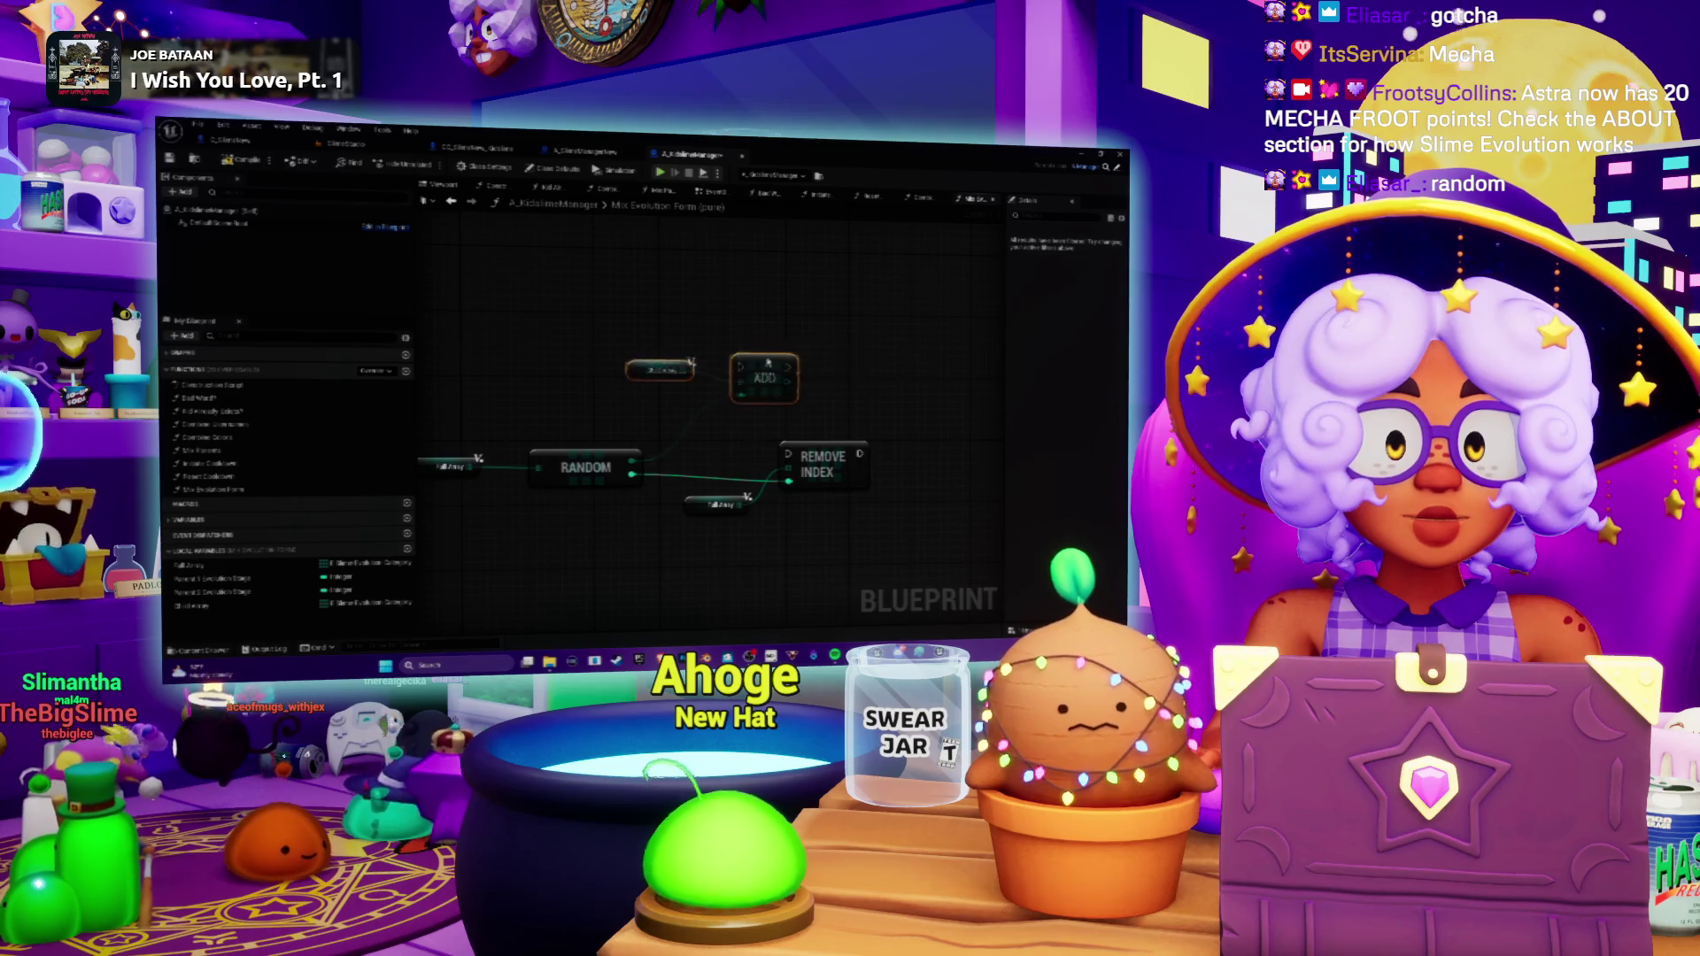
# Move the Full Array getter near REMOVE INDEX, Get Array left, and RANDOM right.
pyautogui.moveTo(853, 406)
pyautogui.mouseDown()
pyautogui.moveTo(838, 388)
pyautogui.moveTo(866, 432)
pyautogui.moveTo(882, 357)
pyautogui.mouseUp()
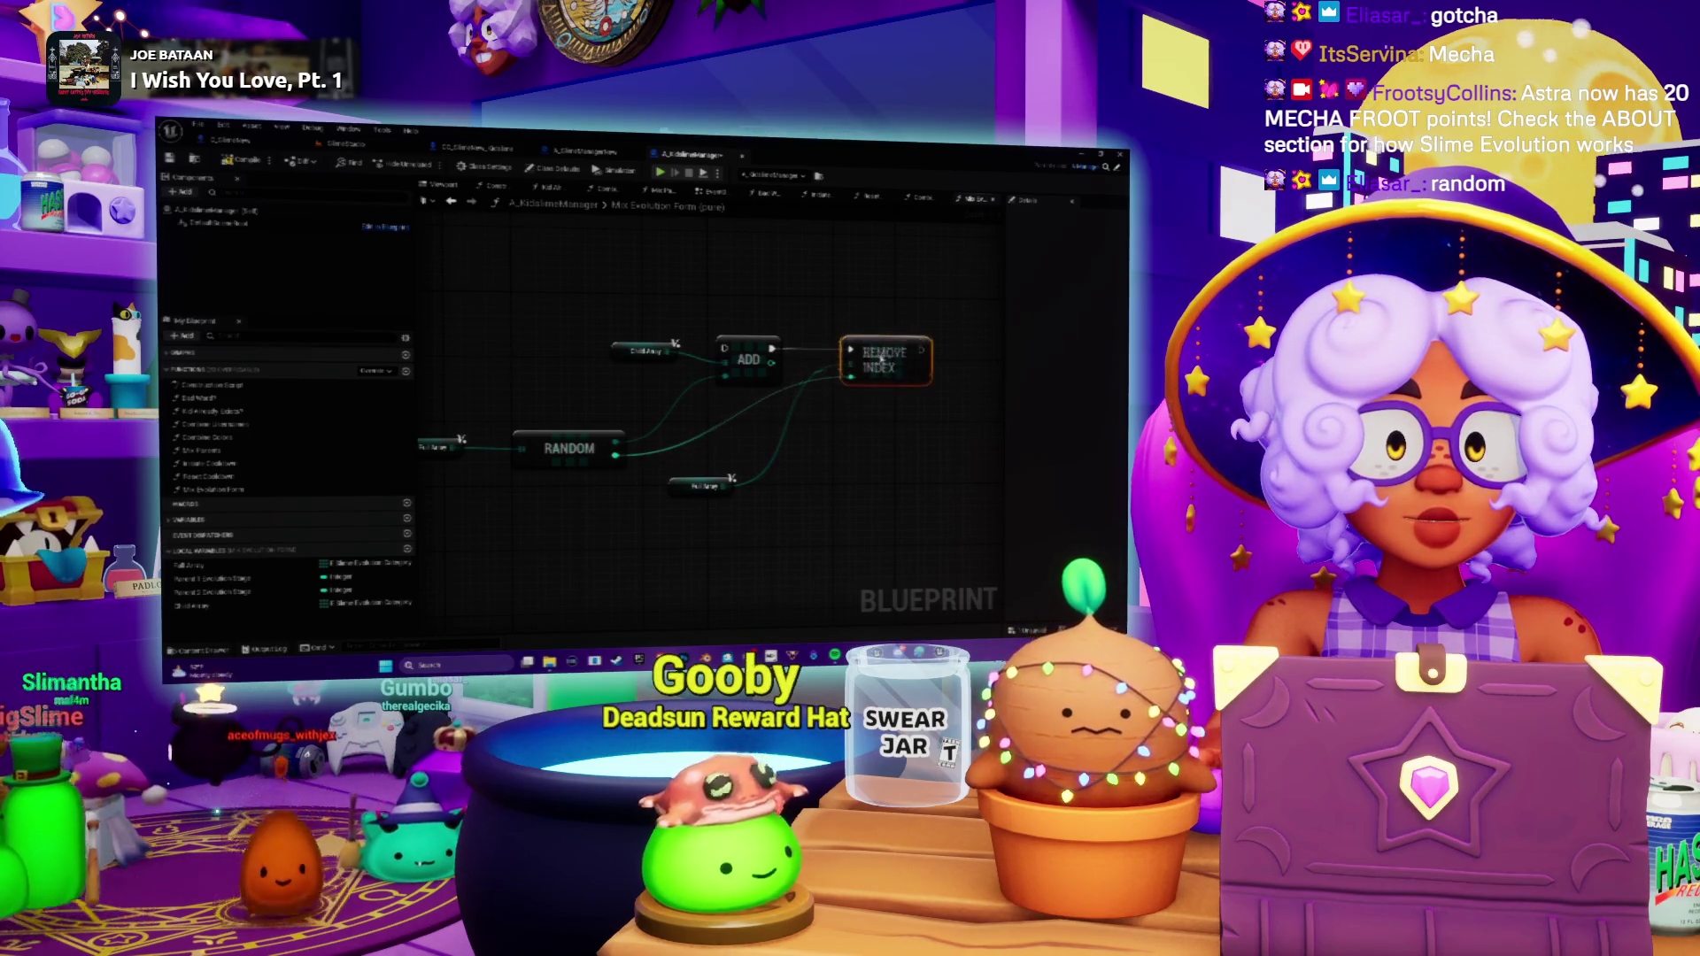
pyautogui.moveTo(701, 485); pyautogui.dragTo(761, 437)
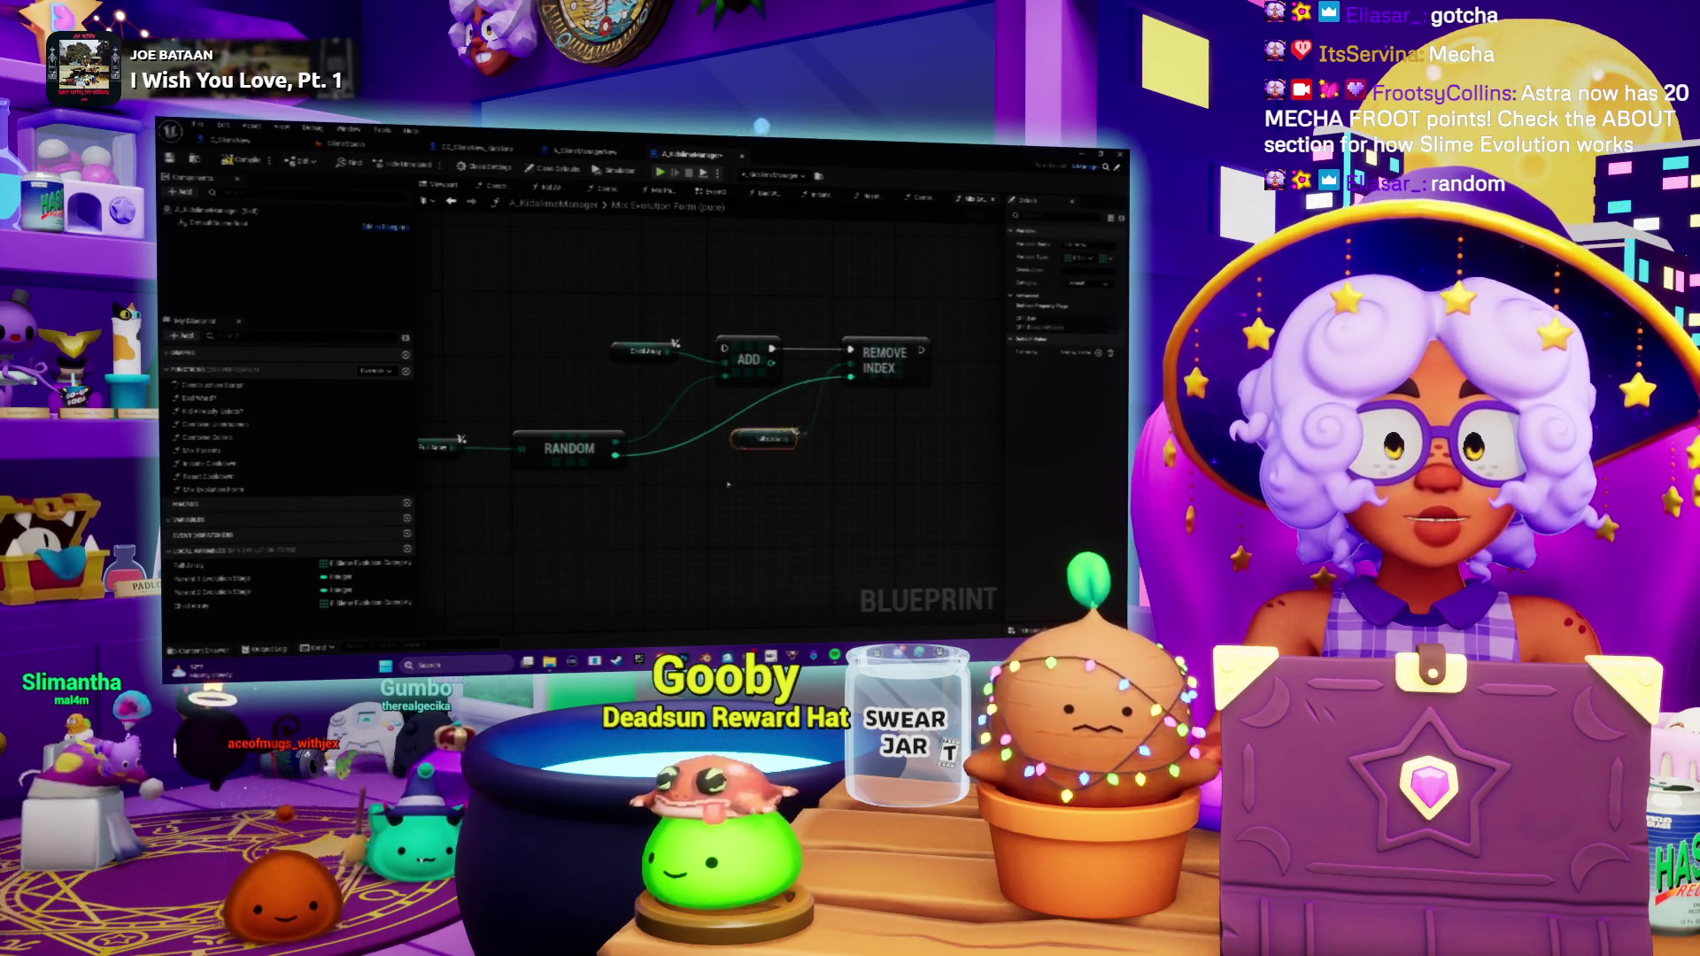
pyautogui.scroll(-1, 727, 483)
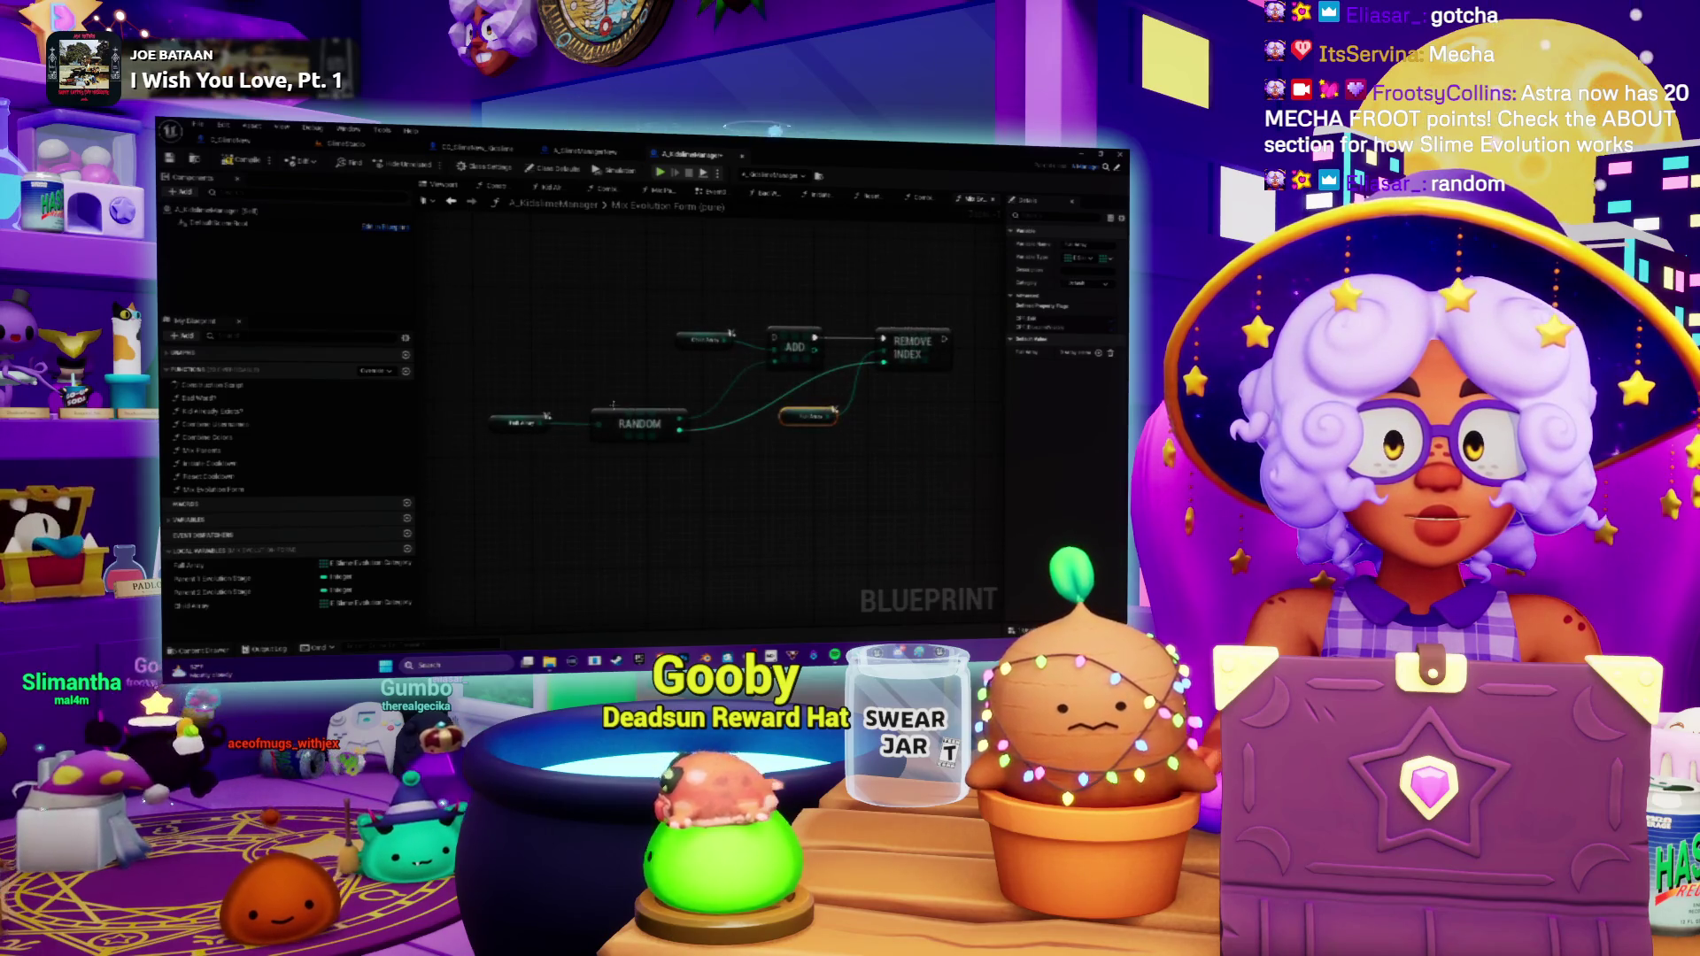
pyautogui.moveTo(613, 406); pyautogui.dragTo(628, 401)
pyautogui.moveTo(576, 529)
pyautogui.mouseDown()
pyautogui.moveTo(625, 503)
pyautogui.moveTo(591, 497)
pyautogui.mouseUp()
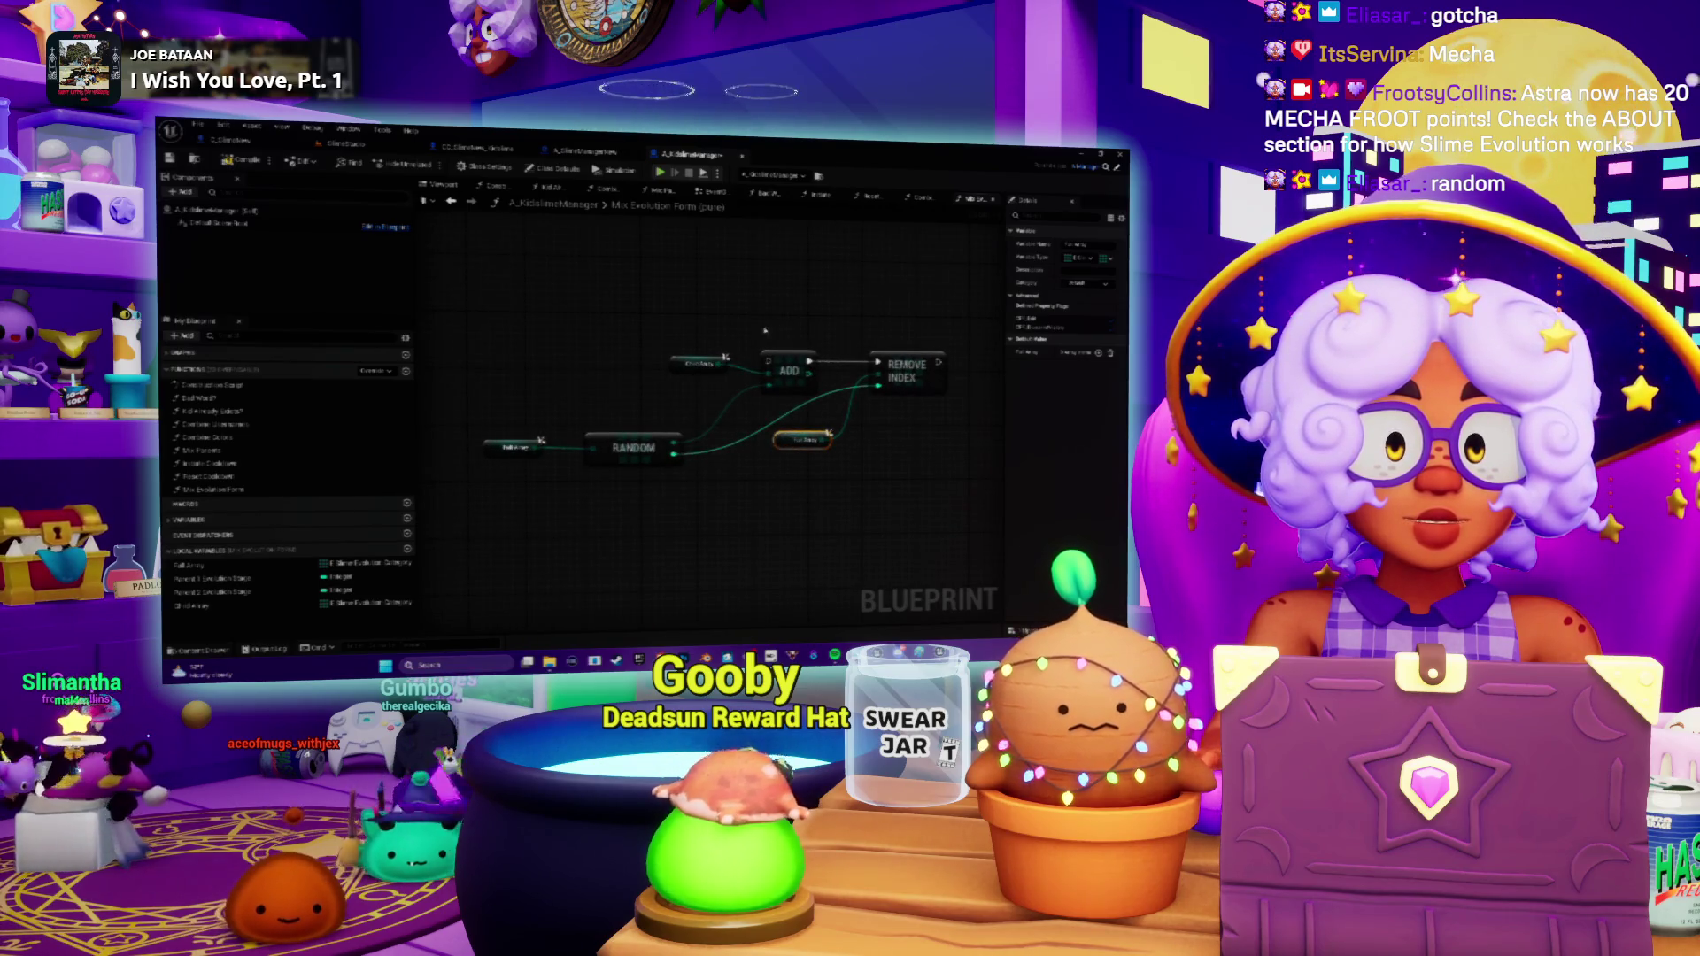
pyautogui.click(677, 361)
pyautogui.moveTo(677, 361); pyautogui.dragTo(508, 416)
pyautogui.moveTo(641, 443)
pyautogui.mouseDown()
pyautogui.moveTo(674, 460)
pyautogui.moveTo(683, 401)
pyautogui.mouseUp()
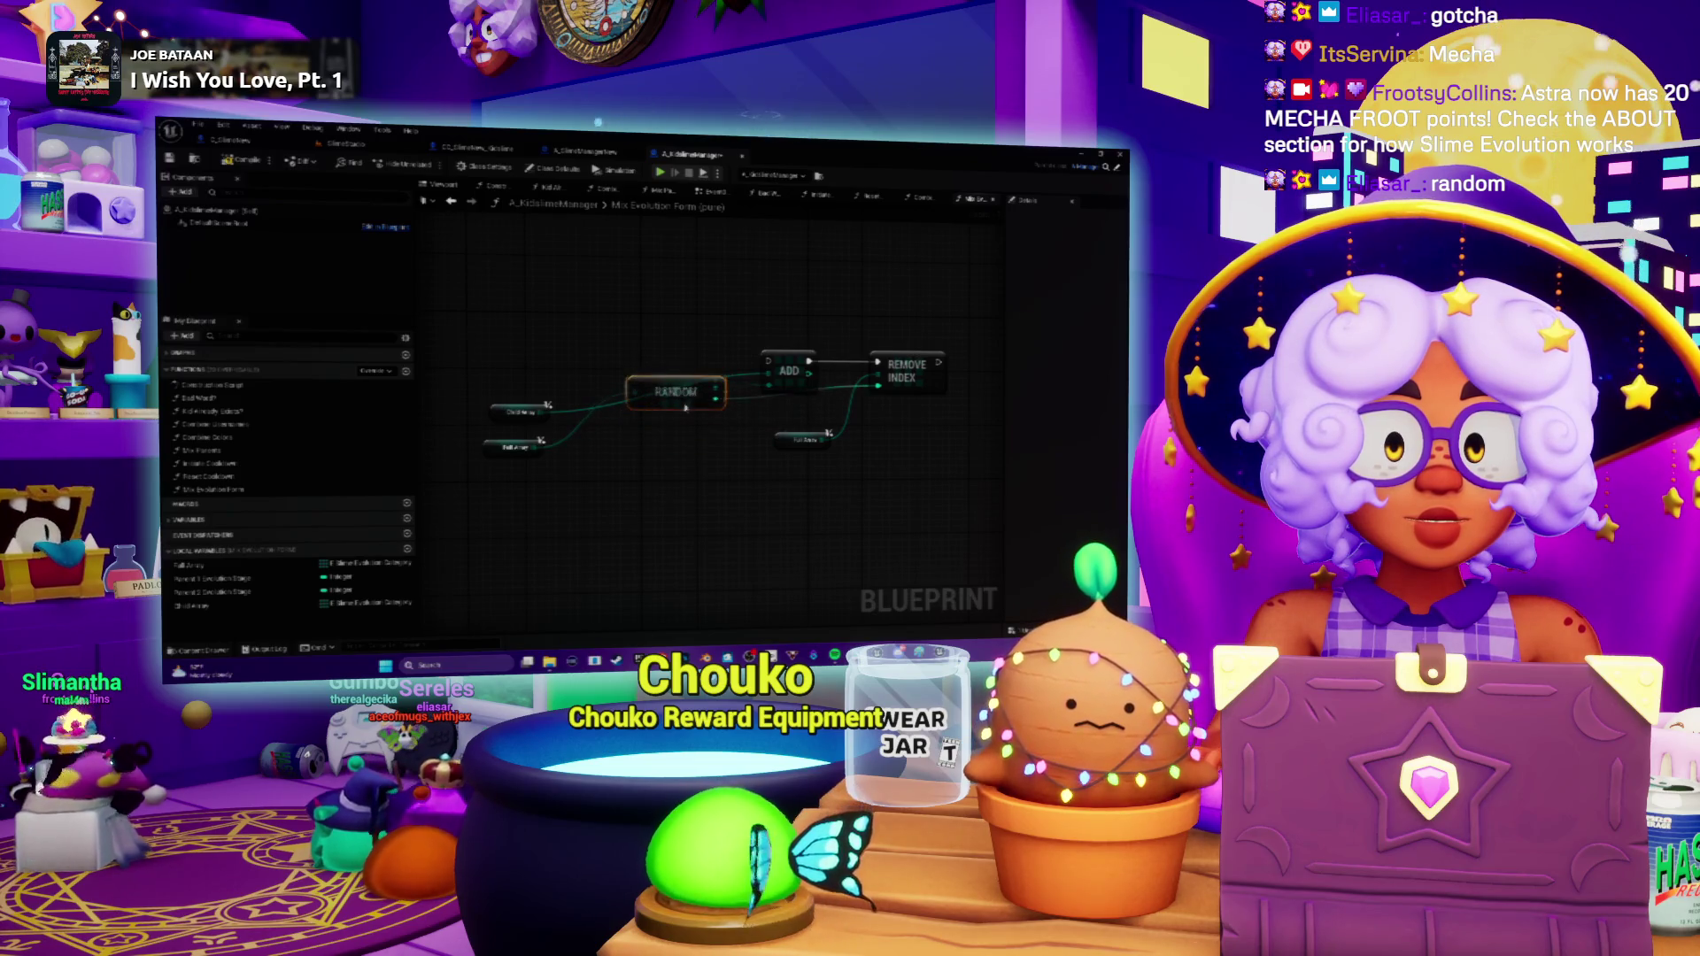
# Move the Get Array and Full Array getter nodes up beside the RANDOM and ADD nodes.
pyautogui.moveTo(497, 416); pyautogui.dragTo(631, 346)
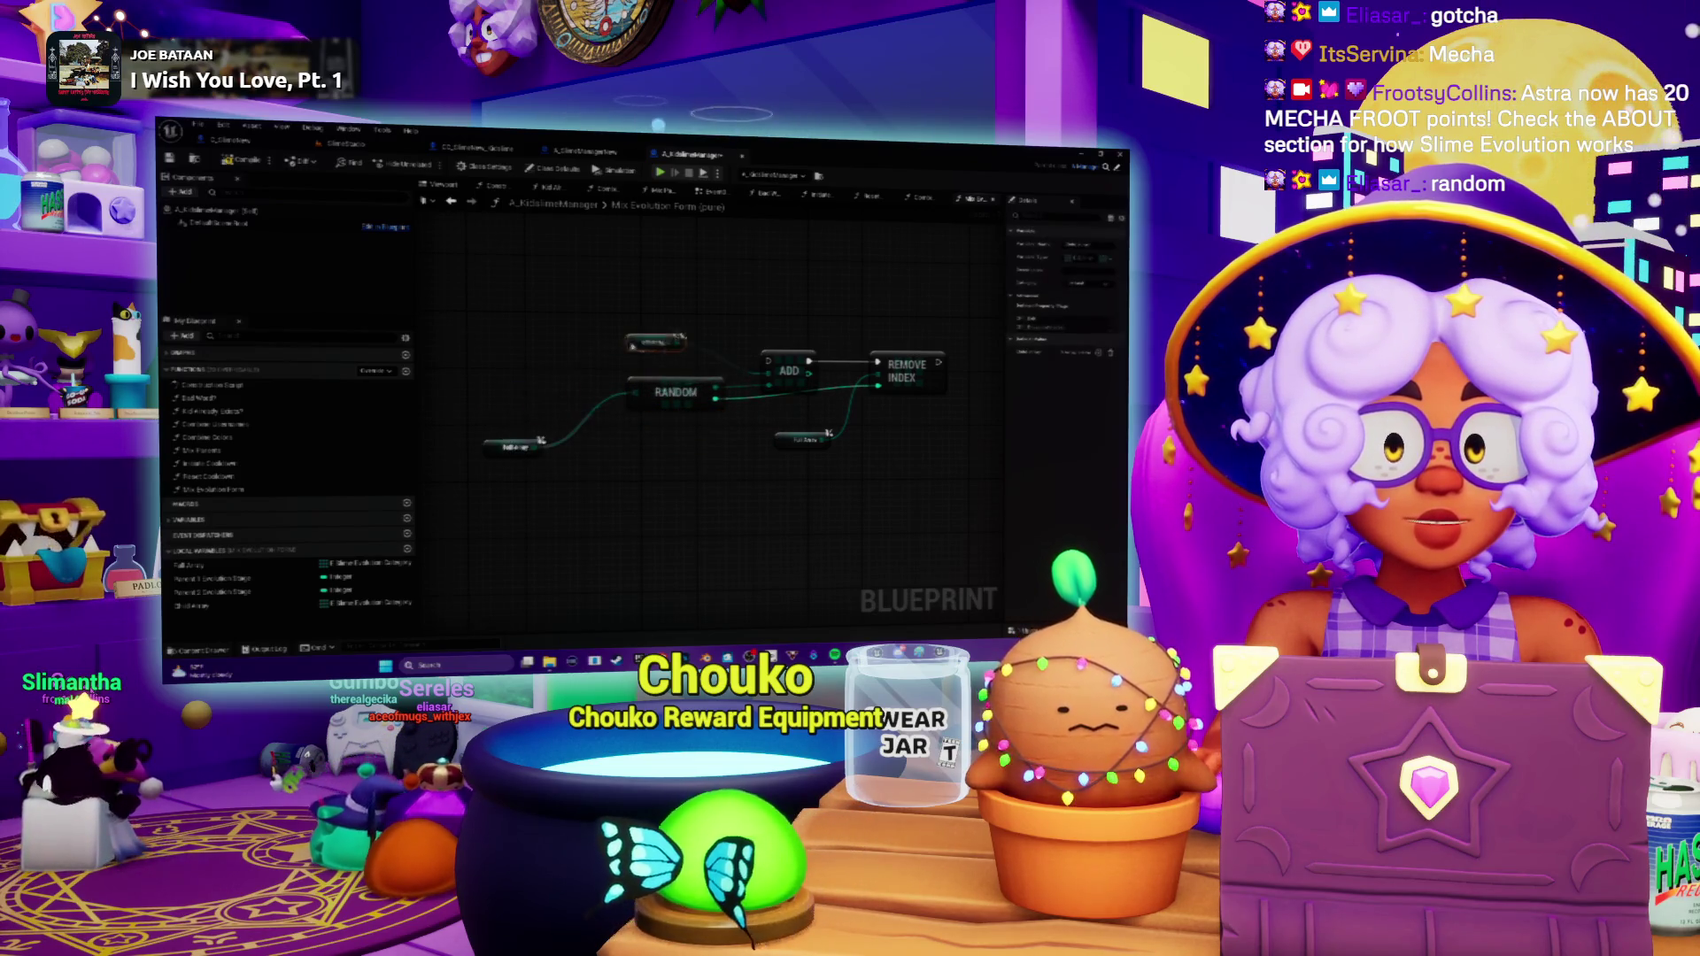
pyautogui.moveTo(485, 454); pyautogui.dragTo(556, 396)
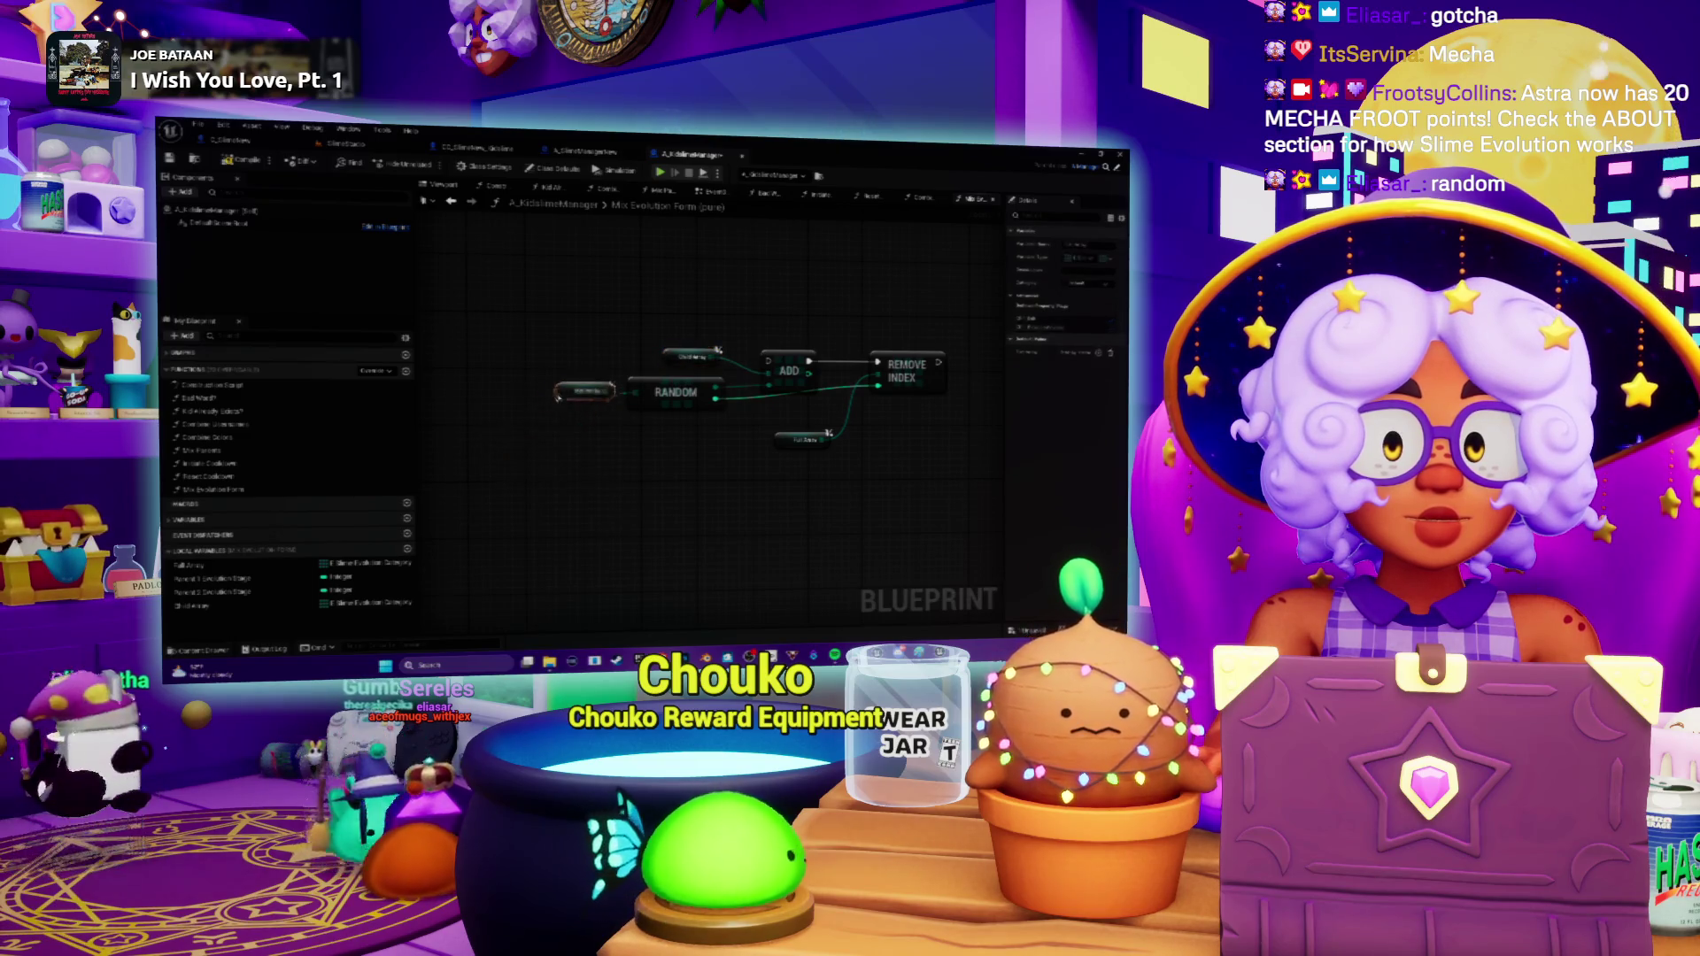
pyautogui.moveTo(781, 443)
pyautogui.mouseDown()
pyautogui.moveTo(814, 458)
pyautogui.moveTo(803, 420)
pyautogui.moveTo(817, 422)
pyautogui.moveTo(708, 411)
pyautogui.mouseUp()
# Inspect the ADD and REMOVE INDEX nodes to check their tooltips.
pyautogui.click(699, 391)
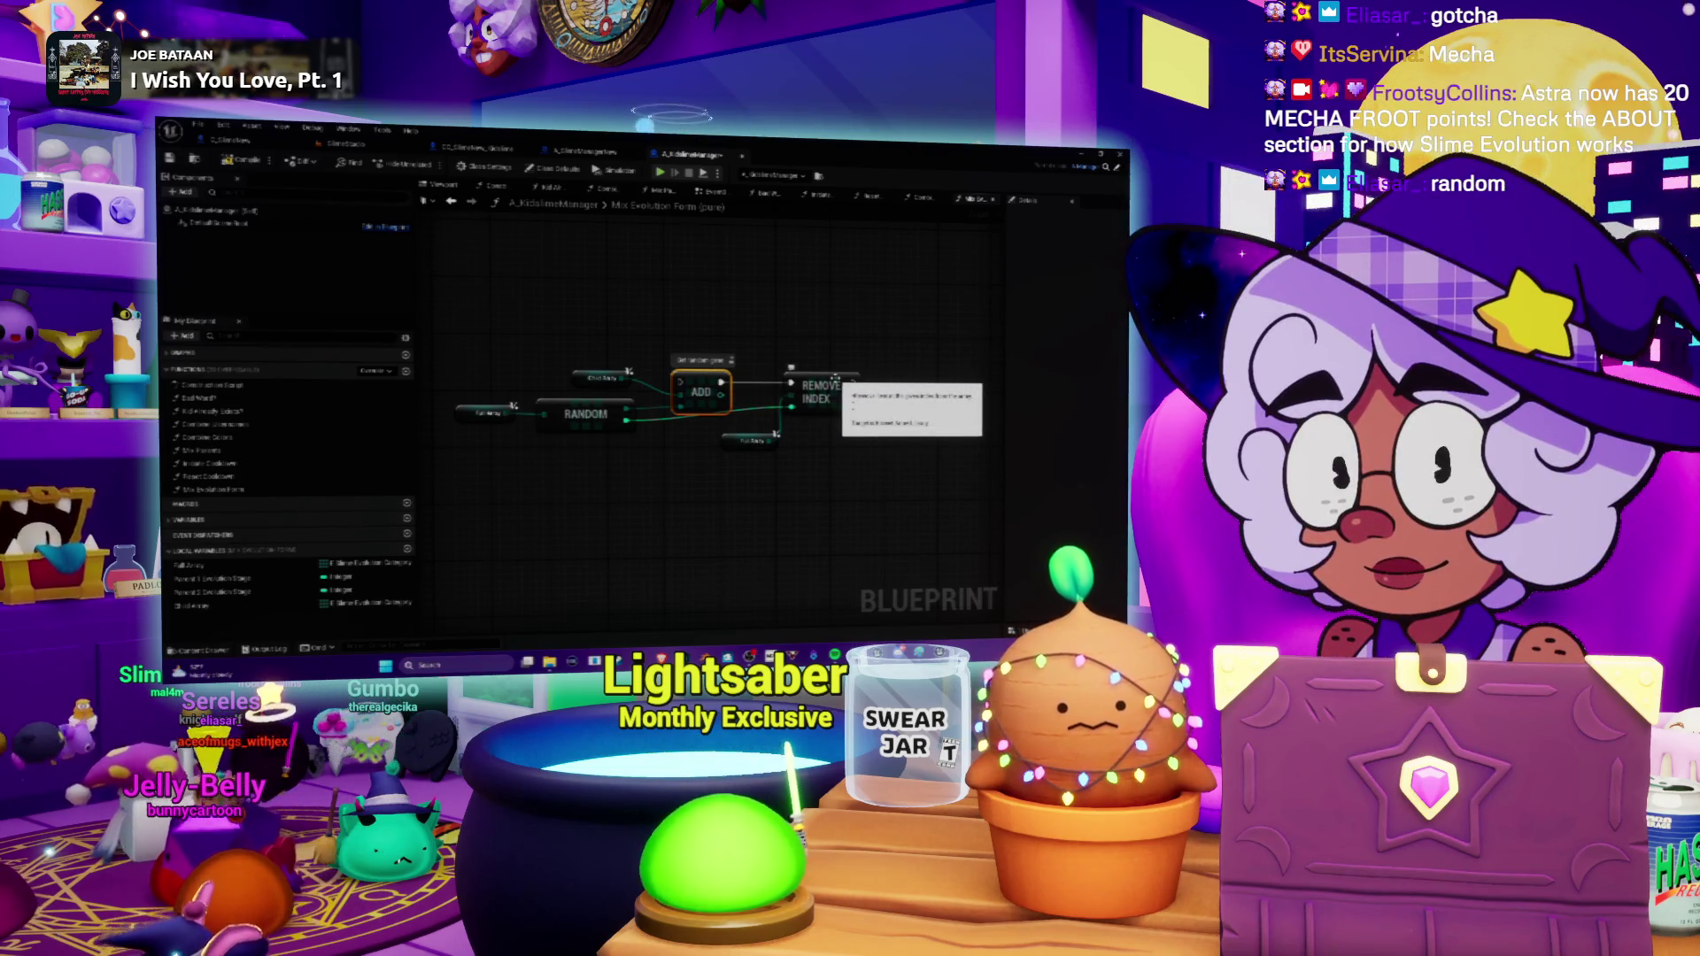
pyautogui.click(827, 382)
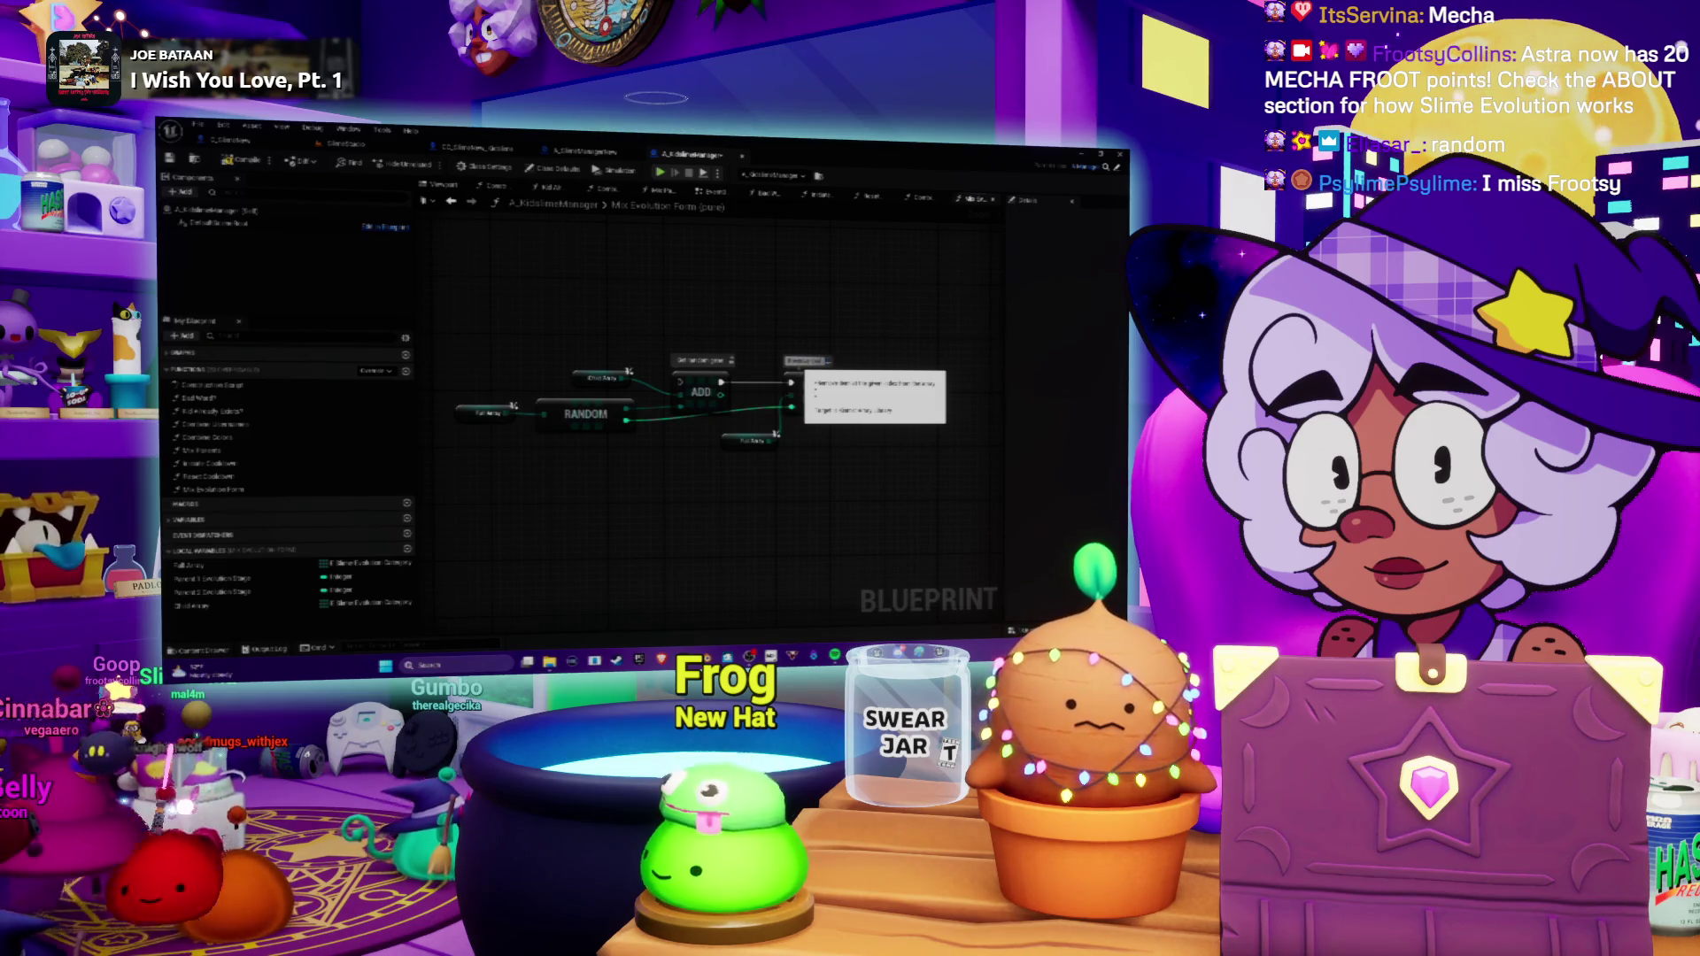
pyautogui.moveTo(499, 475)
pyautogui.mouseDown()
pyautogui.moveTo(546, 432)
pyautogui.moveTo(547, 447)
pyautogui.mouseUp()
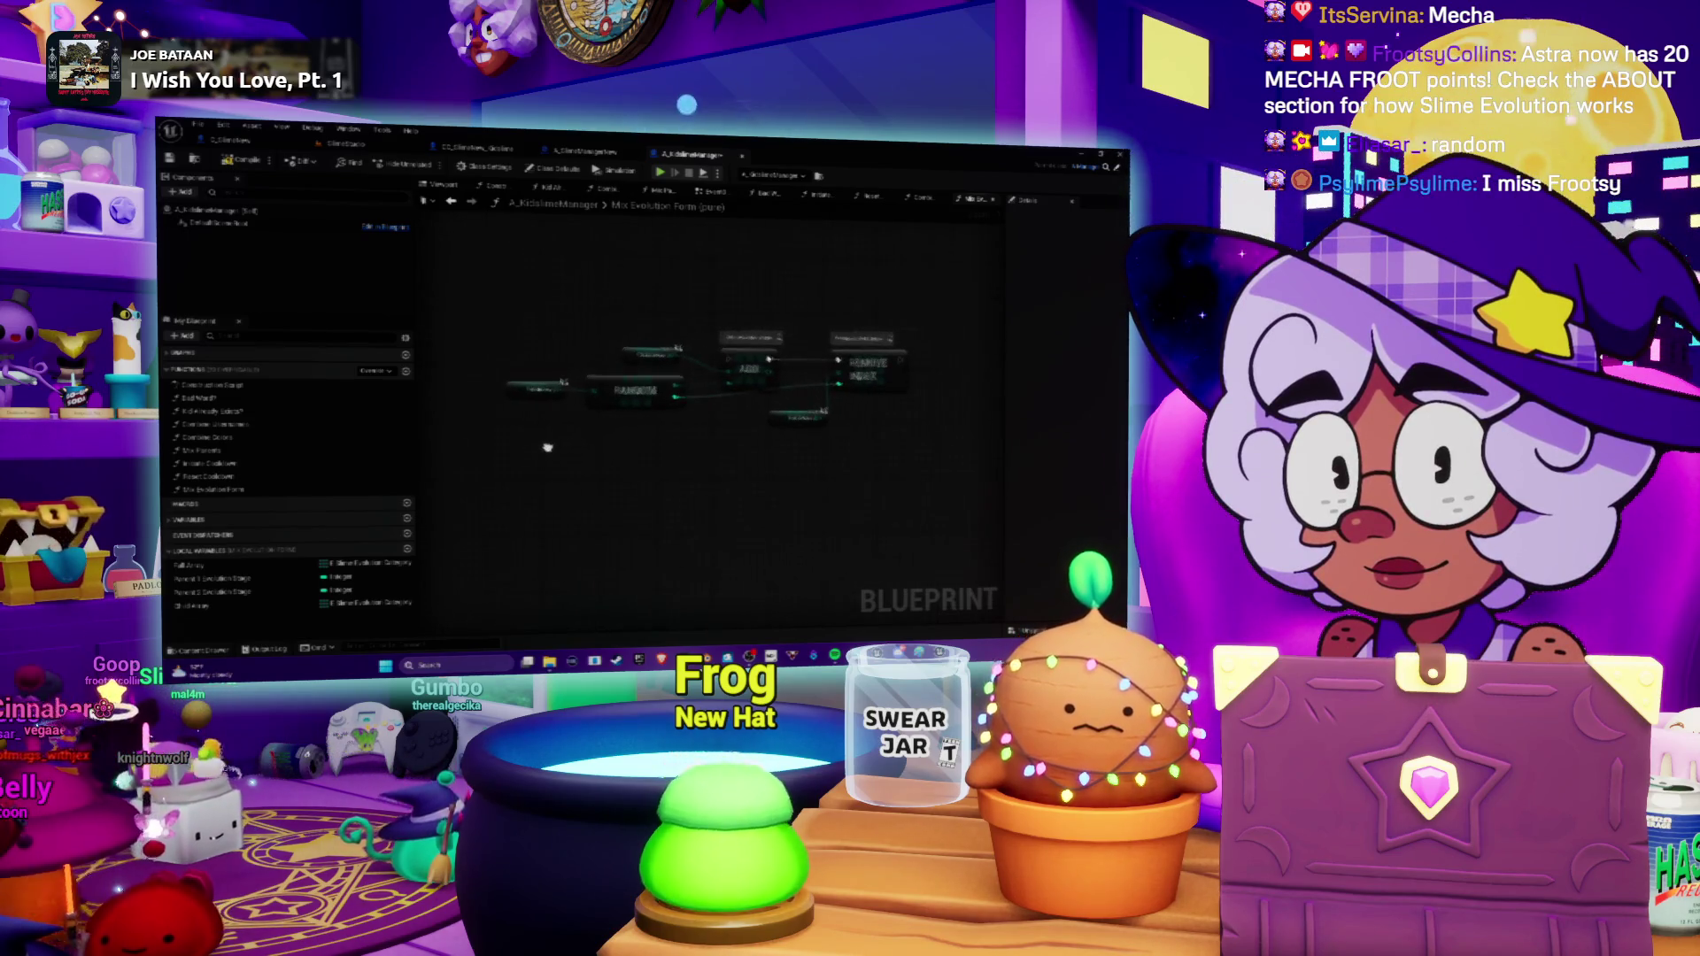
# Paste a Sequence node into free space and move the RANDOM, ADD and REMOVE INDEX group below it.
pyautogui.moveTo(522, 362); pyautogui.dragTo(561, 388)
pyautogui.hotkey('ctrl', 'v')
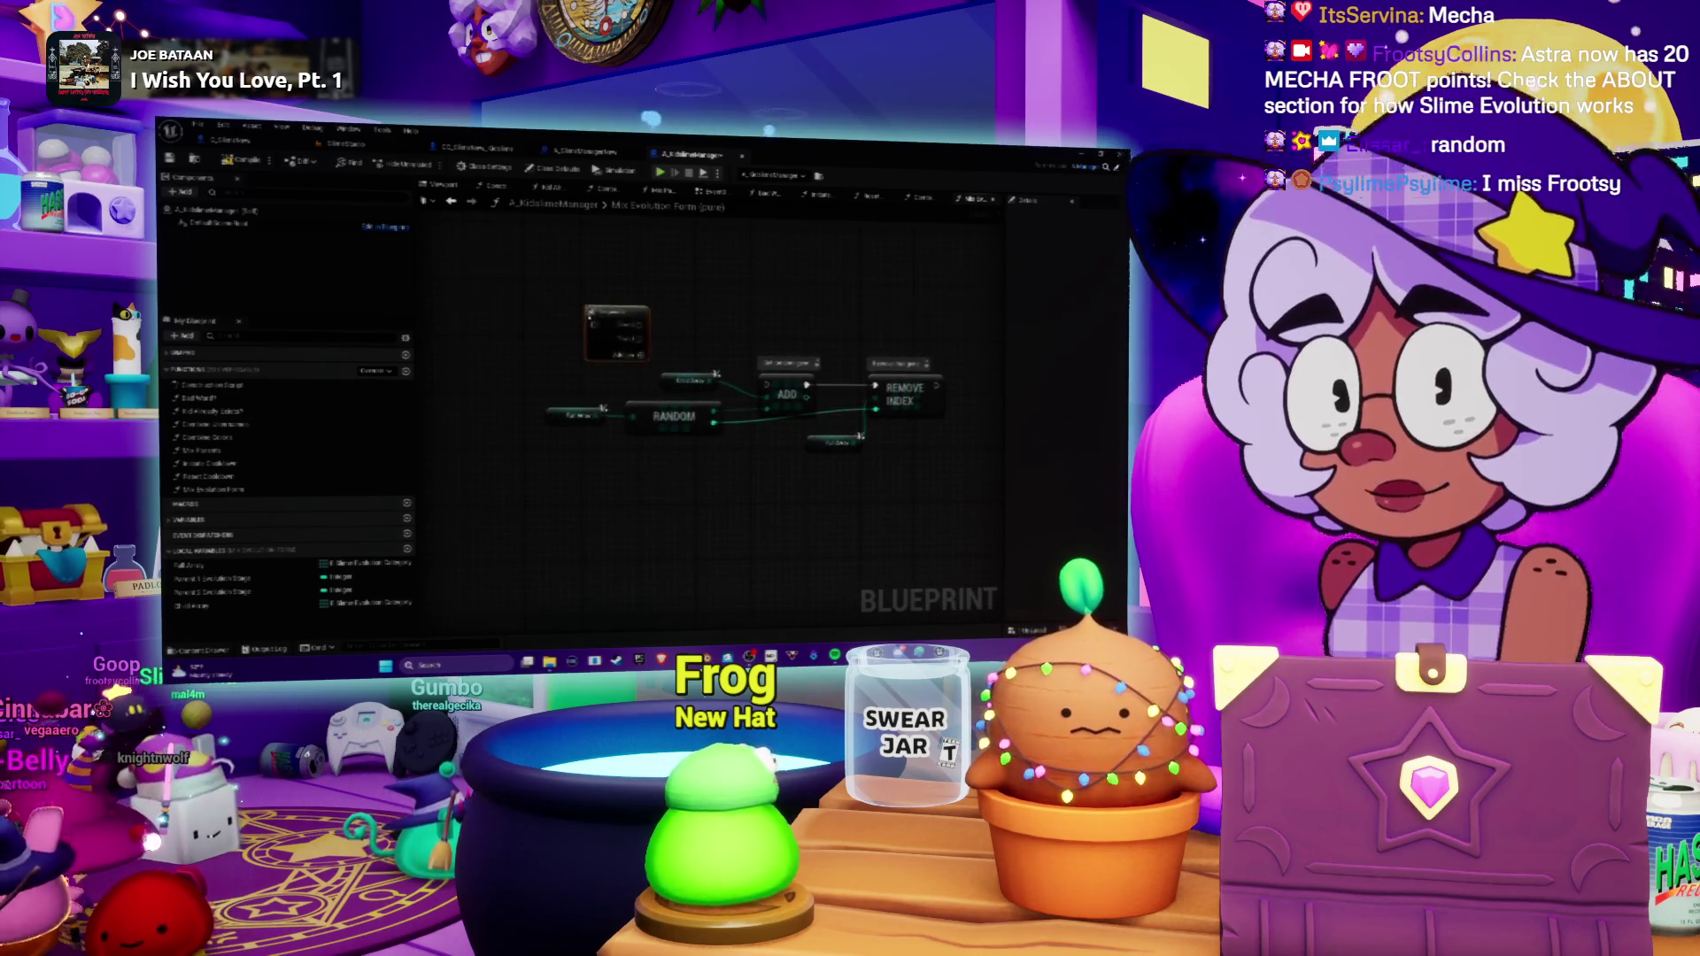
pyautogui.moveTo(592, 462); pyautogui.dragTo(921, 409)
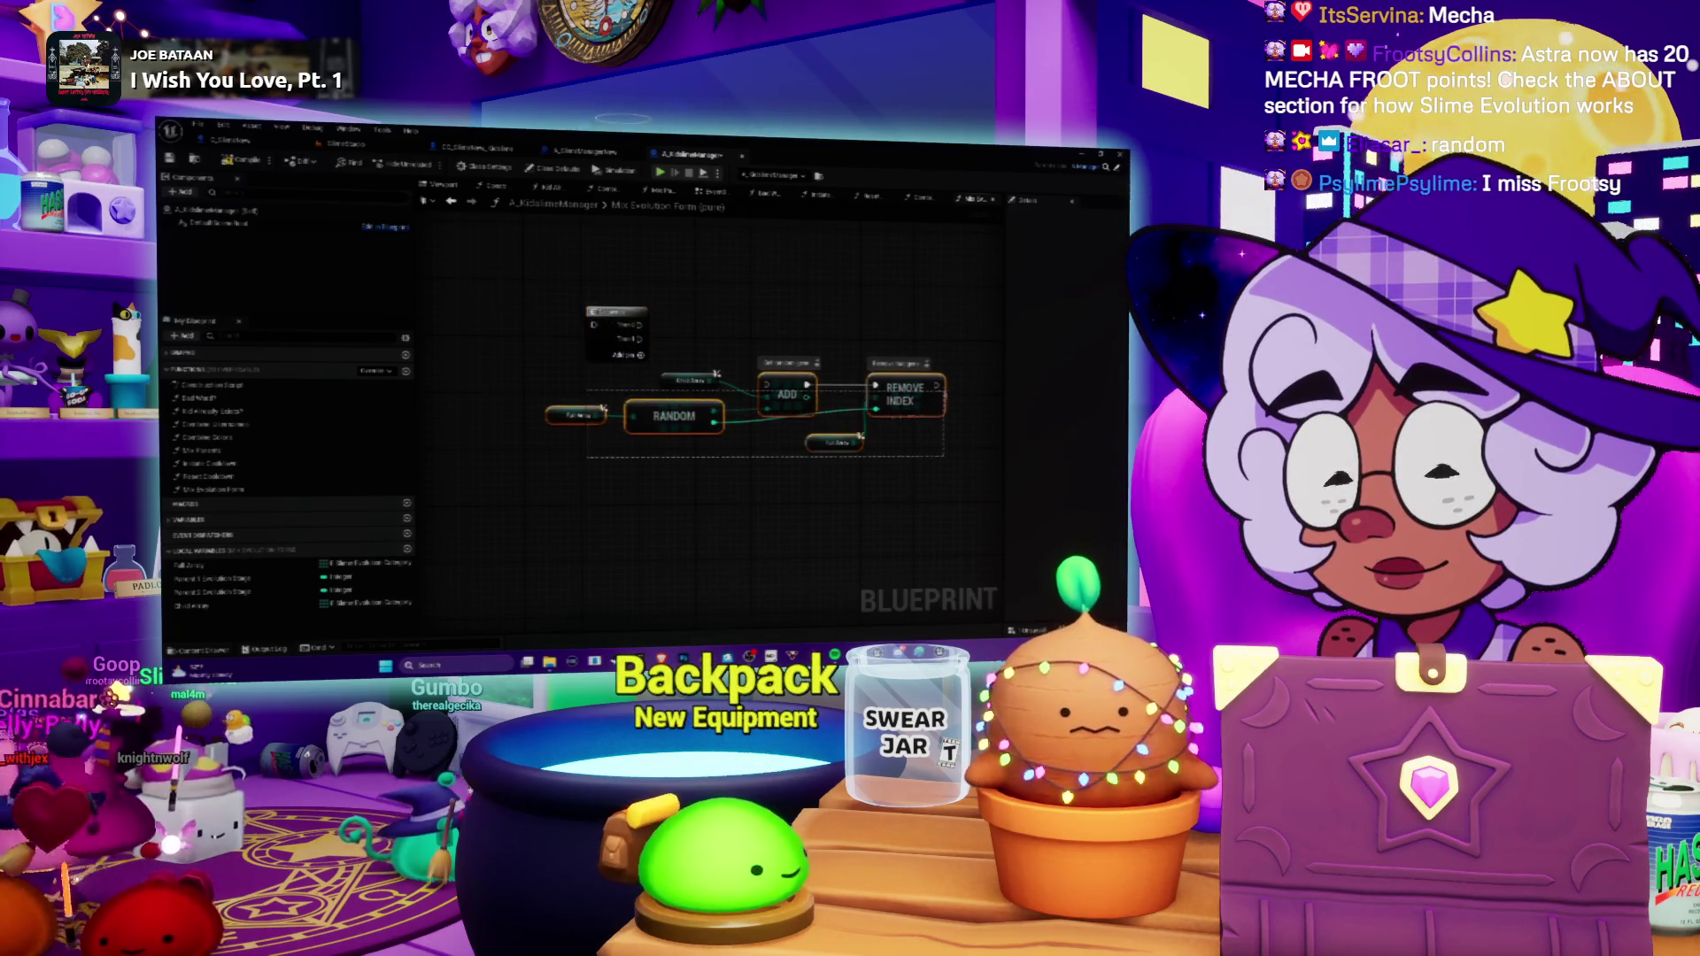
pyautogui.moveTo(903, 394); pyautogui.dragTo(931, 464)
pyautogui.click(746, 415)
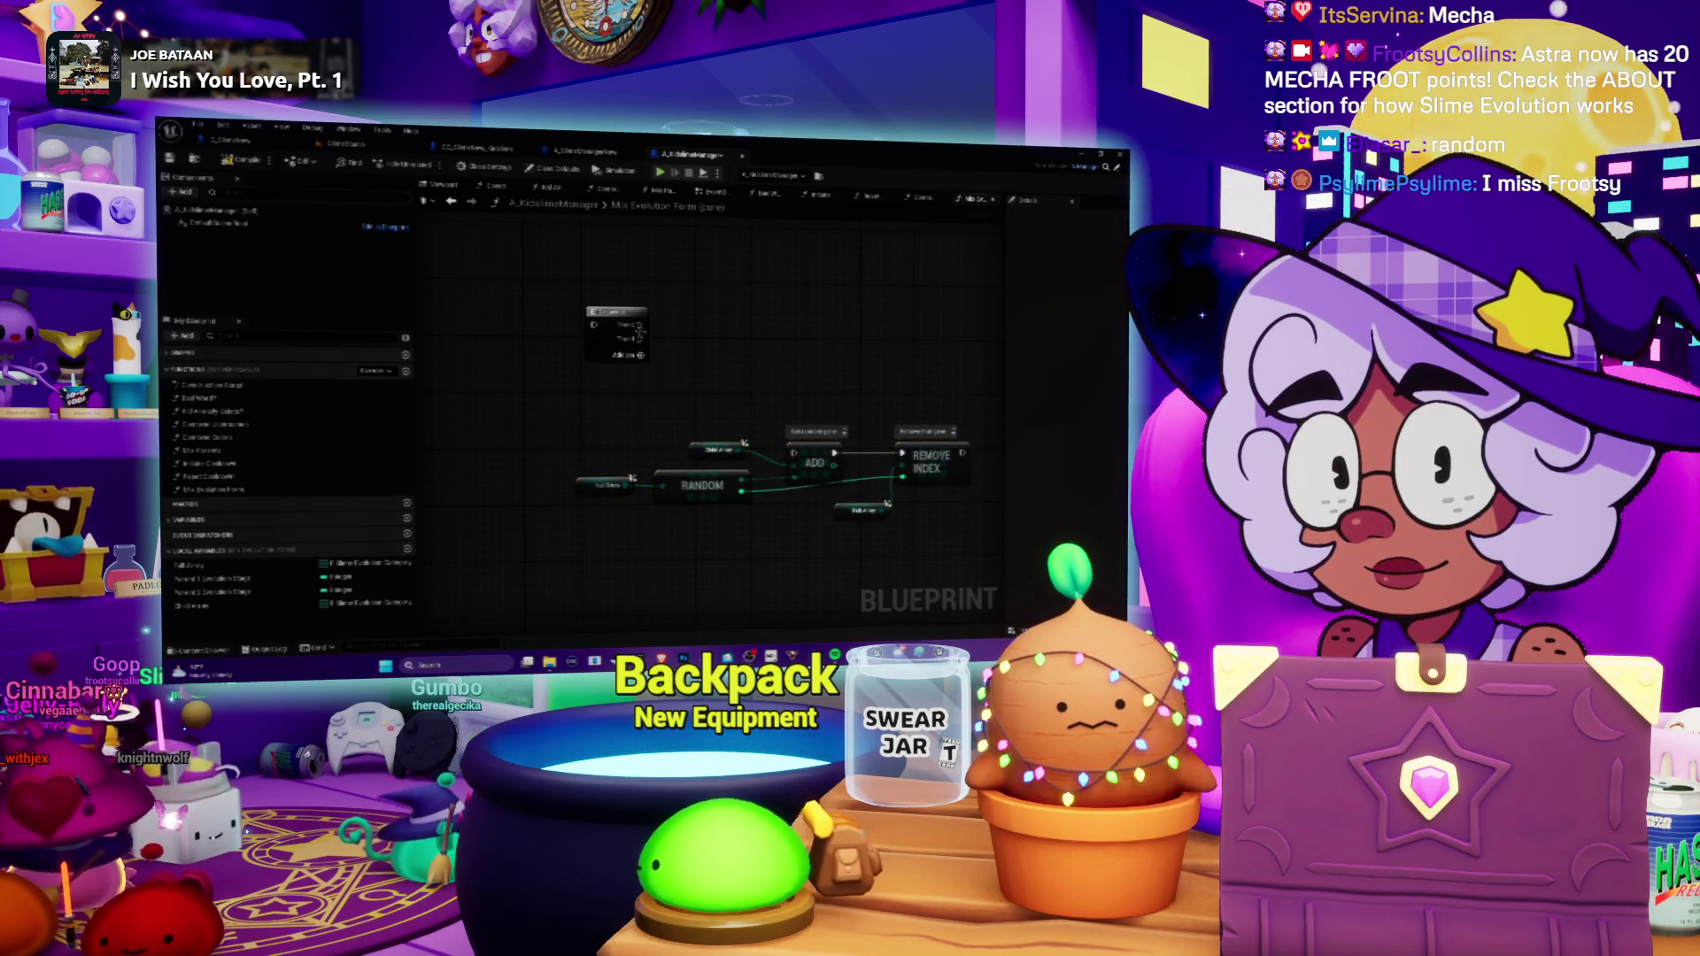
# Wire the Sequence's Then 0 output into ADD and shift the RANDOM/ADD/REMOVE INDEX group up-right.
pyautogui.moveTo(639, 325); pyautogui.dragTo(794, 451)
pyautogui.moveTo(949, 394); pyautogui.dragTo(758, 536)
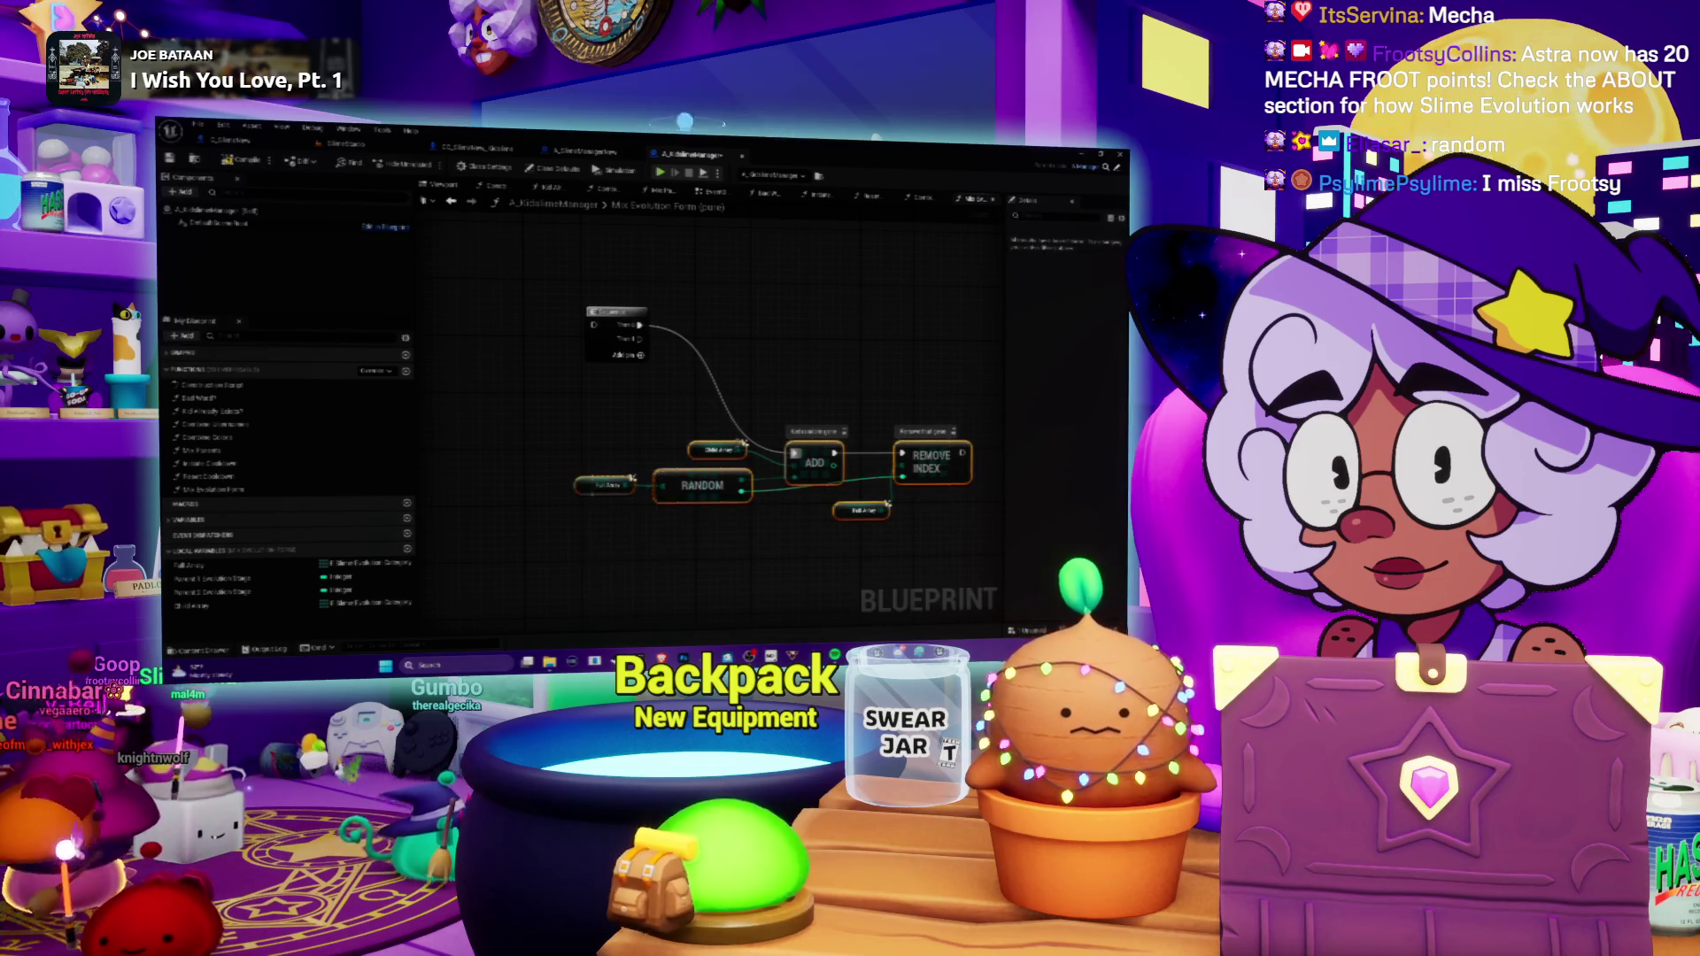
pyautogui.moveTo(743, 447)
pyautogui.mouseDown()
pyautogui.moveTo(770, 323)
pyautogui.moveTo(753, 323)
pyautogui.moveTo(812, 330)
pyautogui.moveTo(777, 370)
pyautogui.mouseUp()
pyautogui.click(588, 327)
# Pull a wire from the Sequence node, search 'random', and place a Random node below the chain.
pyautogui.moveTo(589, 328)
pyautogui.mouseDown()
pyautogui.moveTo(592, 312)
pyautogui.moveTo(695, 321)
pyautogui.mouseUp()
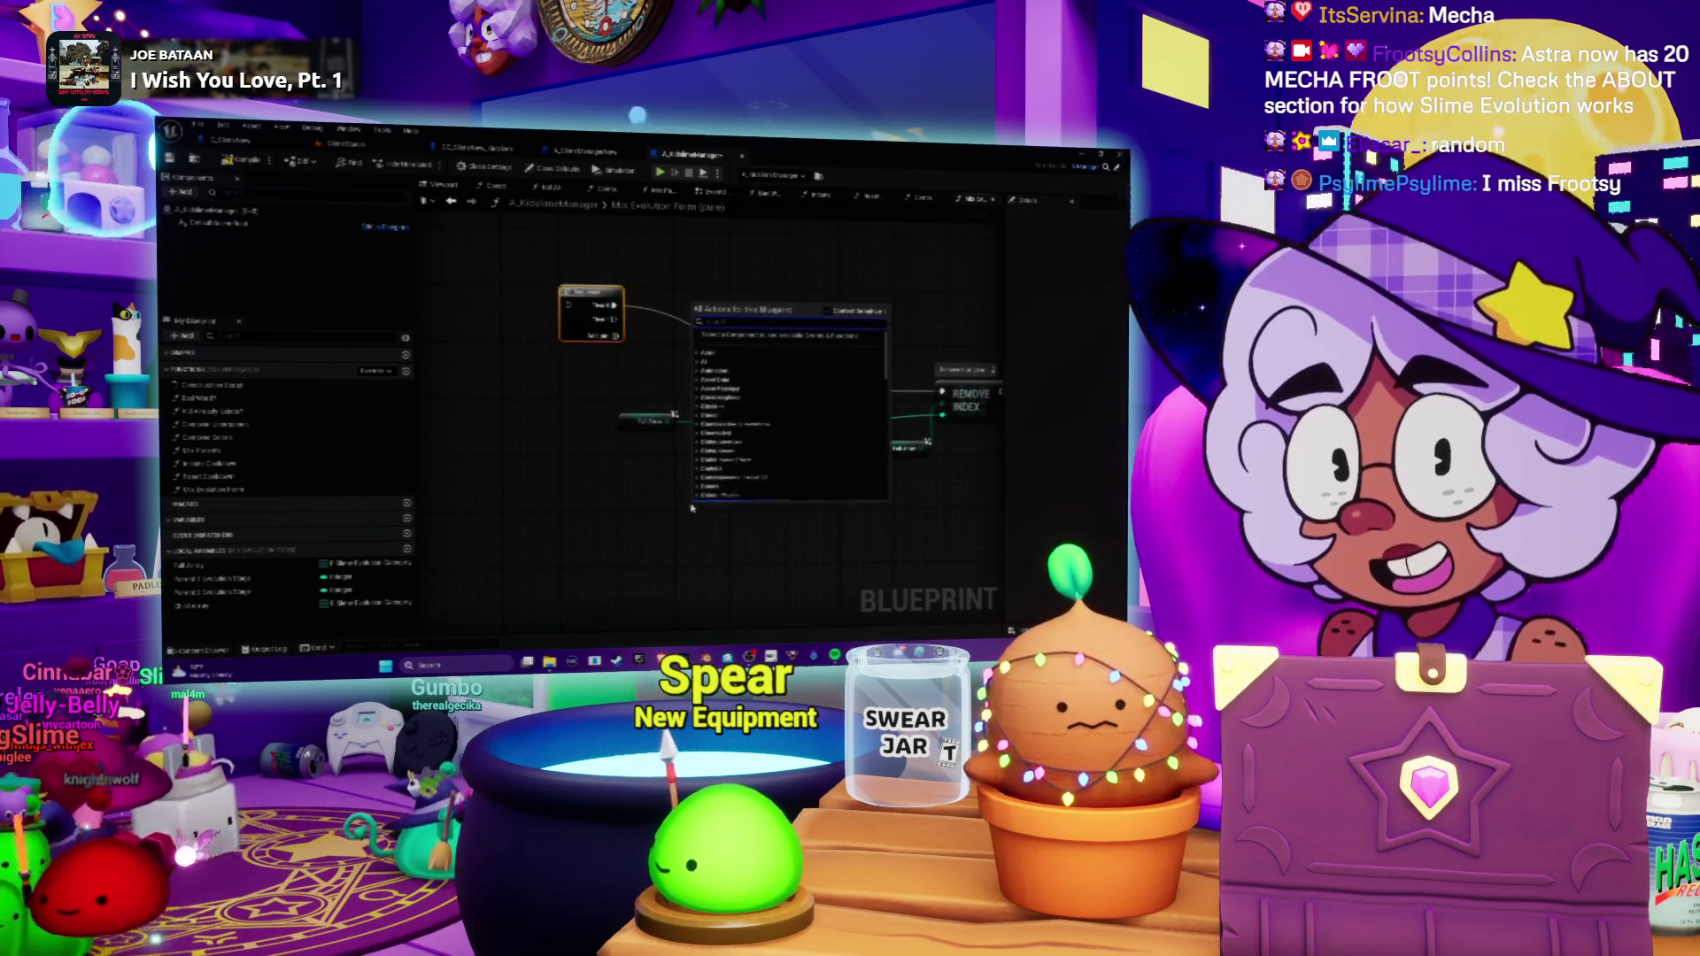
pyautogui.write('rand')
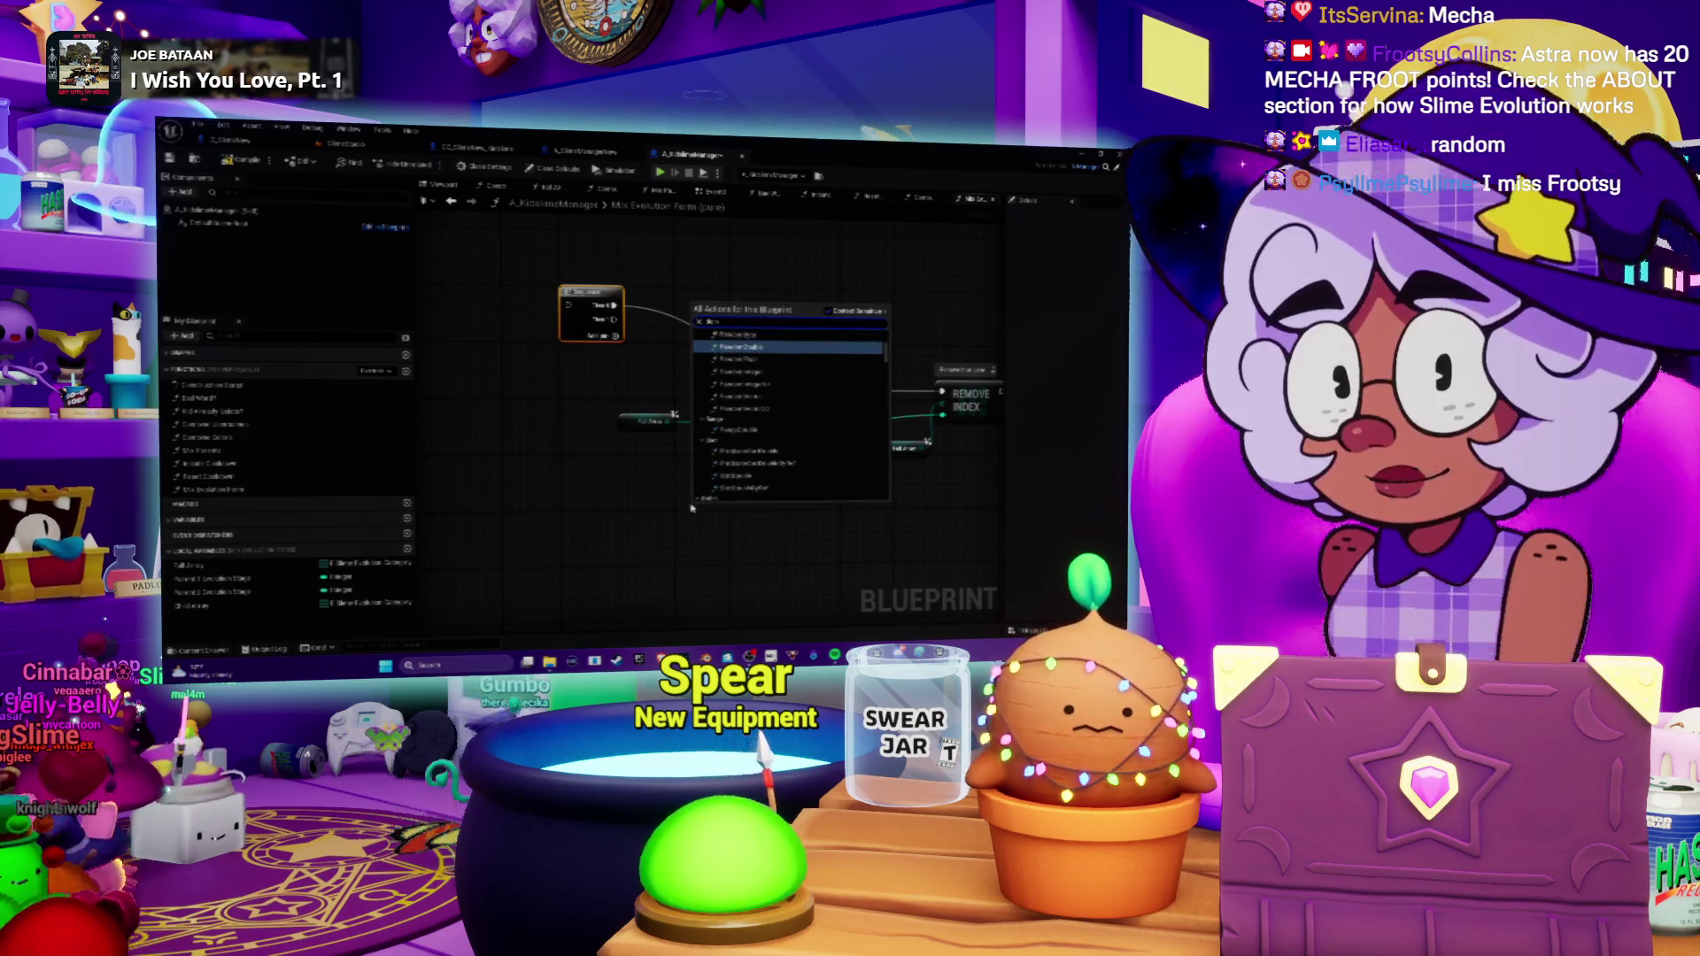
pyautogui.write('om')
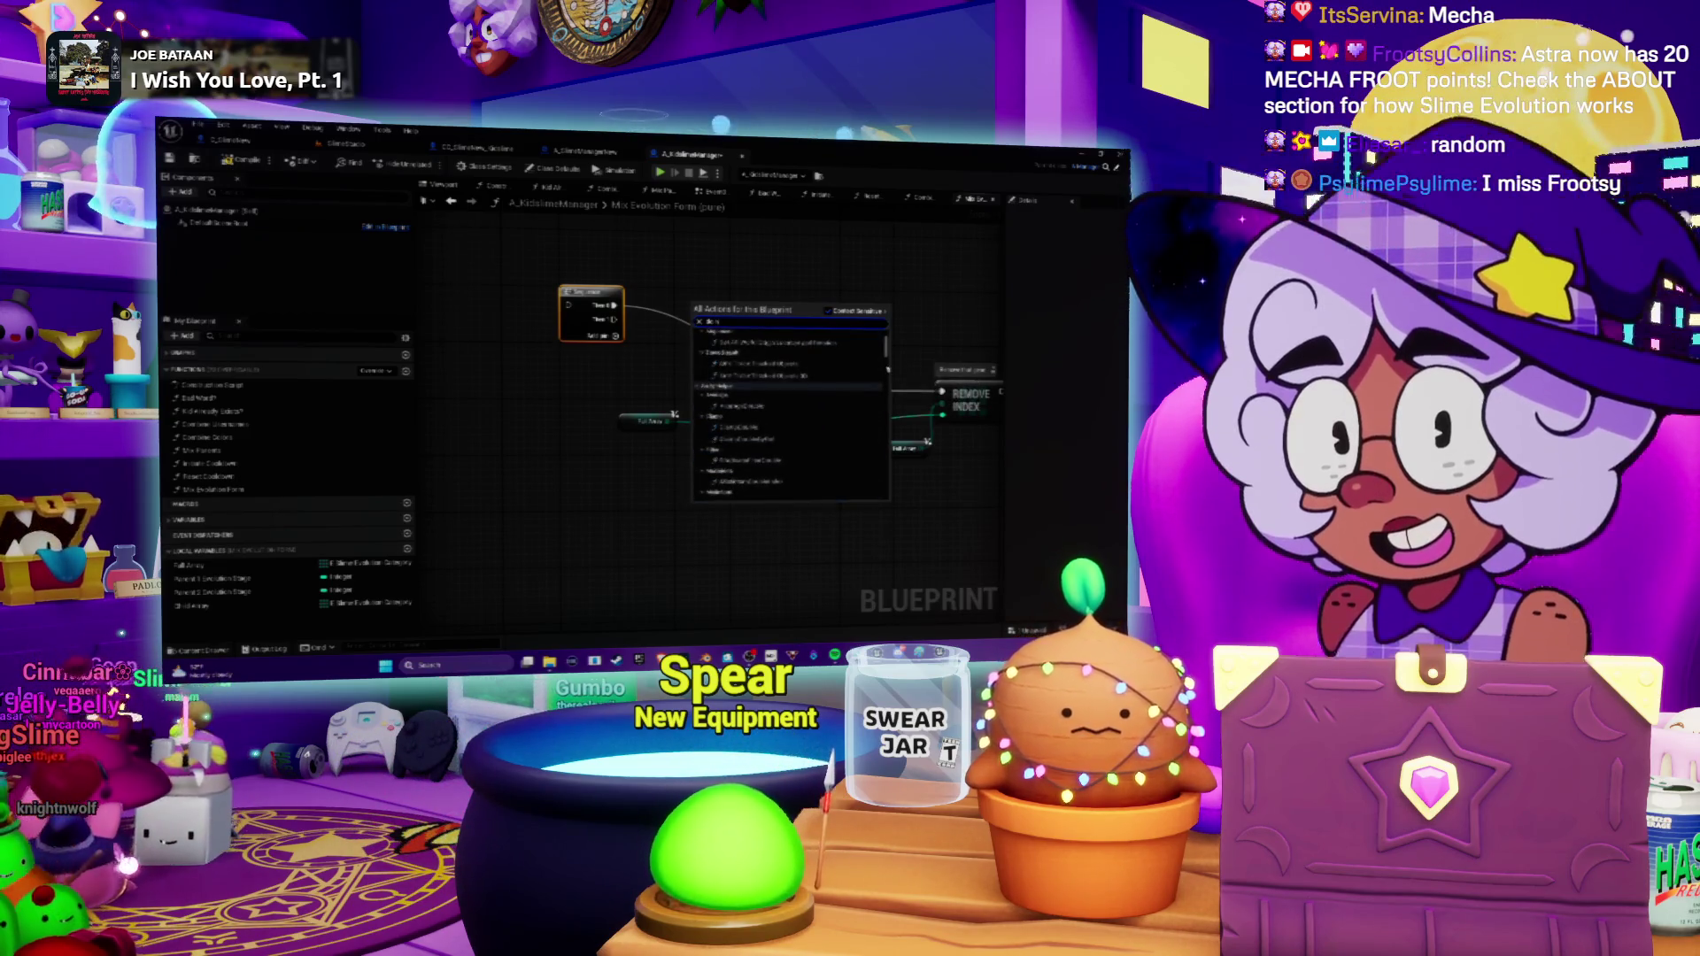
pyautogui.moveTo(886, 348); pyautogui.dragTo(904, 467)
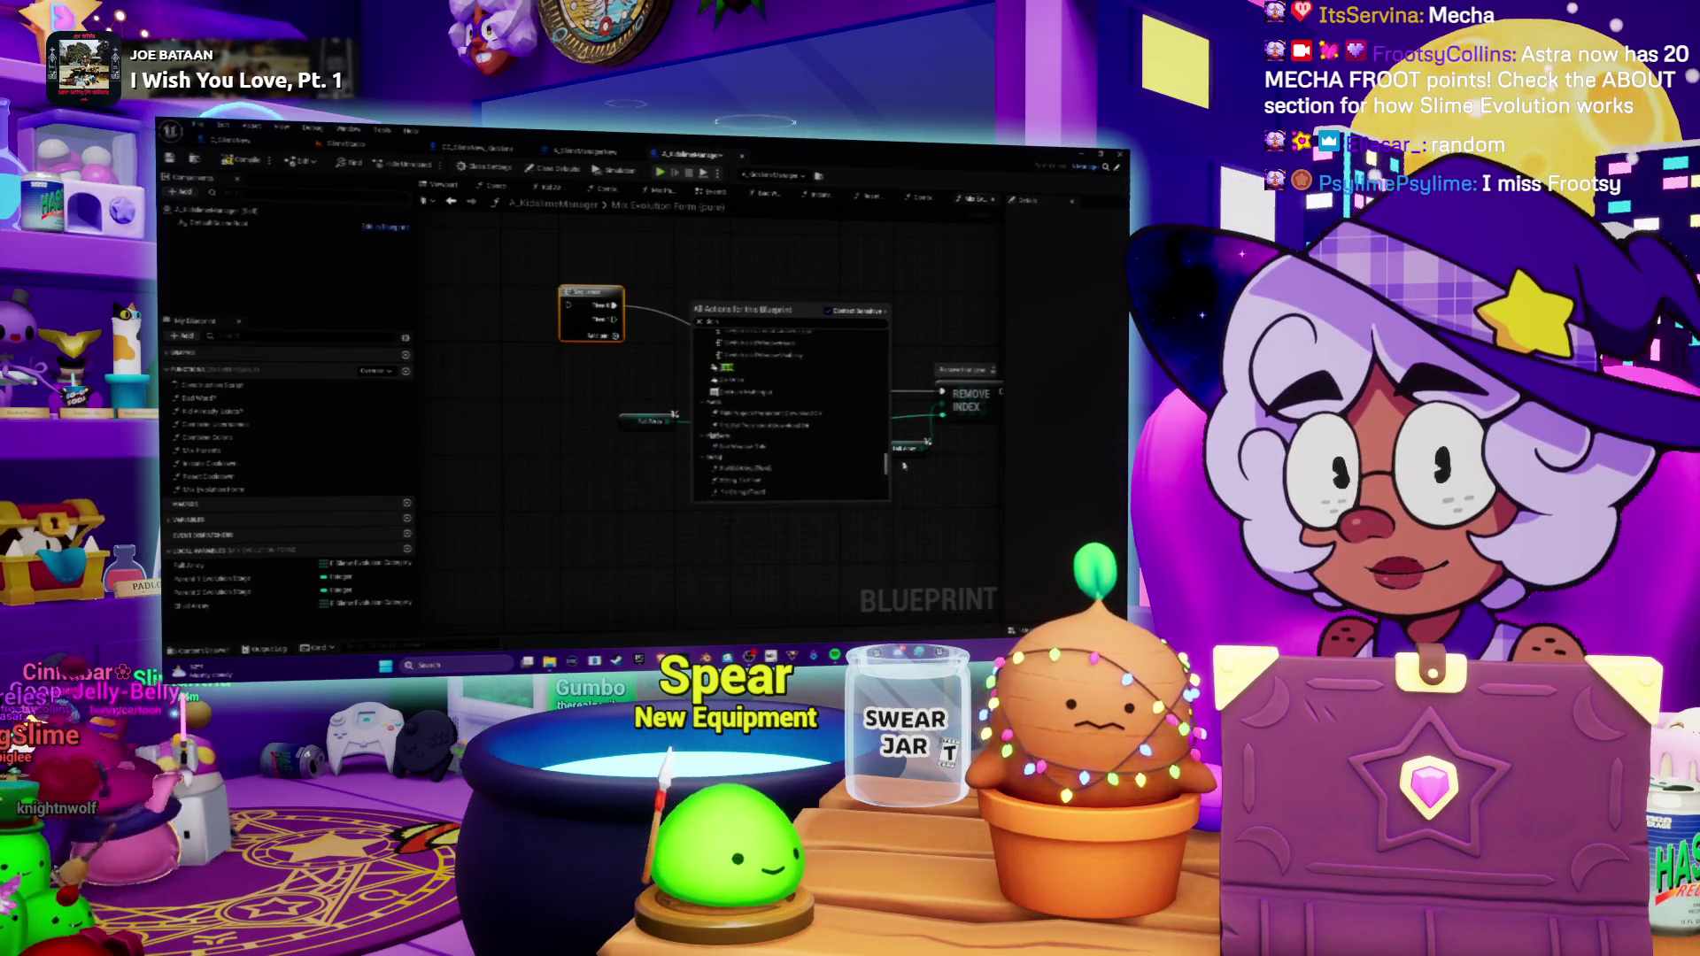
pyautogui.click(727, 368)
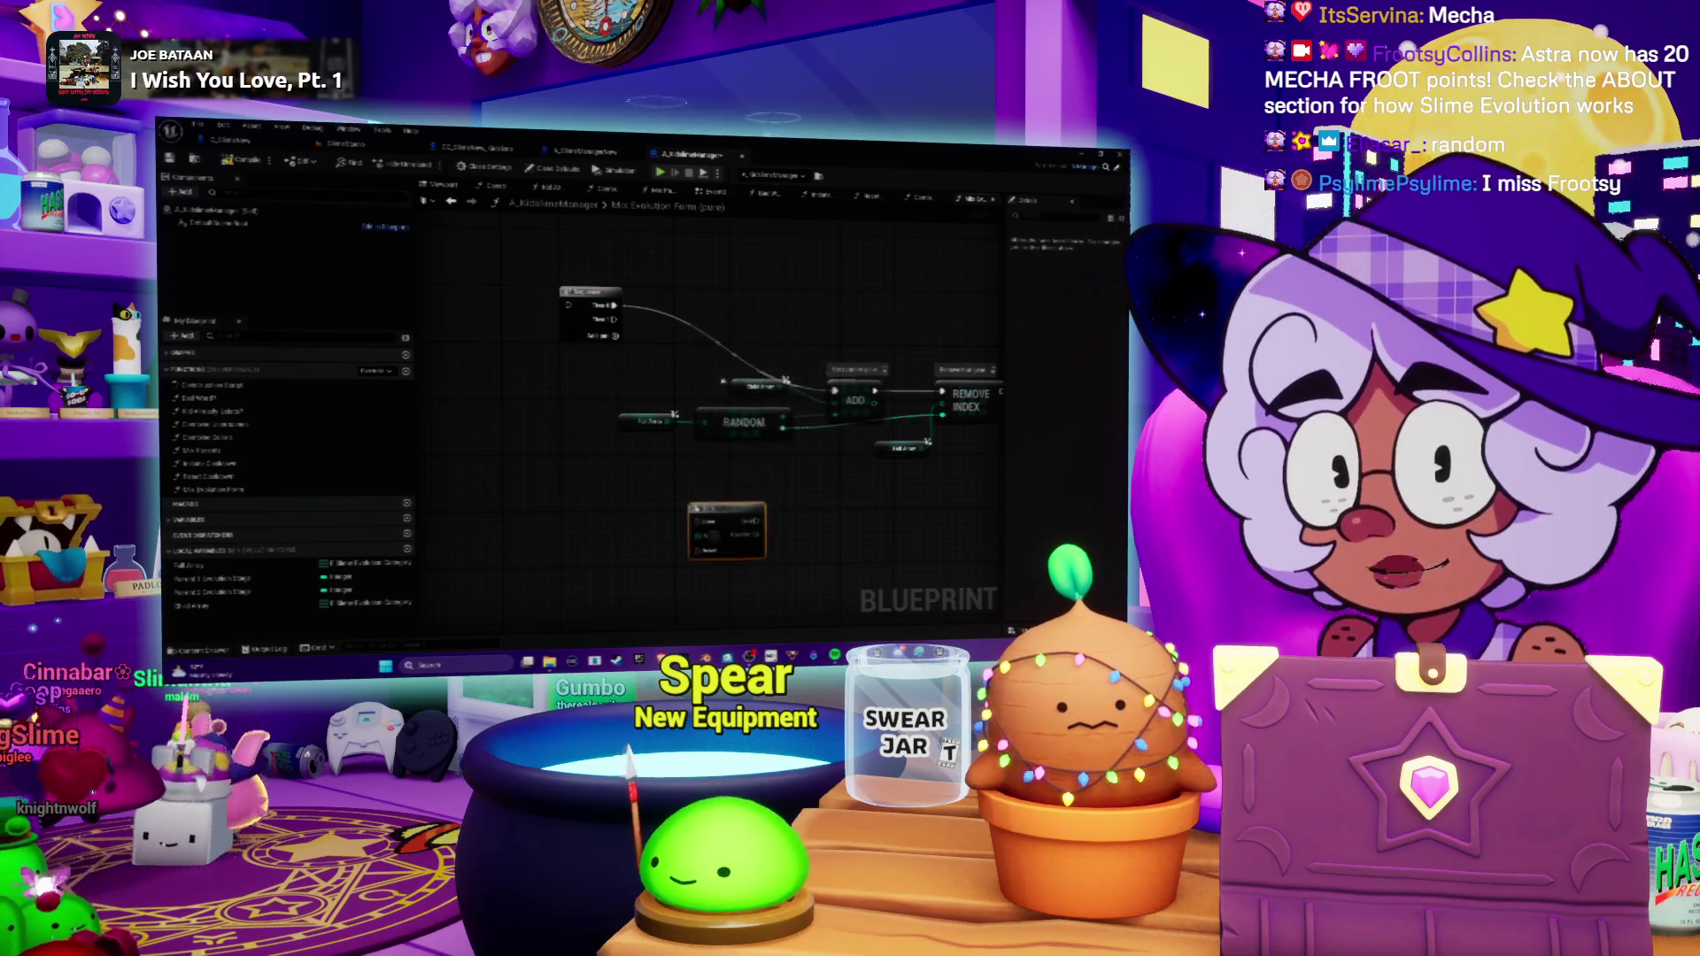
pyautogui.moveTo(806, 474); pyautogui.dragTo(720, 413)
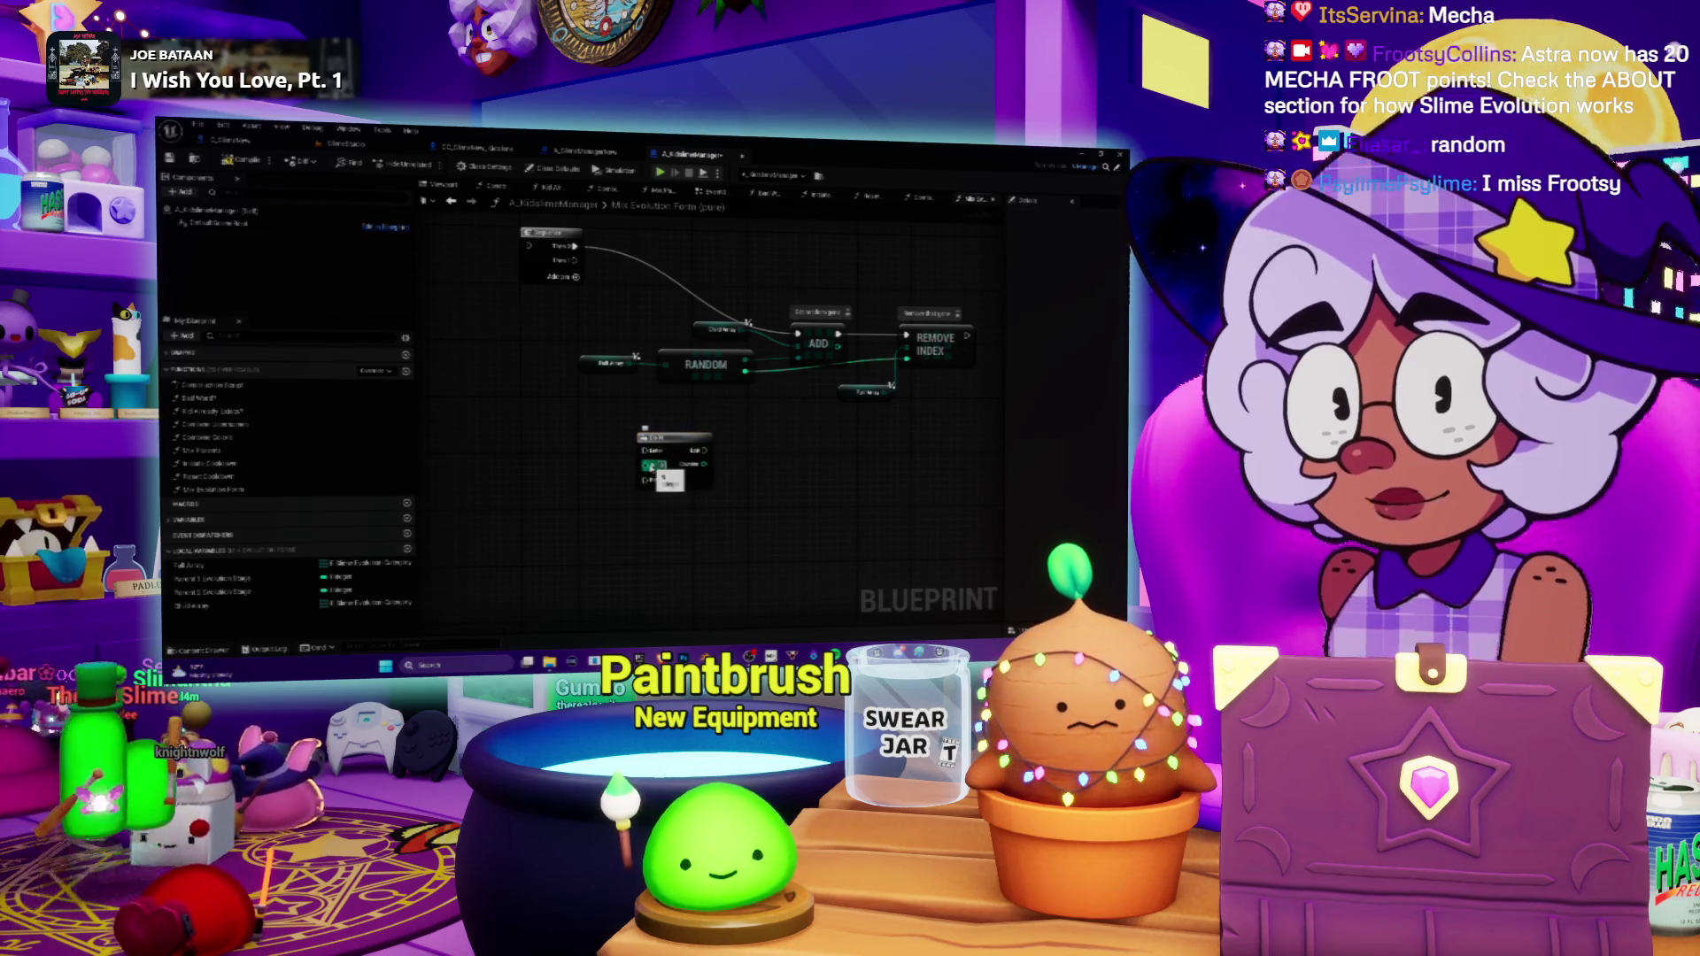
pyautogui.moveTo(684, 443); pyautogui.dragTo(713, 488)
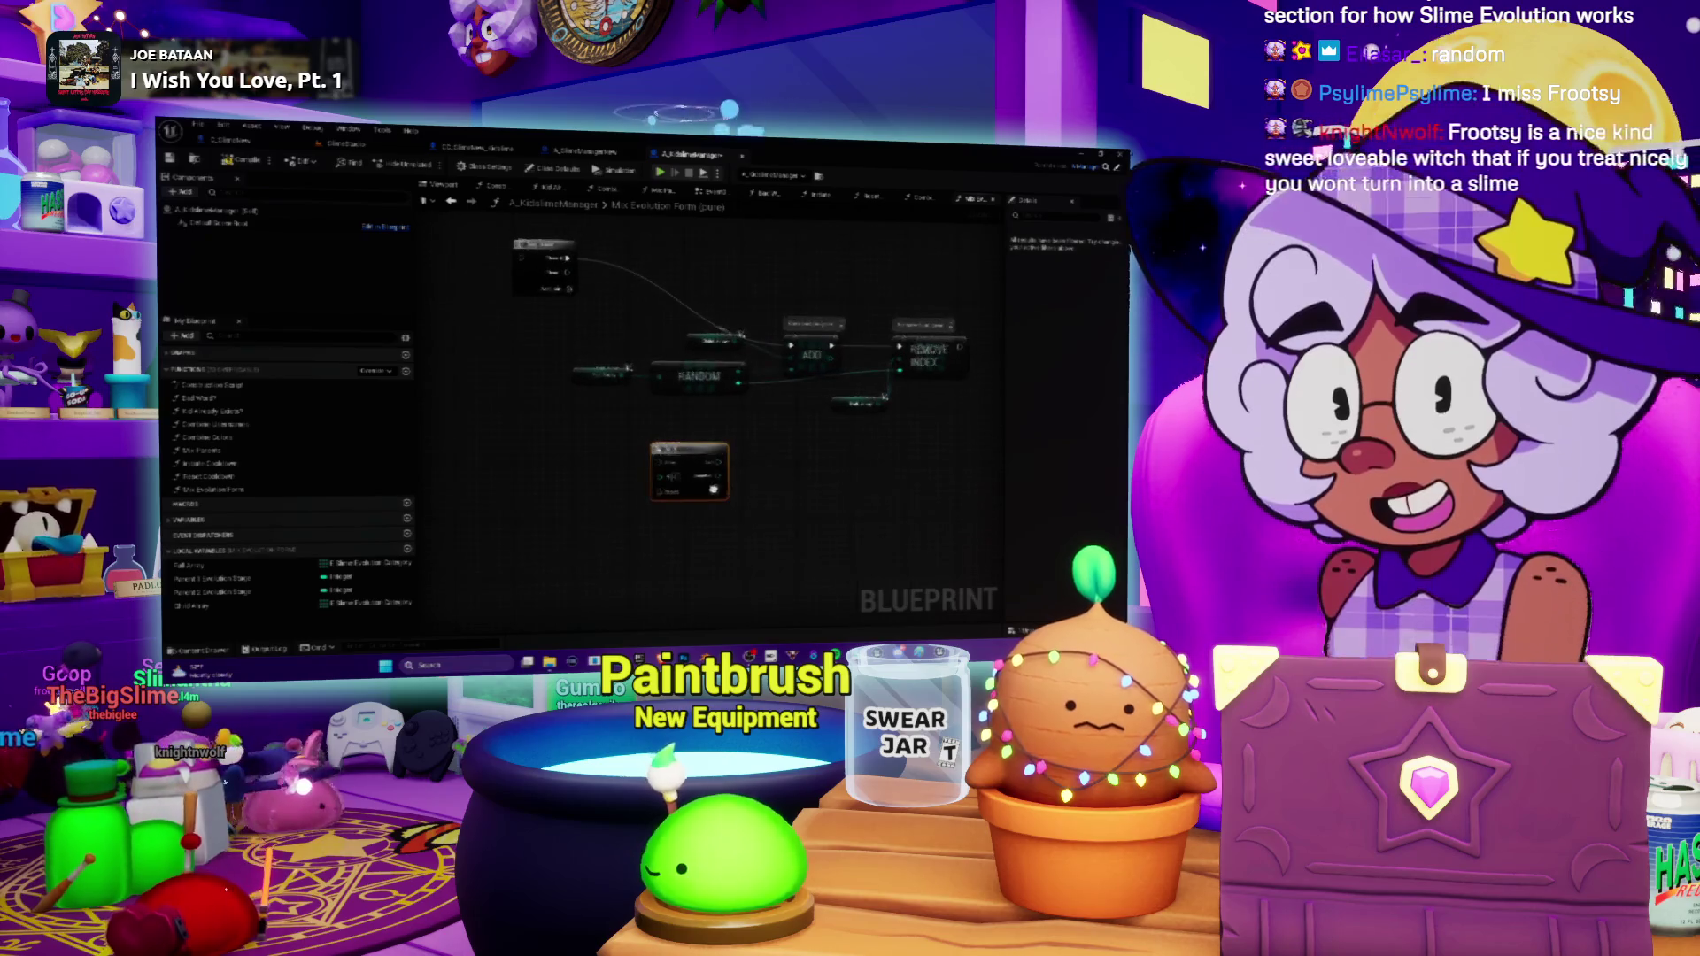
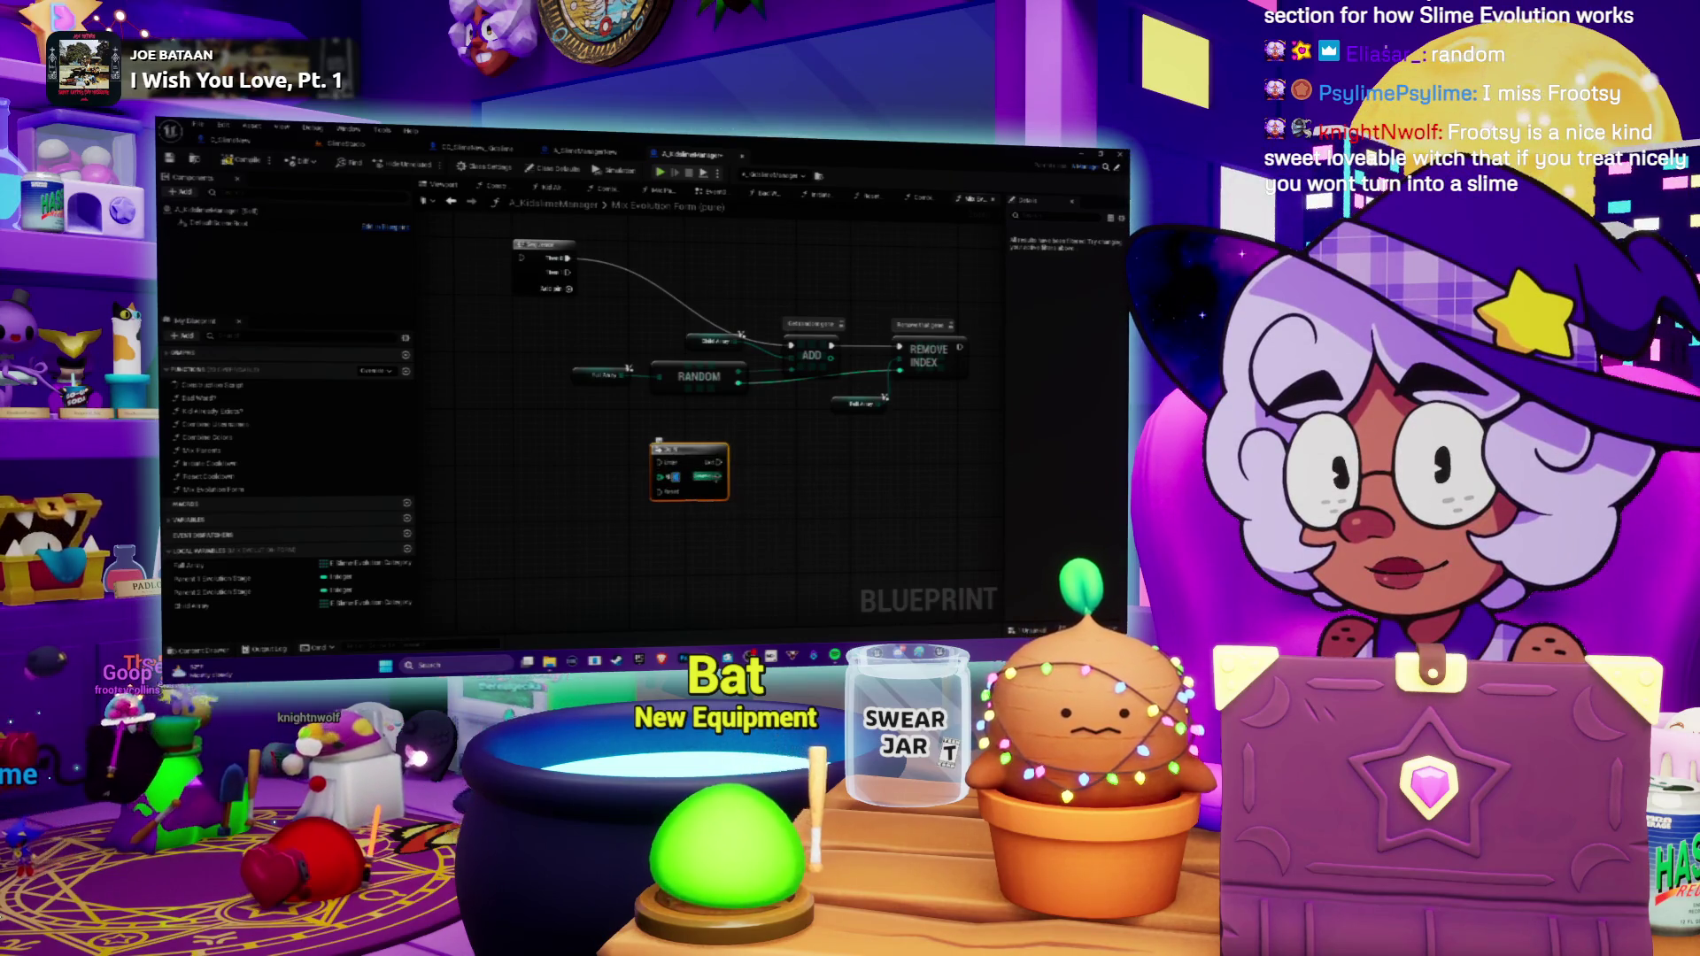
# Move the getter node toward the start of the Random, Add and Remove Index chain.
pyautogui.moveTo(689, 449)
pyautogui.mouseDown()
pyautogui.moveTo(787, 484)
pyautogui.moveTo(696, 339)
pyautogui.moveTo(695, 301)
pyautogui.moveTo(777, 391)
pyautogui.mouseUp()
pyautogui.moveTo(708, 316)
pyautogui.mouseDown()
pyautogui.moveTo(523, 365)
pyautogui.moveTo(525, 380)
pyautogui.moveTo(656, 337)
pyautogui.mouseUp()
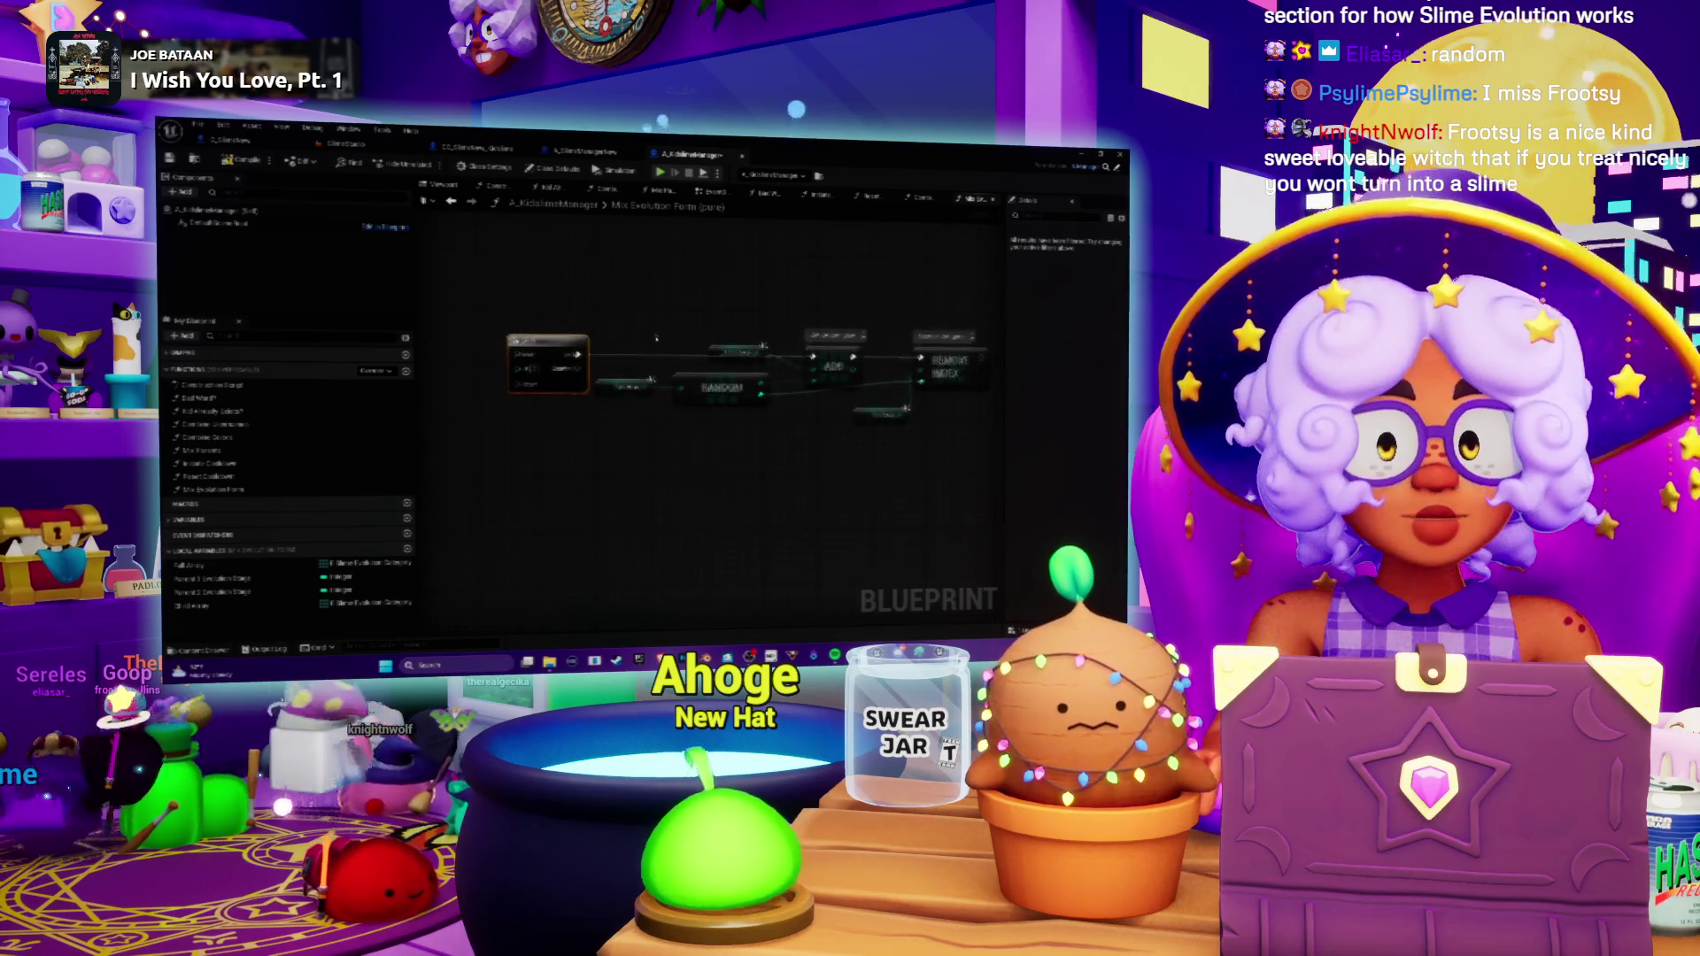
pyautogui.moveTo(726, 455)
pyautogui.mouseDown()
pyautogui.moveTo(810, 454)
pyautogui.moveTo(664, 463)
pyautogui.mouseUp()
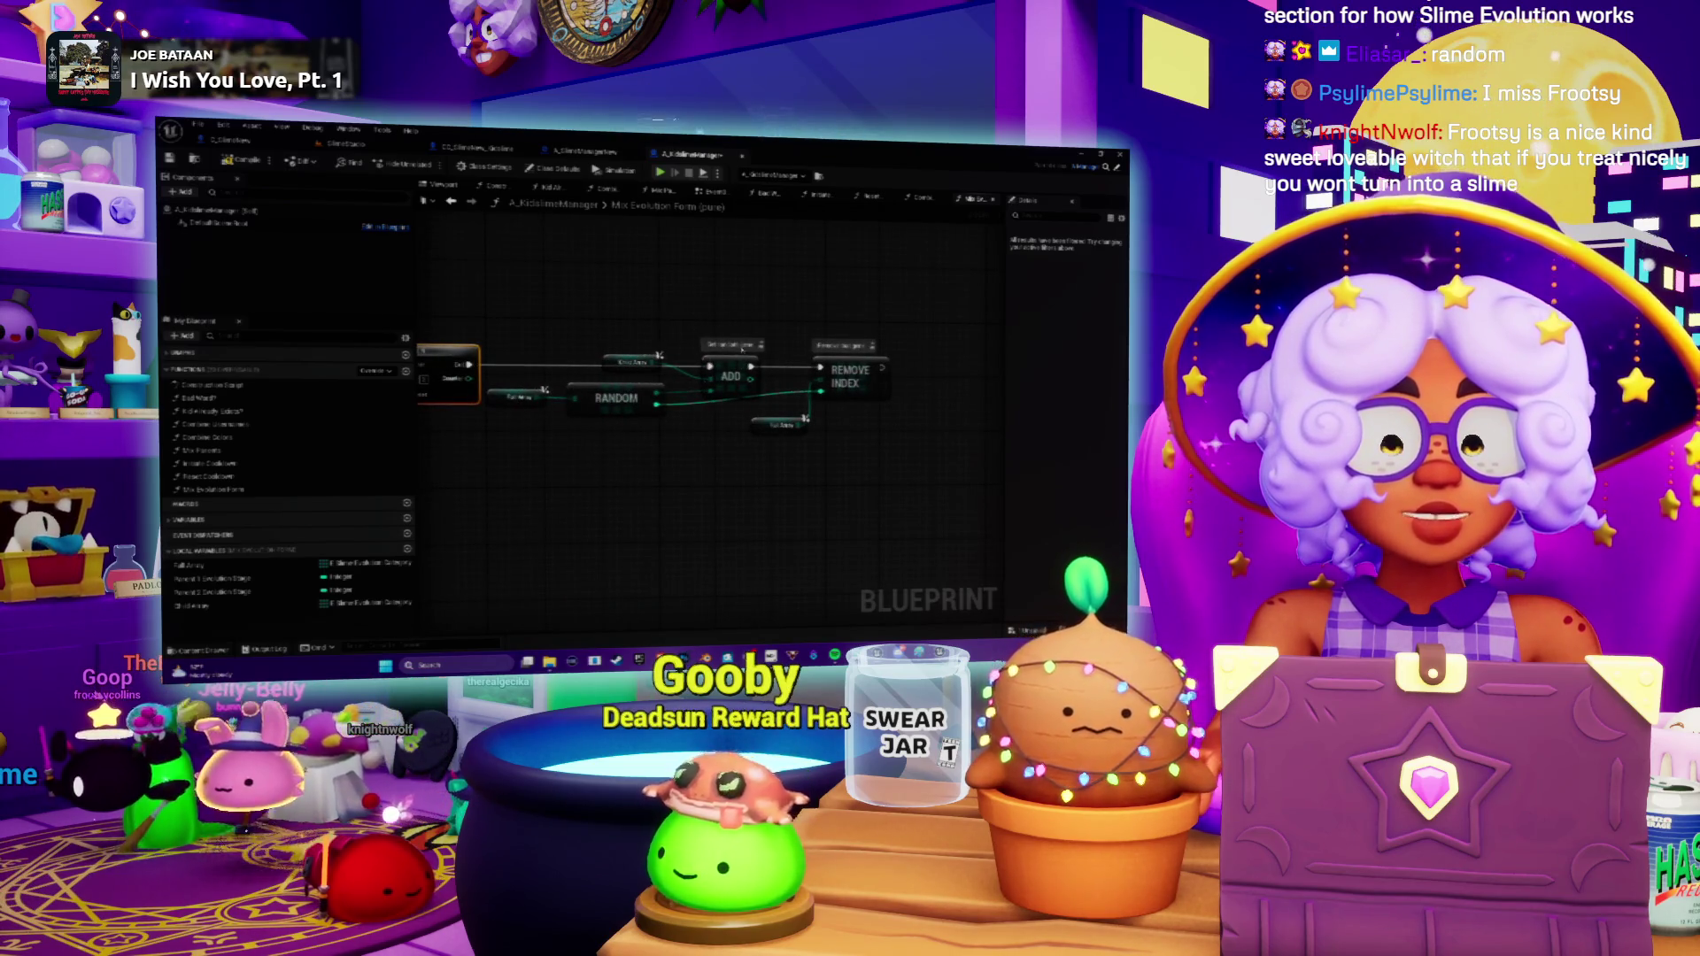
pyautogui.moveTo(781, 443)
pyautogui.mouseDown()
pyautogui.moveTo(659, 502)
pyautogui.moveTo(749, 432)
pyautogui.mouseUp()
# Place an array variable getter node below the existing chain.
pyautogui.moveTo(483, 500)
pyautogui.mouseDown()
pyautogui.moveTo(583, 486)
pyautogui.moveTo(514, 498)
pyautogui.mouseUp()
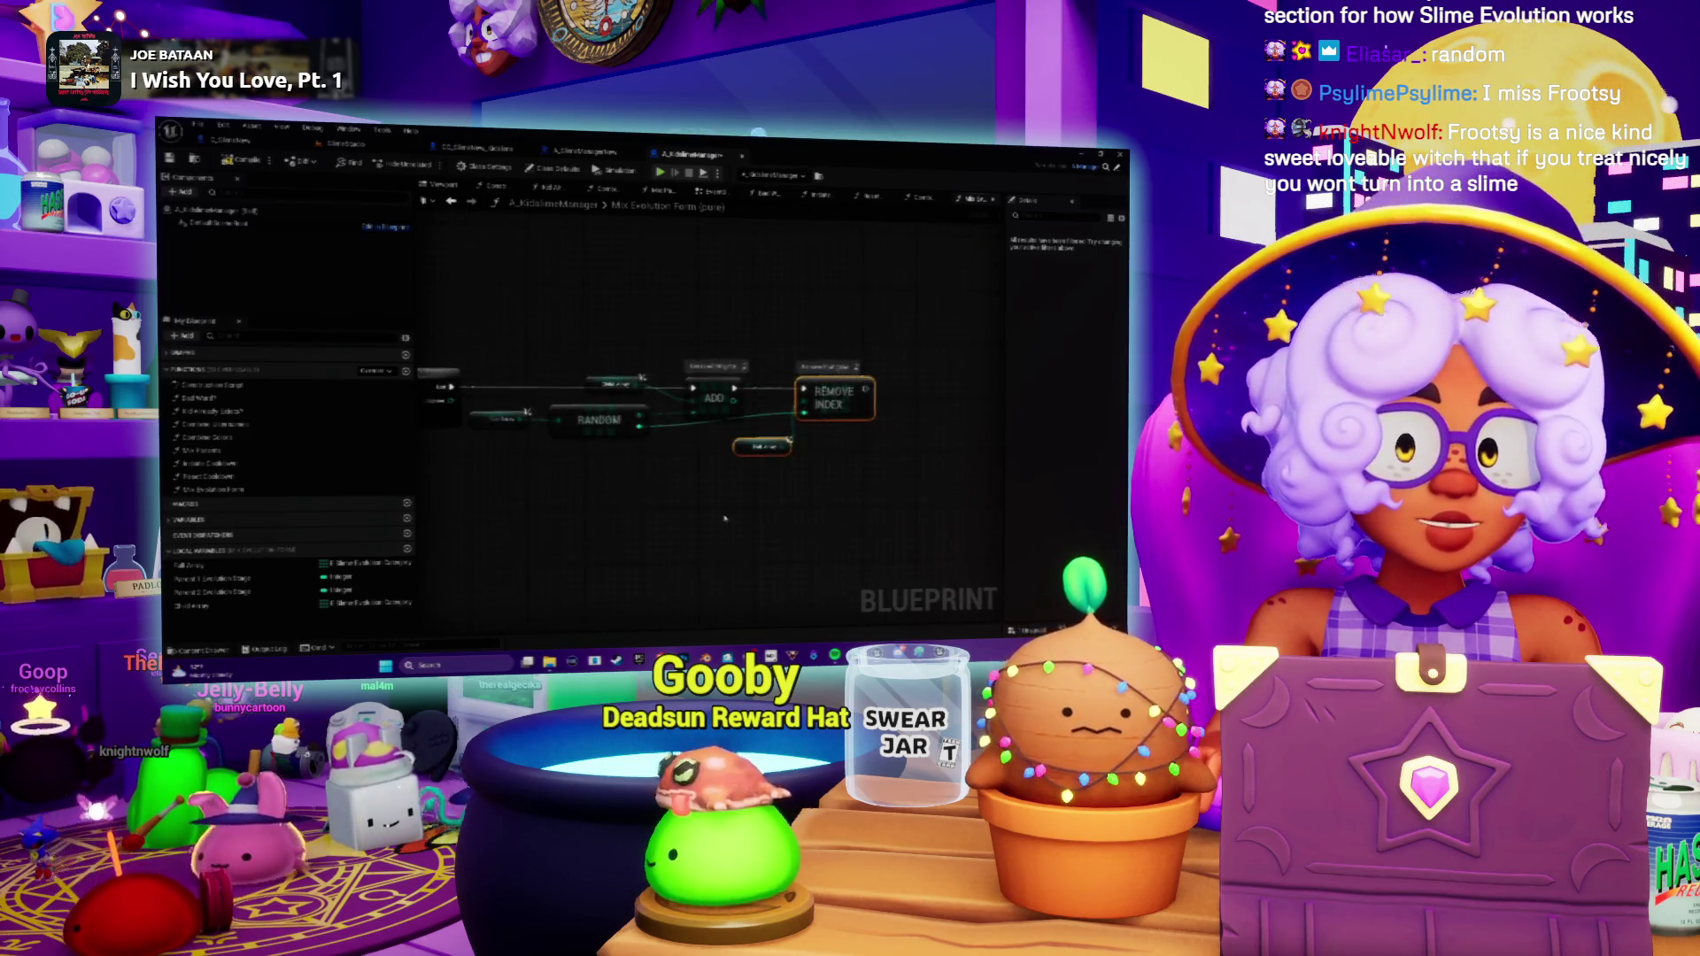
pyautogui.moveTo(724, 518)
pyautogui.mouseDown()
pyautogui.moveTo(544, 418)
pyautogui.moveTo(619, 469)
pyautogui.mouseUp()
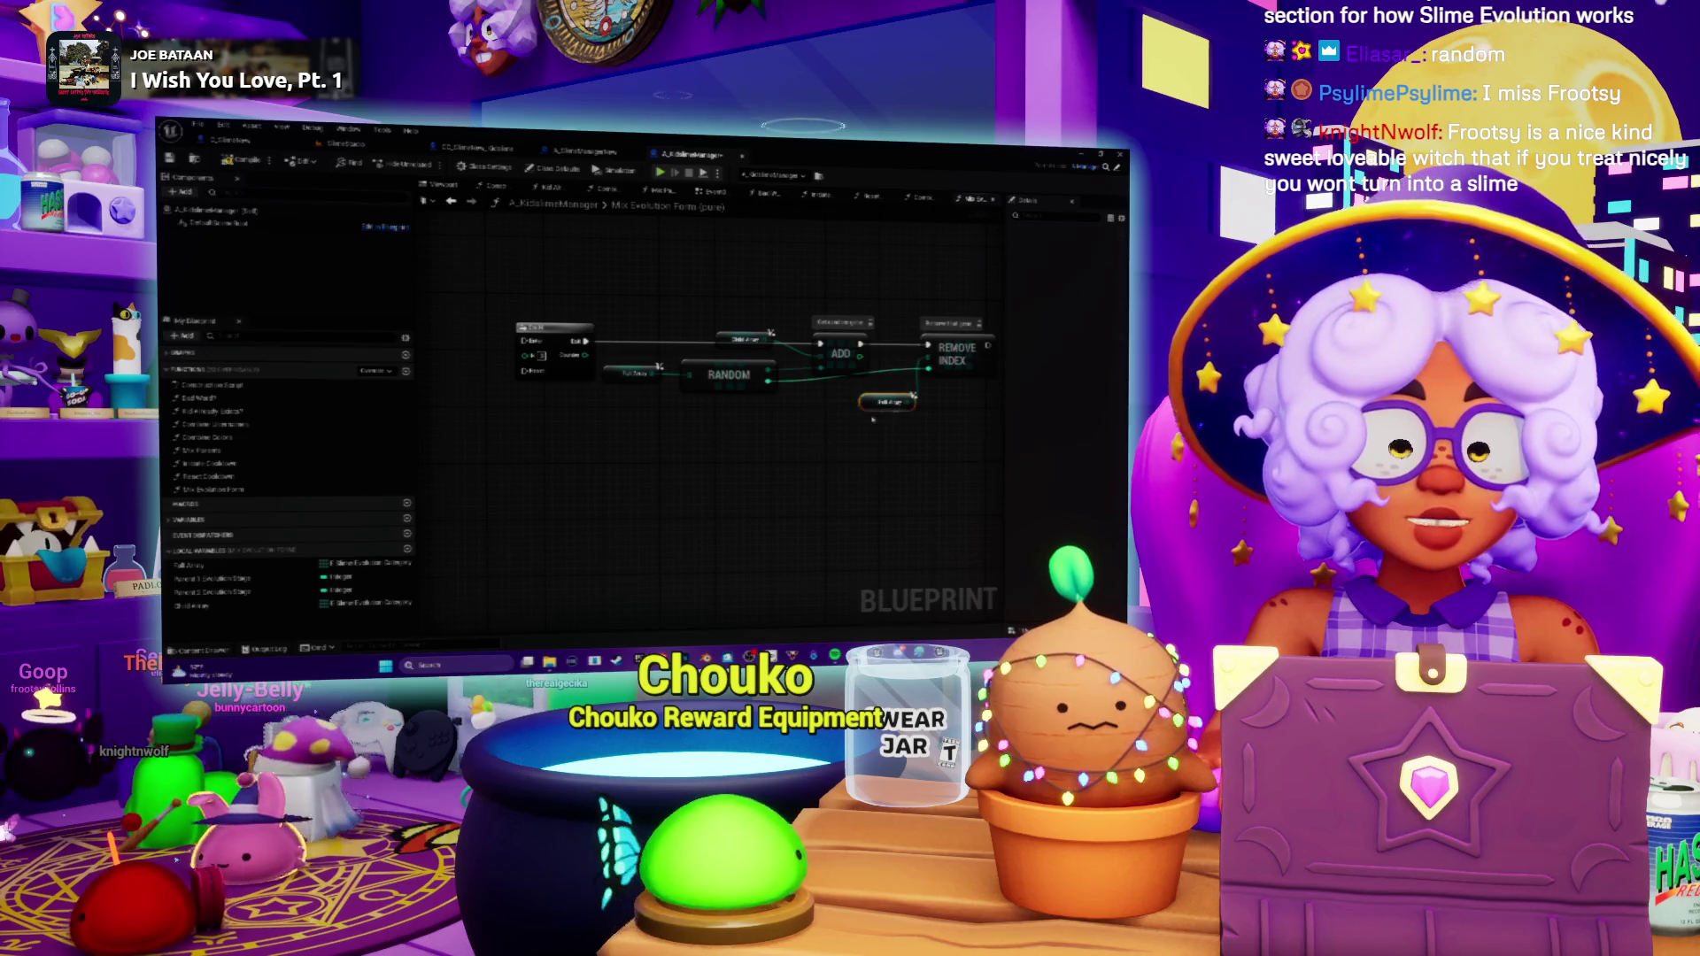
pyautogui.moveTo(188, 564); pyautogui.dragTo(582, 493)
pyautogui.click(611, 500)
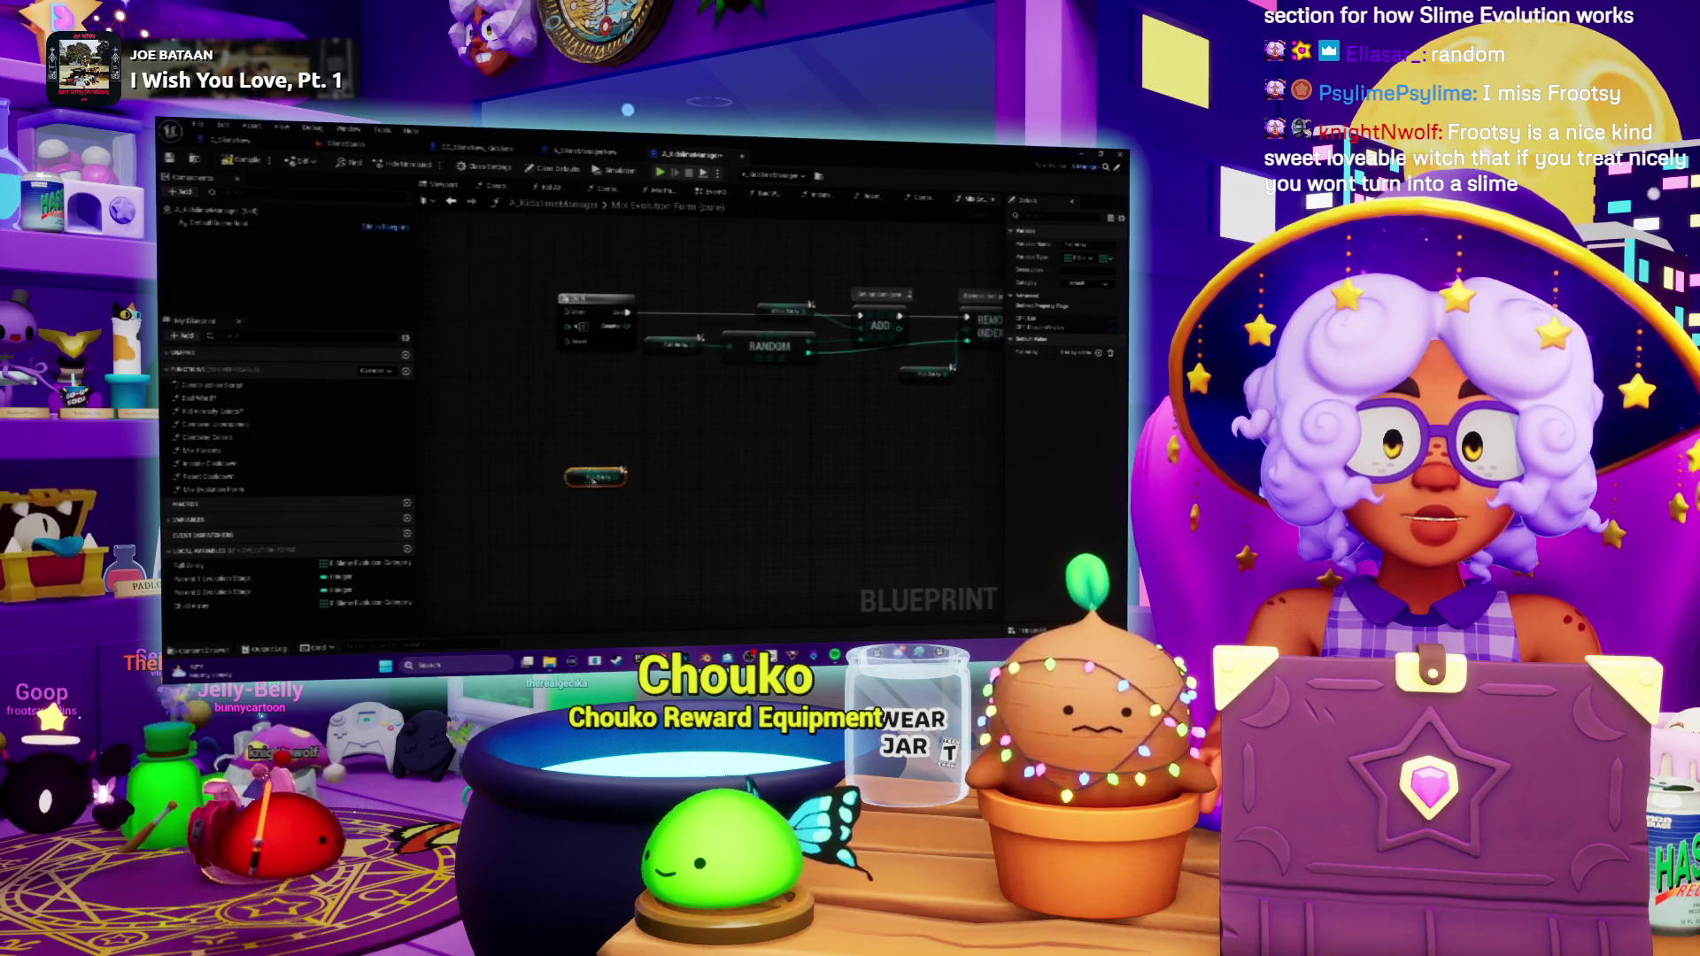
# Replace the misplaced Full Array getter with a pasted variable getter node.
pyautogui.press('Delete')
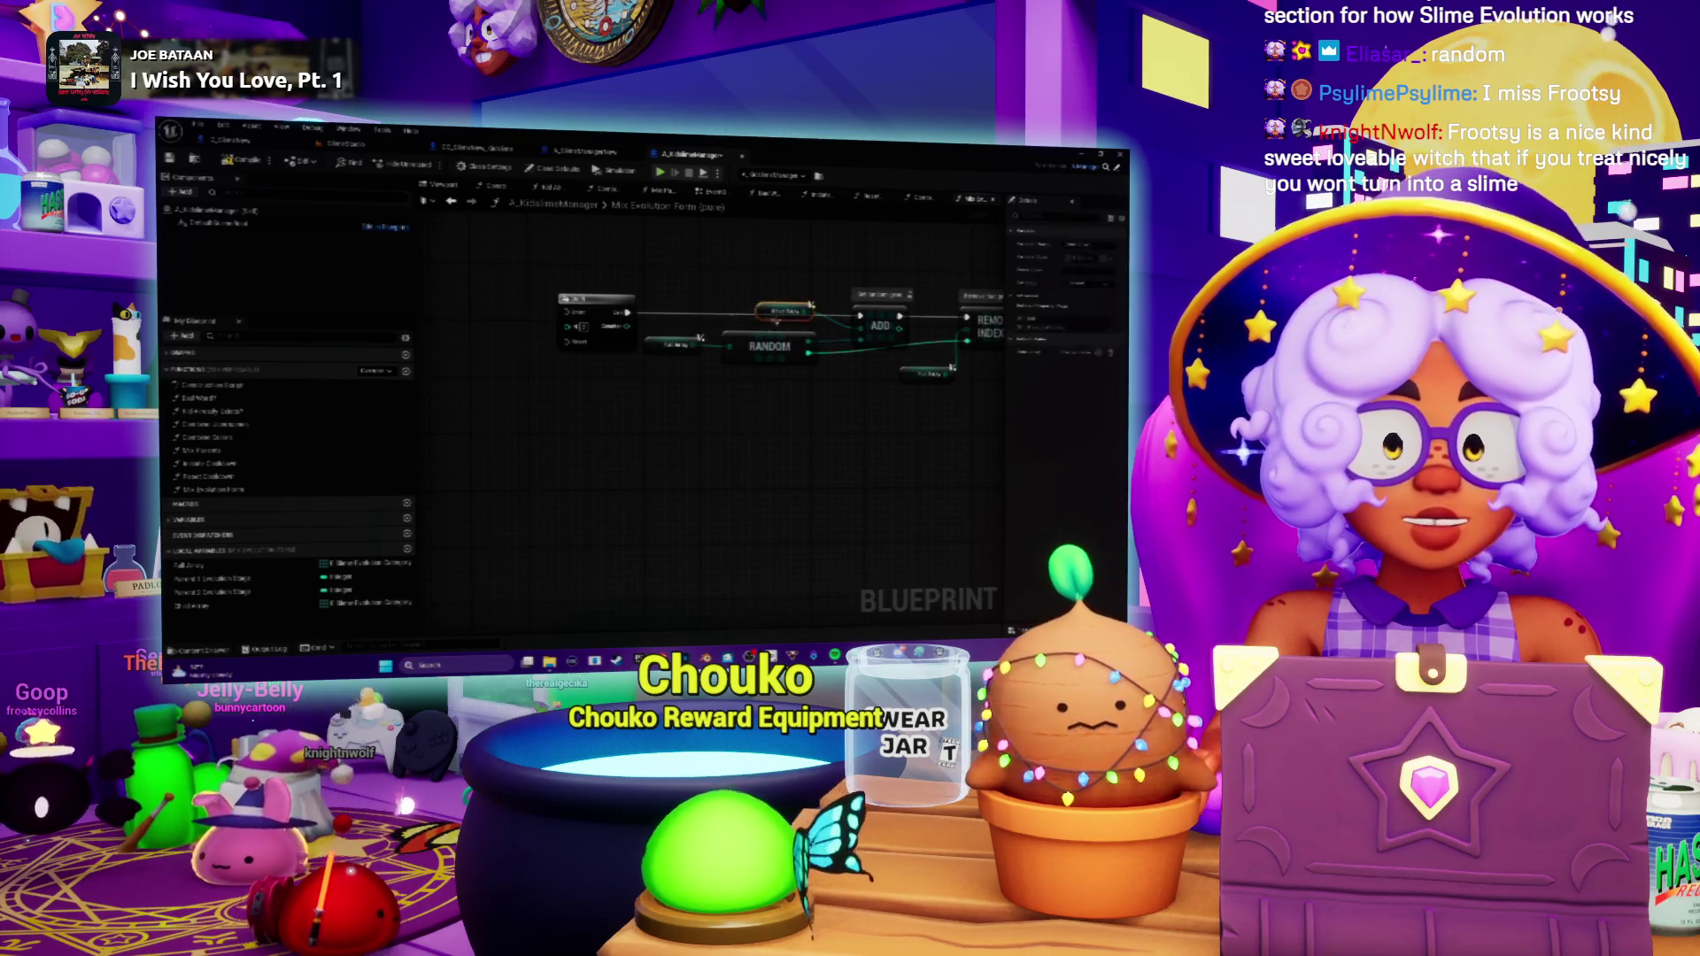
pyautogui.hotkey('ctrl', 'v')
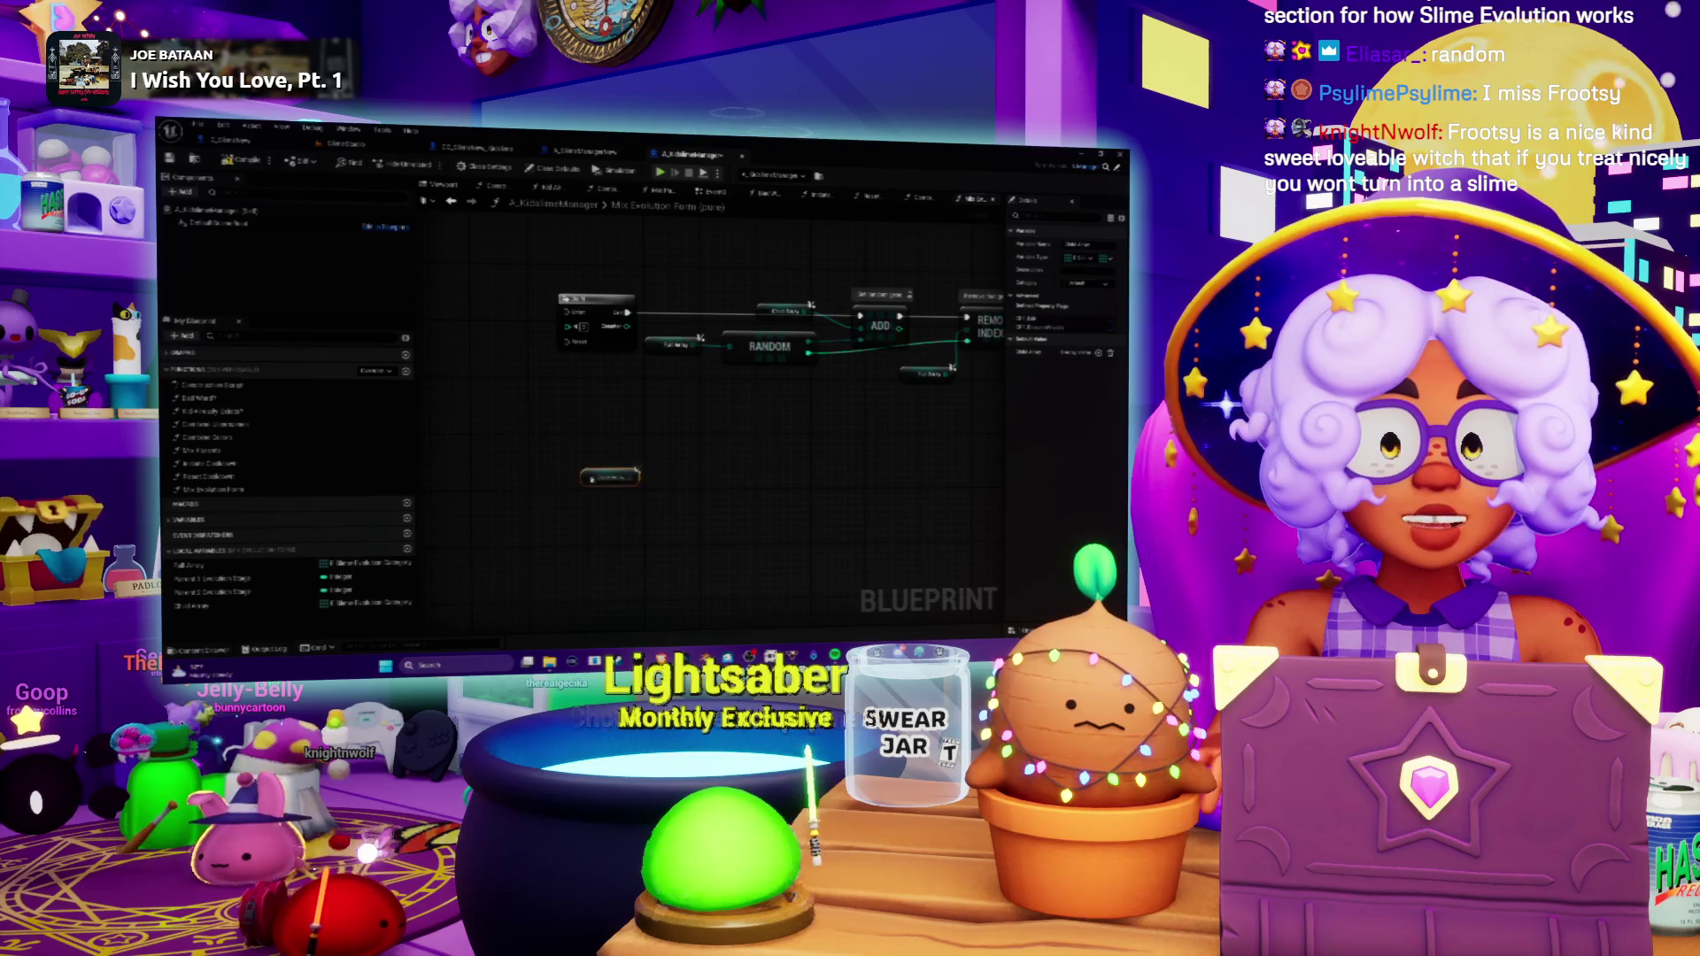
pyautogui.scroll(-1, 649, 470)
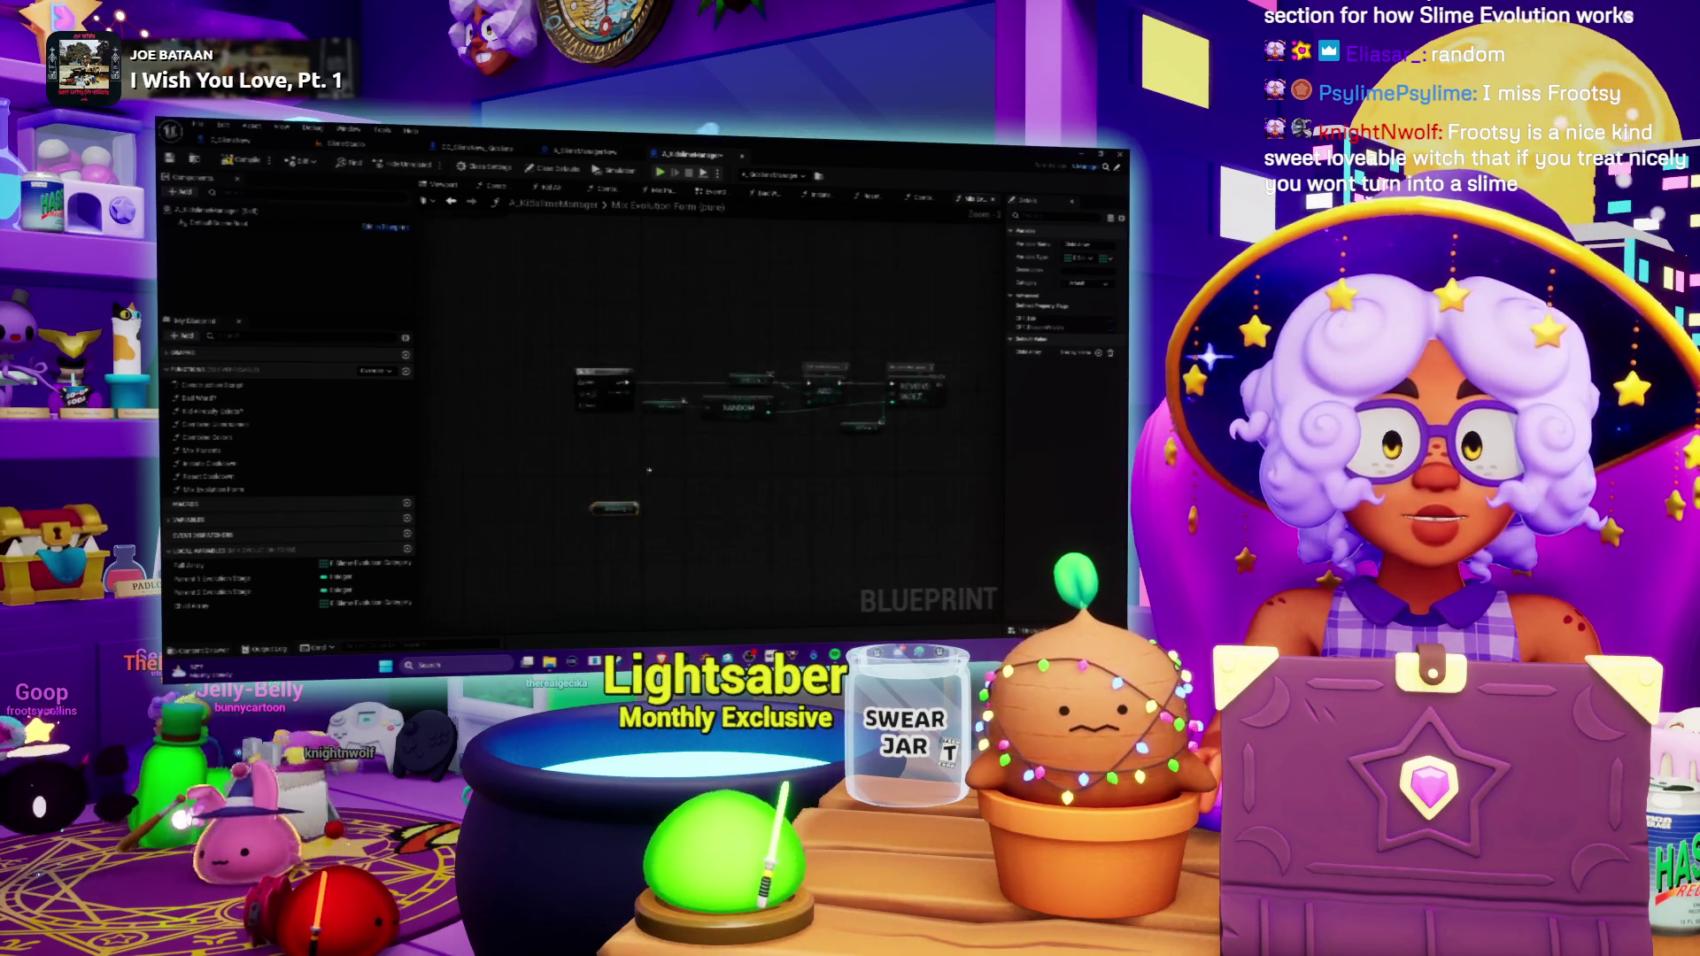
pyautogui.scroll(2, 927, 538)
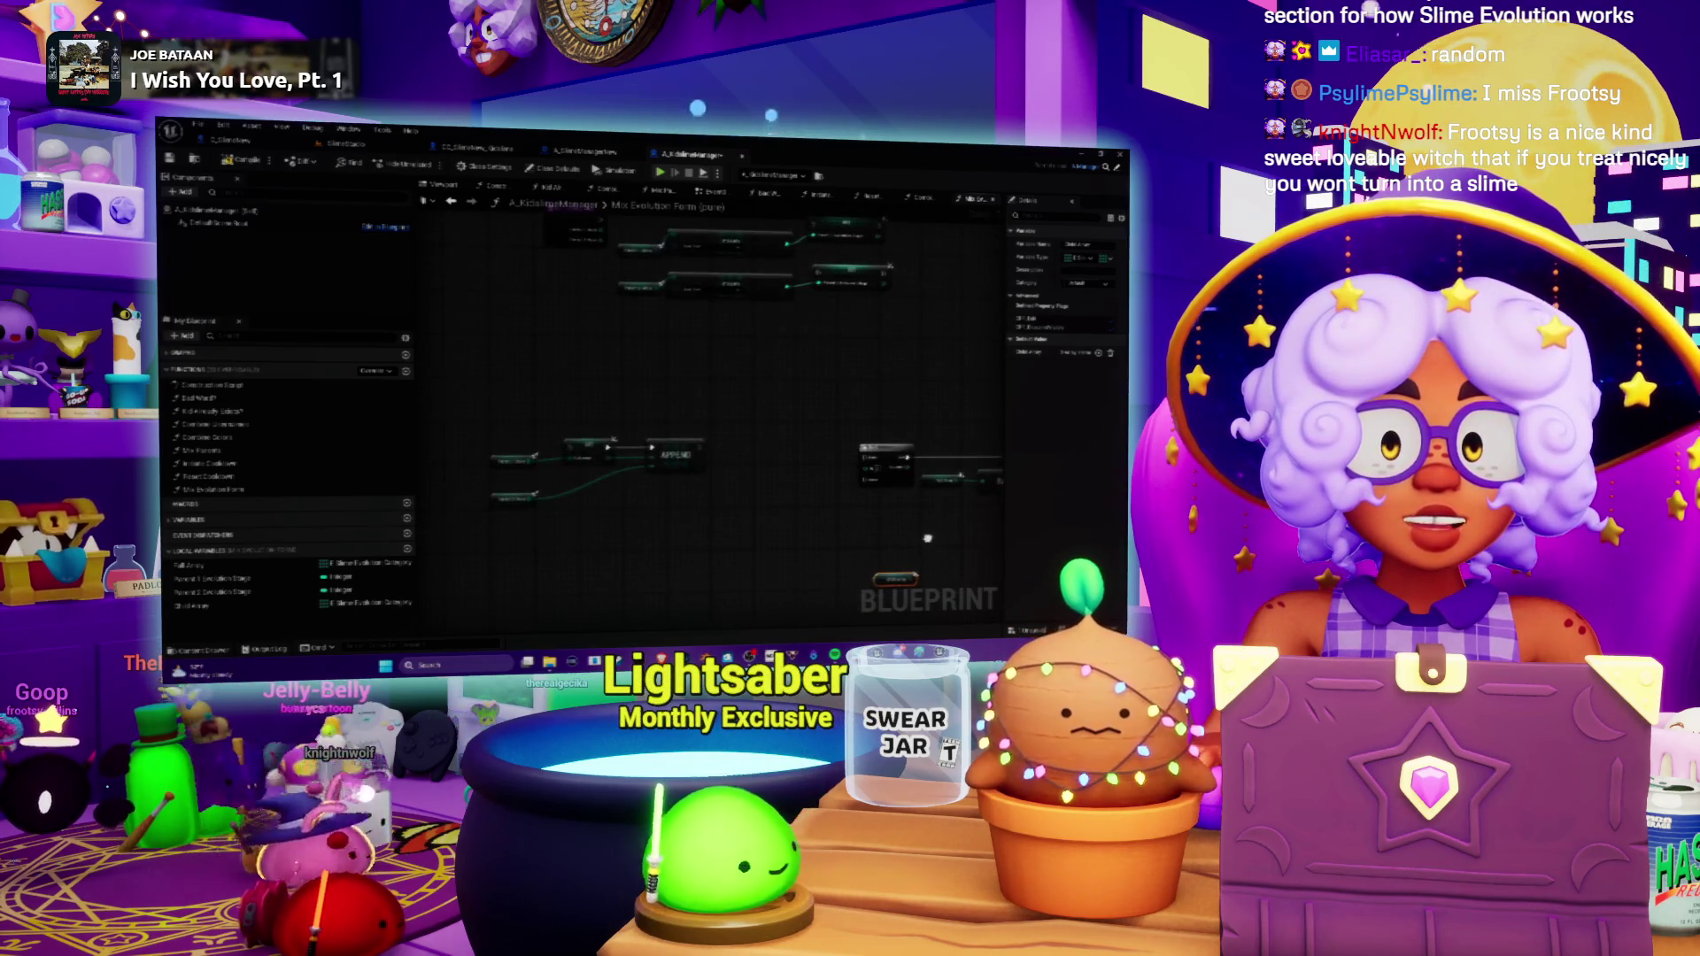
pyautogui.scroll(2, 846, 473)
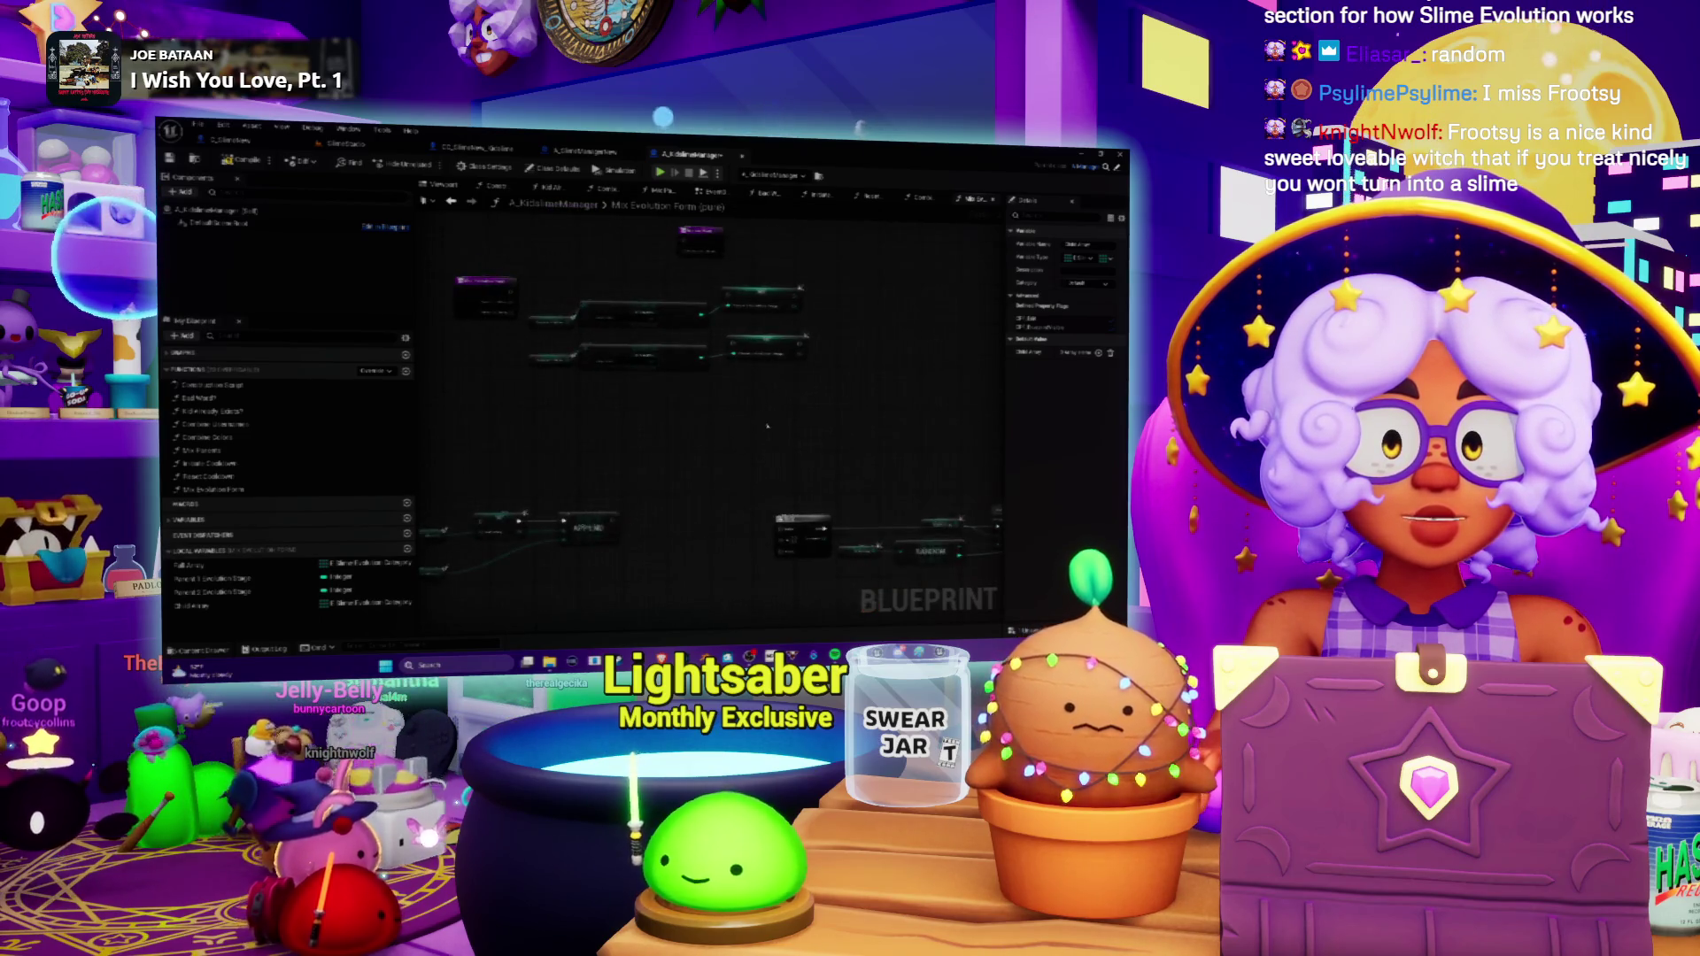
pyautogui.moveTo(766, 406)
pyautogui.mouseDown()
pyautogui.moveTo(730, 394)
pyautogui.moveTo(761, 447)
pyautogui.mouseUp()
# Add Get Parent 1 Evolution Stage and Get Parent 2 Evolution Stage nodes, stacked vertically.
pyautogui.moveTo(217, 580); pyautogui.dragTo(779, 542)
pyautogui.click(786, 552)
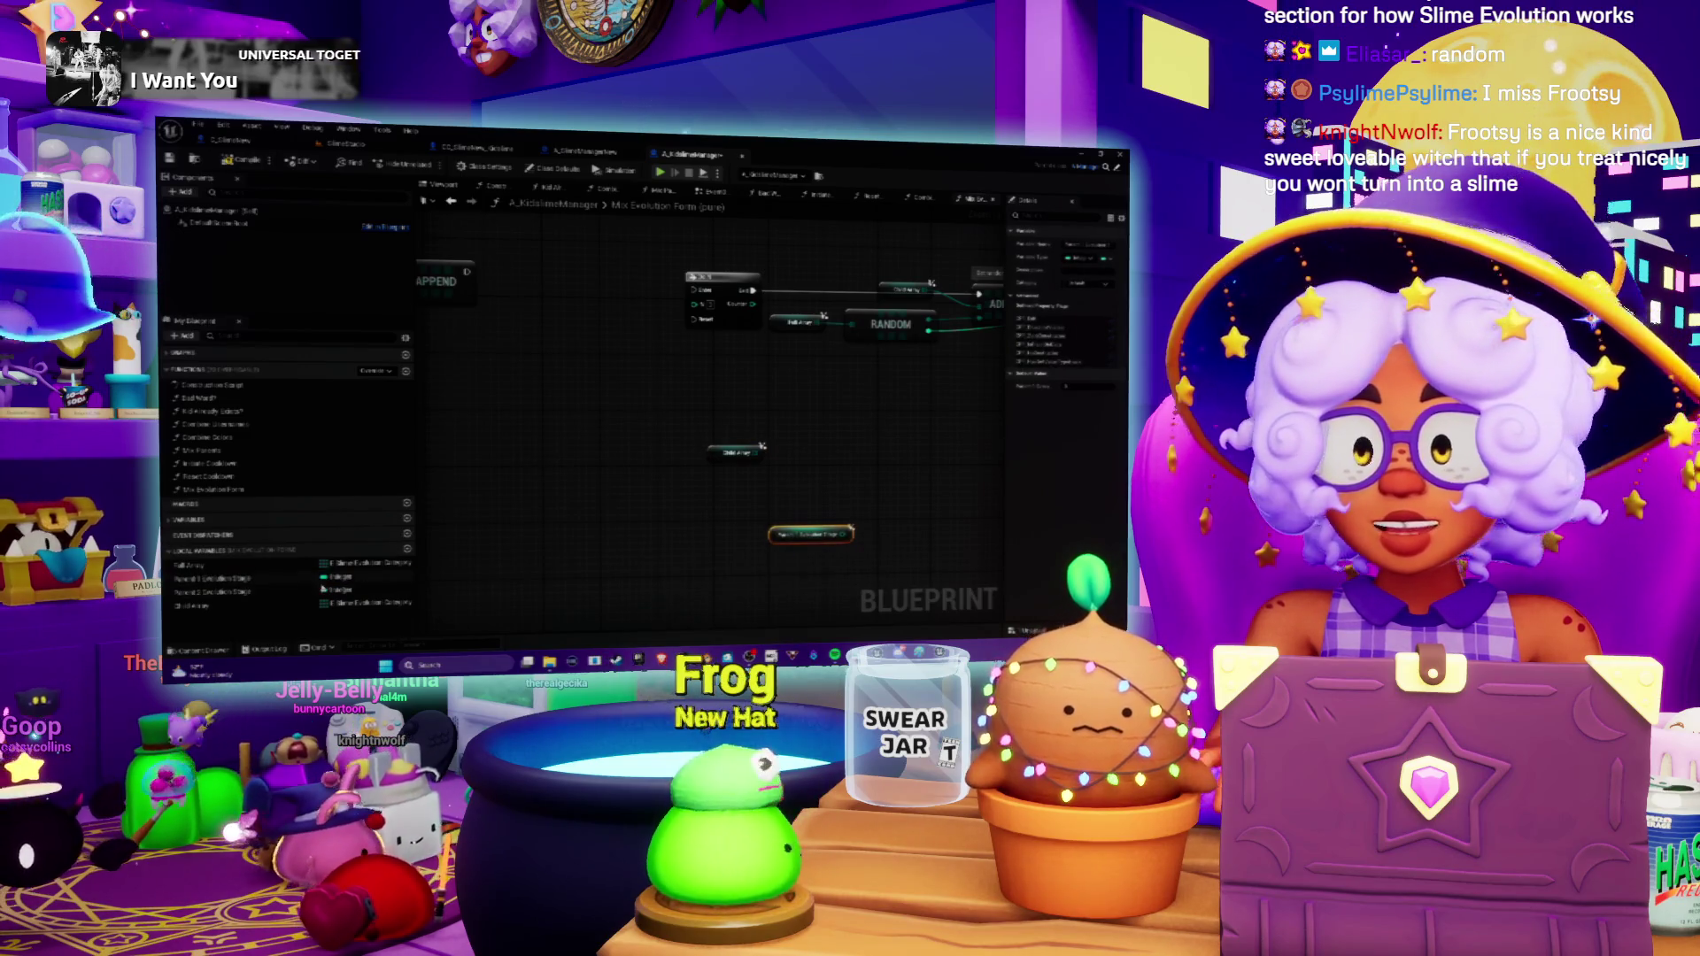
pyautogui.moveTo(204, 597); pyautogui.dragTo(721, 586)
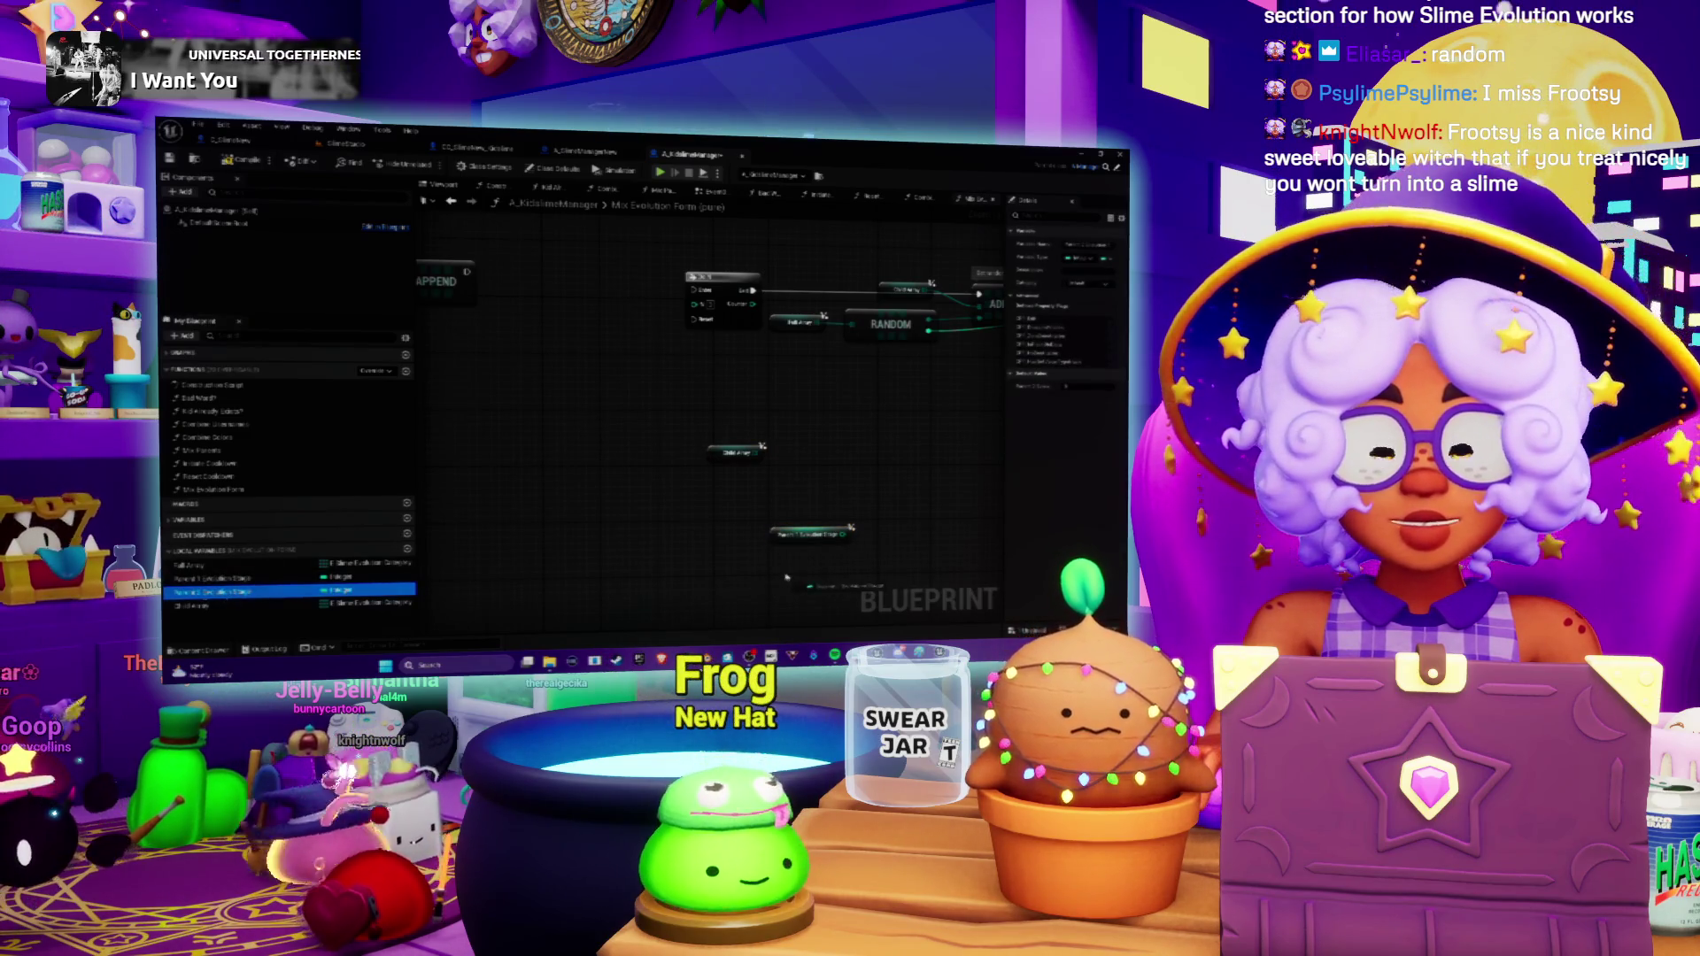
pyautogui.click(793, 586)
pyautogui.moveTo(756, 525); pyautogui.dragTo(751, 516)
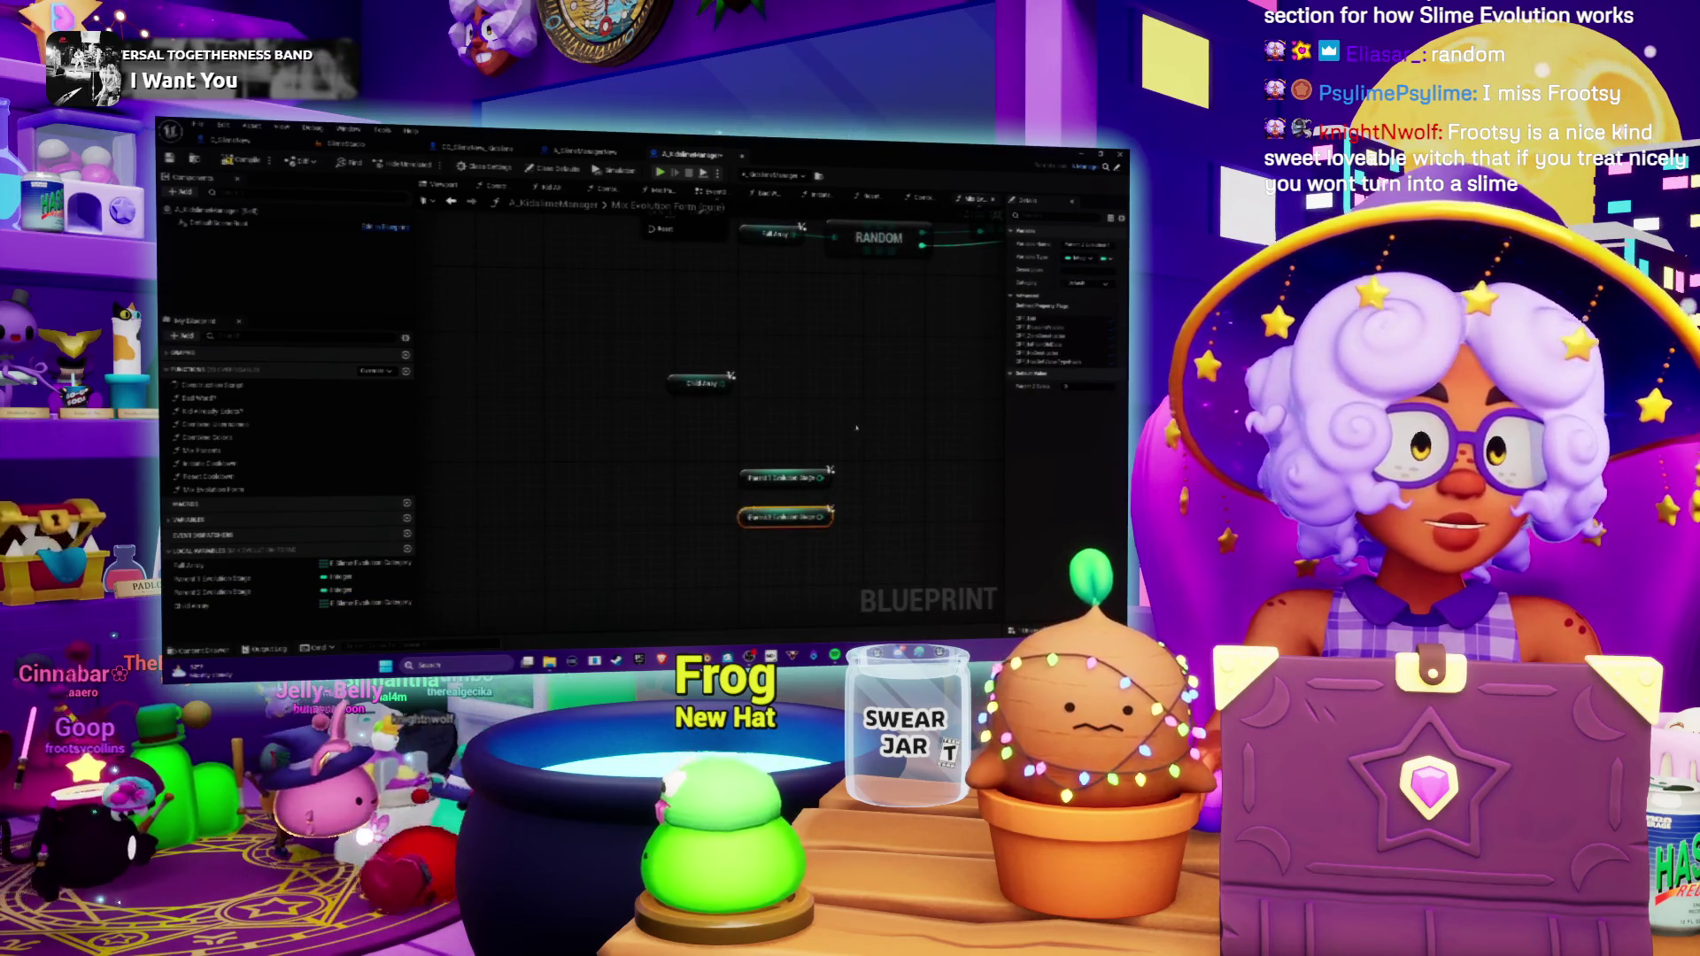
pyautogui.moveTo(855, 429); pyautogui.dragTo(828, 382)
pyautogui.rightClick(828, 429)
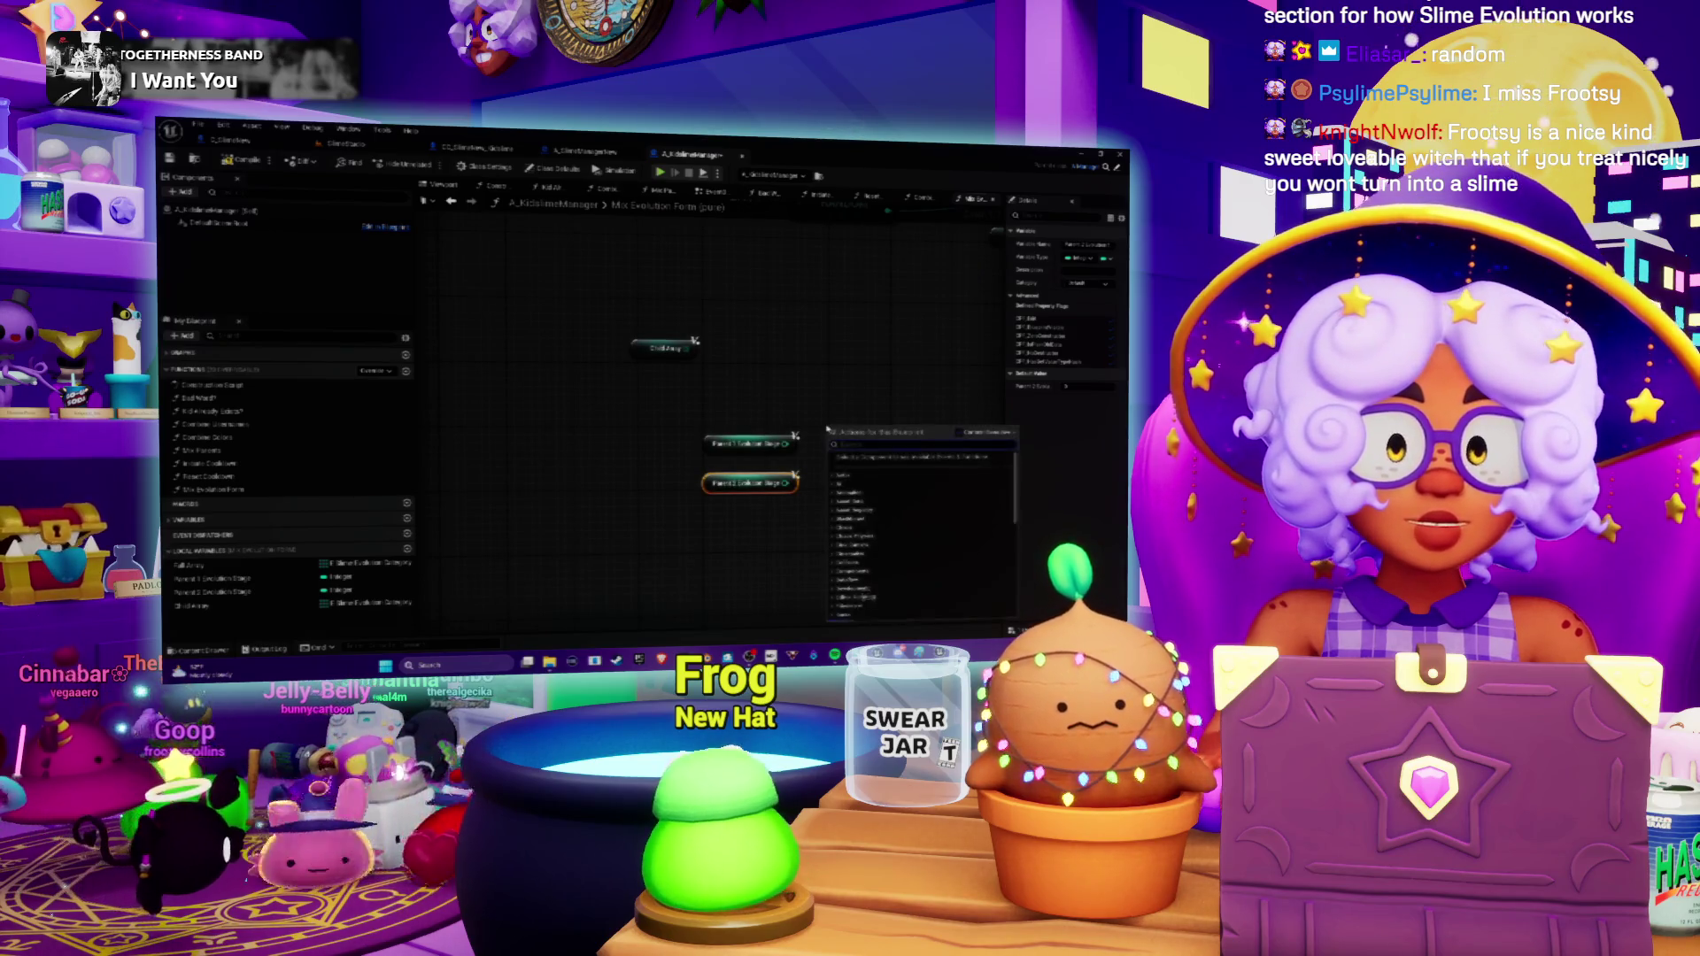
# Dismiss the actions list and cancel the unused wire from Parent 1 Evolution Stage.
pyautogui.click(761, 416)
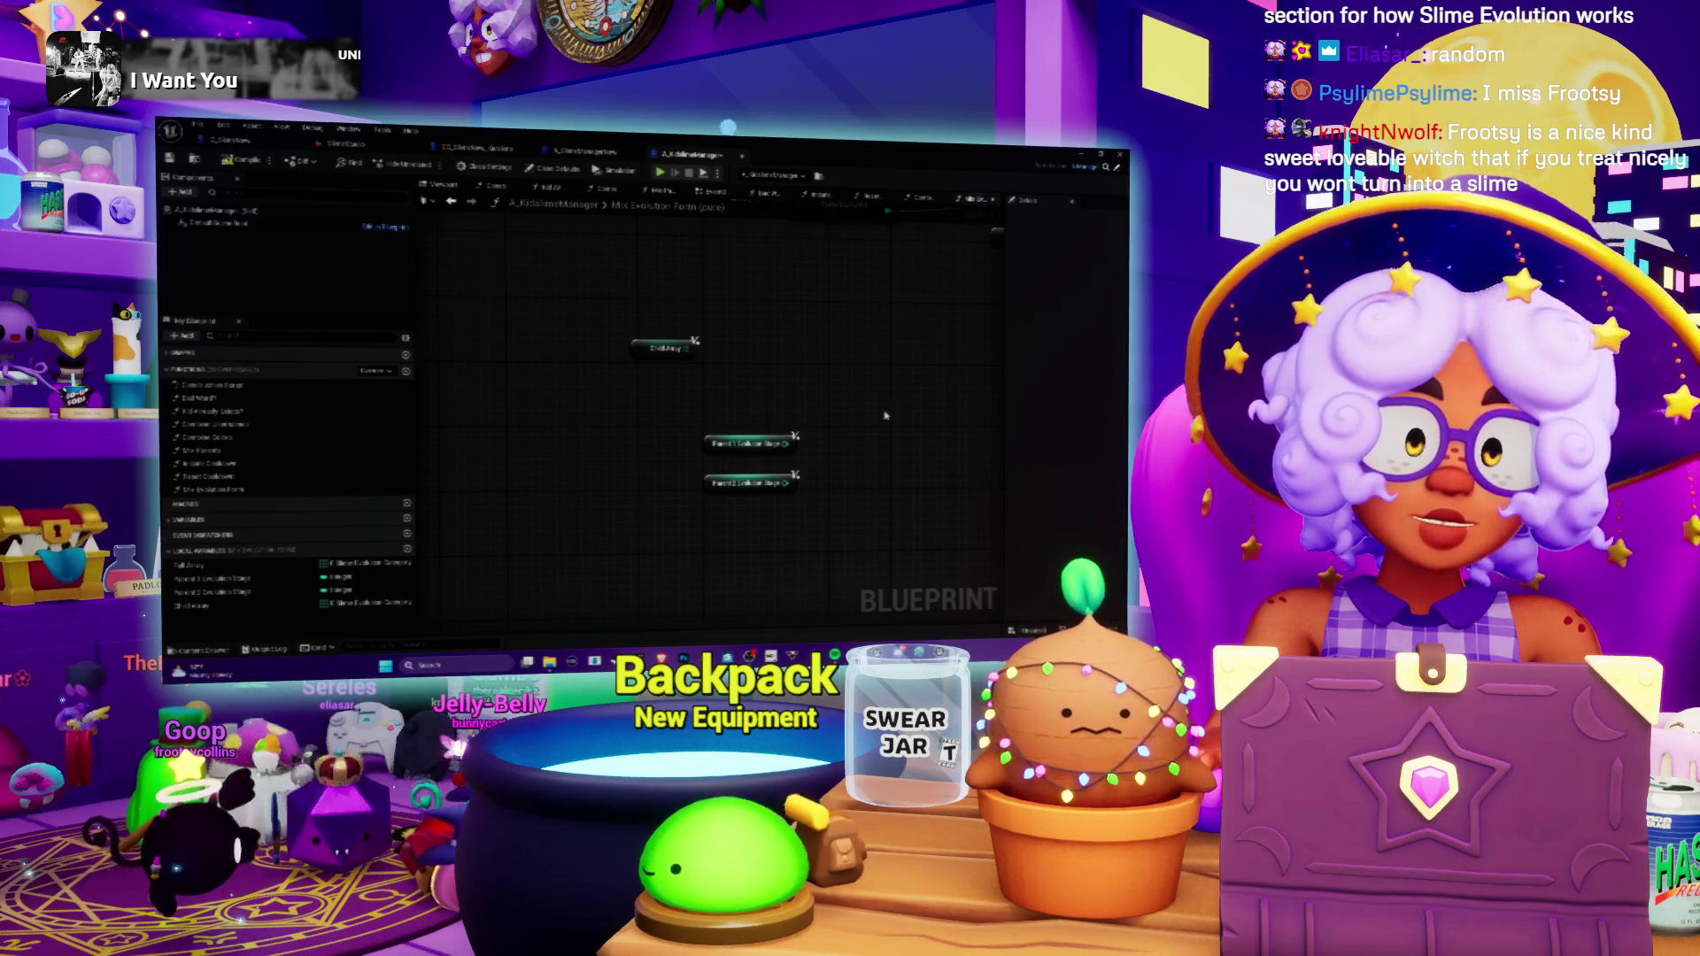
pyautogui.moveTo(773, 444); pyautogui.dragTo(830, 445)
pyautogui.click(752, 366)
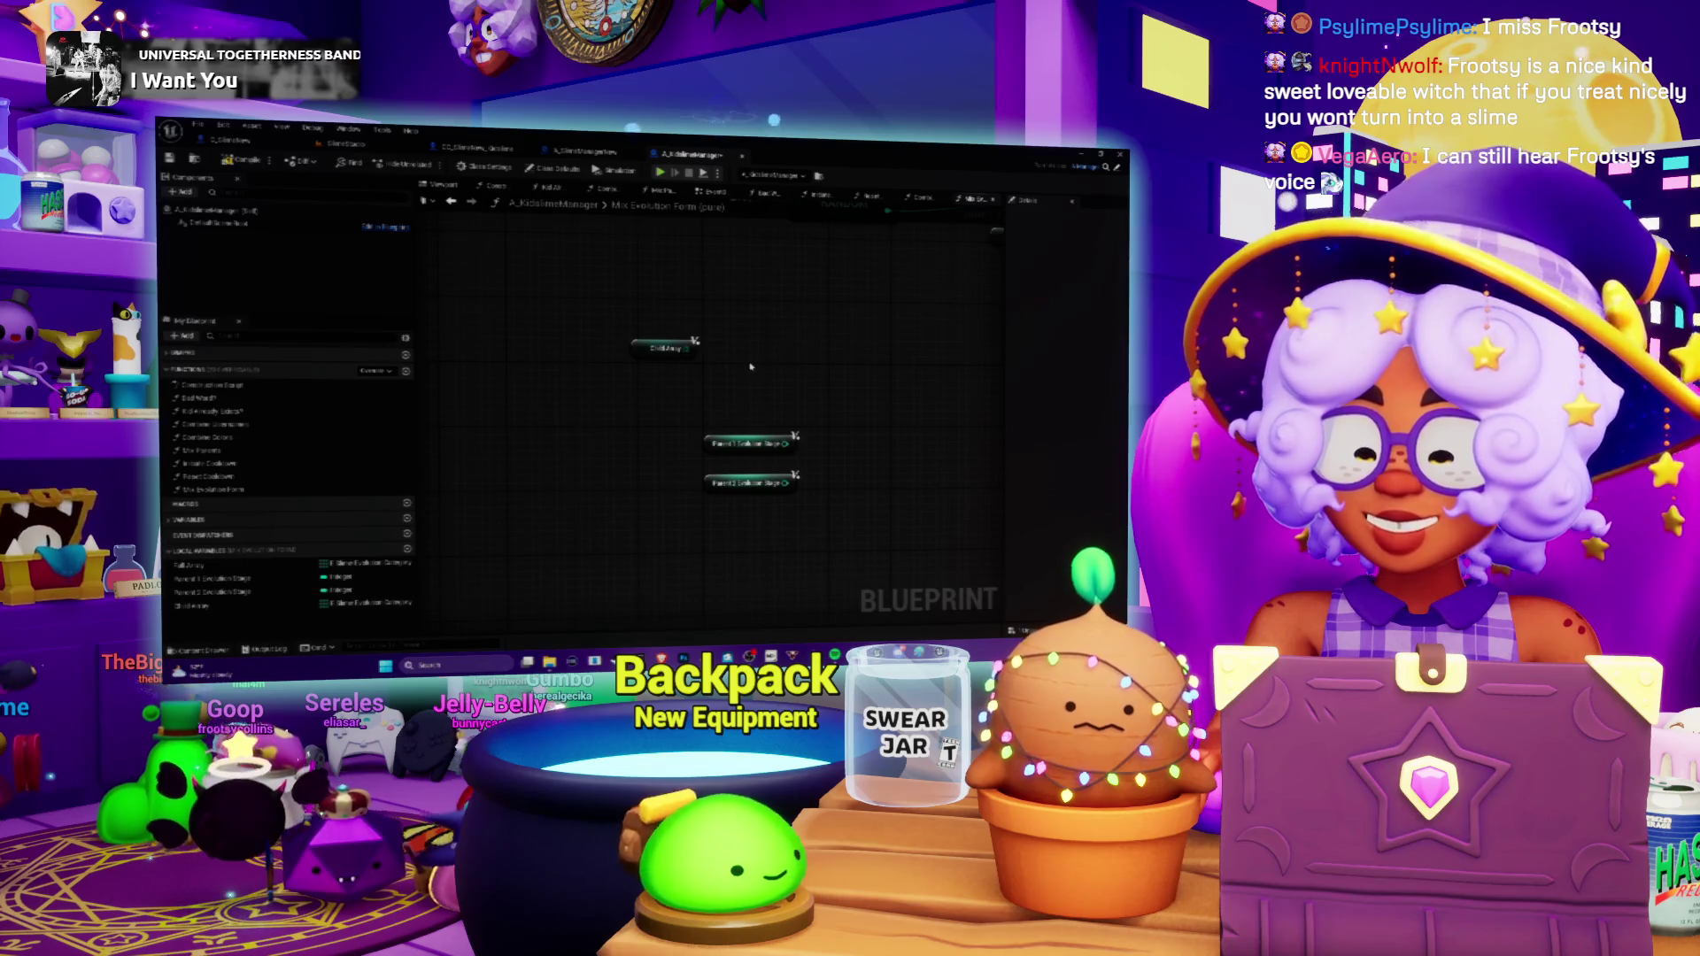
# Move the Child Array getter next to the Parent 1 and Parent 2 getters.
pyautogui.scroll(1, 771, 389)
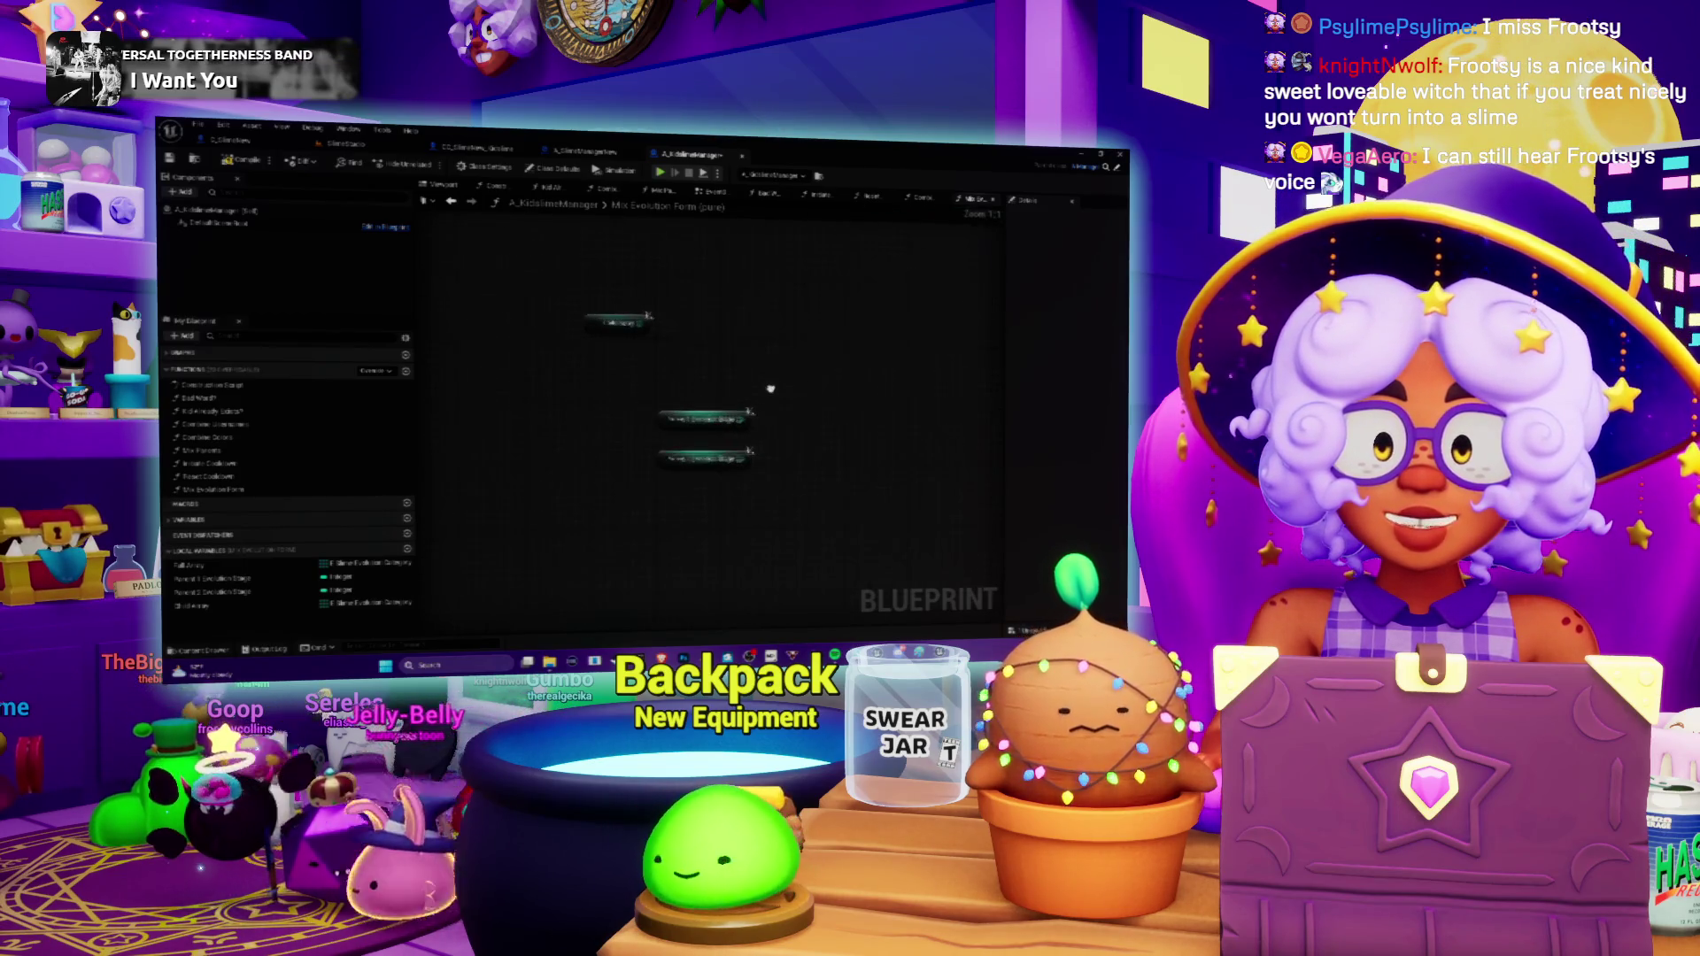
pyautogui.moveTo(771, 384); pyautogui.dragTo(747, 418)
pyautogui.moveTo(574, 371)
pyautogui.mouseDown()
pyautogui.moveTo(648, 400)
pyautogui.moveTo(605, 411)
pyautogui.mouseUp()
pyautogui.moveTo(811, 478); pyautogui.dragTo(771, 437)
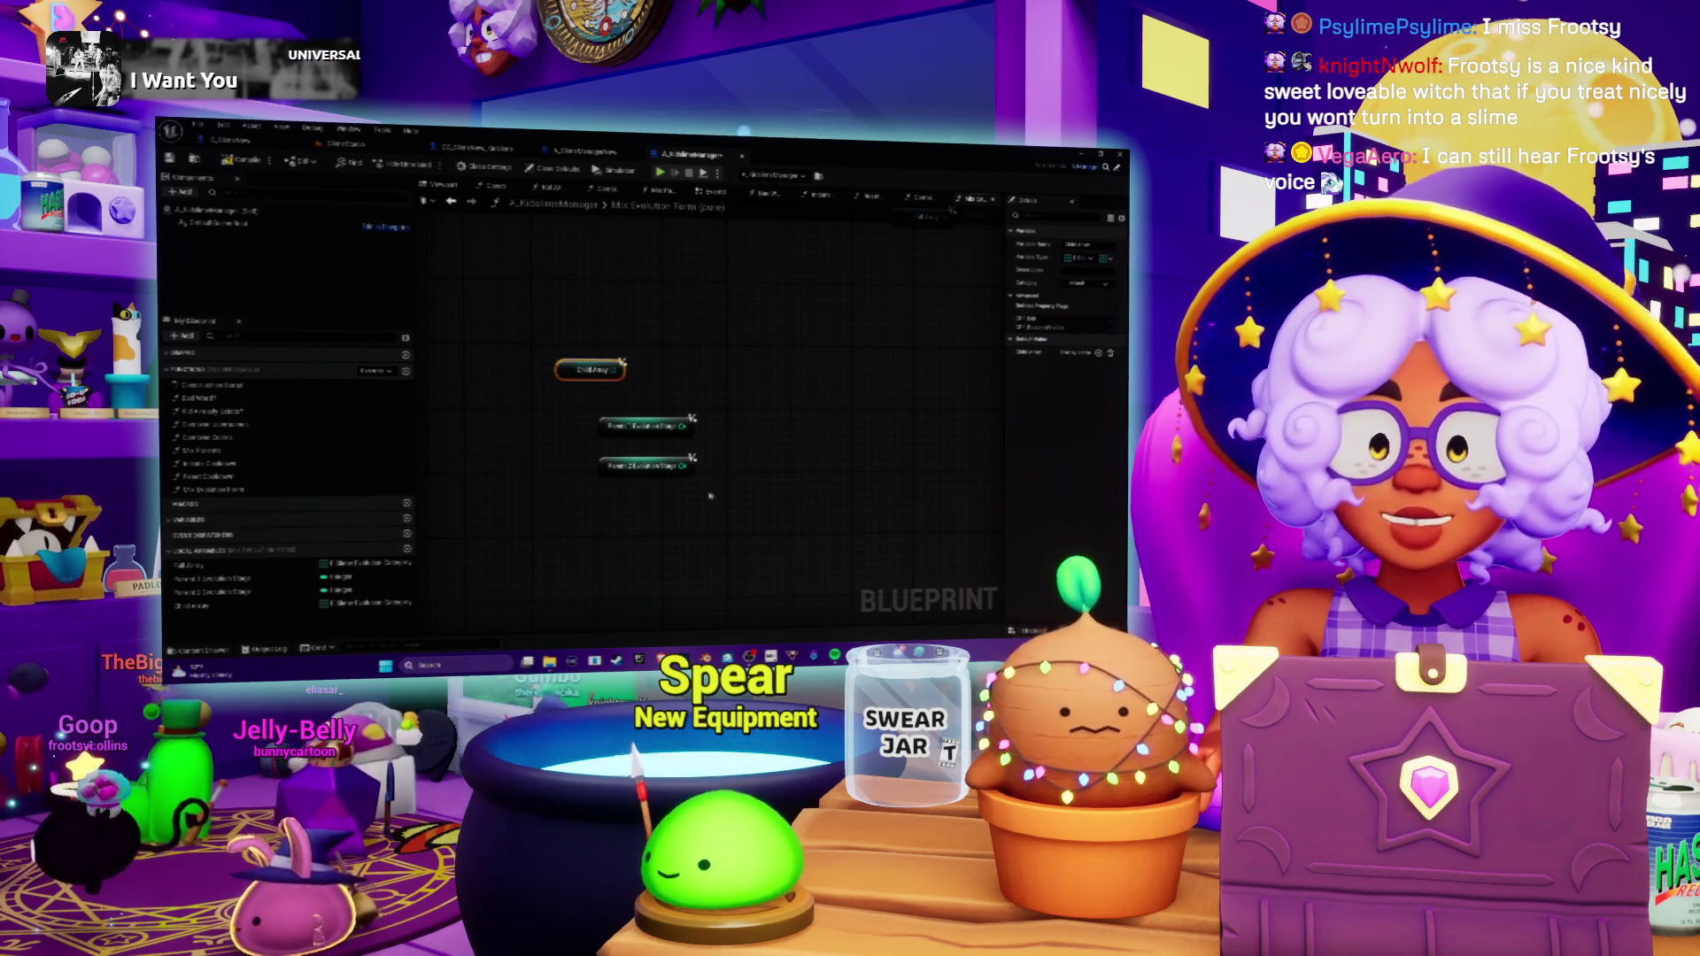
pyautogui.click(721, 442)
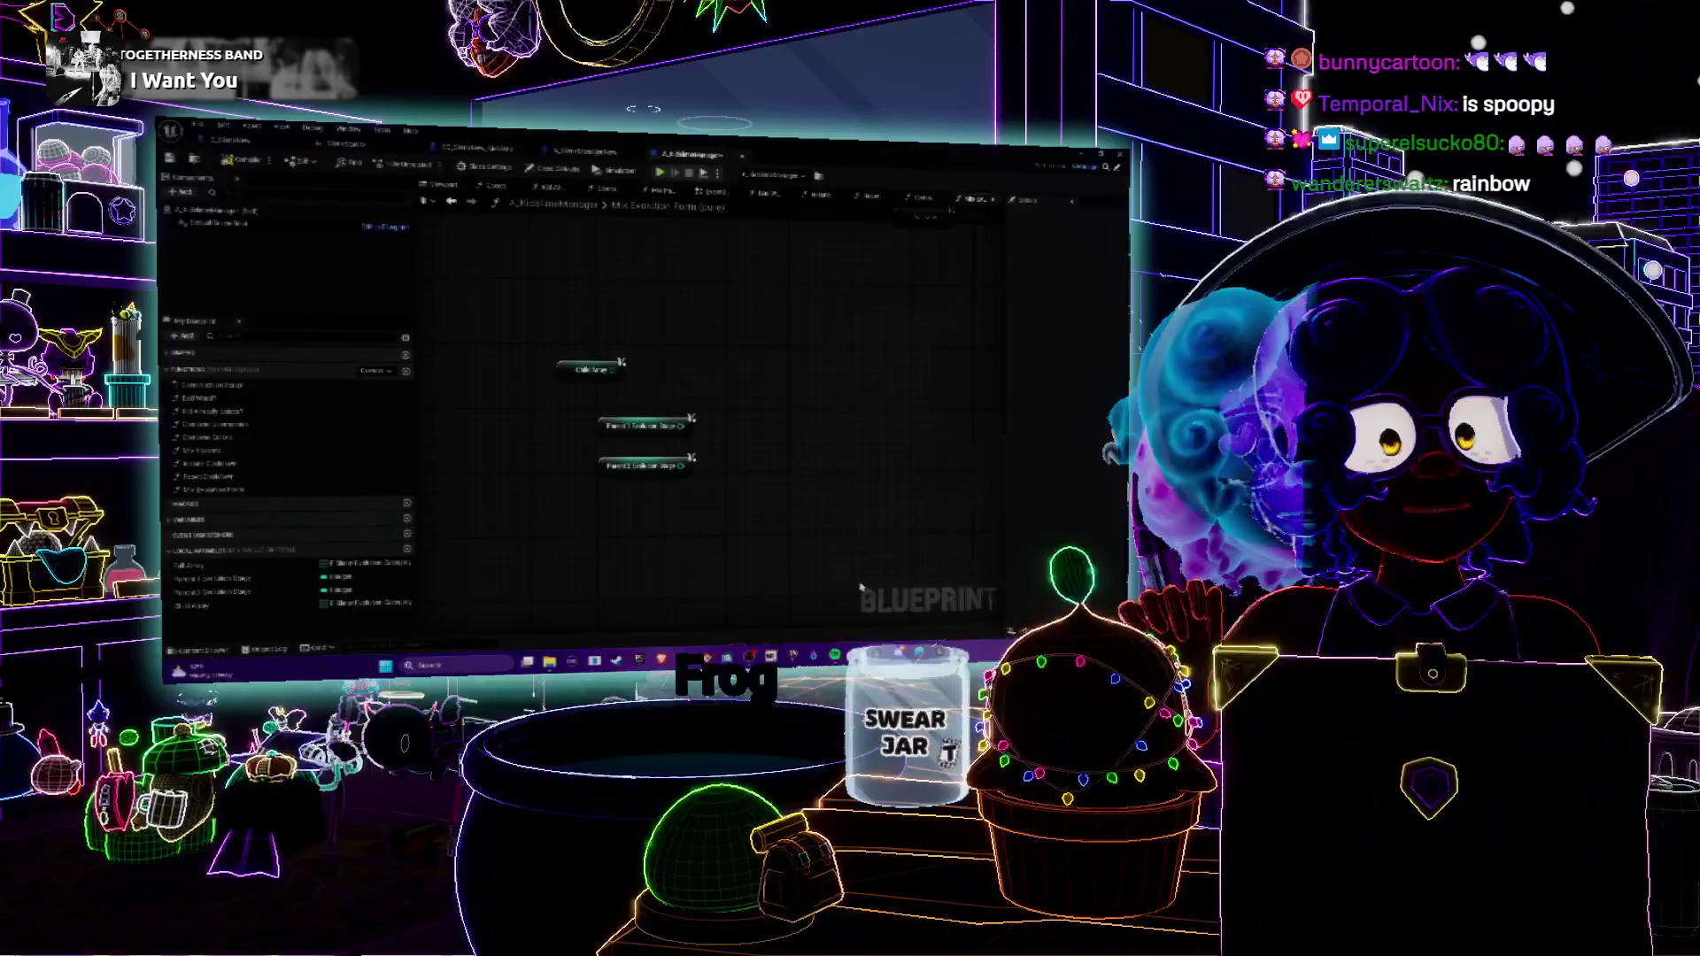
# Nudge the Child Array getter right and down, directly above the parent getters.
pyautogui.moveTo(716, 394)
pyautogui.mouseDown()
pyautogui.moveTo(778, 364)
pyautogui.moveTo(757, 390)
pyautogui.mouseUp()
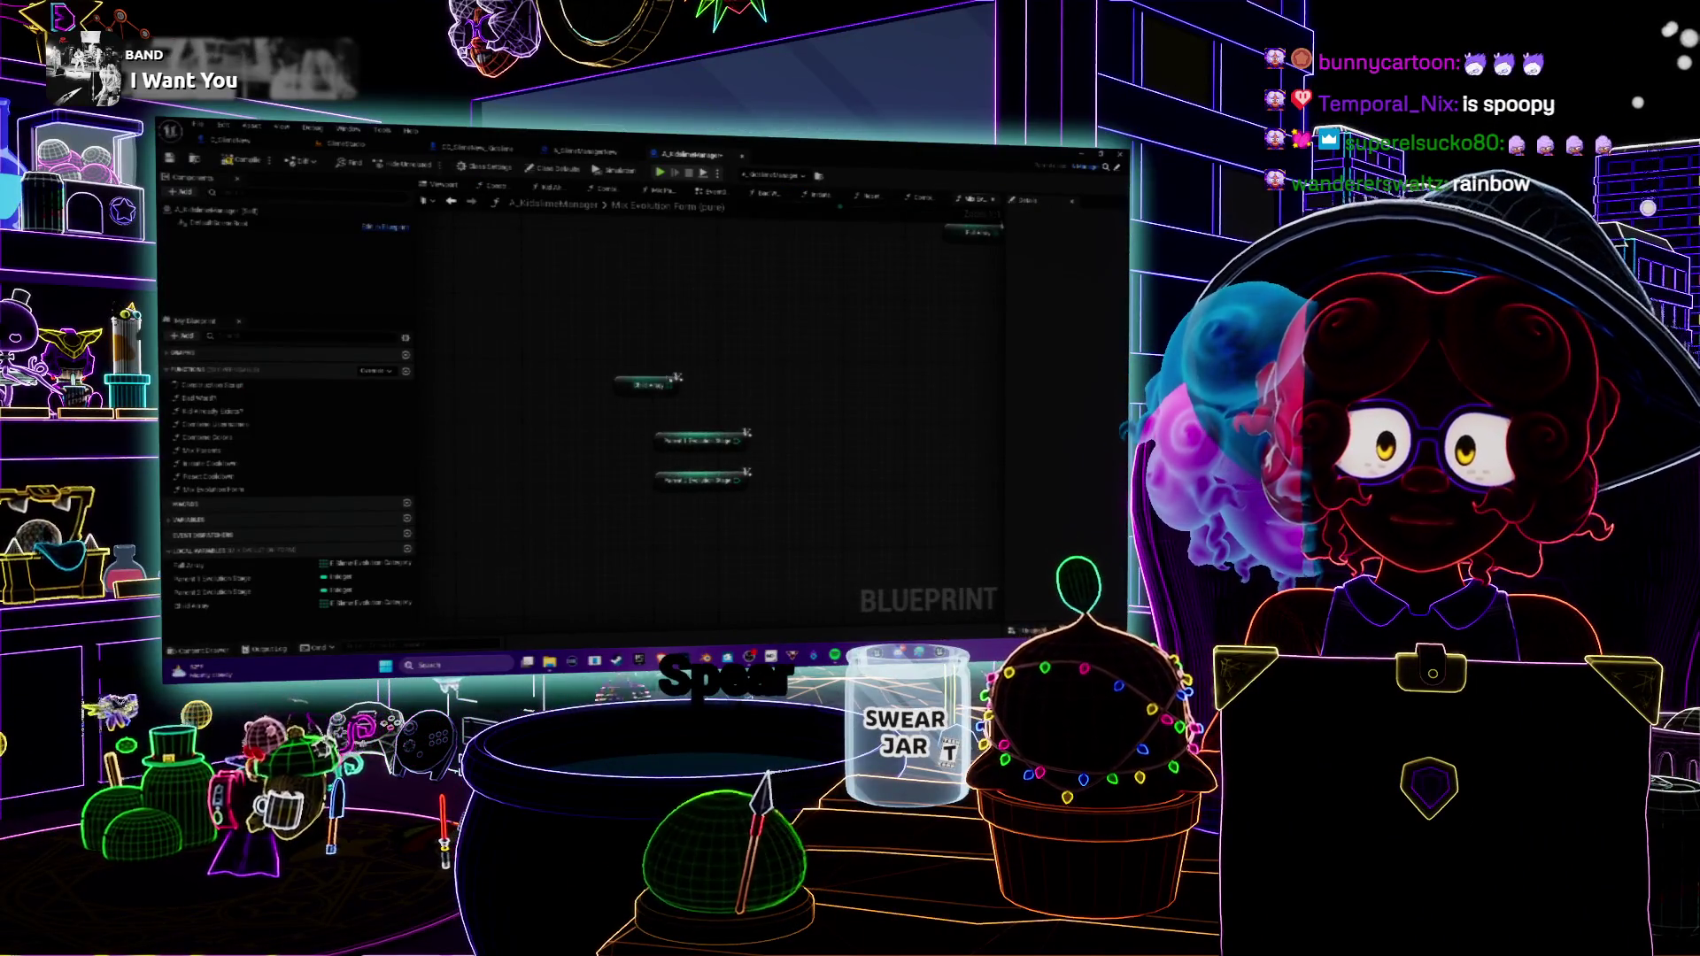
pyautogui.moveTo(613, 386); pyautogui.dragTo(634, 391)
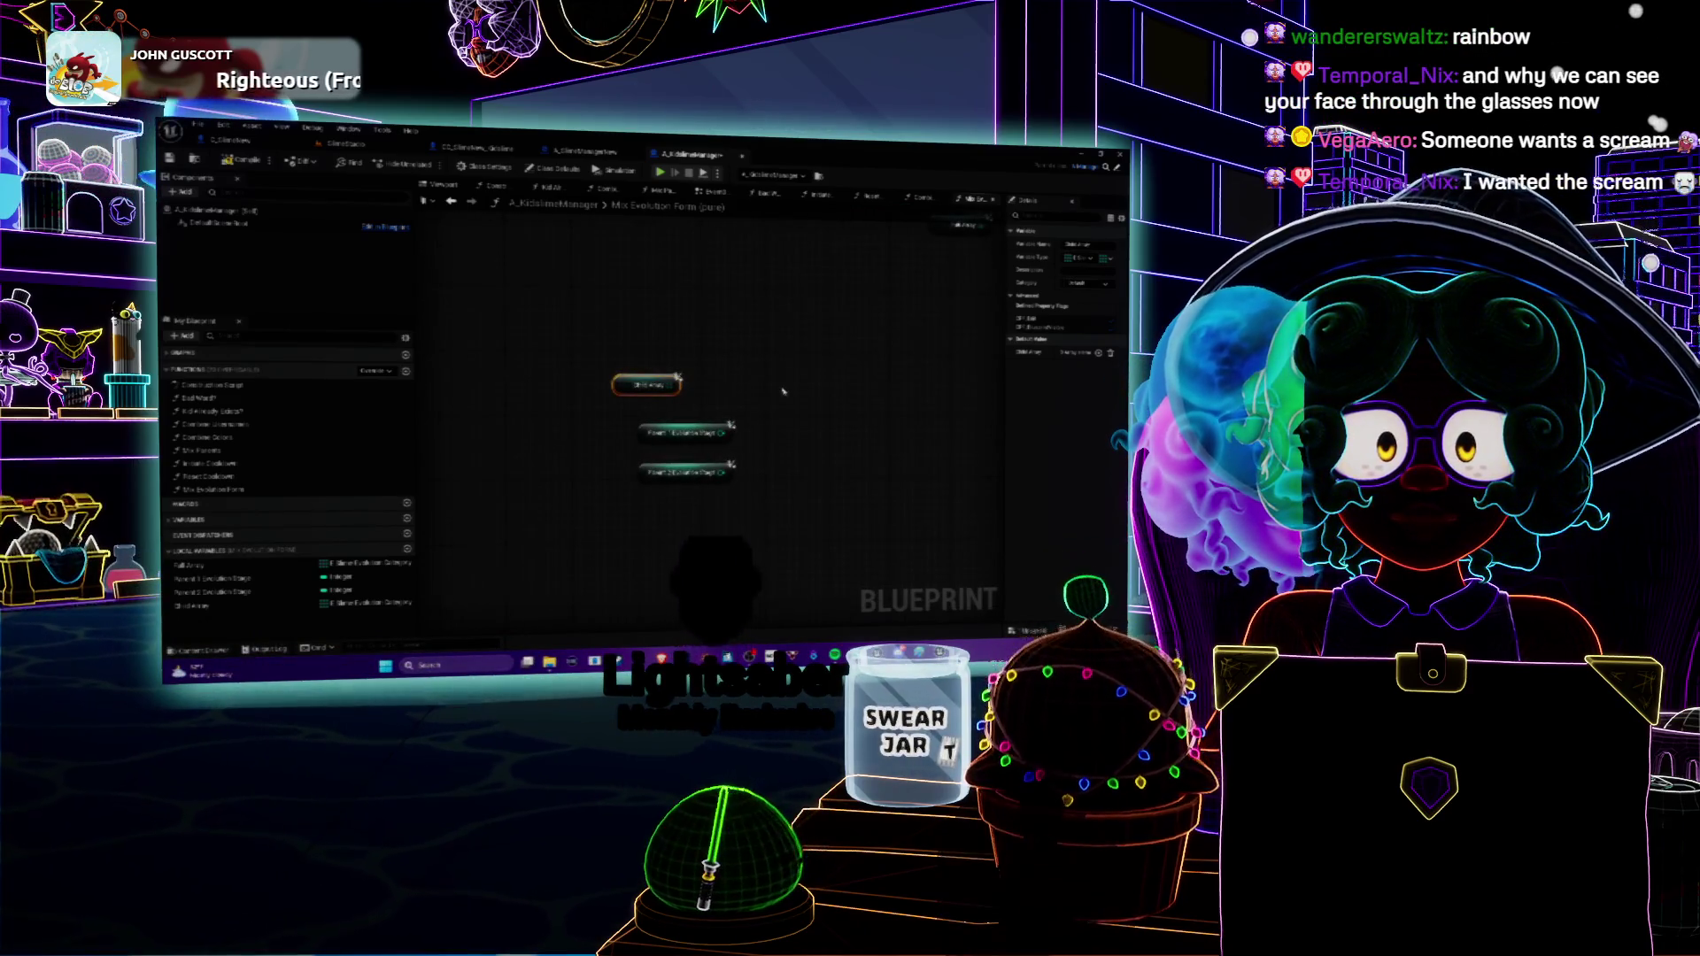
pyautogui.moveTo(726, 404); pyautogui.dragTo(600, 448)
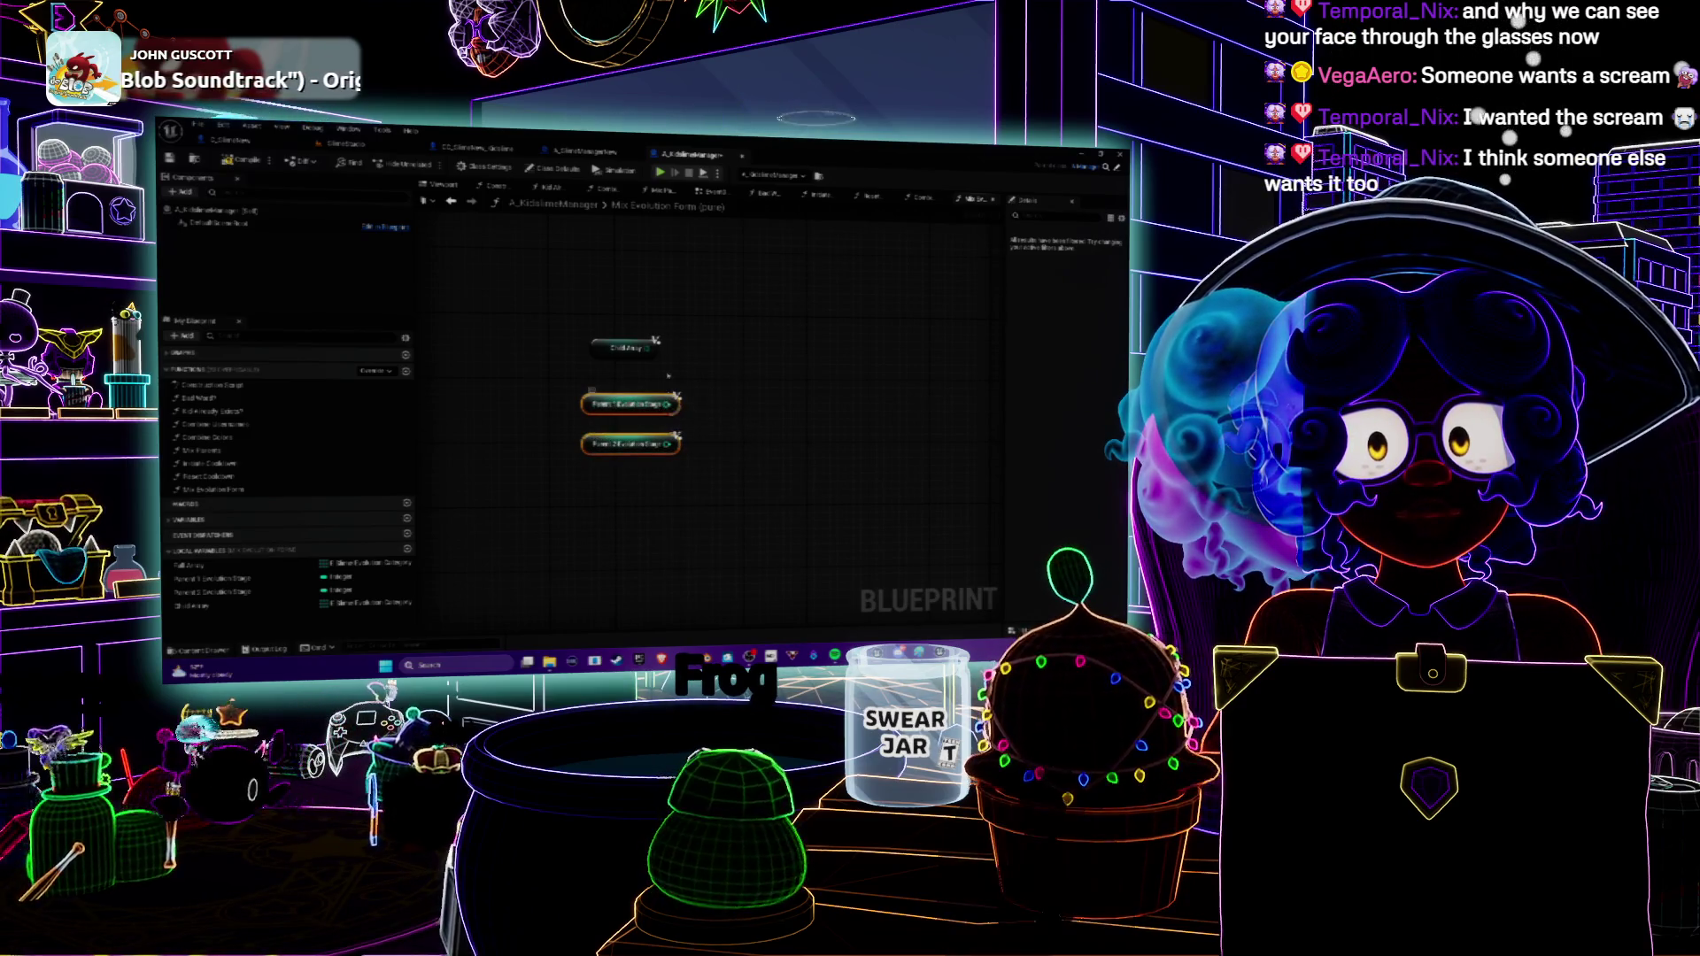
pyautogui.moveTo(603, 347)
pyautogui.mouseDown()
pyautogui.moveTo(625, 354)
pyautogui.moveTo(659, 301)
pyautogui.moveTo(618, 300)
pyautogui.moveTo(618, 362)
pyautogui.mouseUp()
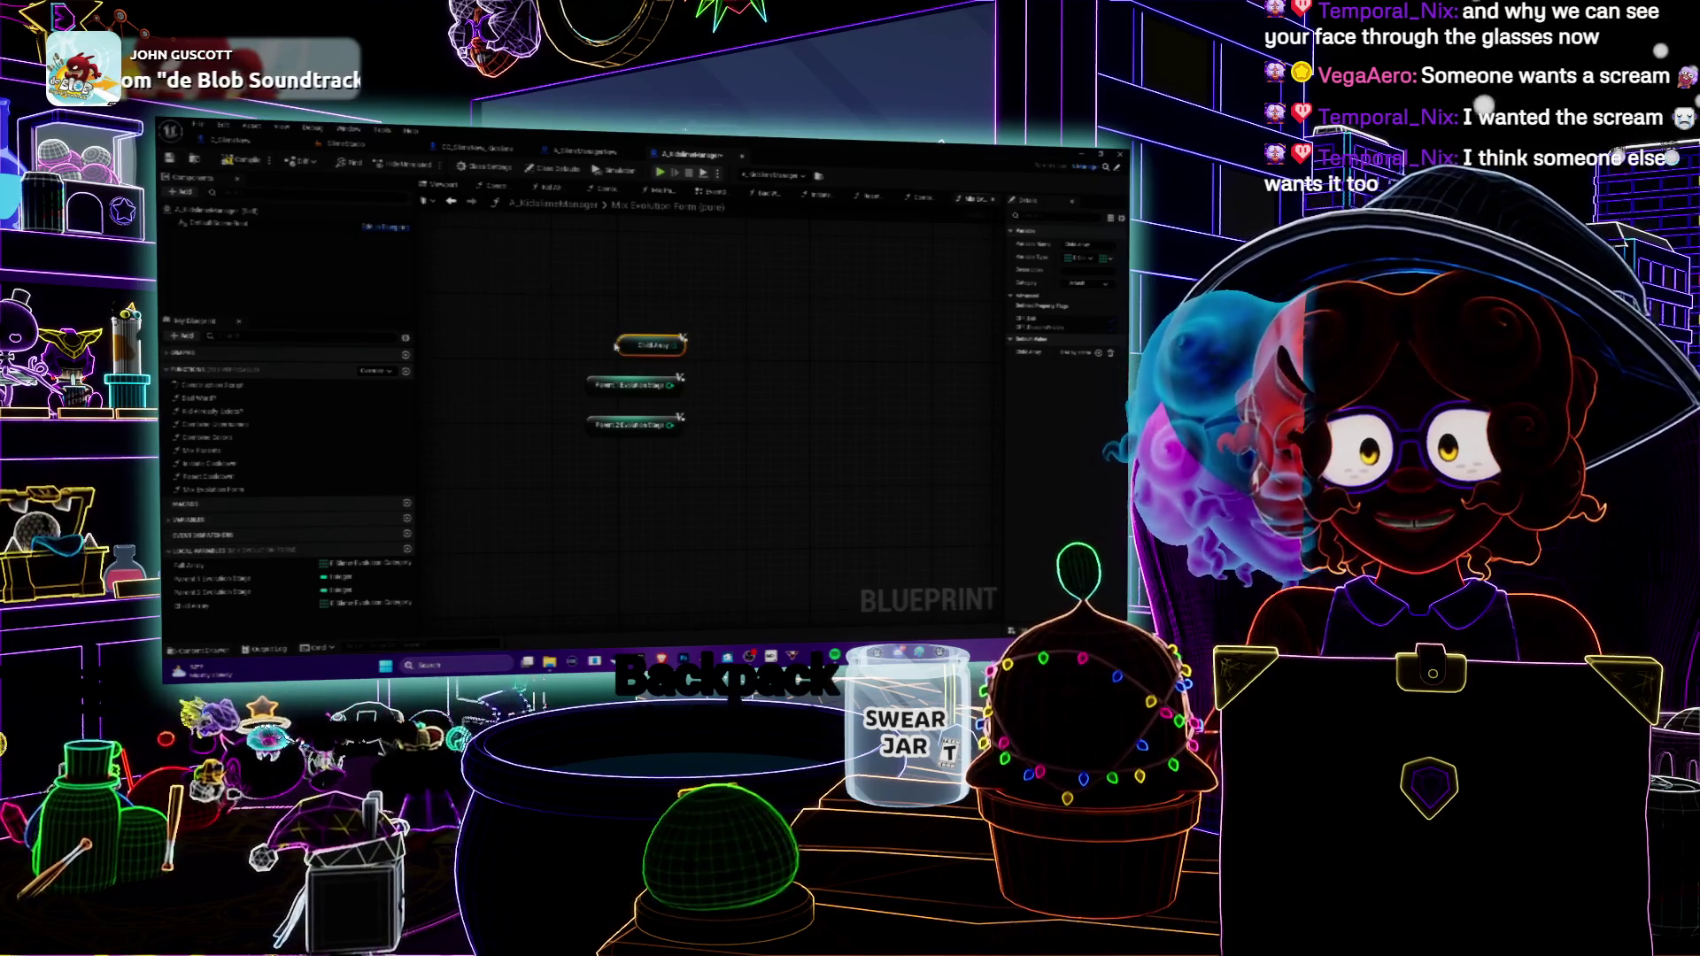
pyautogui.moveTo(733, 387); pyautogui.dragTo(706, 416)
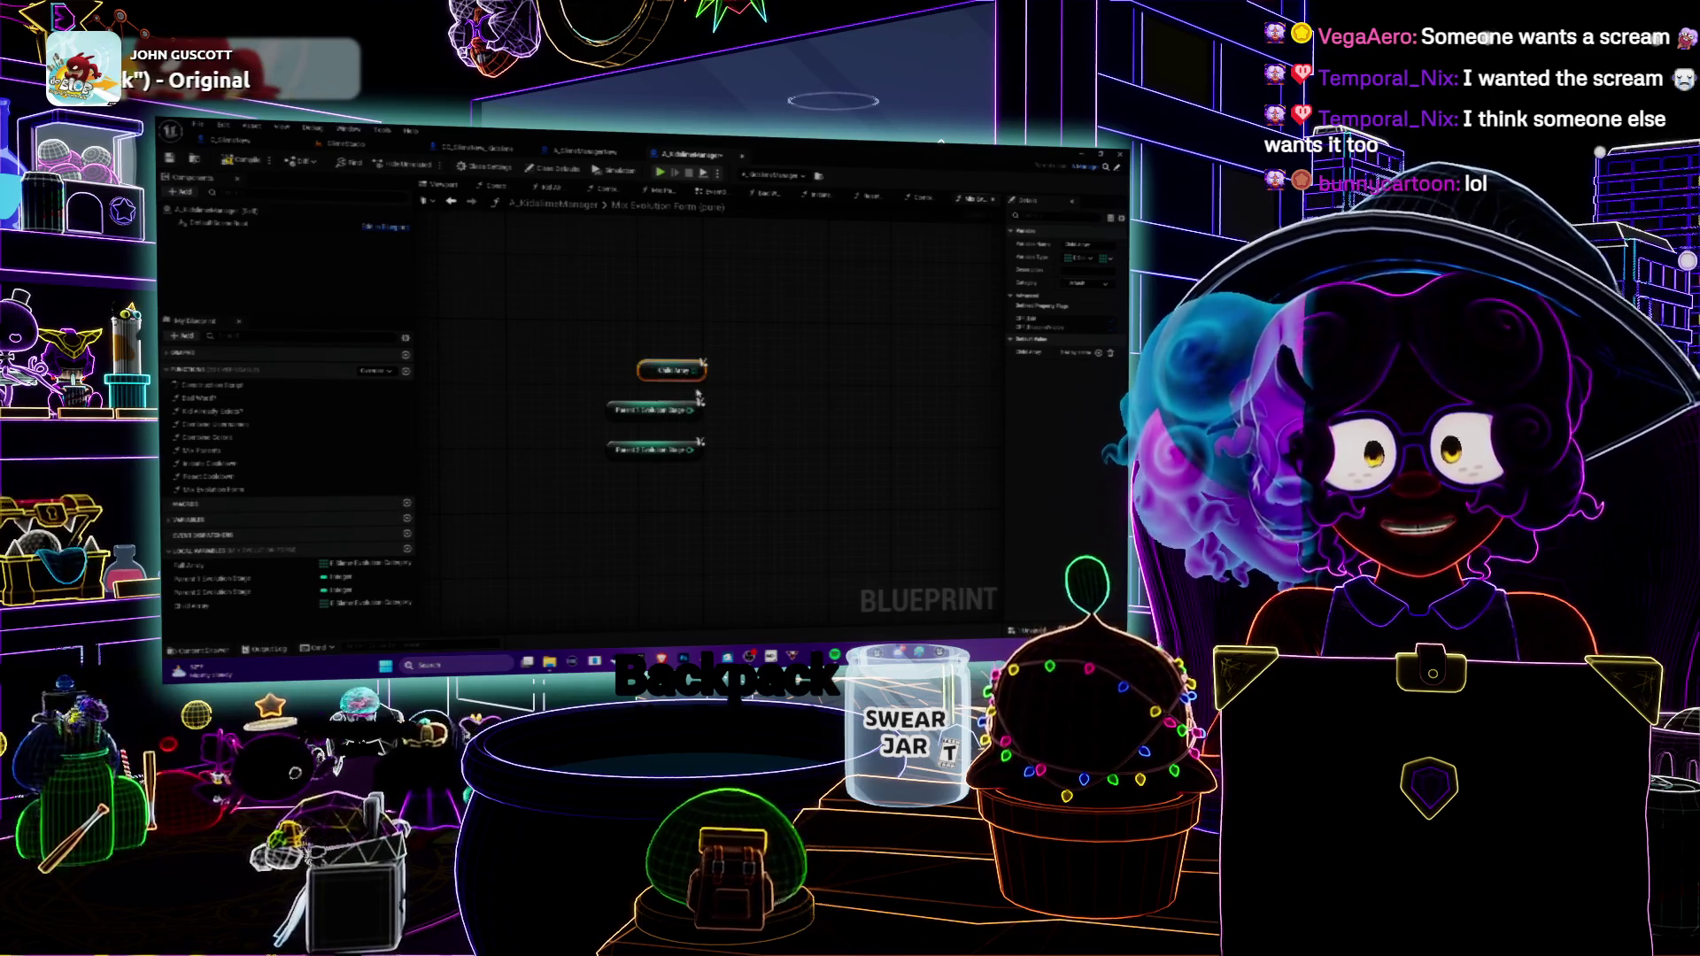
pyautogui.moveTo(697, 394); pyautogui.dragTo(713, 361)
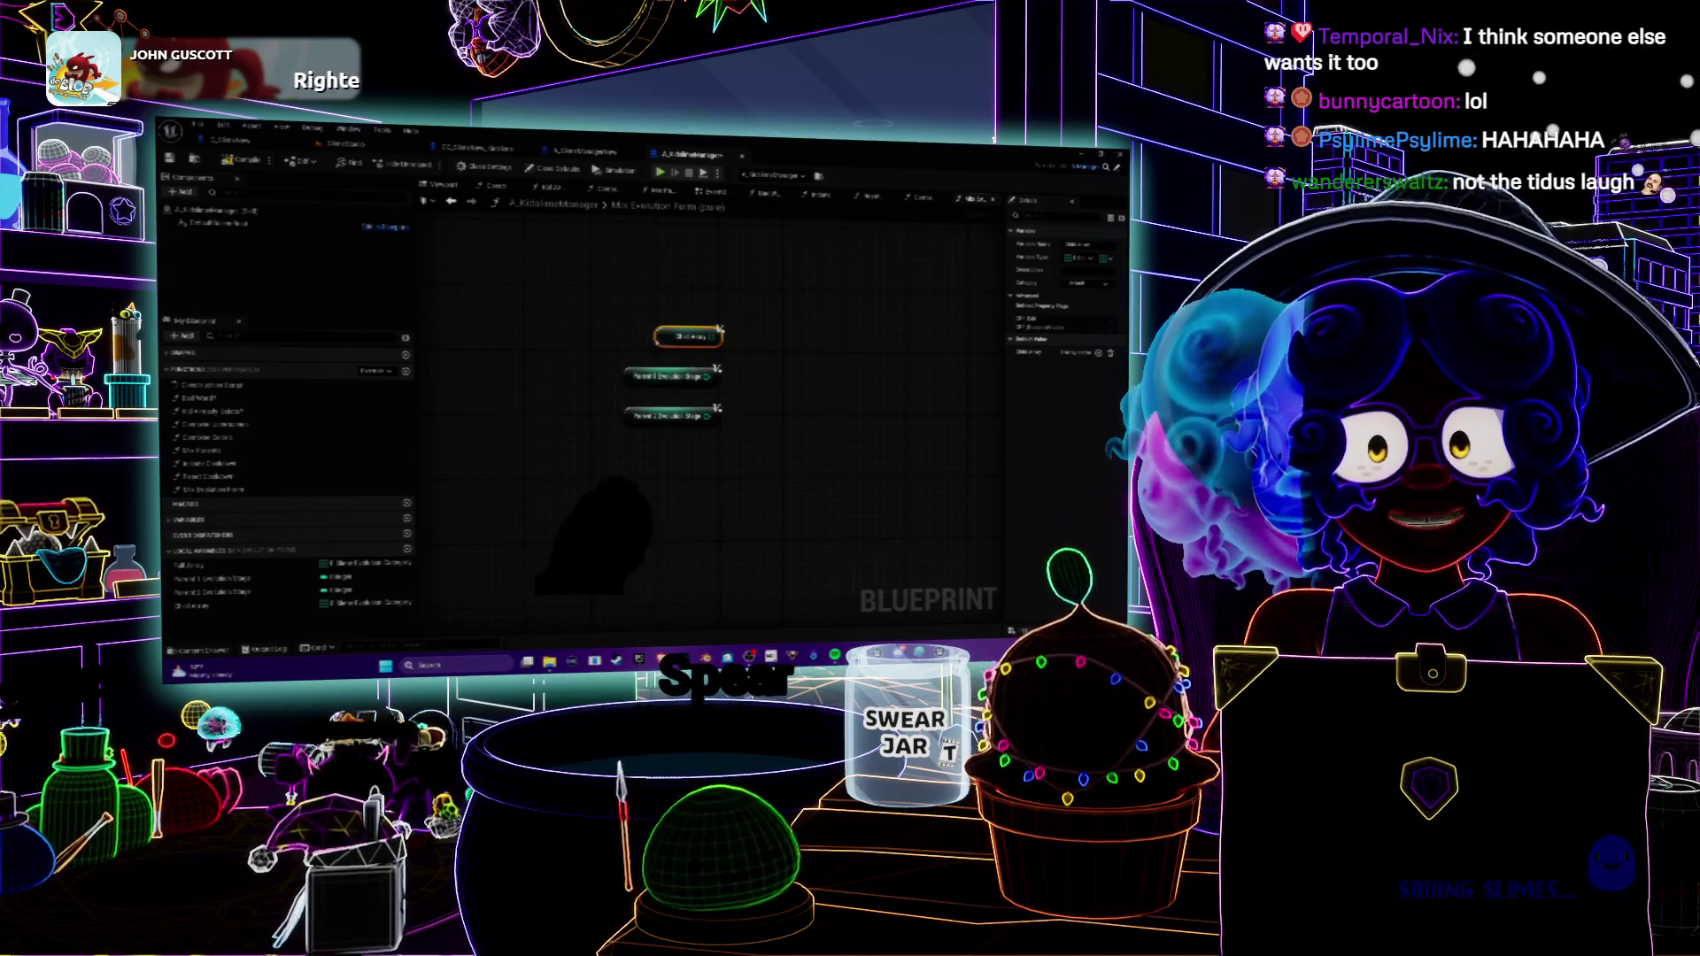
pyautogui.click(664, 321)
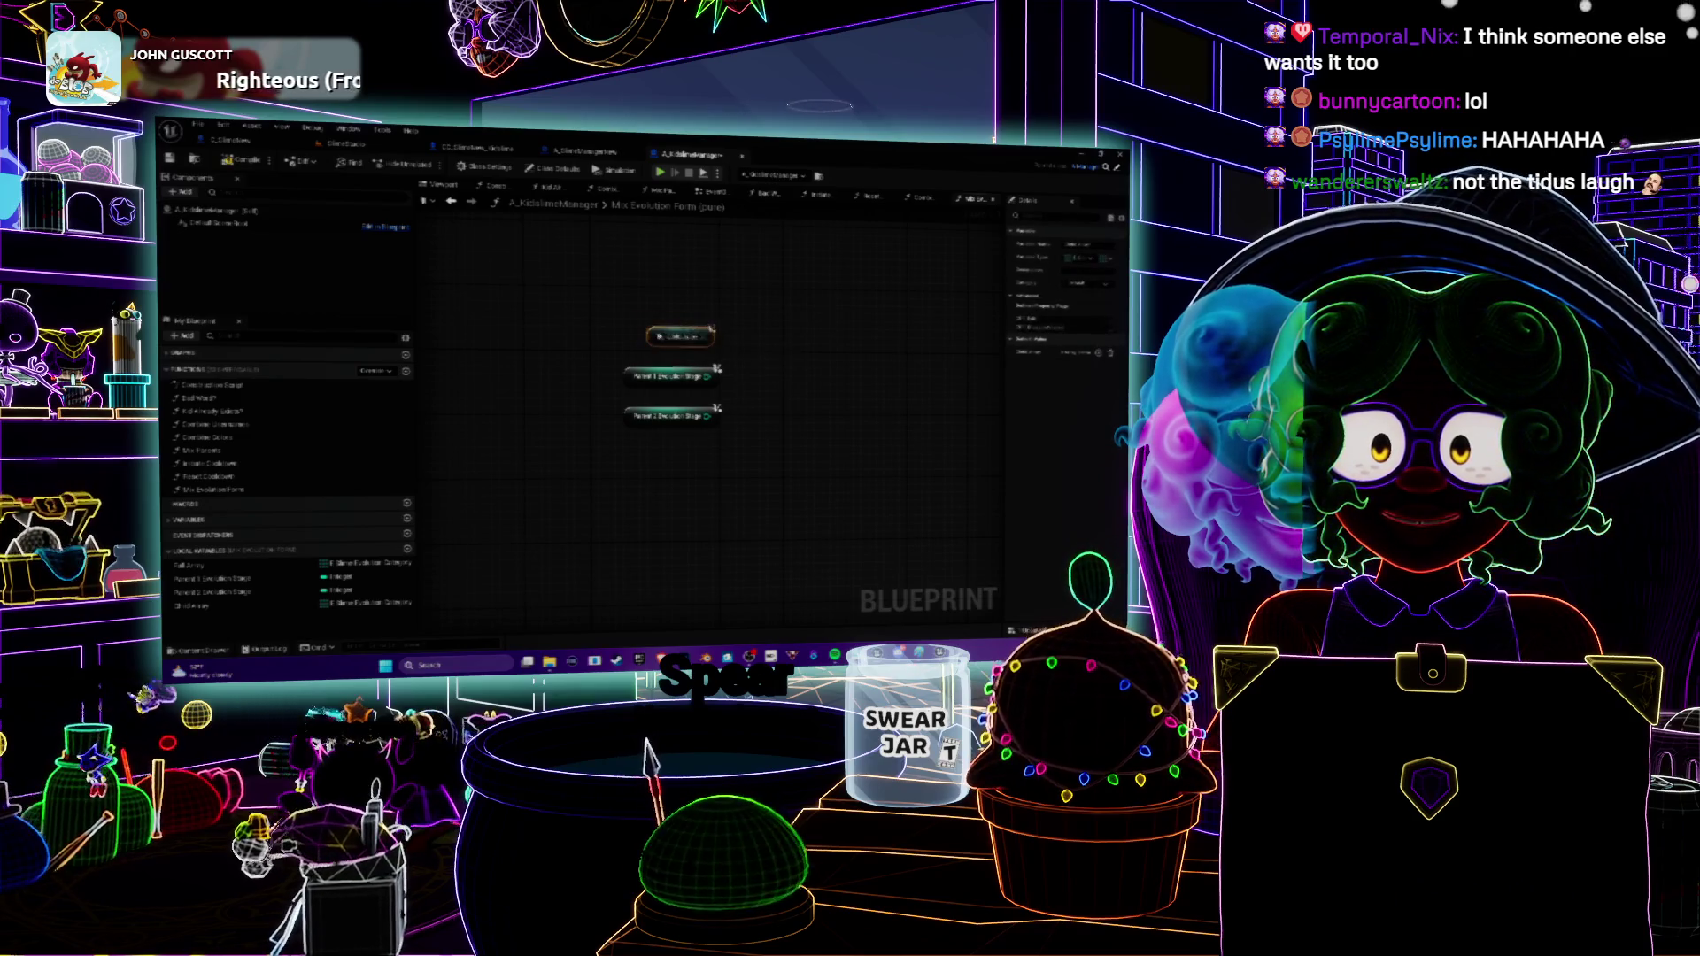
pyautogui.moveTo(752, 371); pyautogui.dragTo(748, 414)
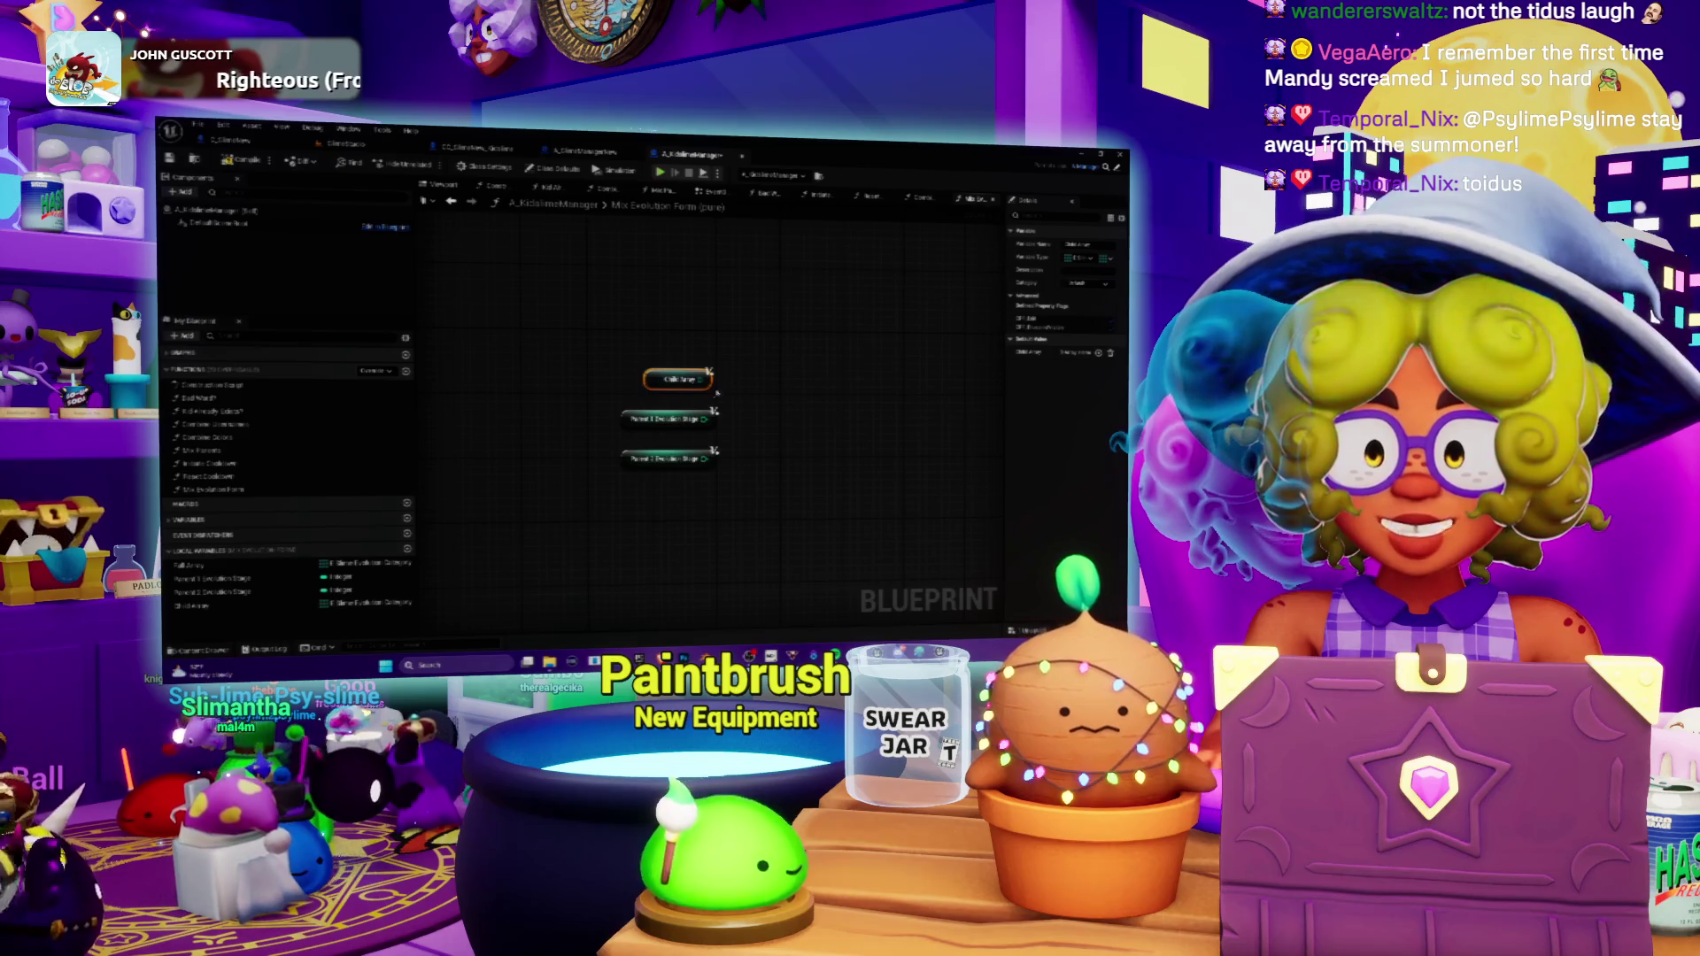
pyautogui.moveTo(740, 410)
pyautogui.mouseDown()
pyautogui.moveTo(709, 425)
pyautogui.moveTo(723, 444)
pyautogui.mouseUp()
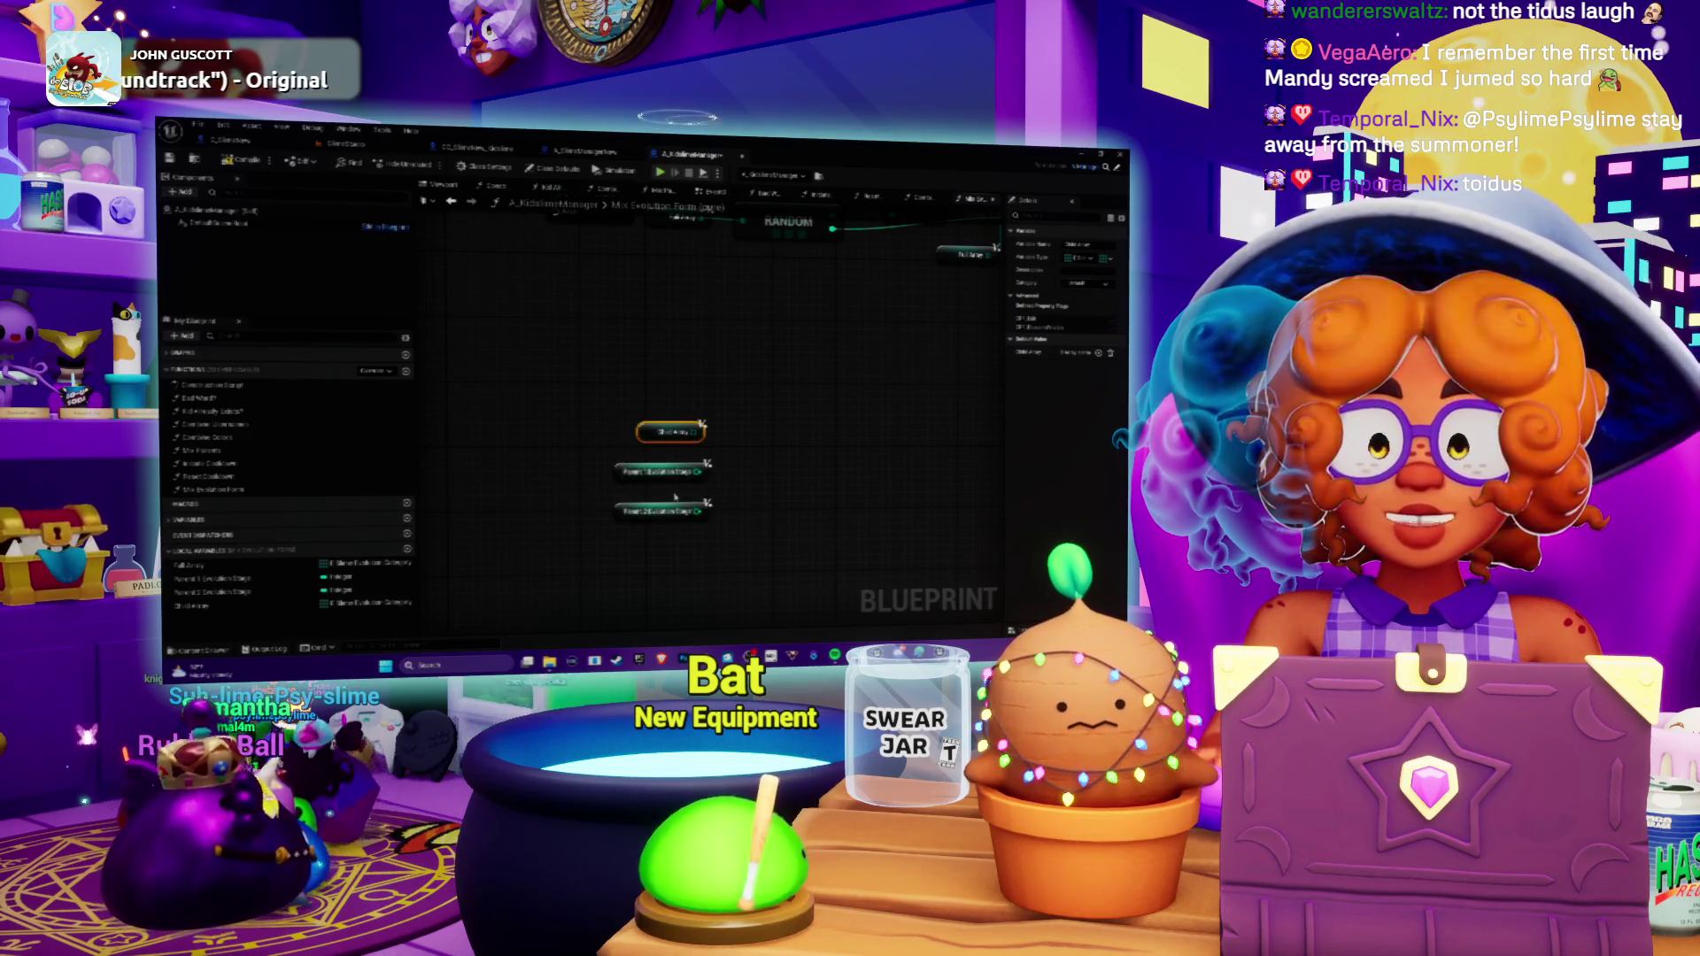
# Drop a trial wire from Parent 1 Evolution Stage and bring up All Actions on the canvas.
pyautogui.moveTo(731, 470); pyautogui.dragTo(773, 475)
pyautogui.click(785, 489)
pyautogui.rightClick(778, 478)
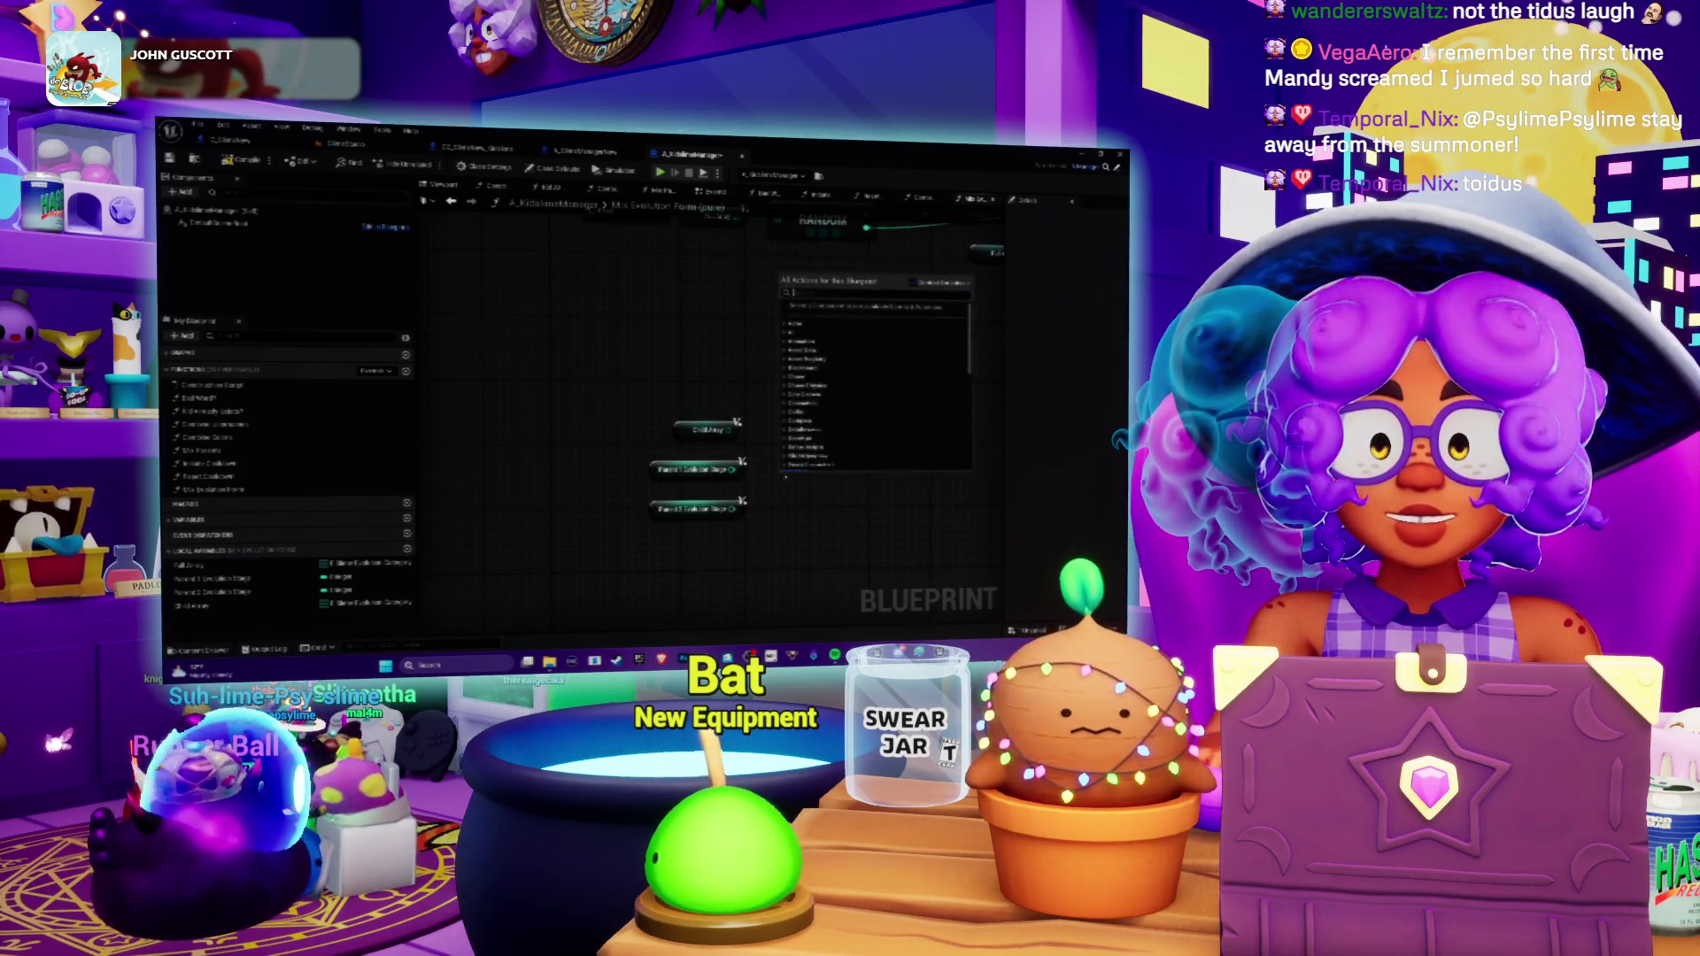
# Place a Min (integer) node from Math > Integer beside the evolution stage getters.
pyautogui.scroll(-5, 794, 396)
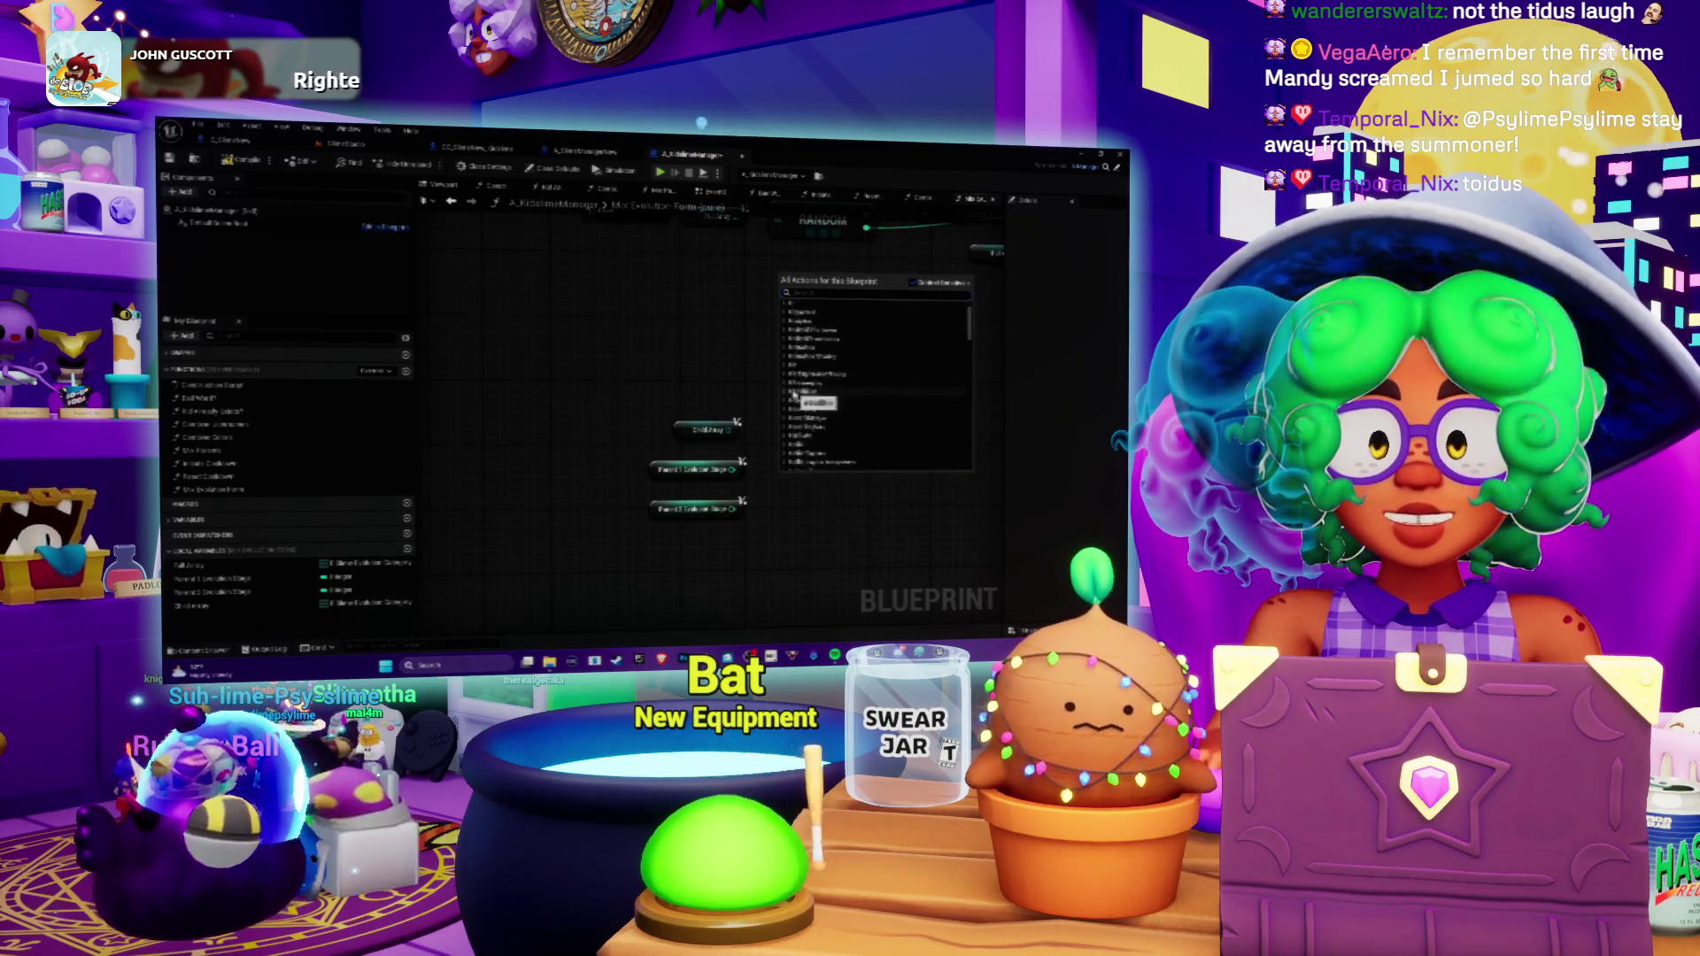
pyautogui.scroll(-5, 792, 396)
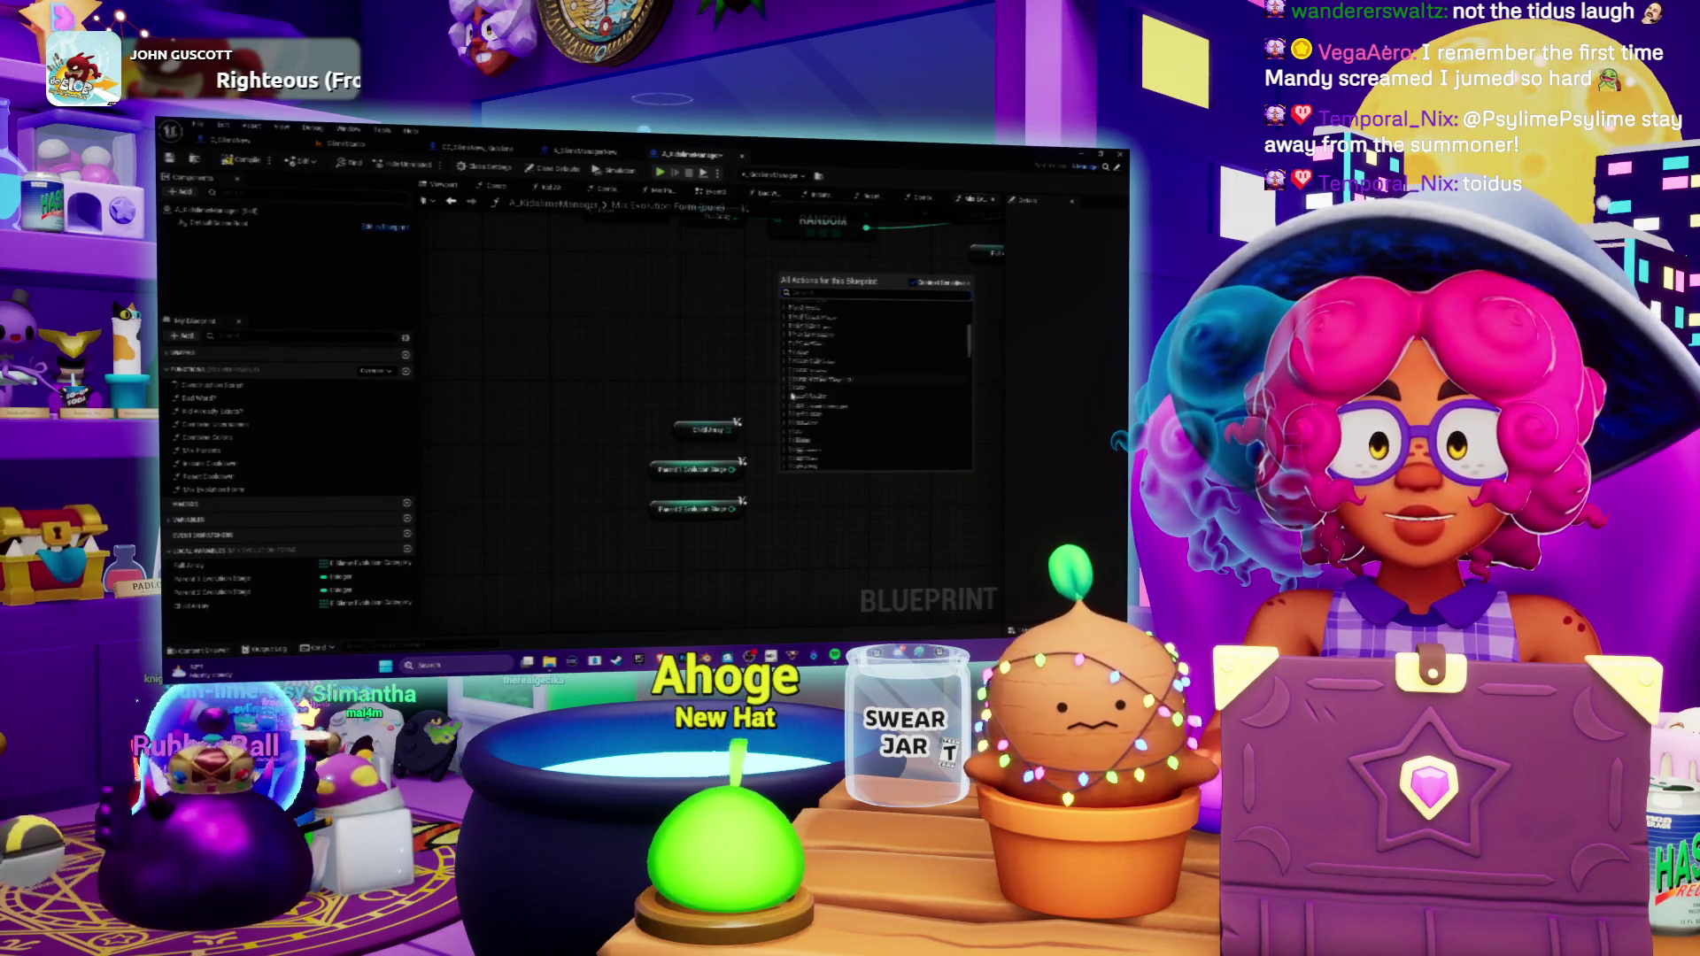
pyautogui.scroll(2, 792, 395)
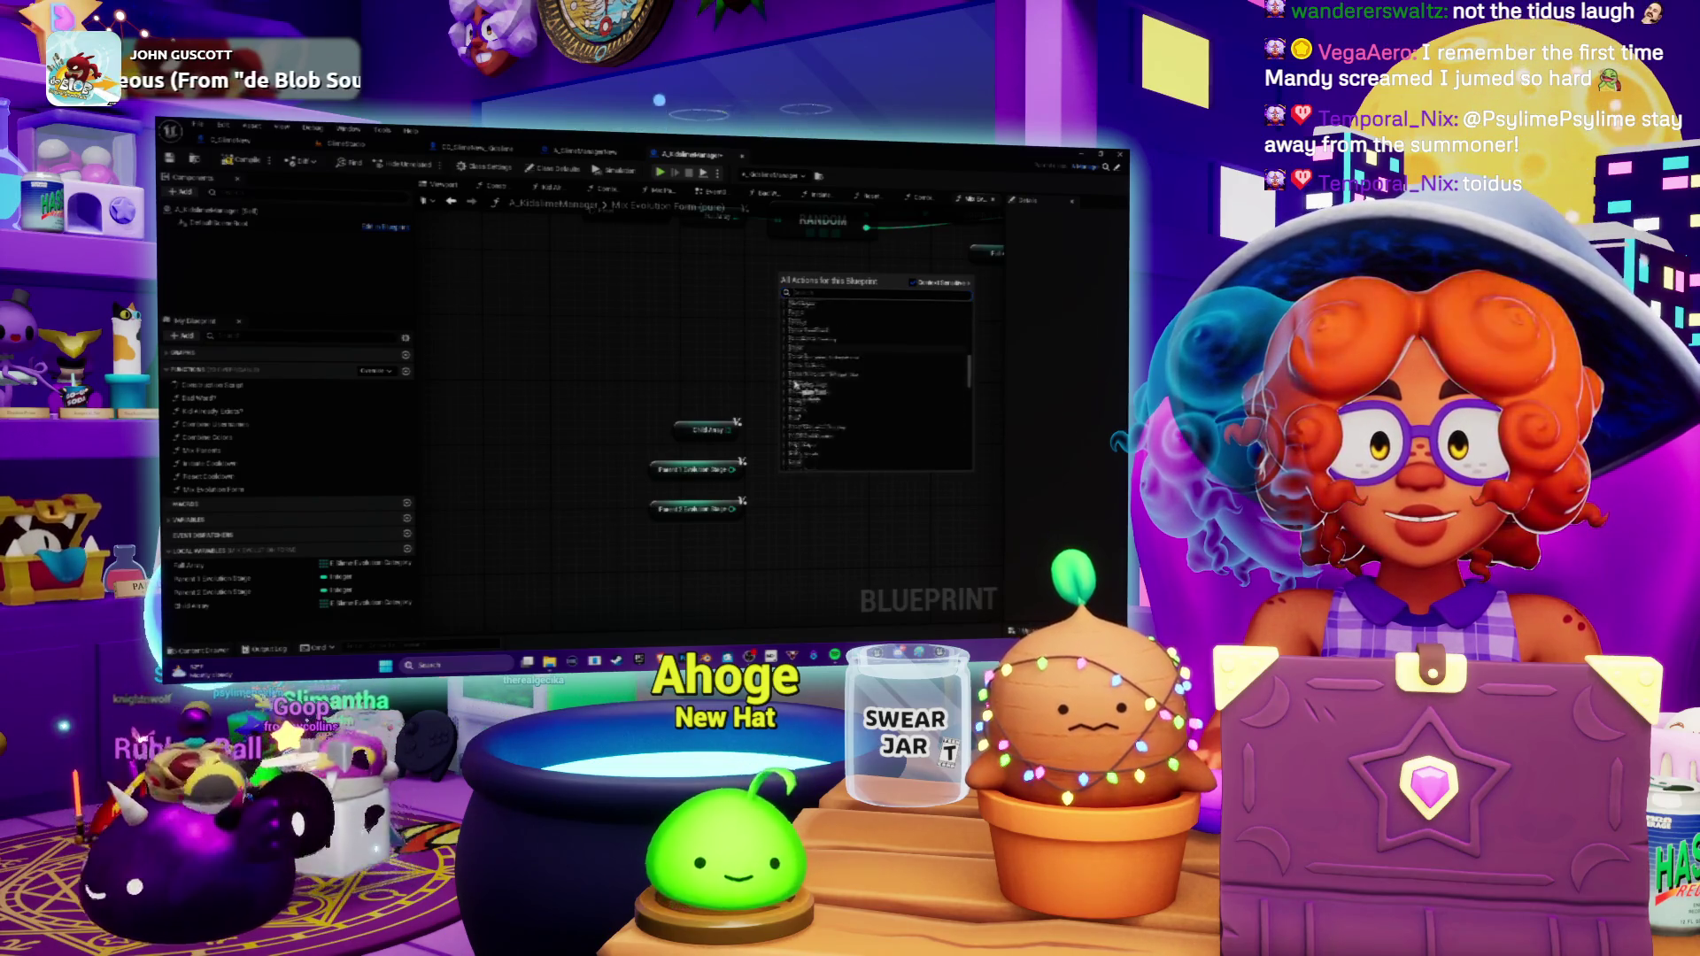
pyautogui.scroll(-3, 794, 384)
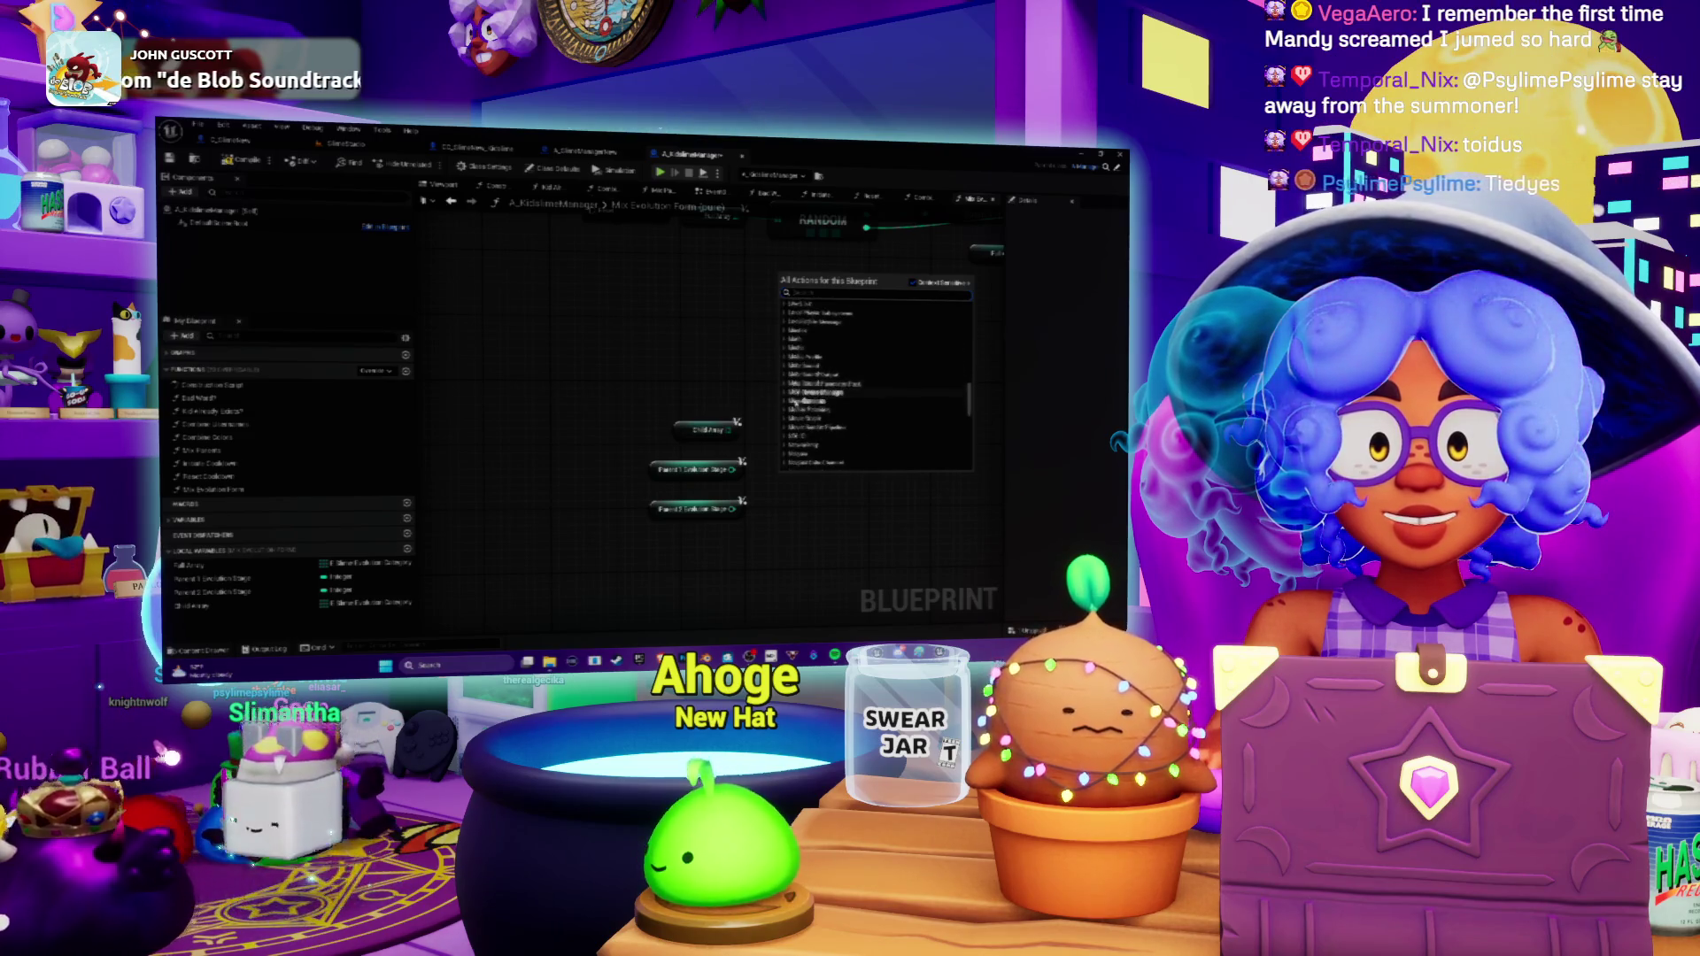
pyautogui.scroll(-3, 783, 339)
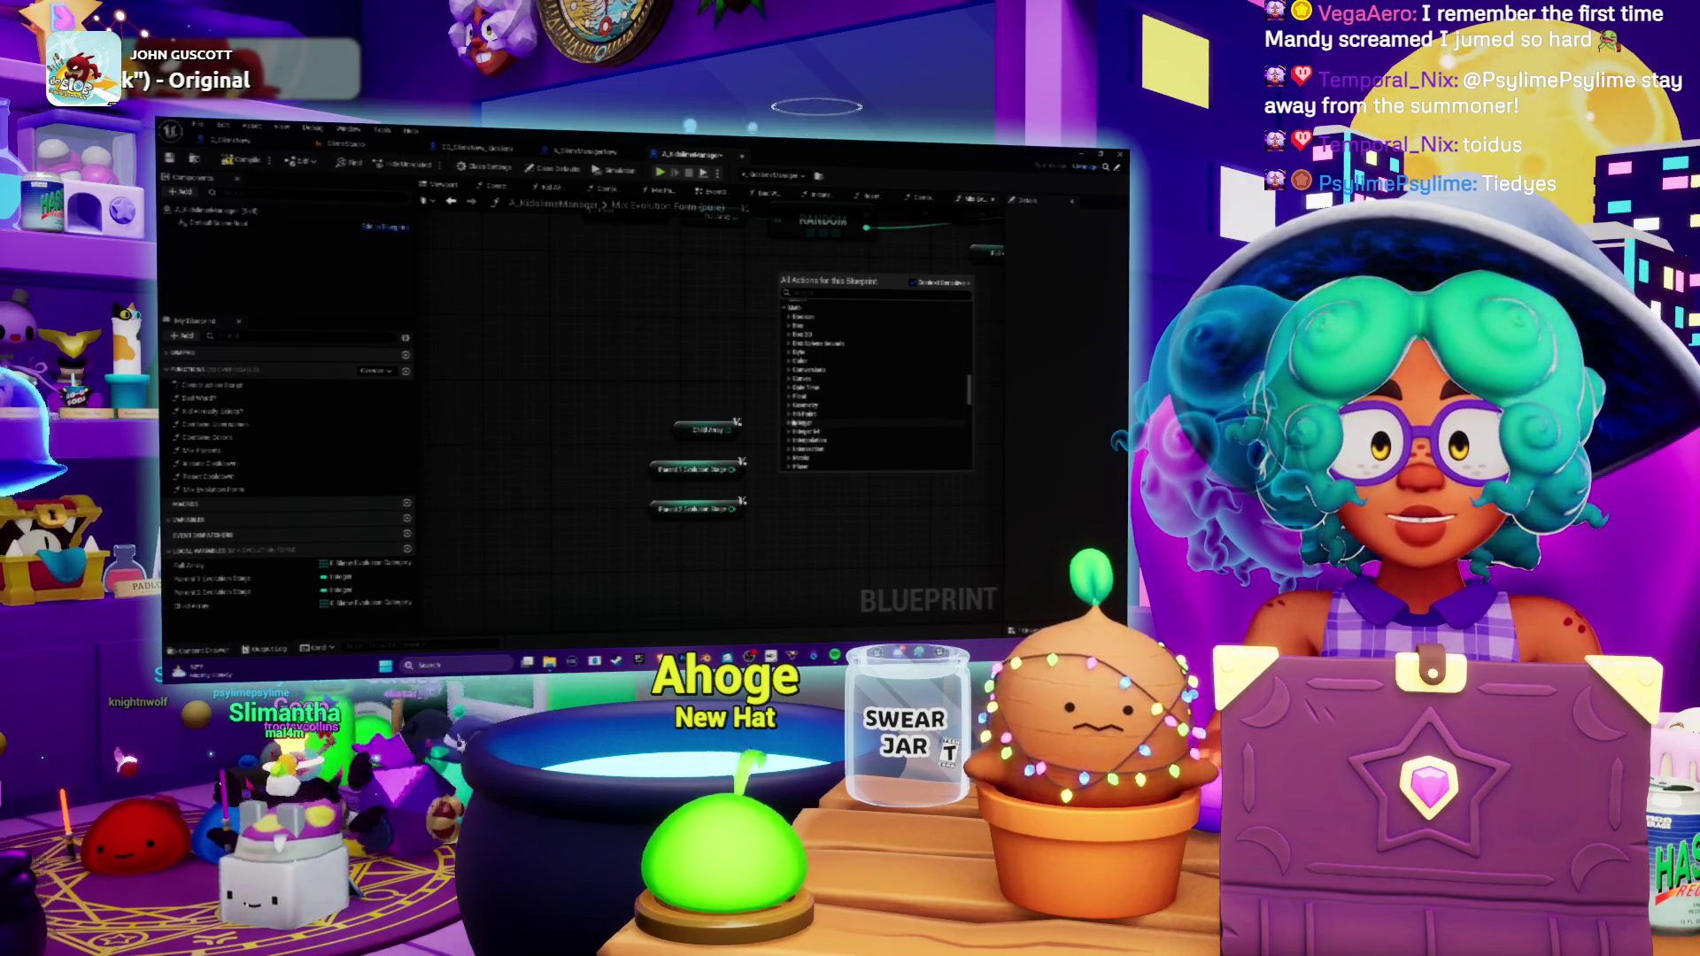
pyautogui.click(801, 422)
pyautogui.scroll(-1, 830, 400)
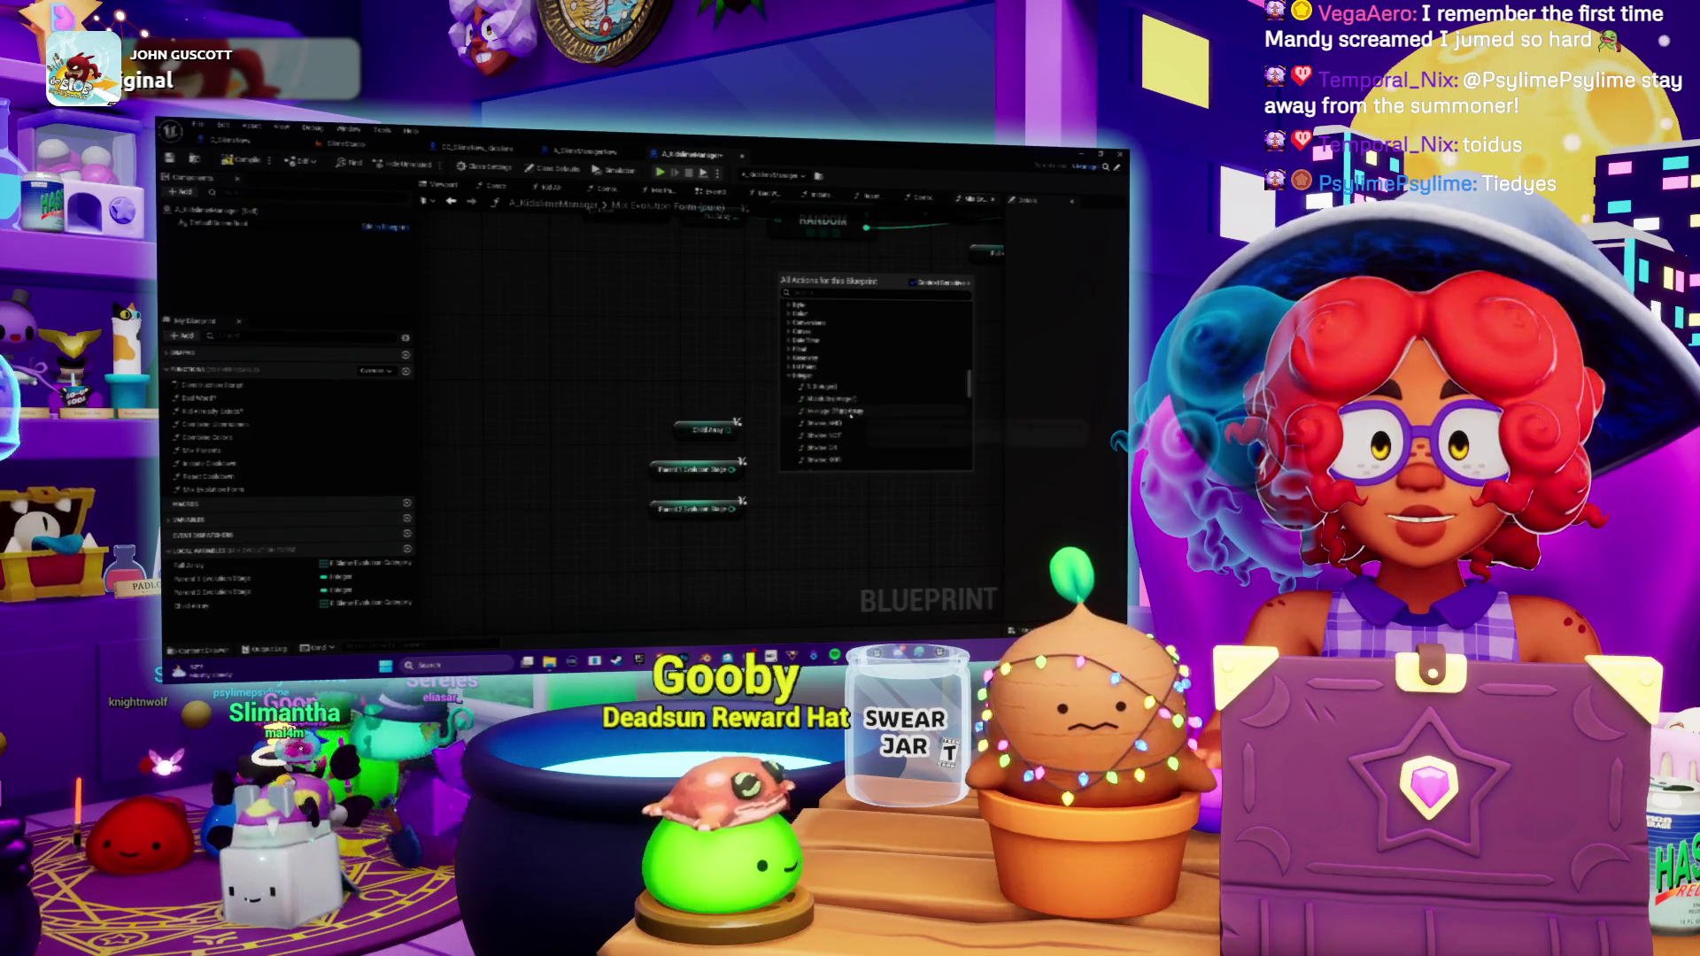
pyautogui.scroll(-3, 845, 409)
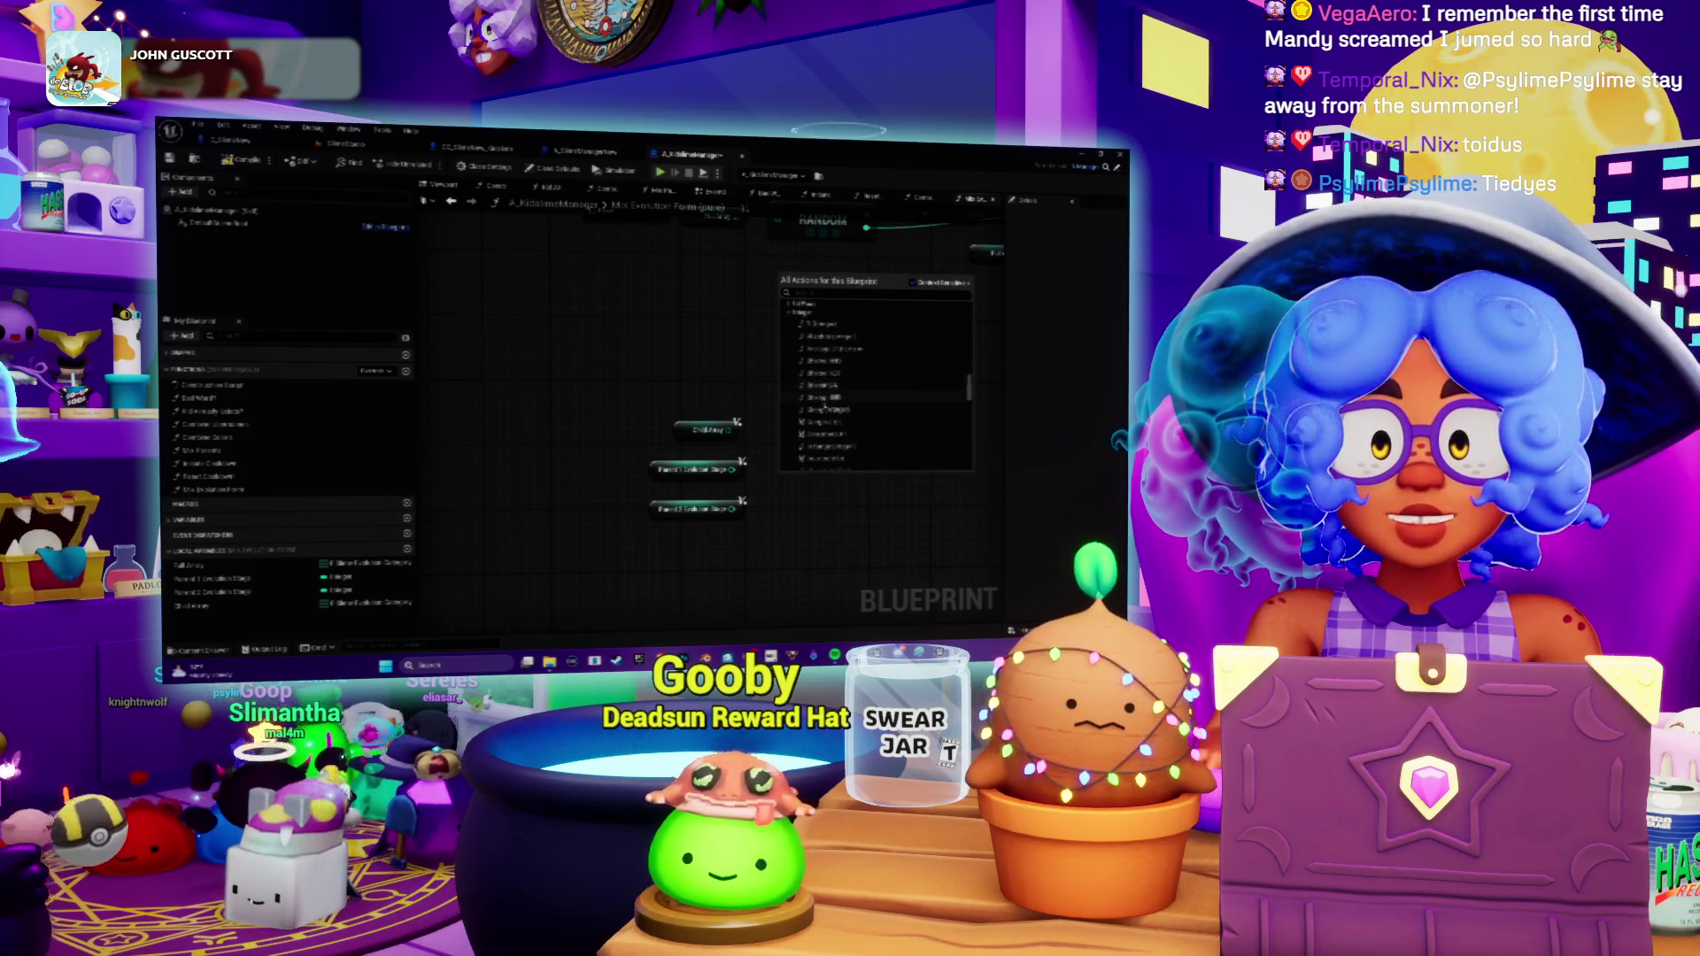
pyautogui.scroll(-5, 841, 429)
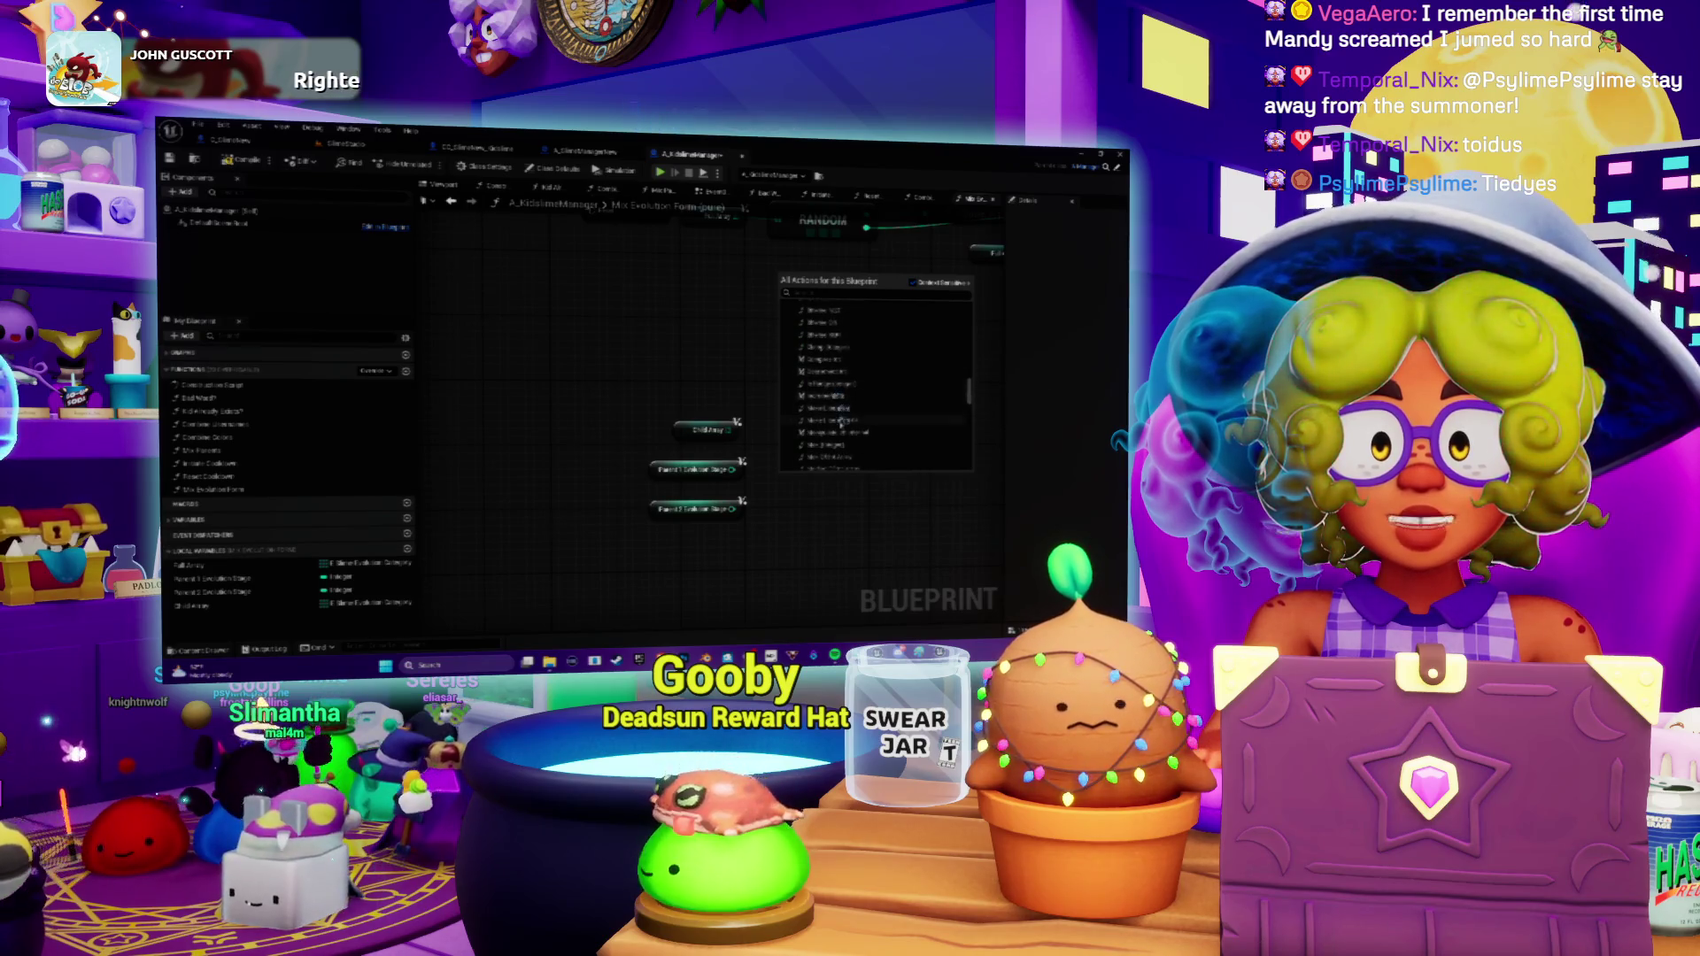
pyautogui.scroll(-3, 843, 423)
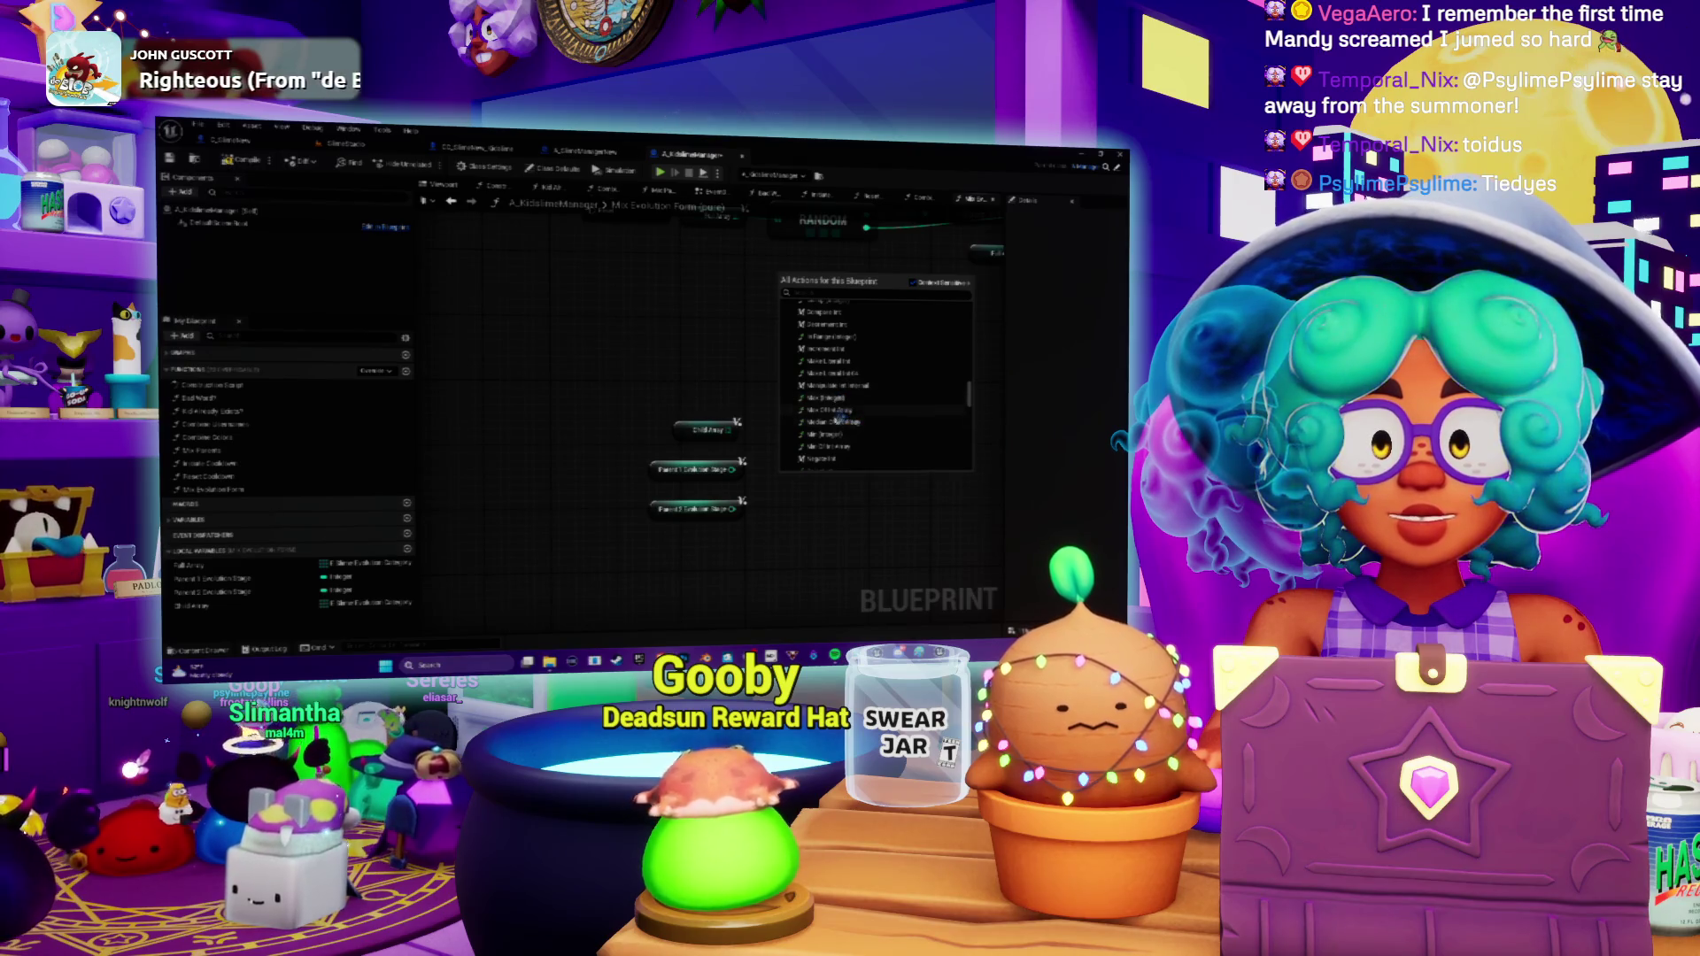
pyautogui.click(832, 434)
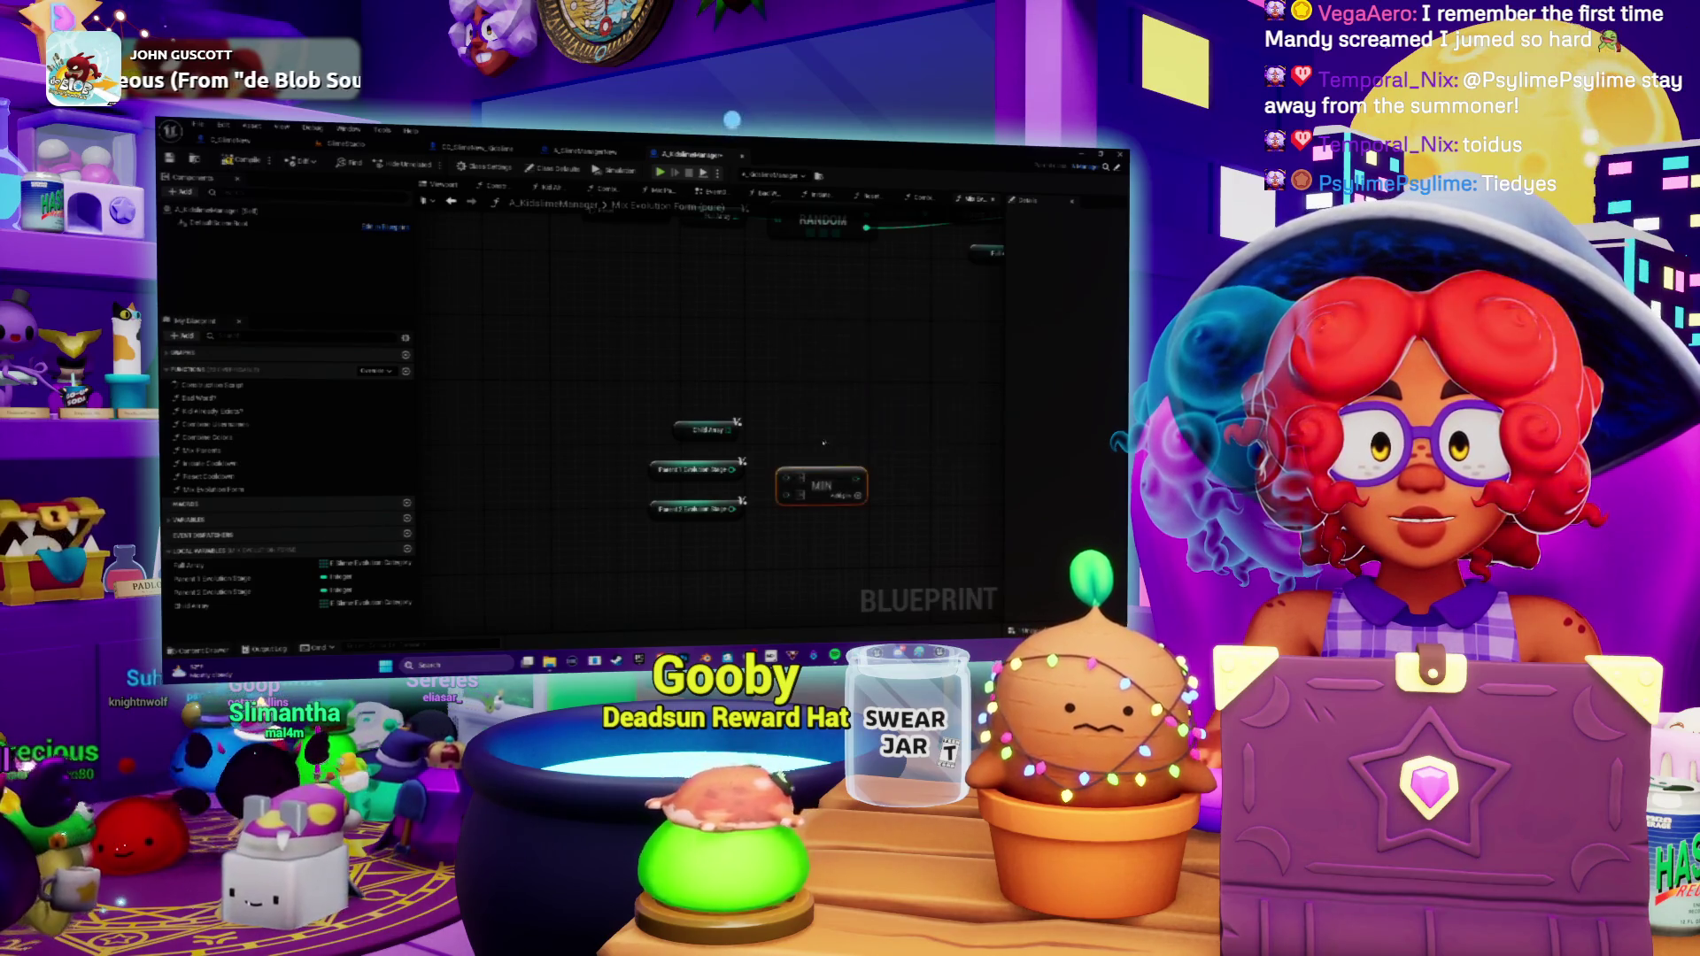
# Wire the parent evolution stage values into Min and set the Child Array getter above it.
pyautogui.moveTo(752, 479)
pyautogui.mouseDown()
pyautogui.moveTo(787, 479)
pyautogui.moveTo(767, 467)
pyautogui.mouseUp()
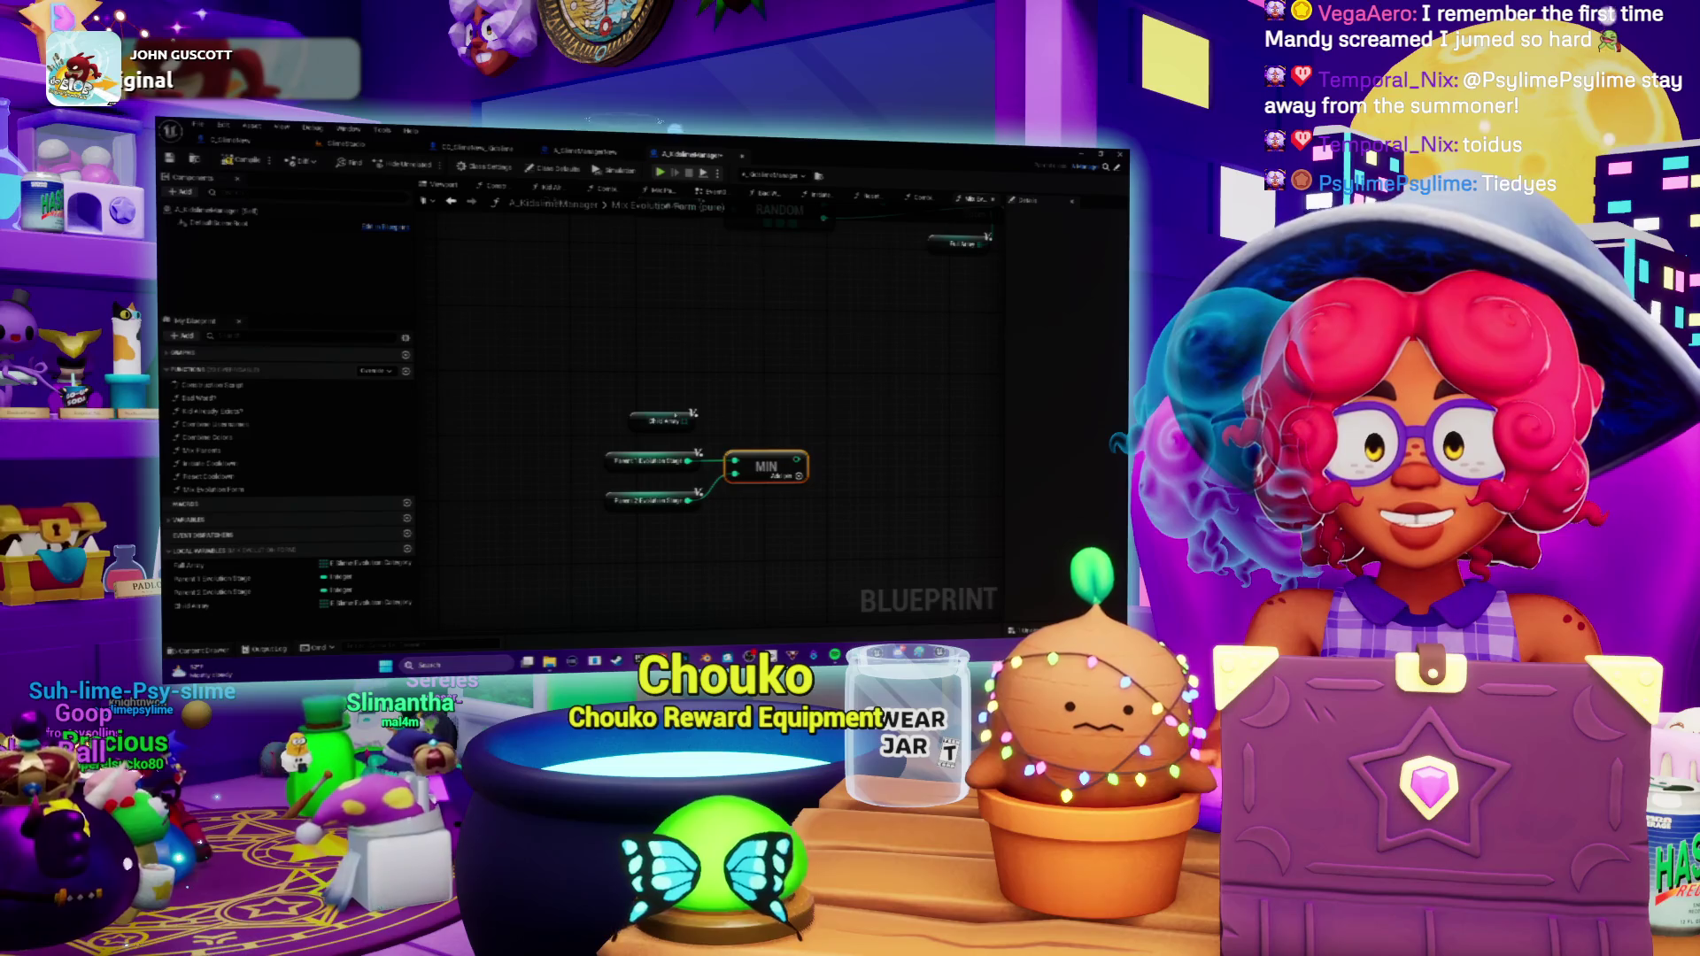
pyautogui.moveTo(663, 419); pyautogui.dragTo(724, 397)
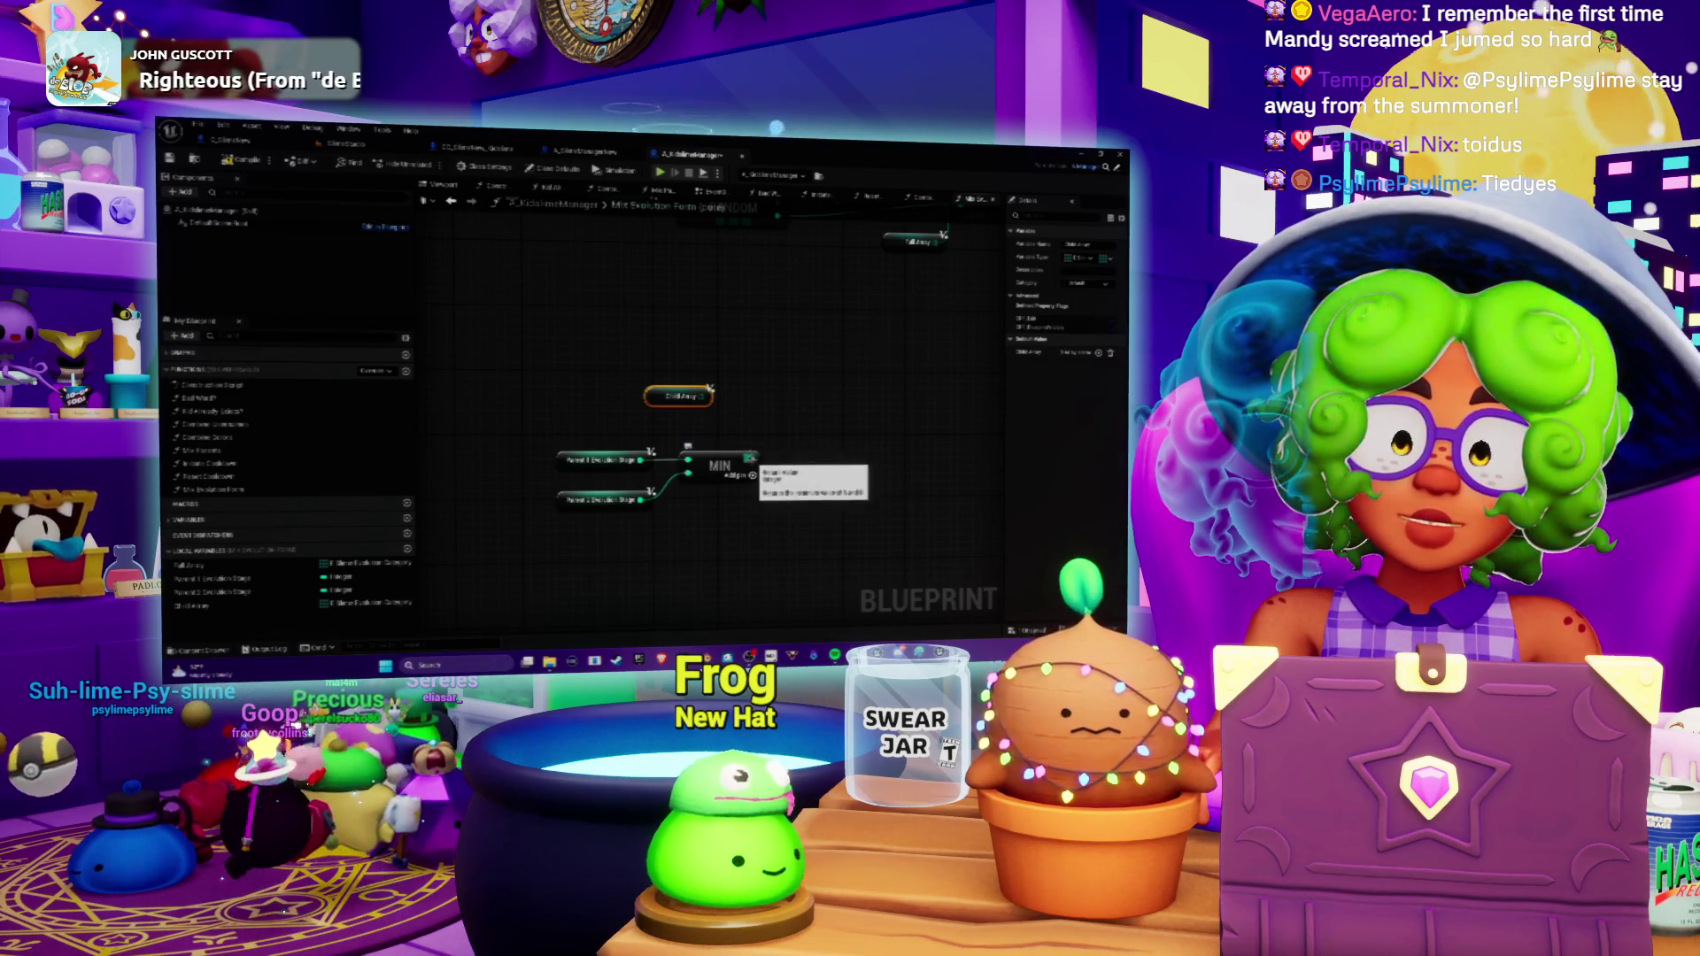
pyautogui.moveTo(690, 396); pyautogui.dragTo(748, 429)
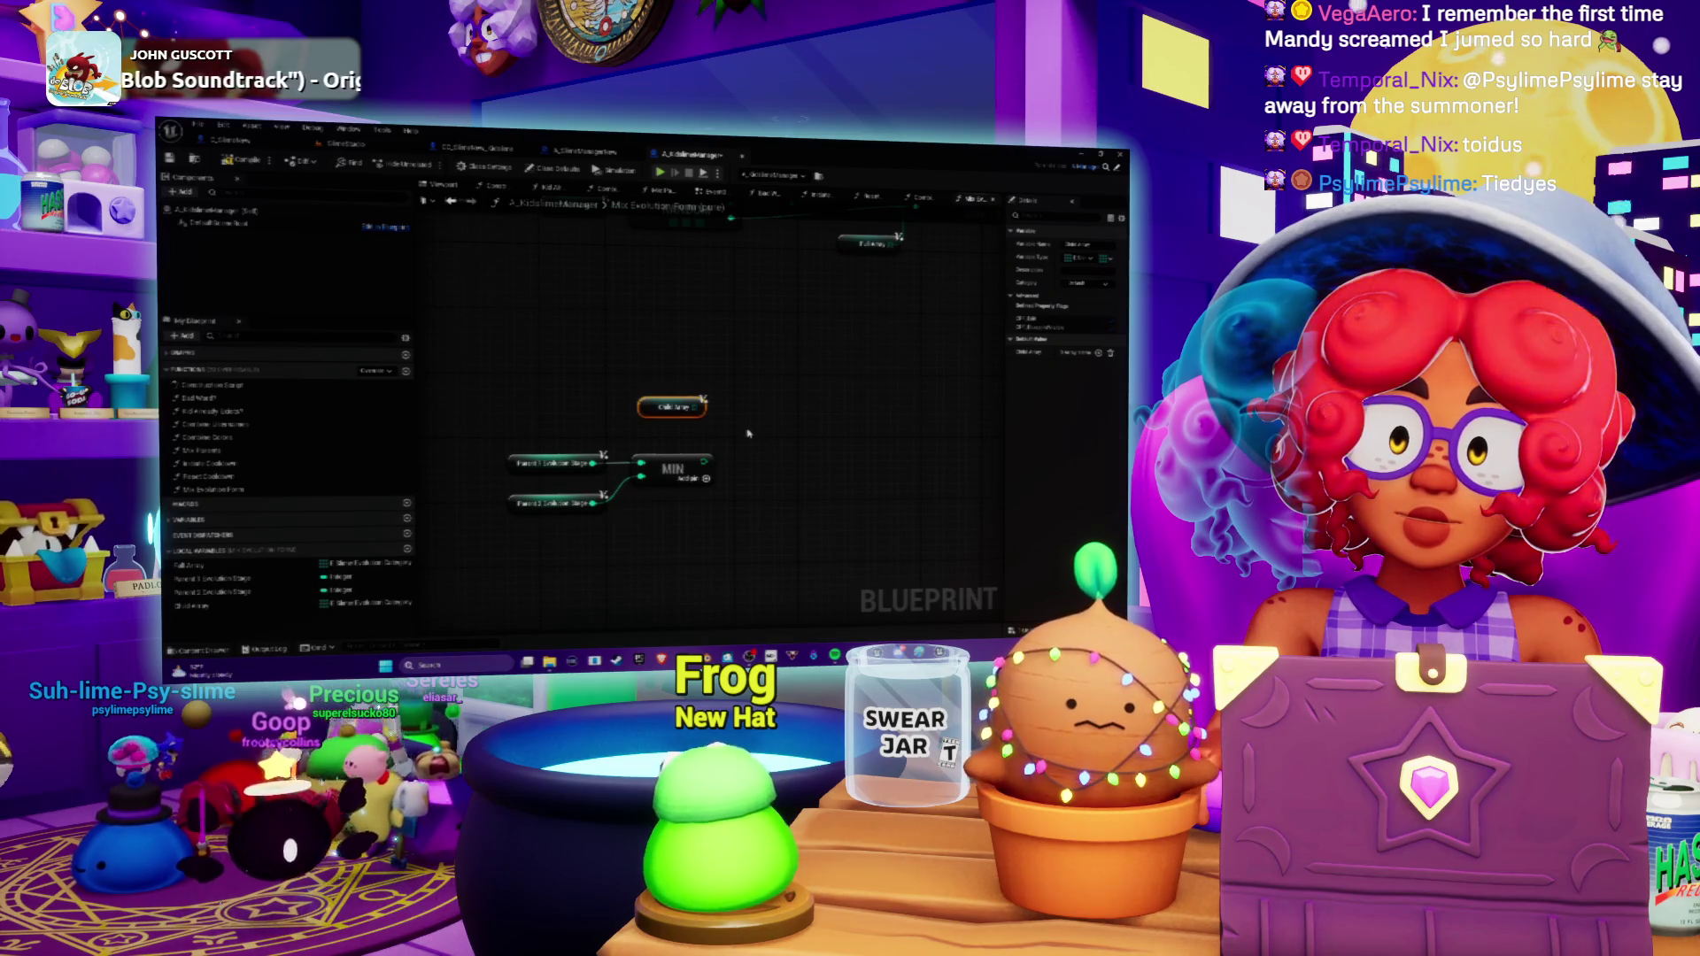
pyautogui.moveTo(733, 419); pyautogui.dragTo(741, 388)
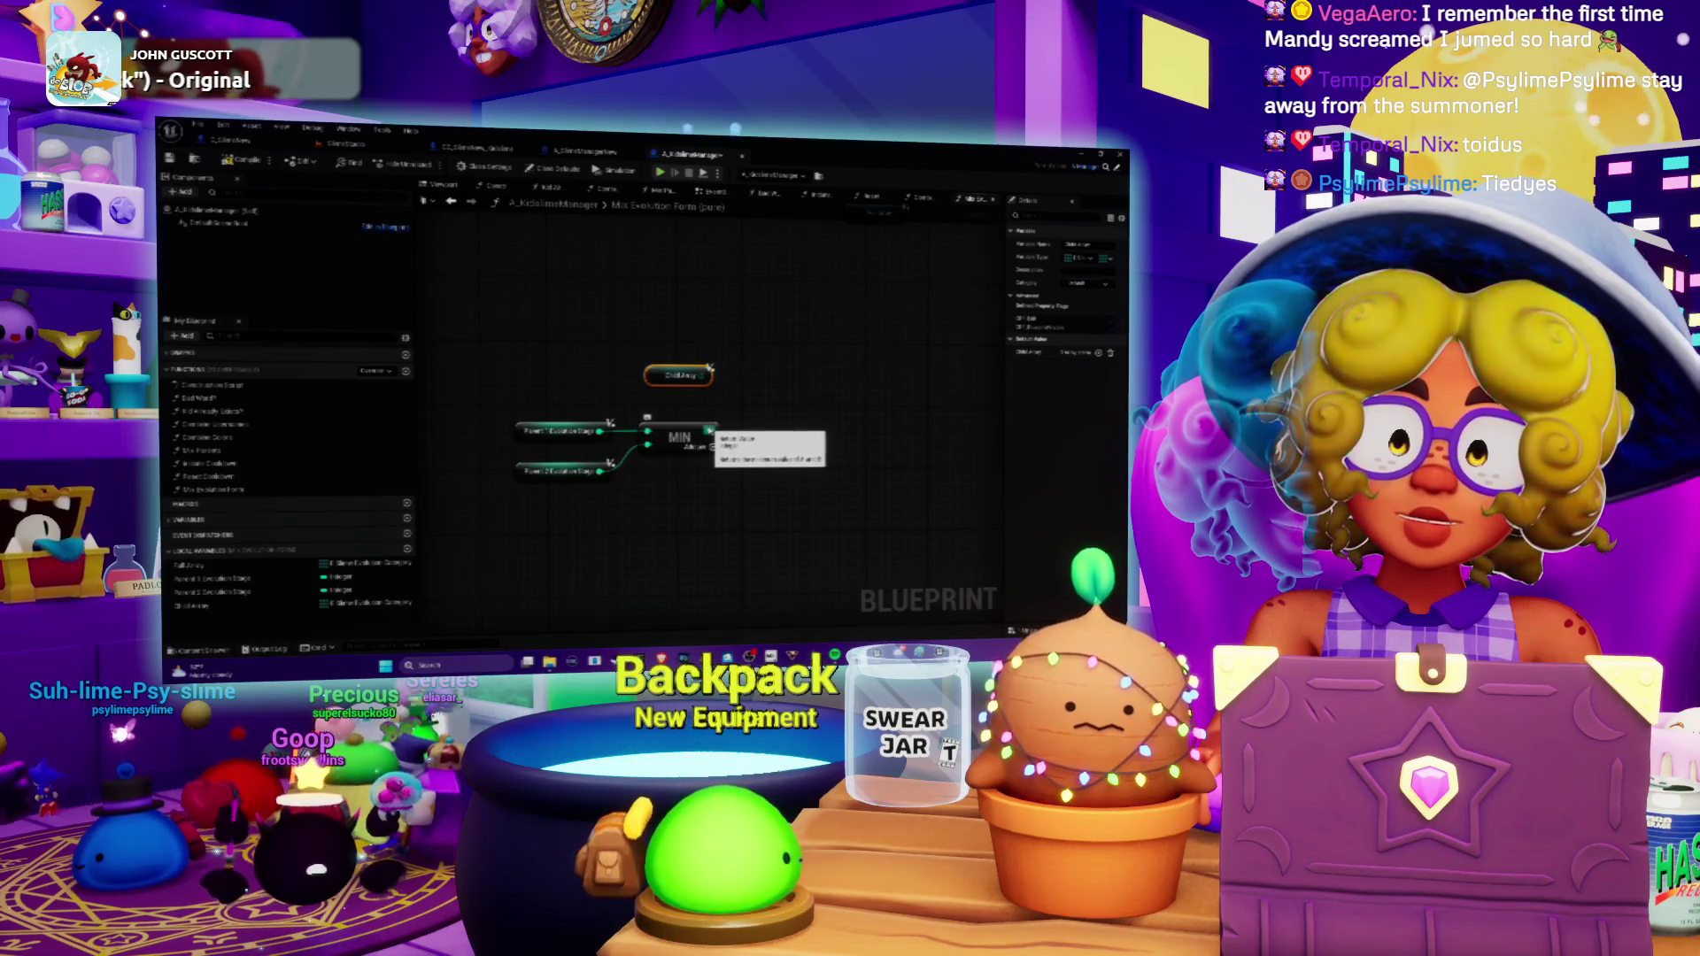
pyautogui.moveTo(768, 419); pyautogui.dragTo(735, 439)
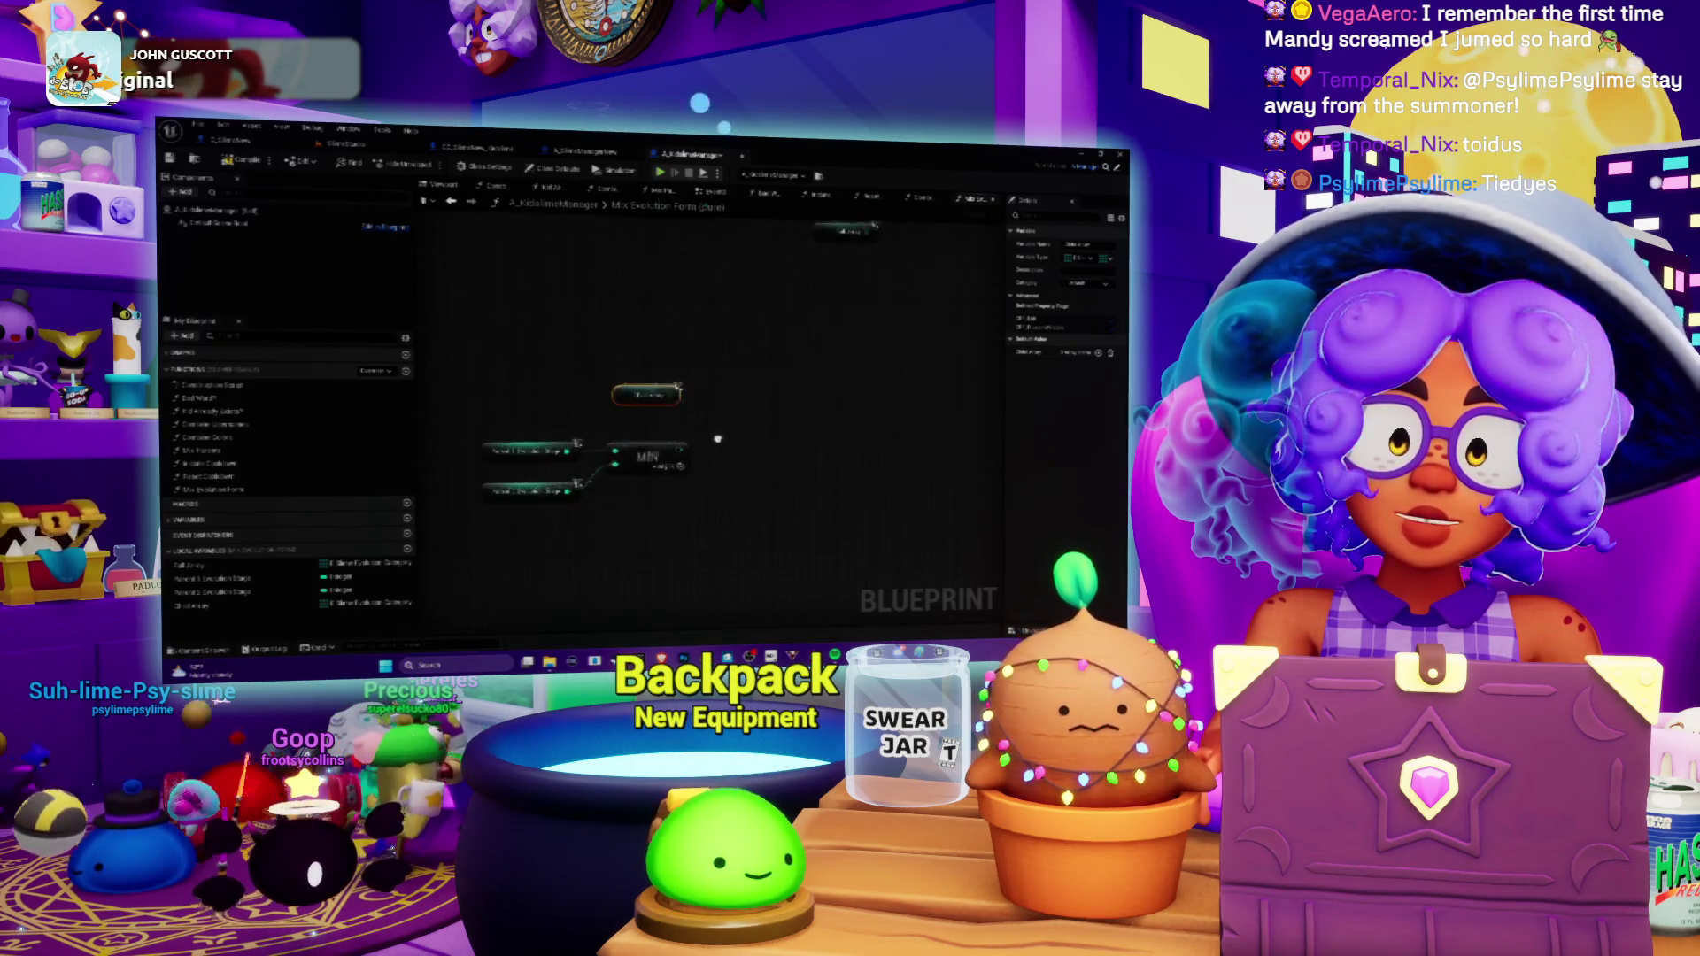
# Add an Absolute (Integer) node via an 'absolute' action search.
pyautogui.rightClick(736, 439)
pyautogui.write('location')
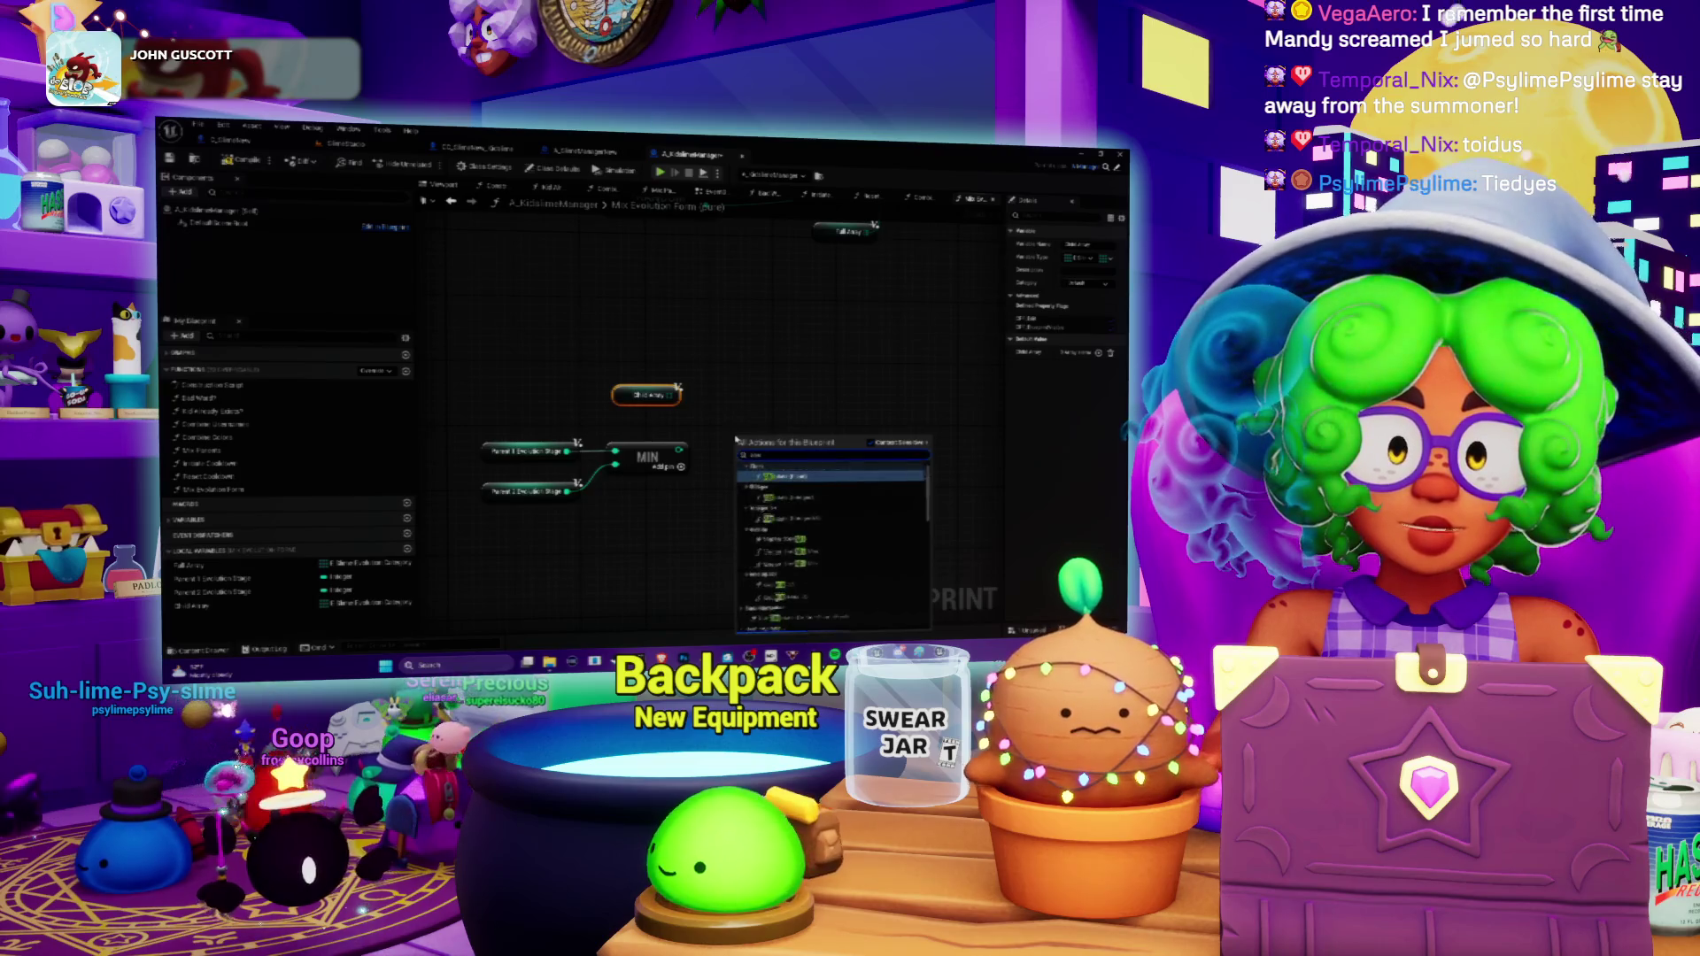
pyautogui.press('BackSpace')
pyautogui.press('BackSpace')
pyautogui.press('BackSpace')
pyautogui.write('absolute')
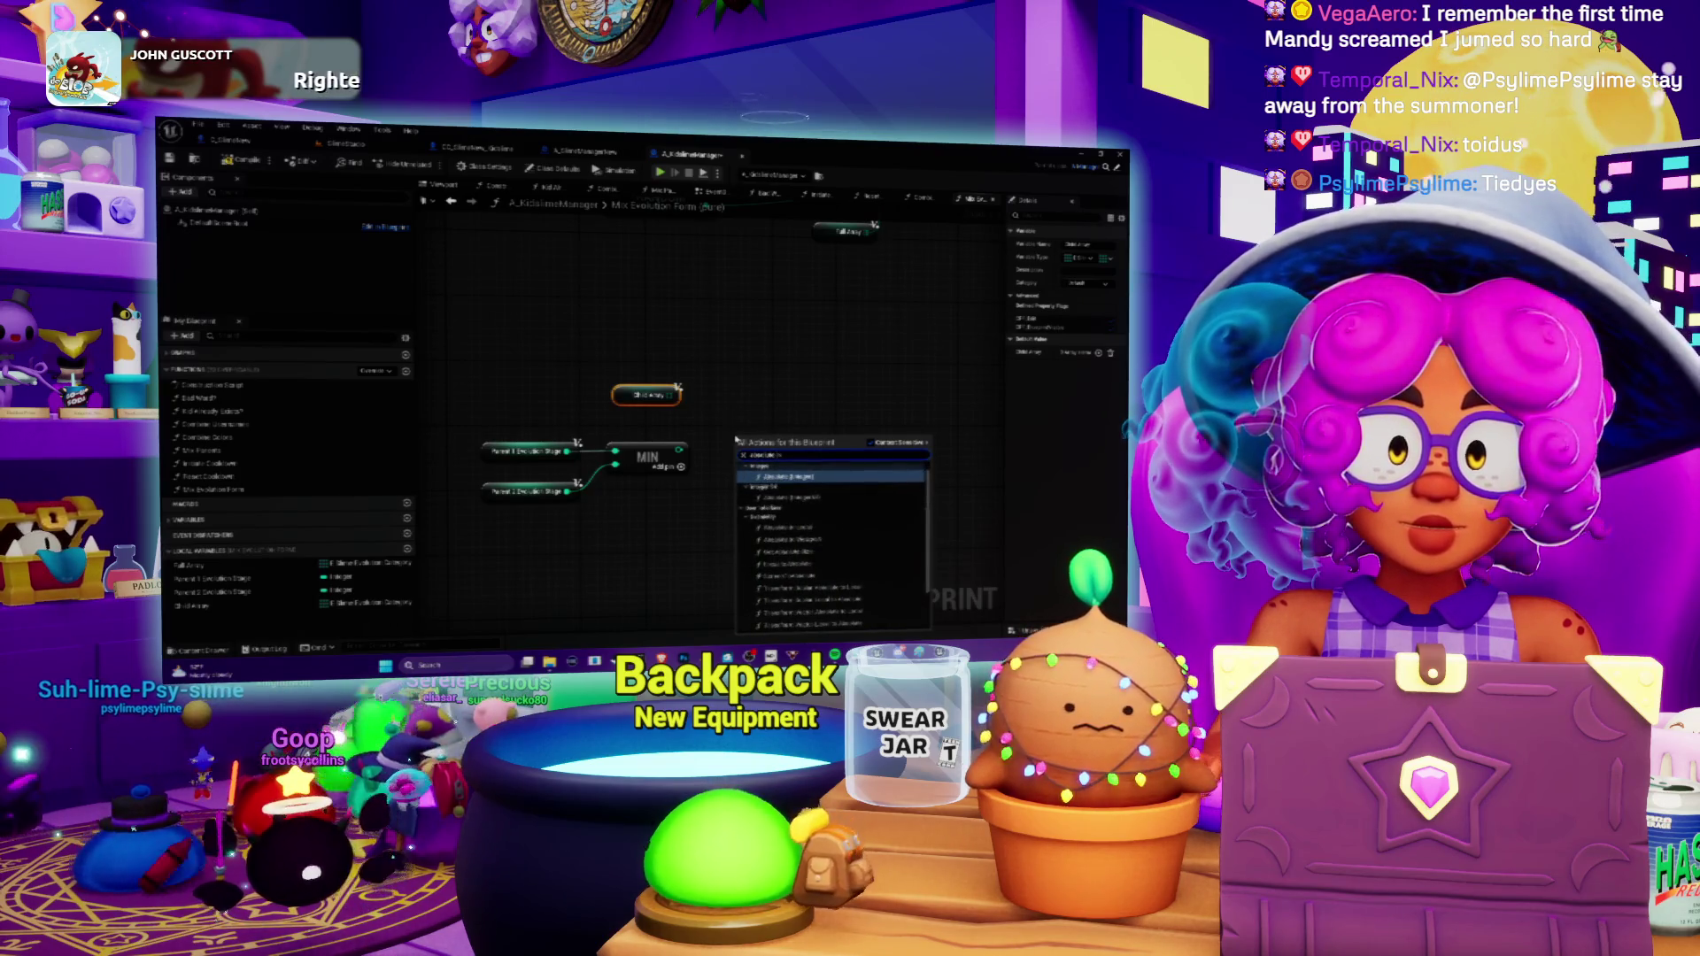
pyautogui.press('Return')
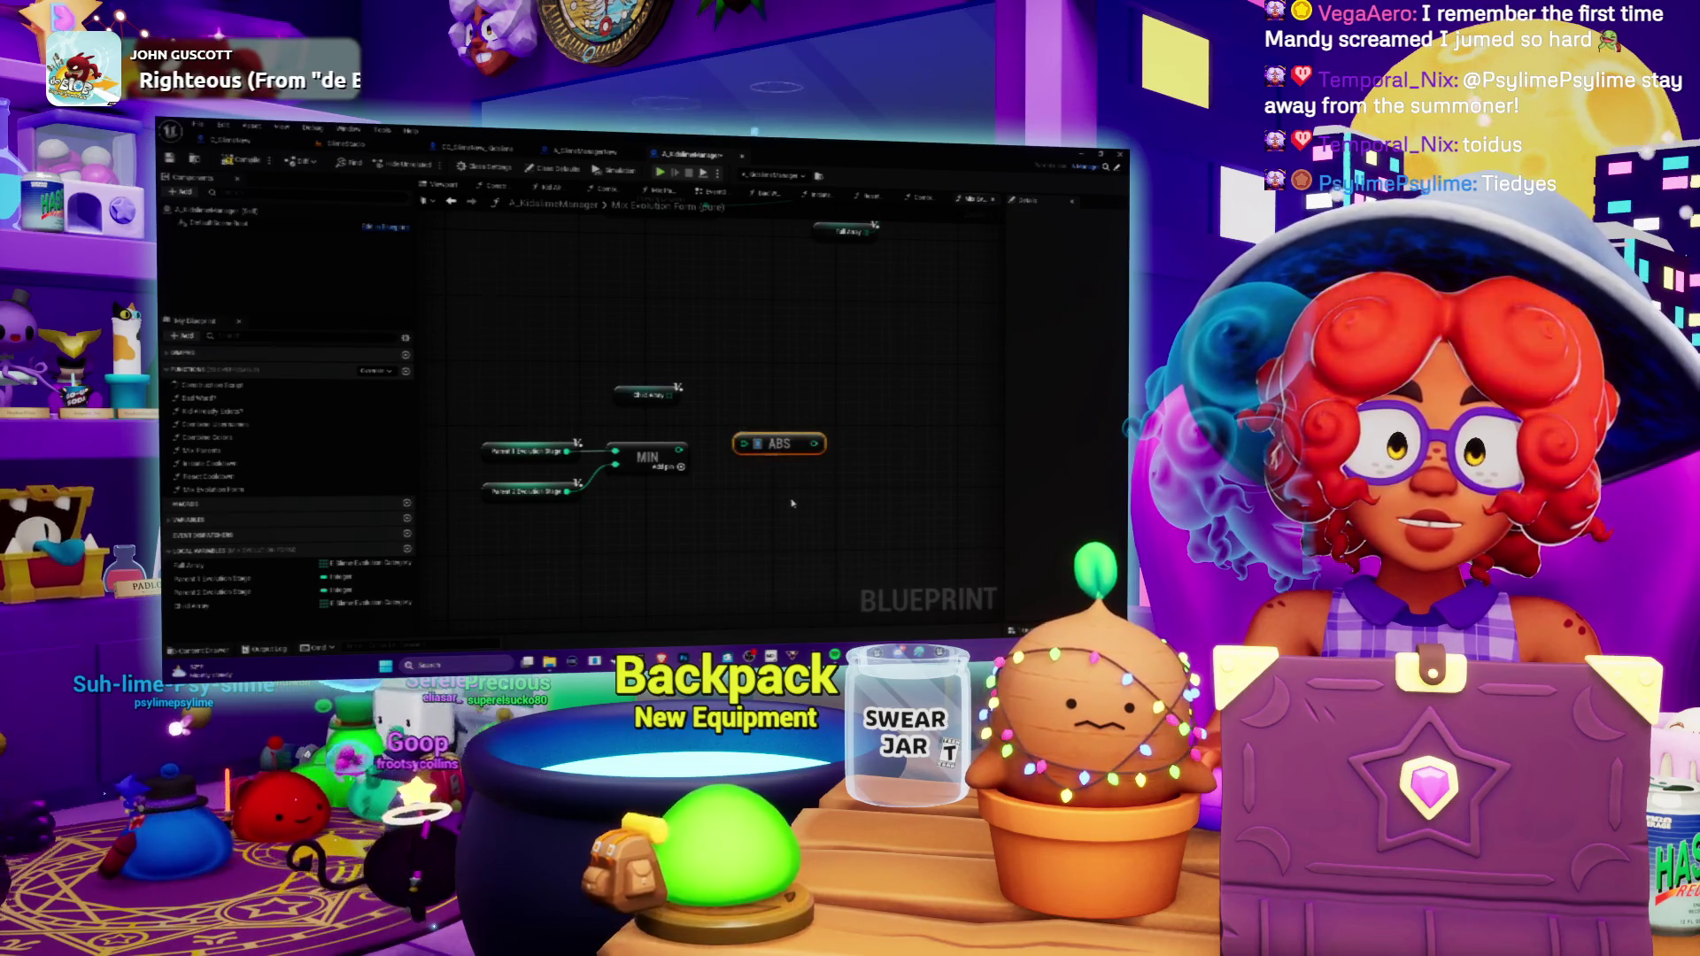
# Try the ABS node below Min, then delete it and reopen the action list.
pyautogui.moveTo(782, 440)
pyautogui.mouseDown()
pyautogui.moveTo(767, 519)
pyautogui.moveTo(775, 452)
pyautogui.moveTo(819, 459)
pyautogui.moveTo(751, 480)
pyautogui.mouseUp()
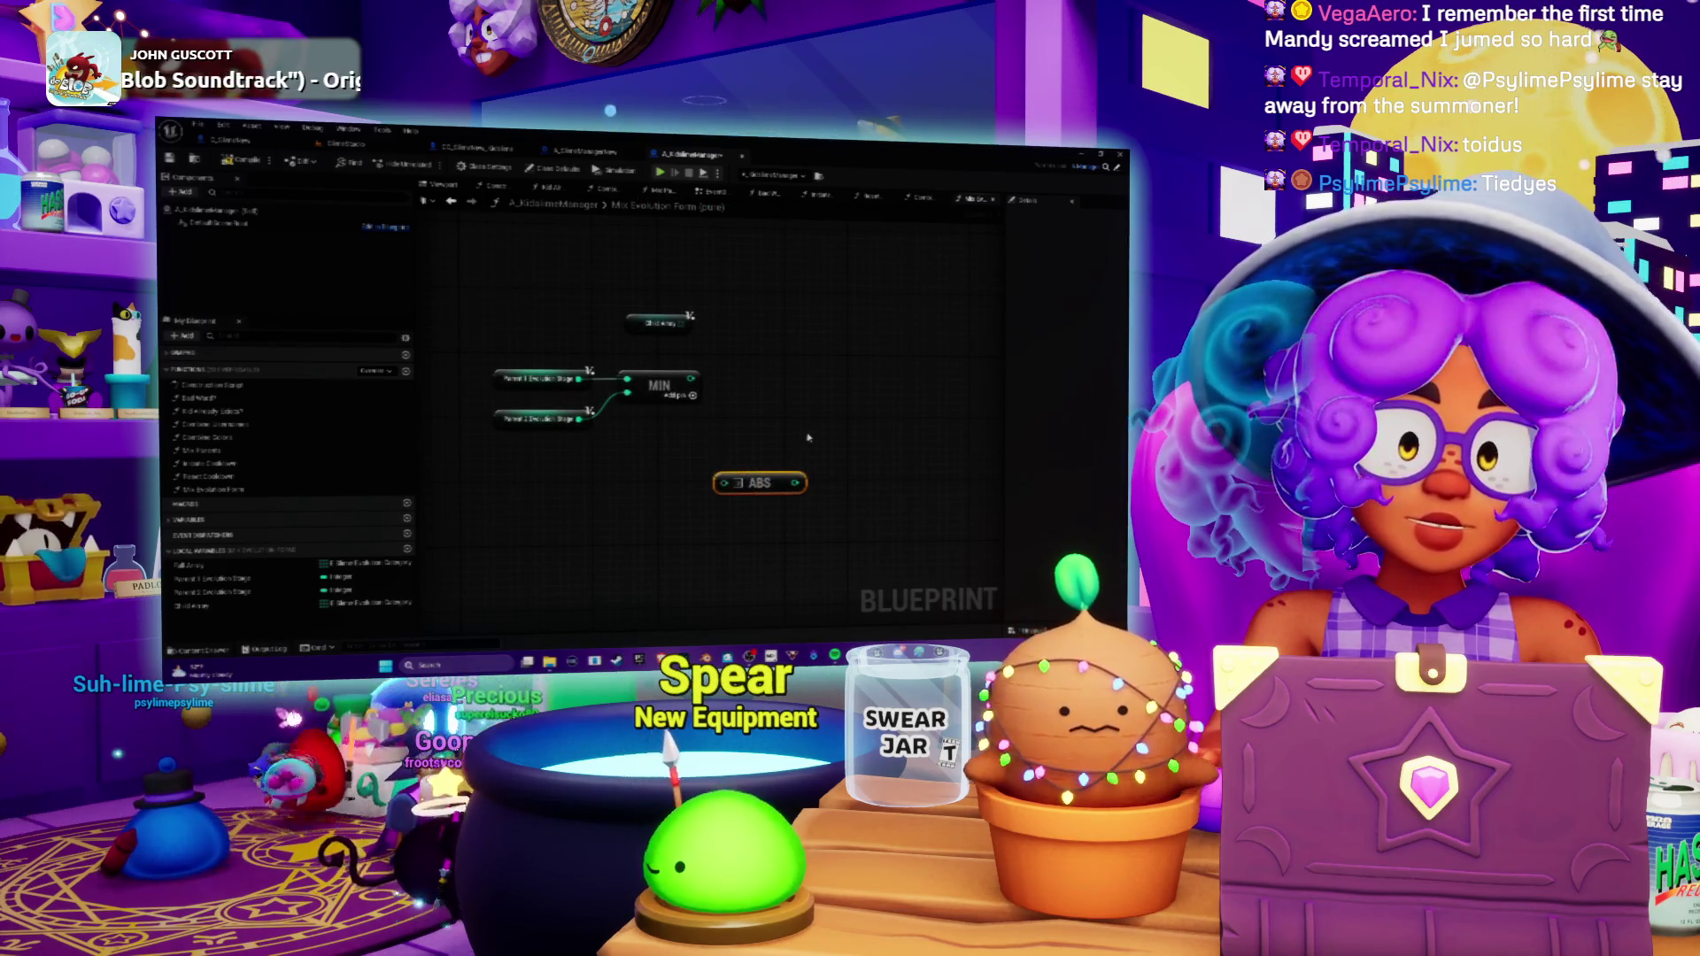
pyautogui.moveTo(760, 489)
pyautogui.mouseDown()
pyautogui.moveTo(731, 495)
pyautogui.moveTo(790, 419)
pyautogui.mouseUp()
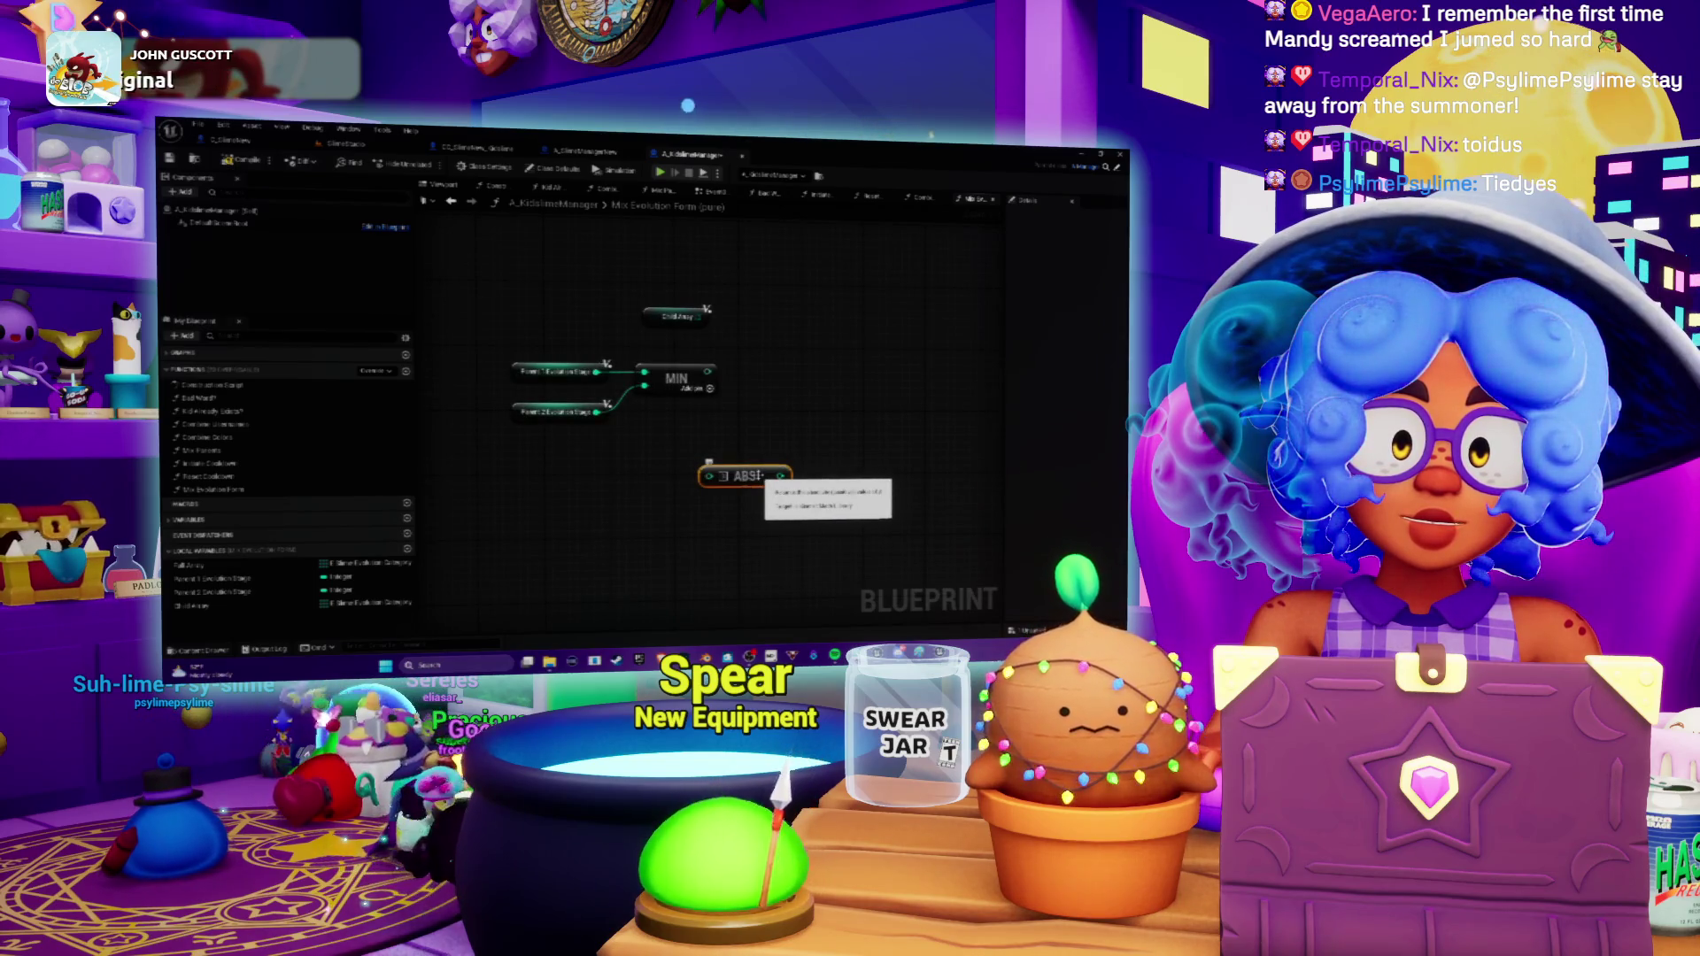
pyautogui.press('Delete')
pyautogui.rightClick(742, 479)
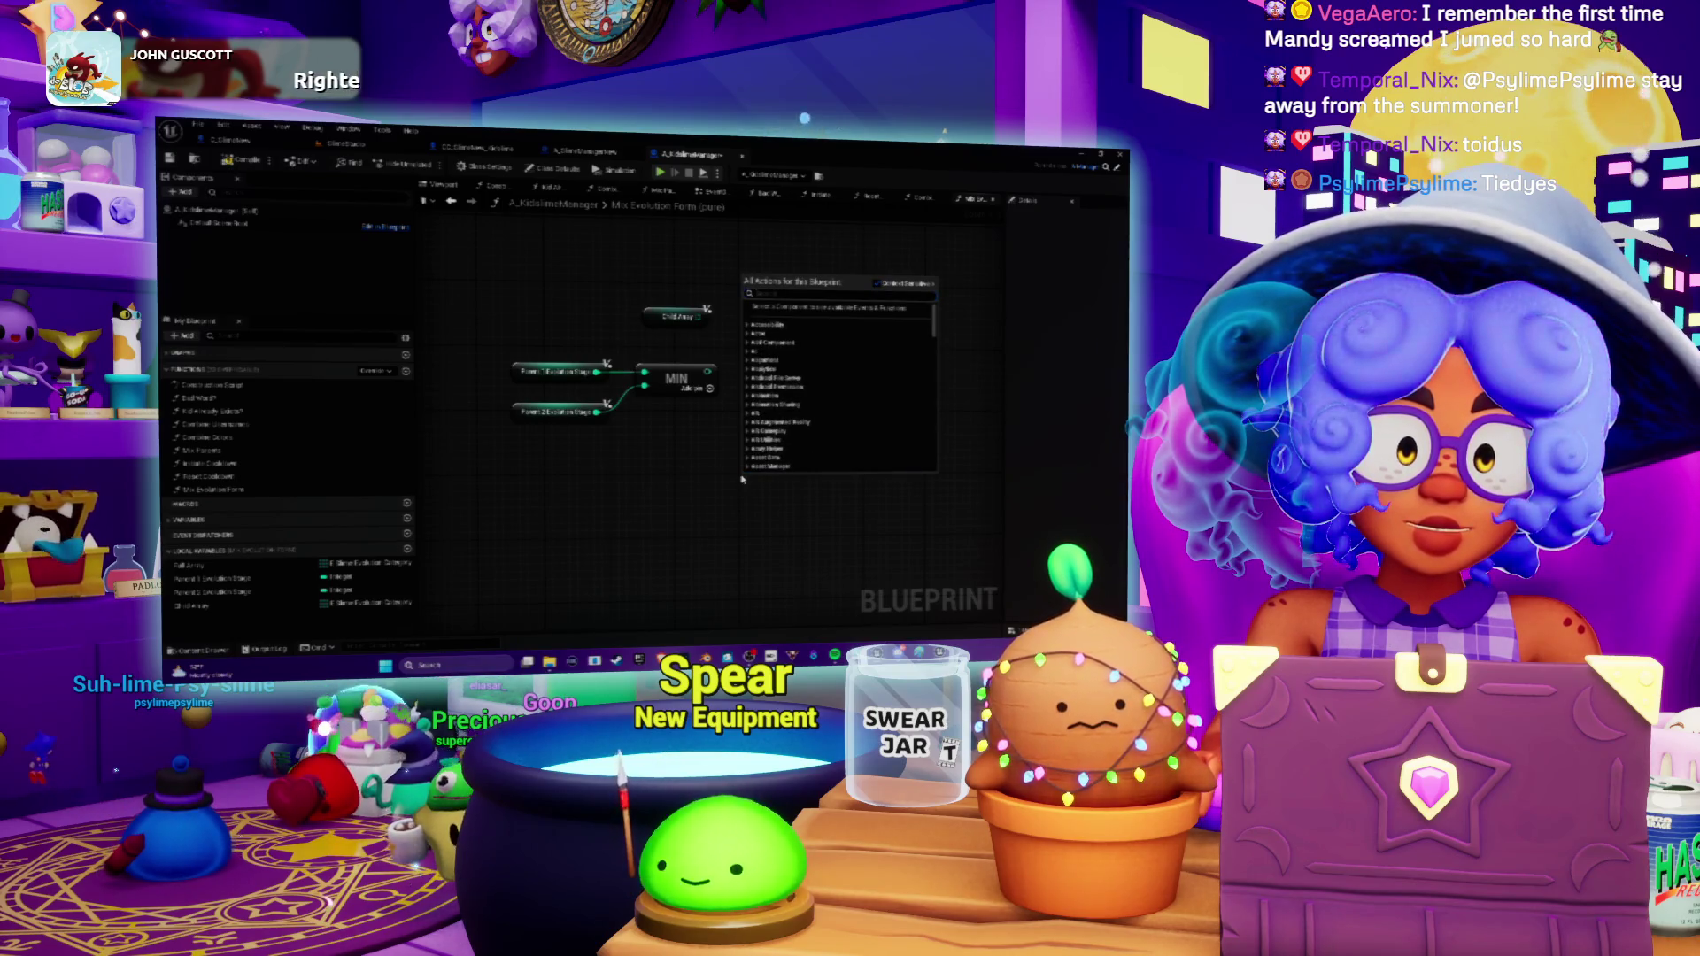
# Add the node found by searching 'max' beneath the MIN node.
pyautogui.write('max')
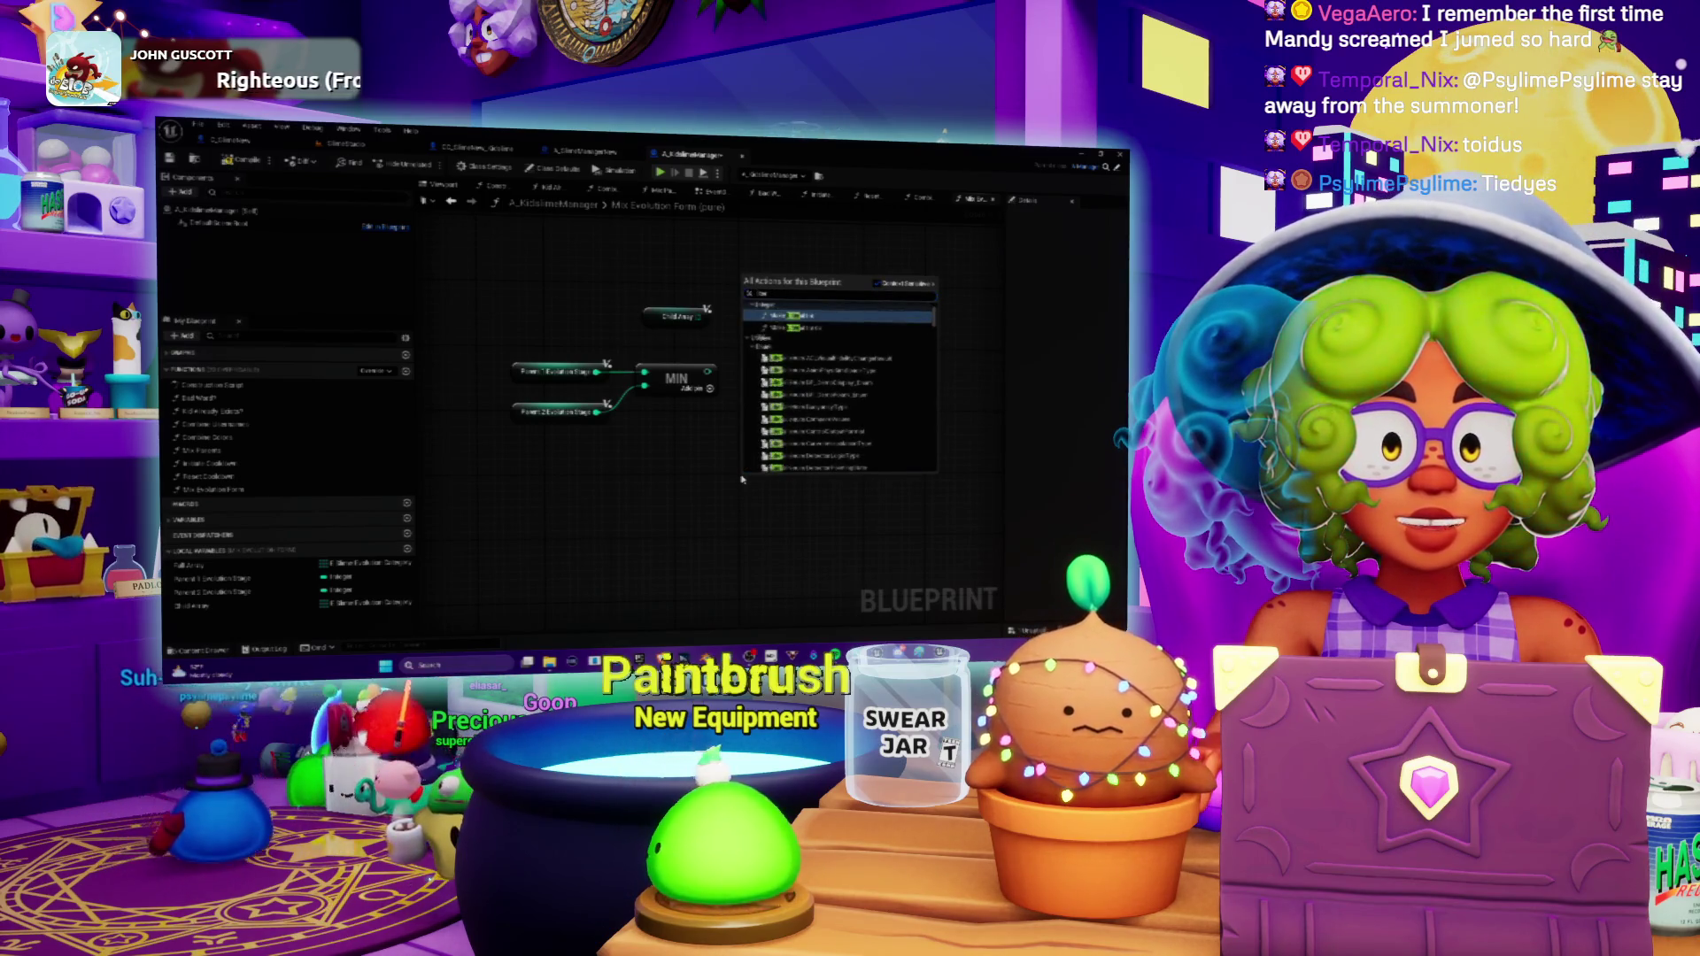
pyautogui.click(774, 316)
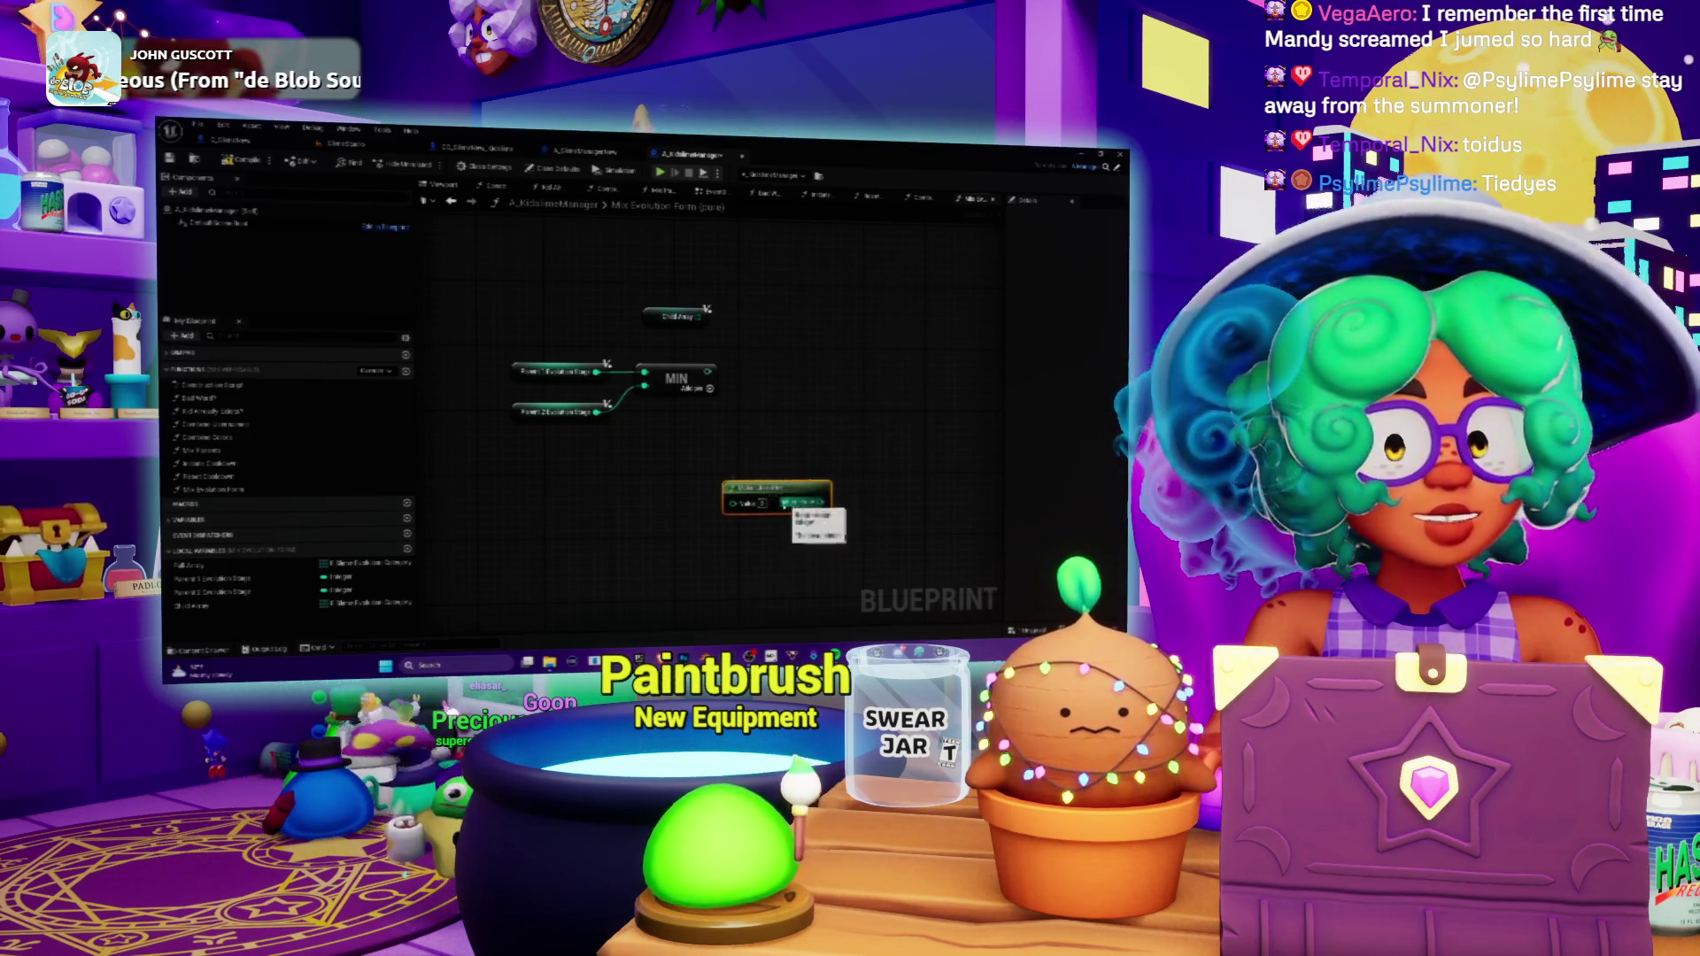
pyautogui.moveTo(776, 498); pyautogui.dragTo(747, 496)
pyautogui.scroll(-2, 737, 474)
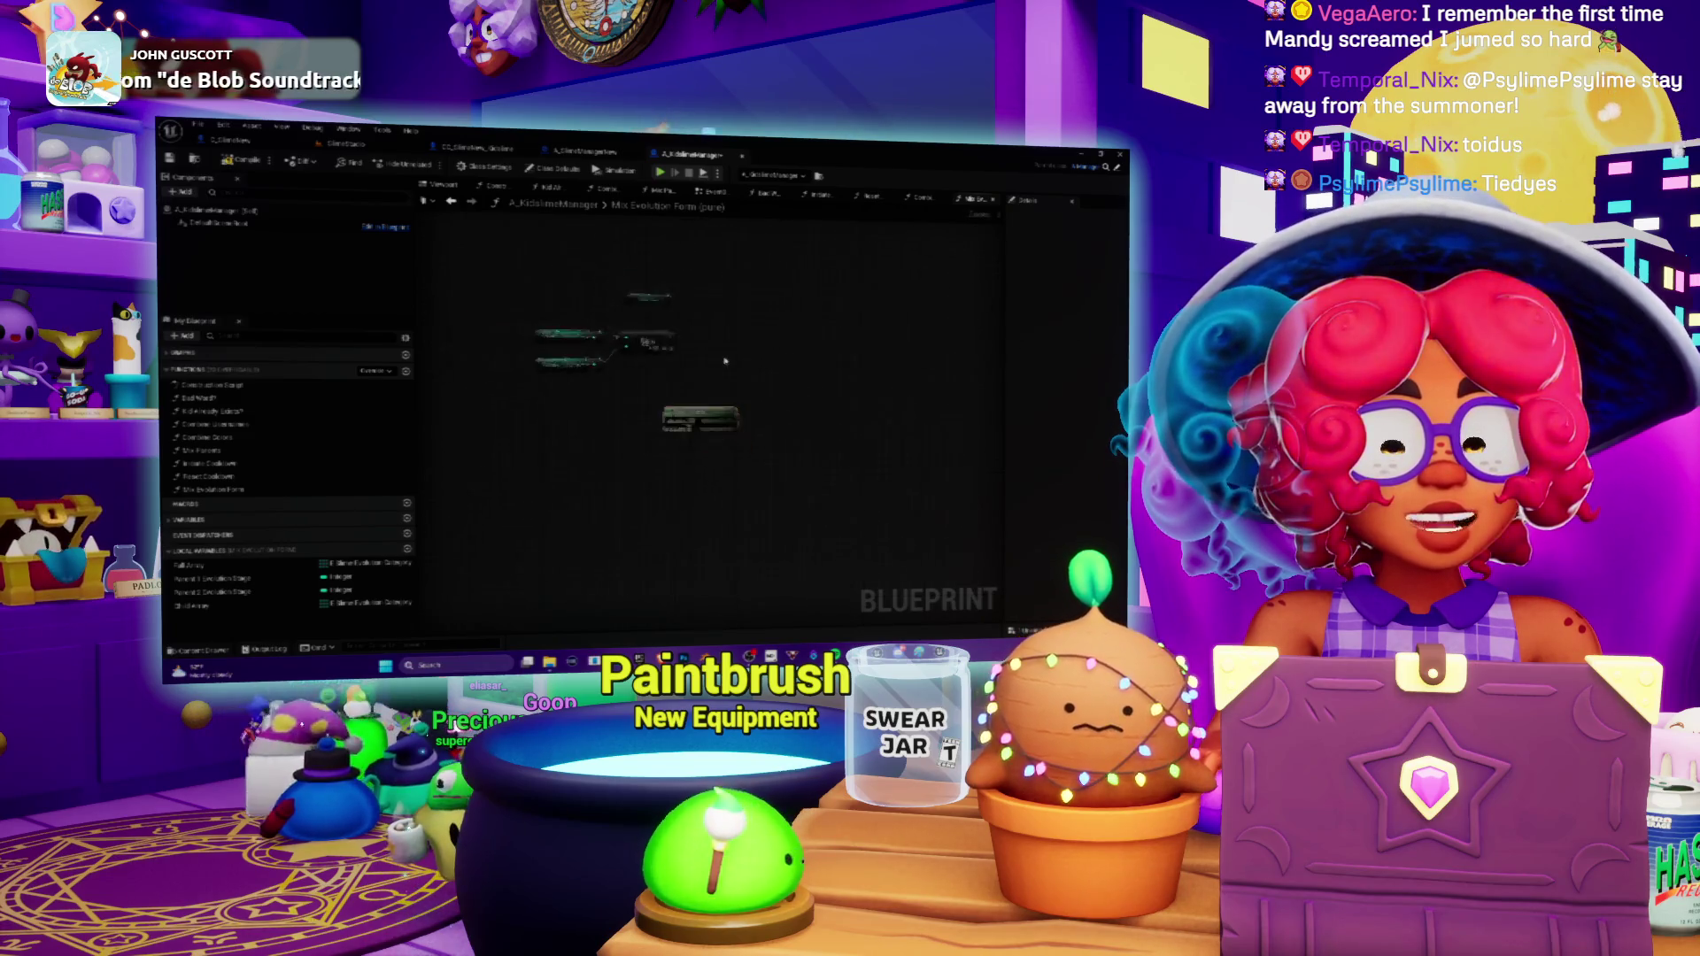
pyautogui.scroll(2, 737, 475)
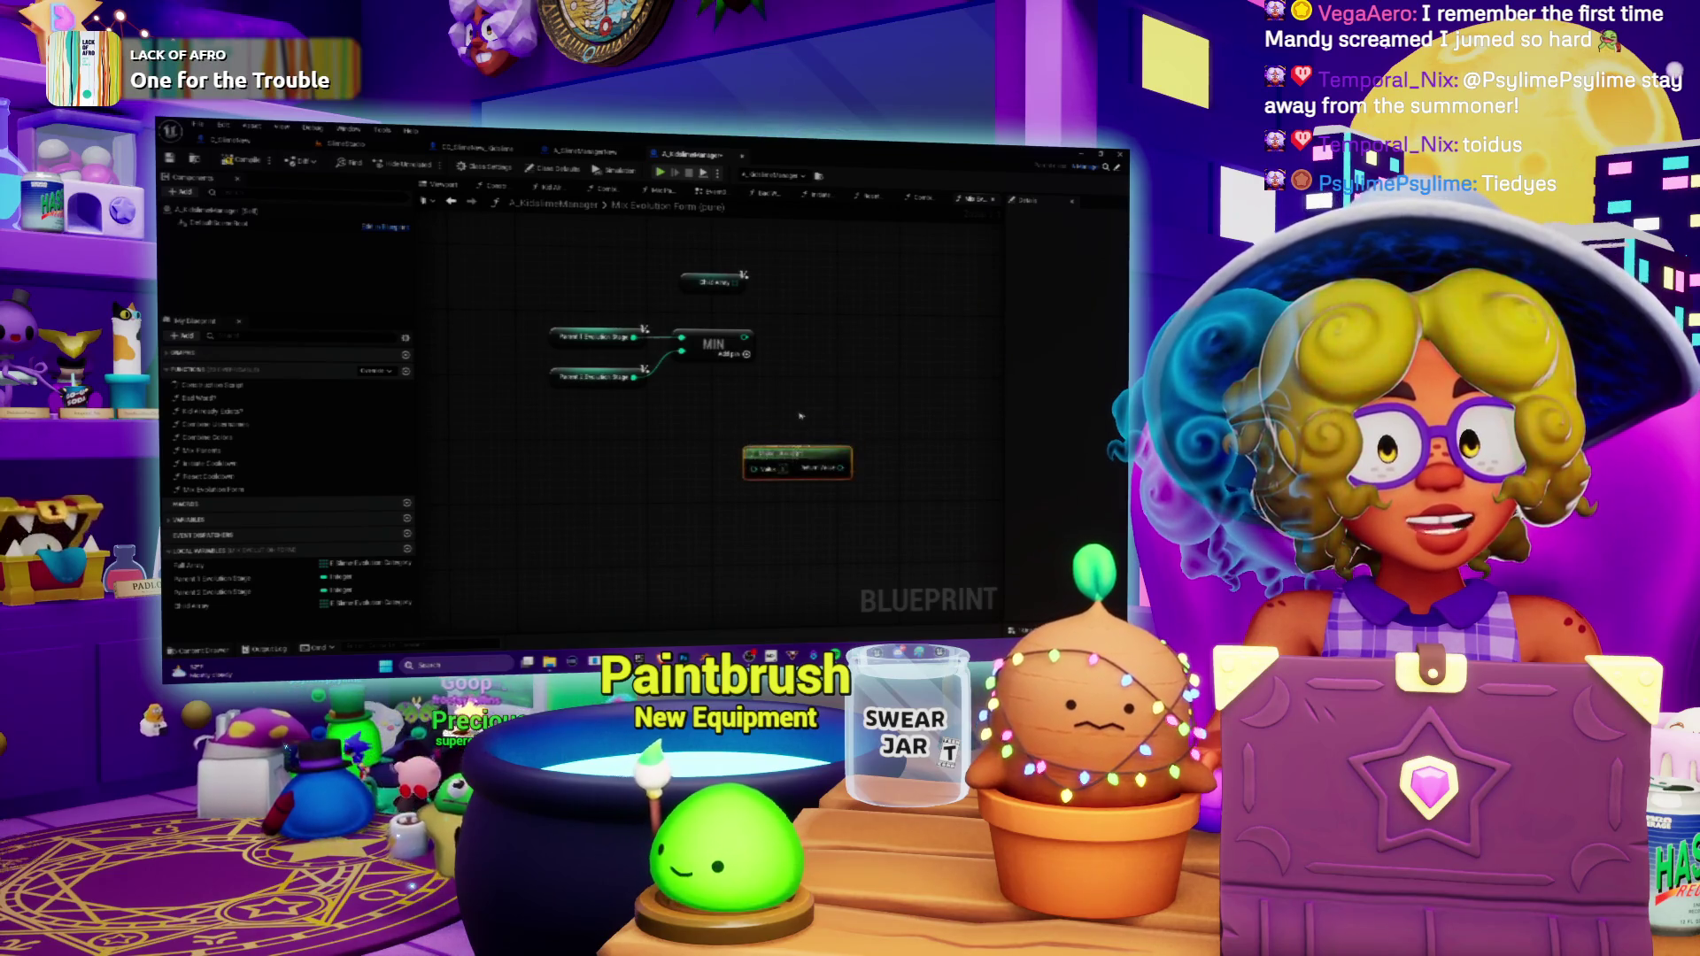
# Settle the literal node left beneath MIN and reposition the small array getter.
pyautogui.moveTo(794, 455); pyautogui.dragTo(773, 481)
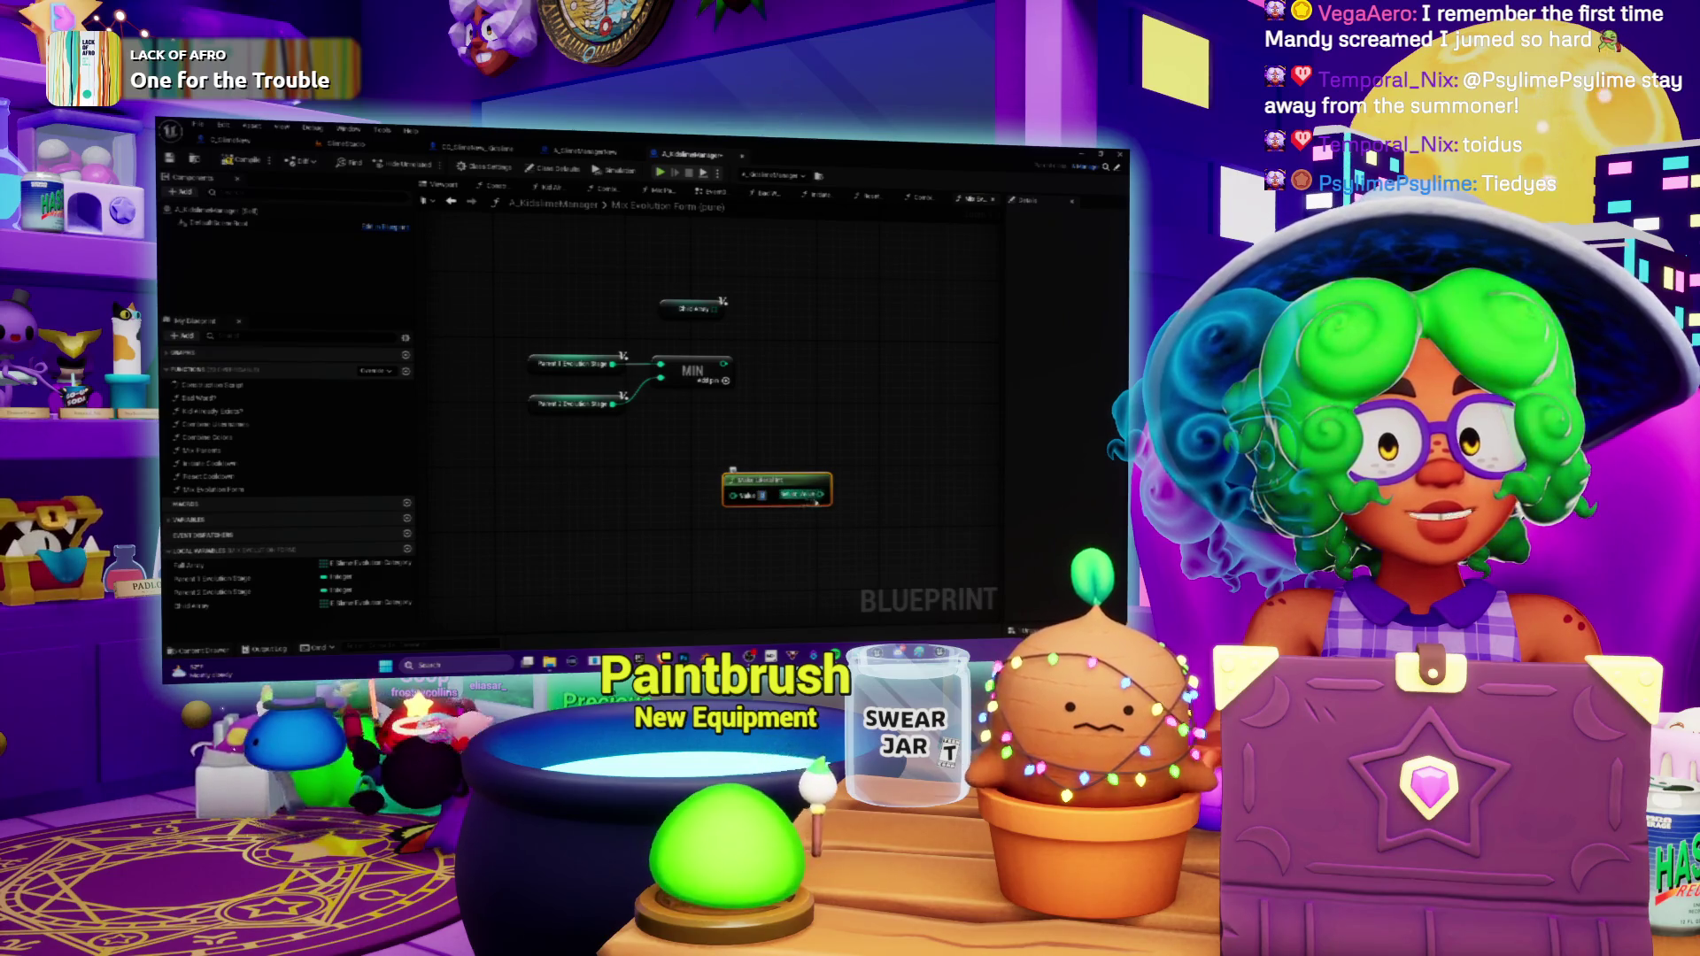
pyautogui.moveTo(815, 501)
pyautogui.mouseDown()
pyautogui.moveTo(781, 519)
pyautogui.moveTo(810, 432)
pyautogui.mouseUp()
pyautogui.moveTo(761, 510); pyautogui.dragTo(769, 549)
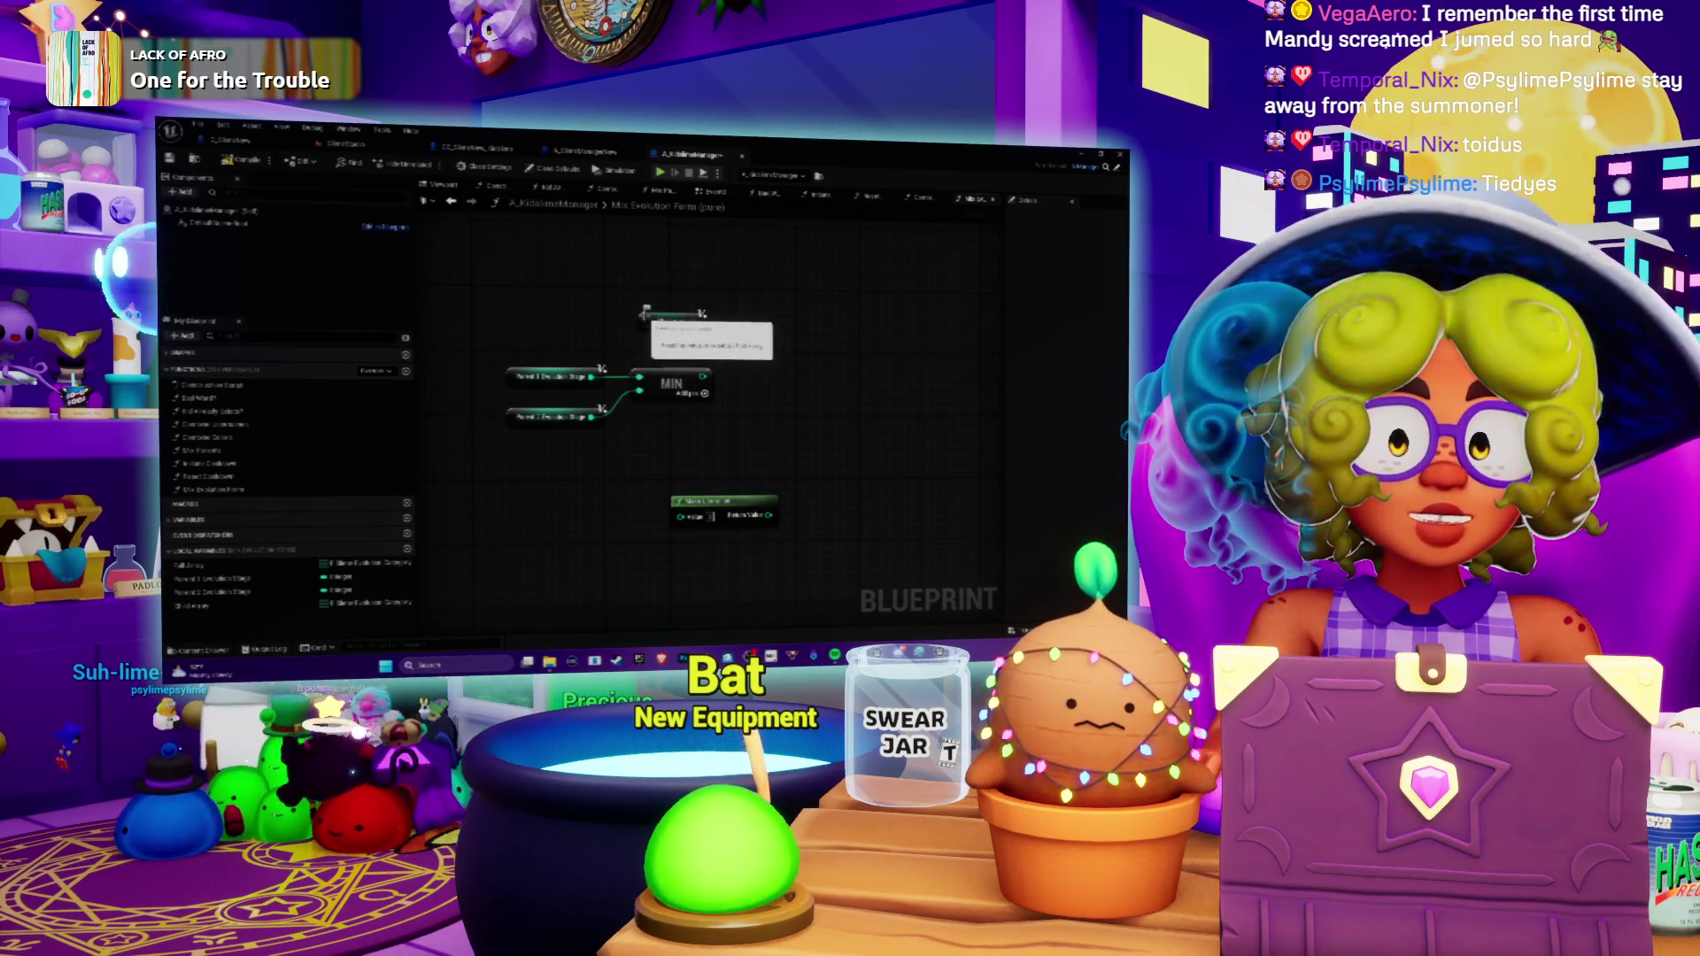
pyautogui.moveTo(703, 314)
pyautogui.mouseDown()
pyautogui.moveTo(750, 440)
pyautogui.moveTo(733, 317)
pyautogui.moveTo(709, 329)
pyautogui.moveTo(727, 361)
pyautogui.mouseUp()
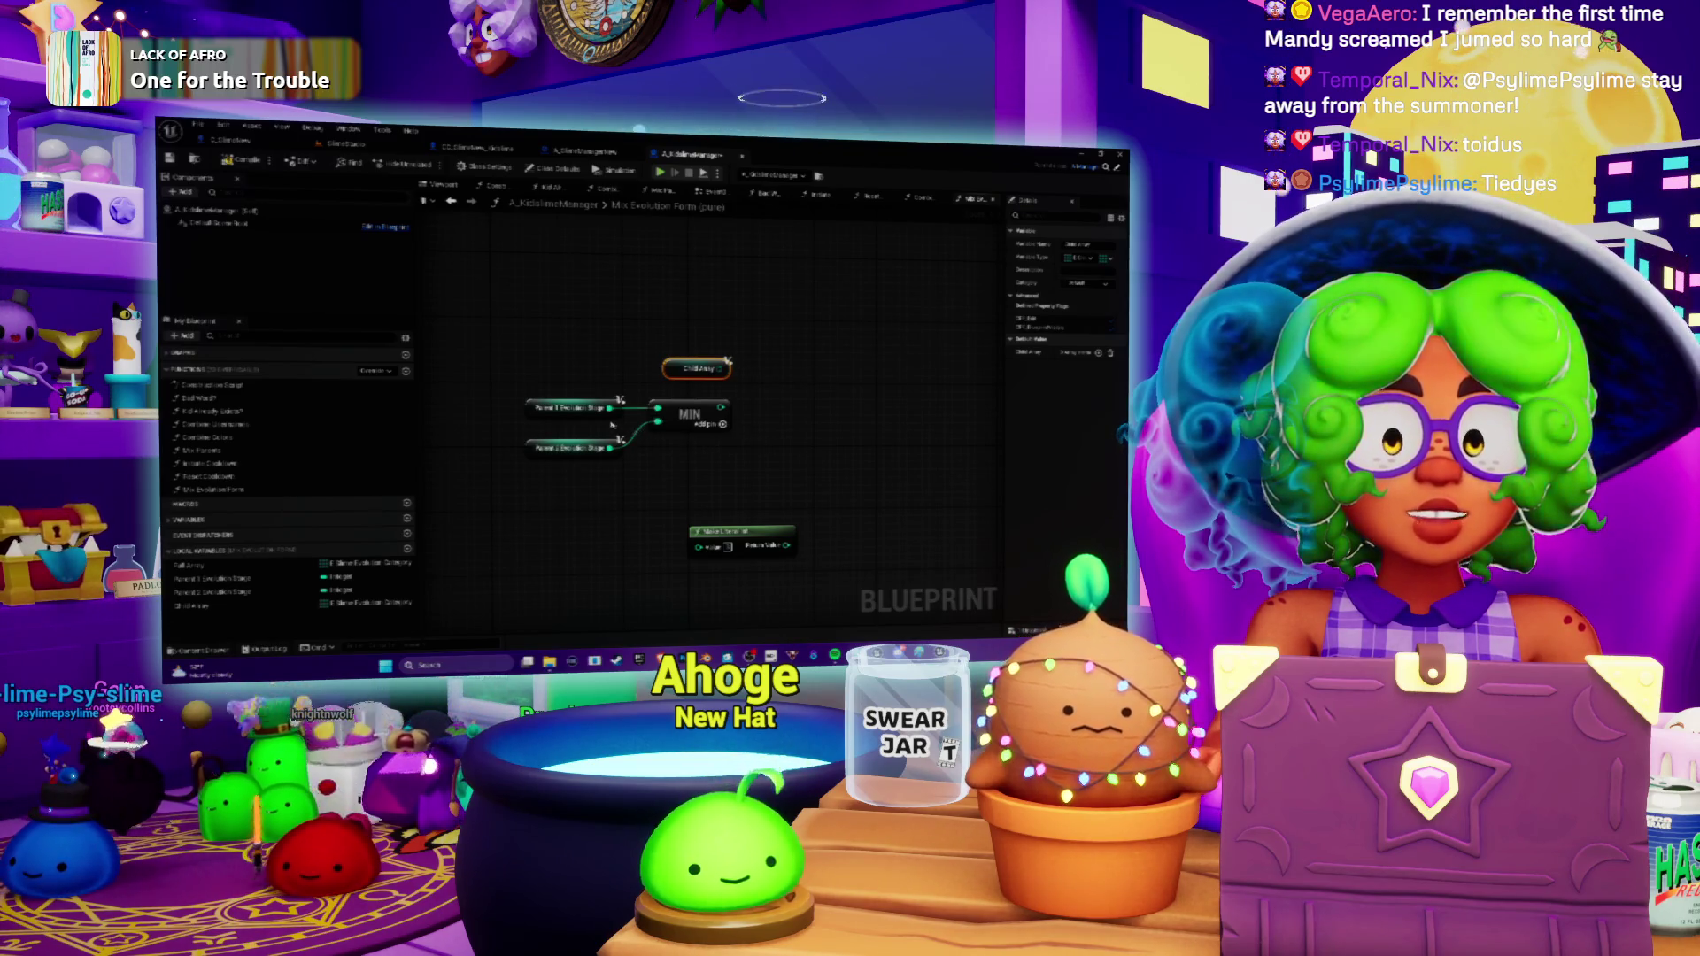
pyautogui.moveTo(724, 533); pyautogui.dragTo(617, 543)
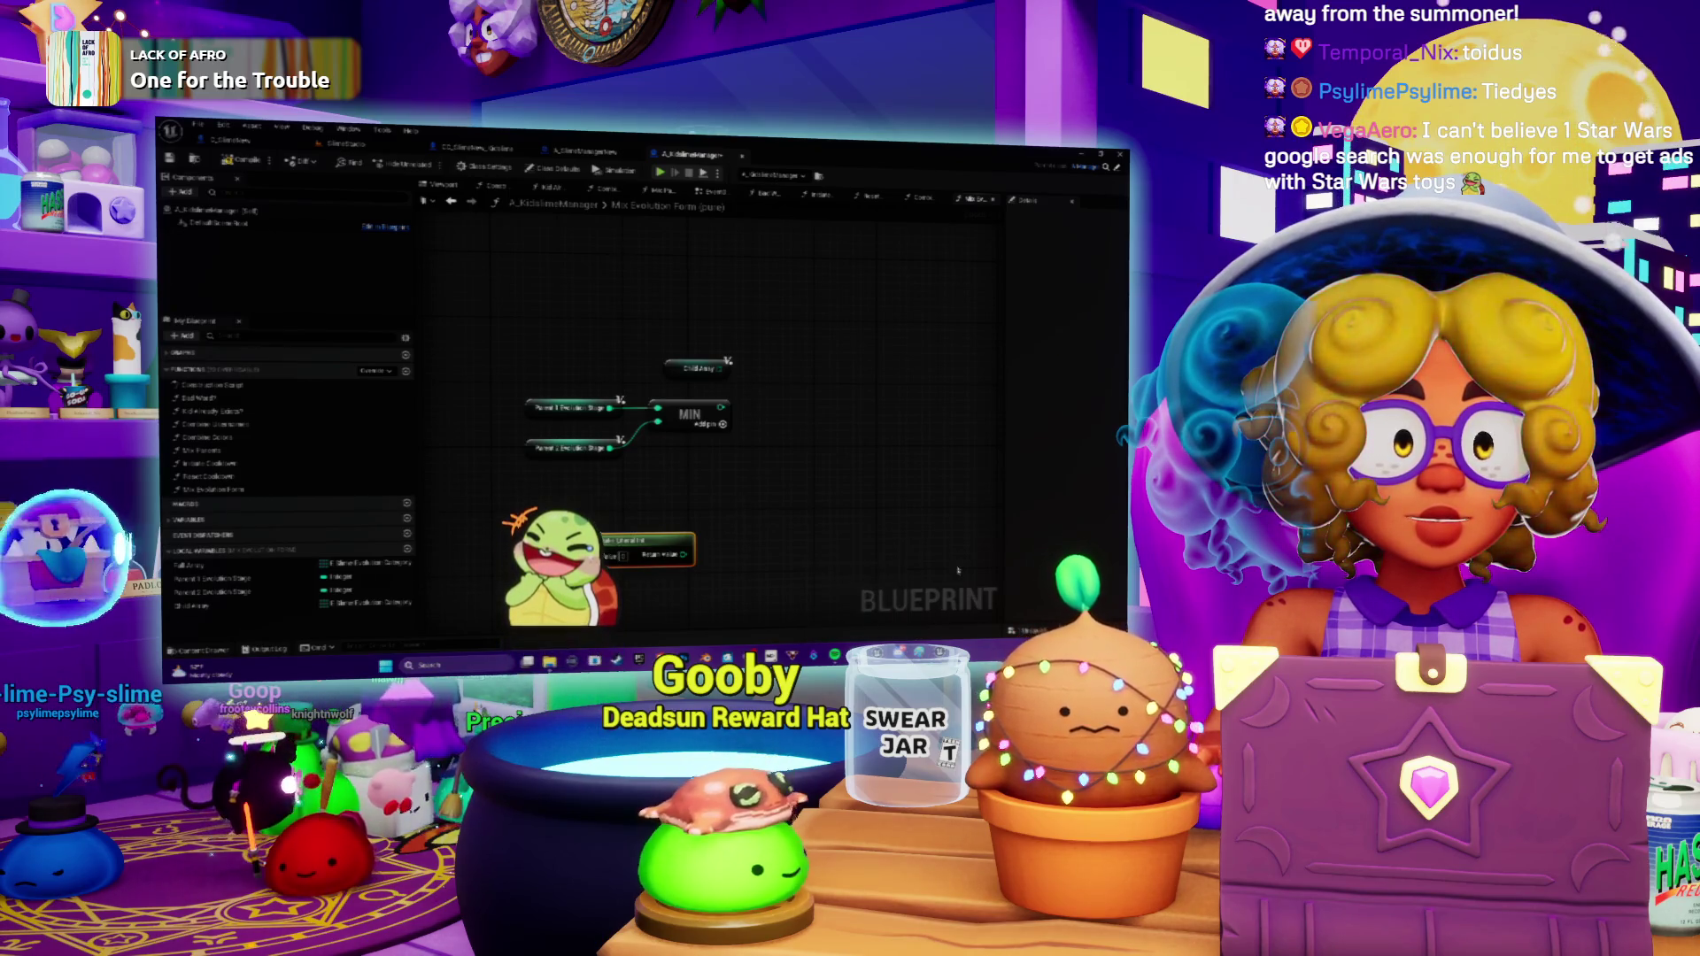
pyautogui.hotkey('alt', 'Tab')
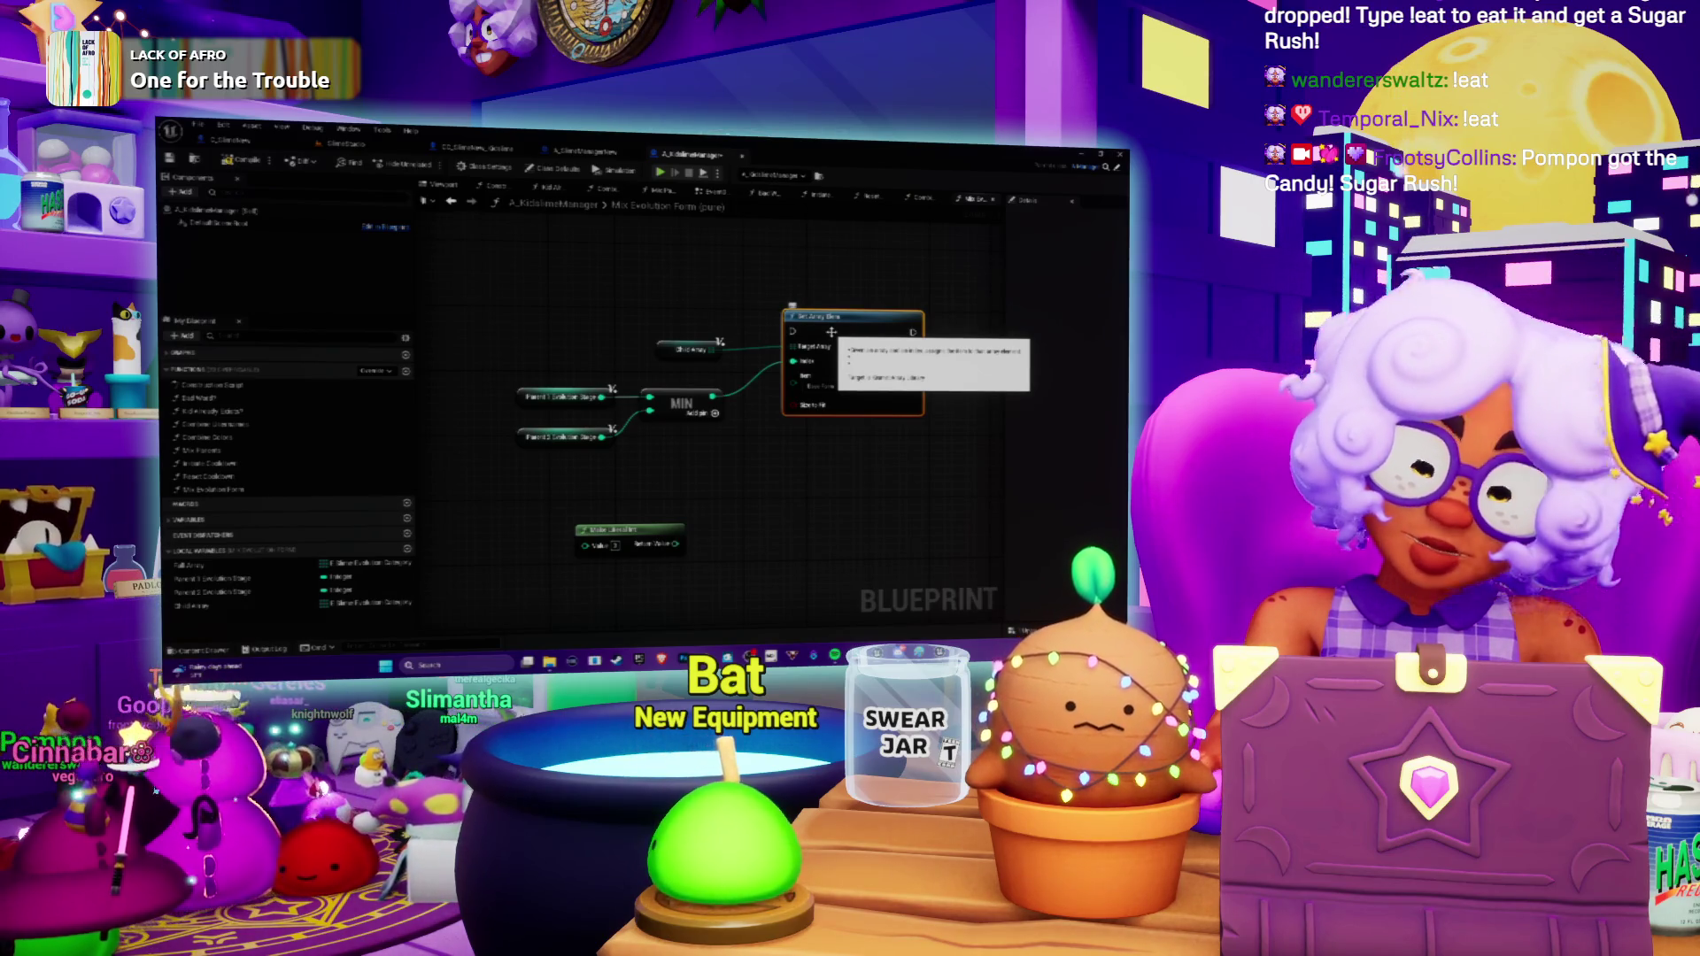
# Lower the literal node, raise Set Array Elem, and copy the getter, MIN and Set nodes.
pyautogui.moveTo(785, 472); pyautogui.dragTo(772, 413)
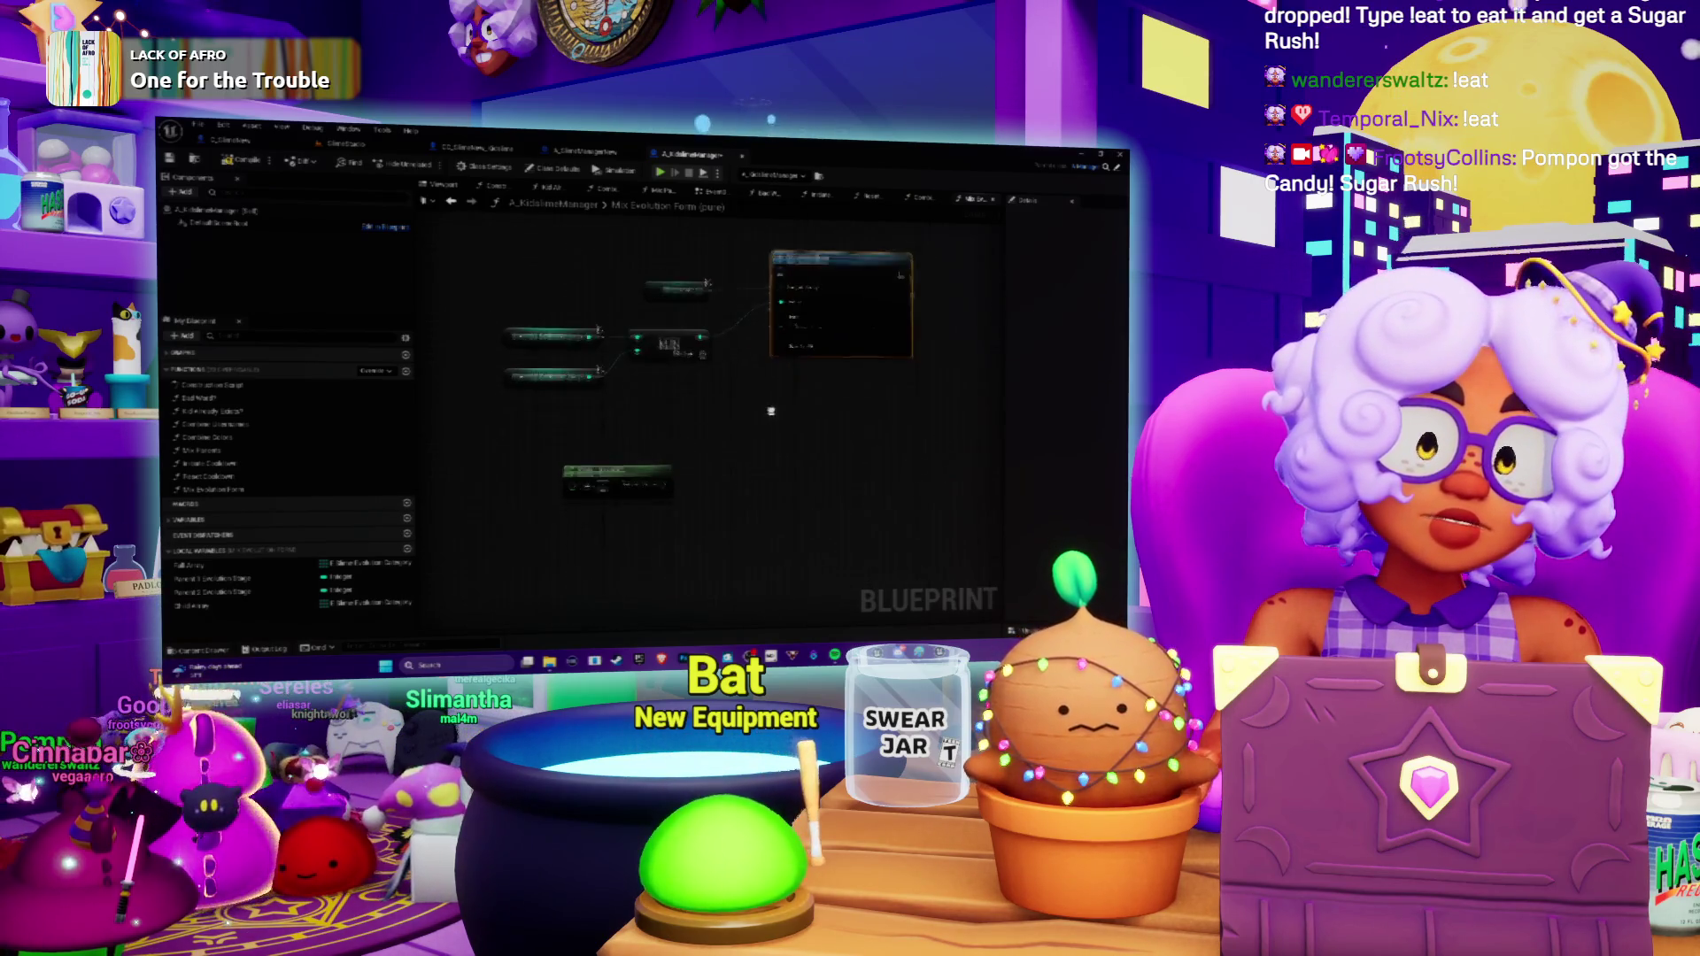
pyautogui.moveTo(617, 478); pyautogui.dragTo(595, 527)
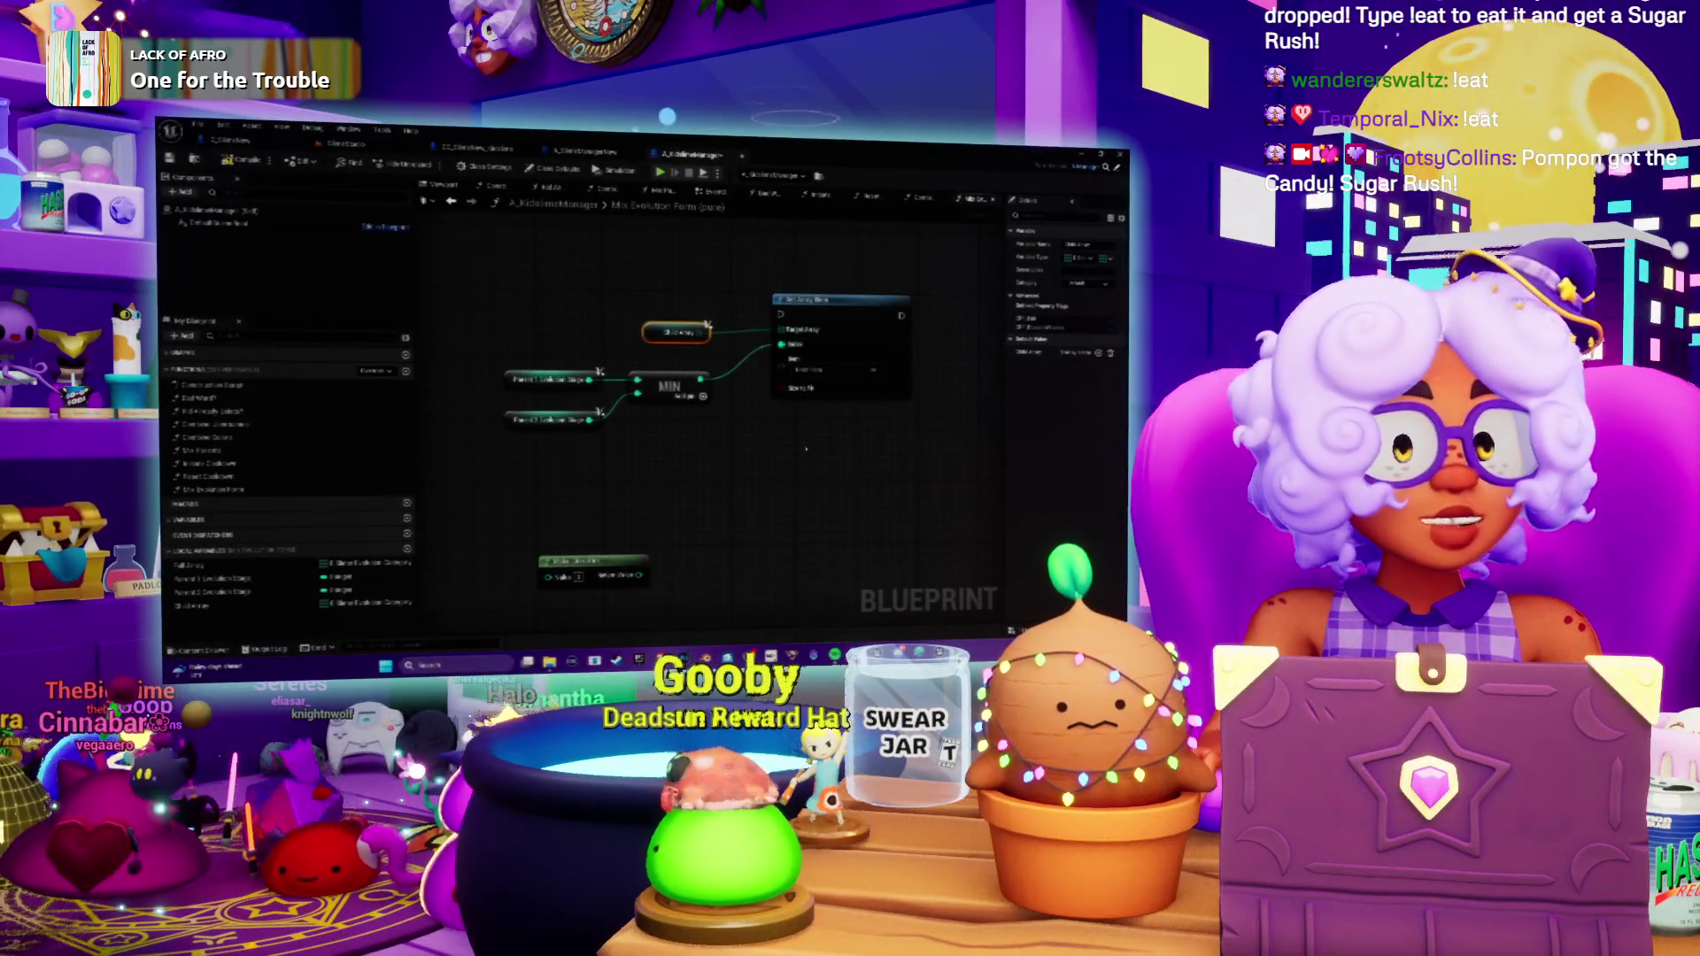
pyautogui.moveTo(837, 261); pyautogui.dragTo(845, 239)
pyautogui.moveTo(758, 351); pyautogui.dragTo(767, 407)
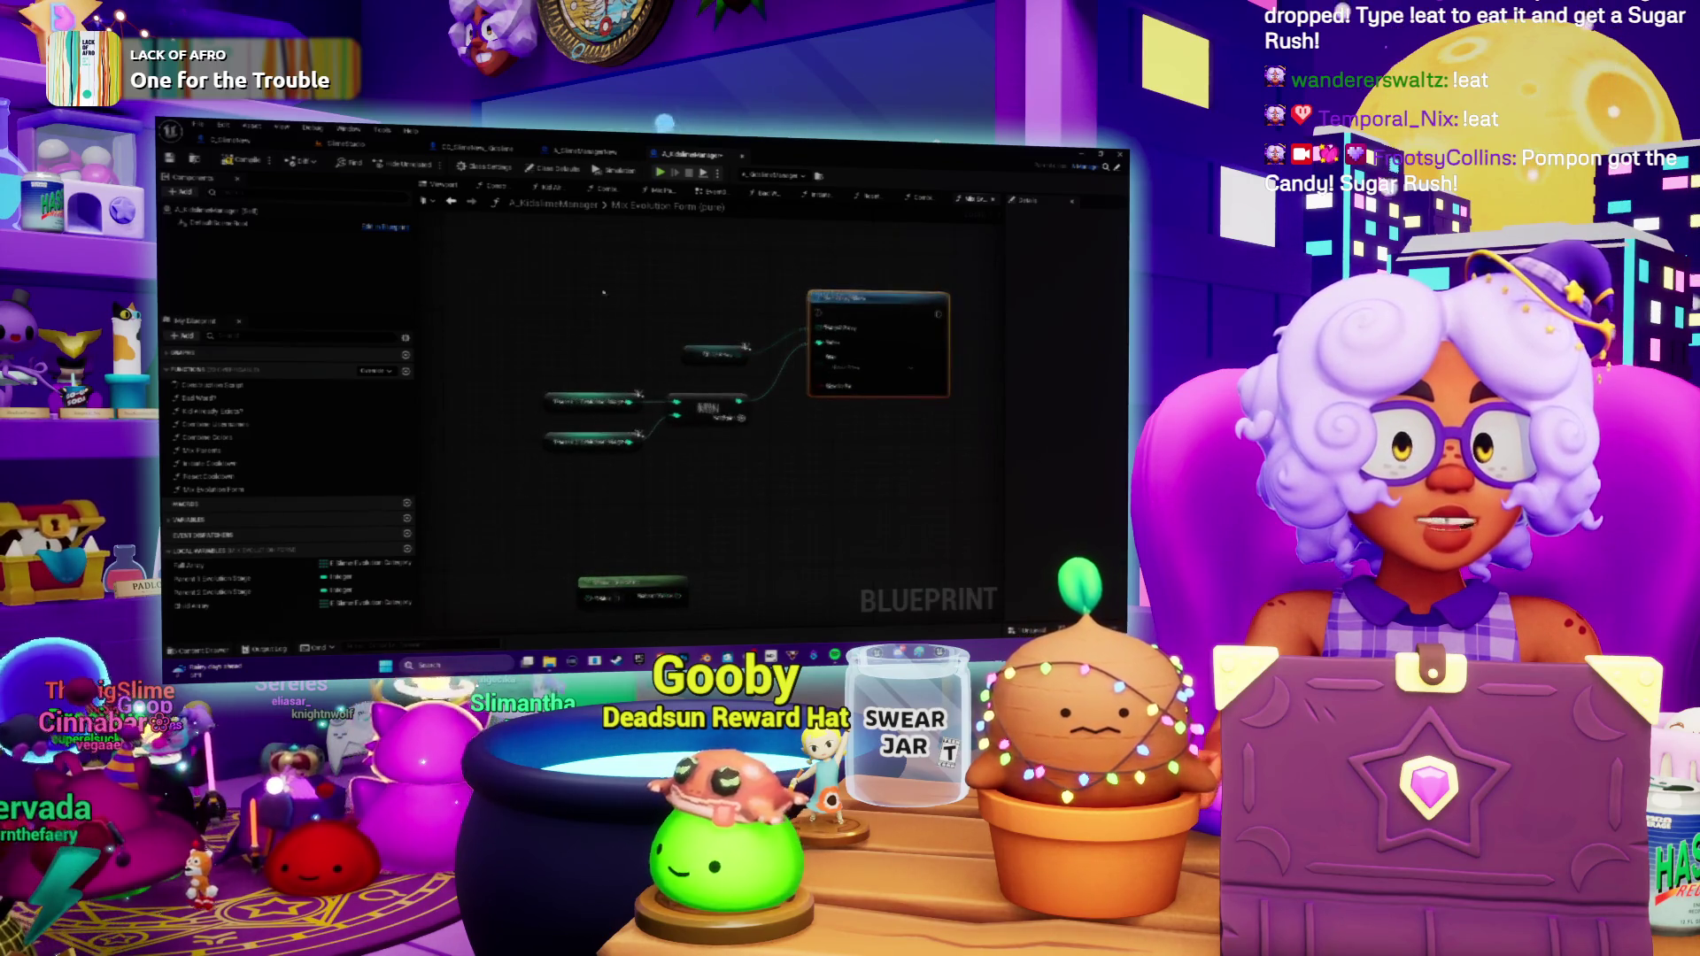
pyautogui.moveTo(666, 275)
pyautogui.mouseDown()
pyautogui.moveTo(816, 462)
pyautogui.moveTo(726, 372)
pyautogui.moveTo(557, 276)
pyautogui.moveTo(780, 441)
pyautogui.mouseUp()
pyautogui.hotkey('ctrl', 'c')
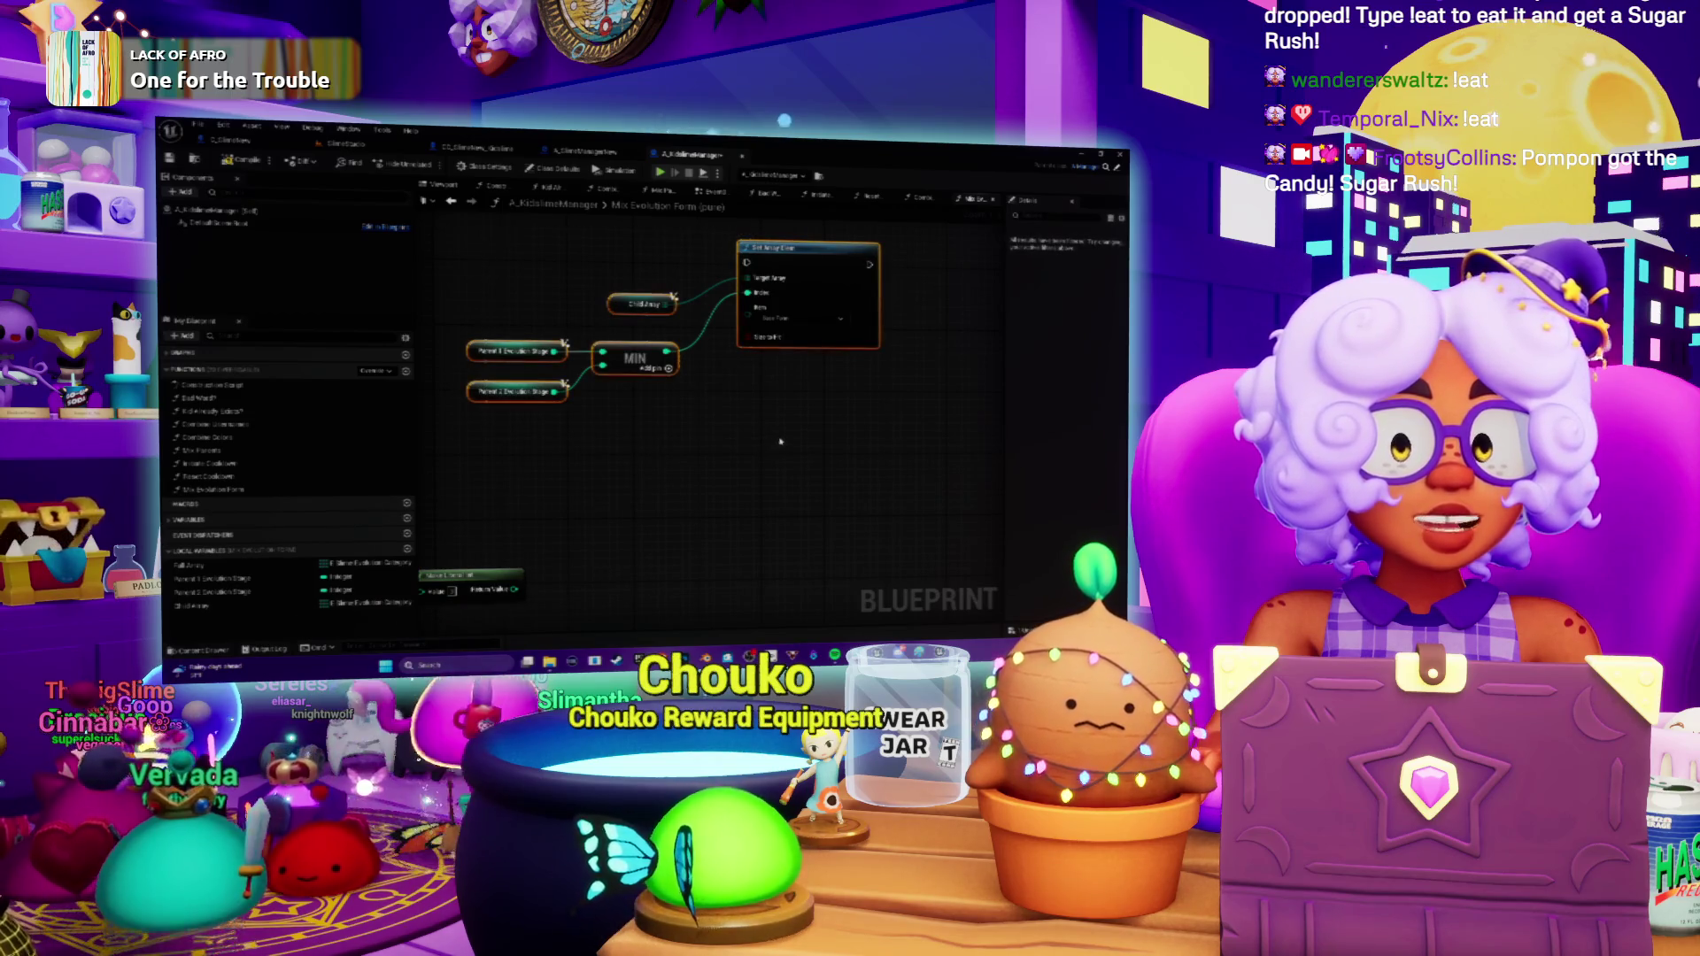
# Paste a copy of the getter, Min and Set Array Elem group below the original.
pyautogui.hotkey('ctrl', 'v')
pyautogui.moveTo(977, 365); pyautogui.dragTo(786, 398)
pyautogui.click(708, 461)
pyautogui.moveTo(693, 514); pyautogui.dragTo(814, 423)
# Shift the bottom literal node down-left and add a new local variable to the function.
pyautogui.moveTo(576, 482)
pyautogui.mouseDown()
pyautogui.moveTo(531, 524)
pyautogui.moveTo(552, 516)
pyautogui.moveTo(503, 531)
pyautogui.mouseUp()
pyautogui.moveTo(819, 341); pyautogui.dragTo(800, 329)
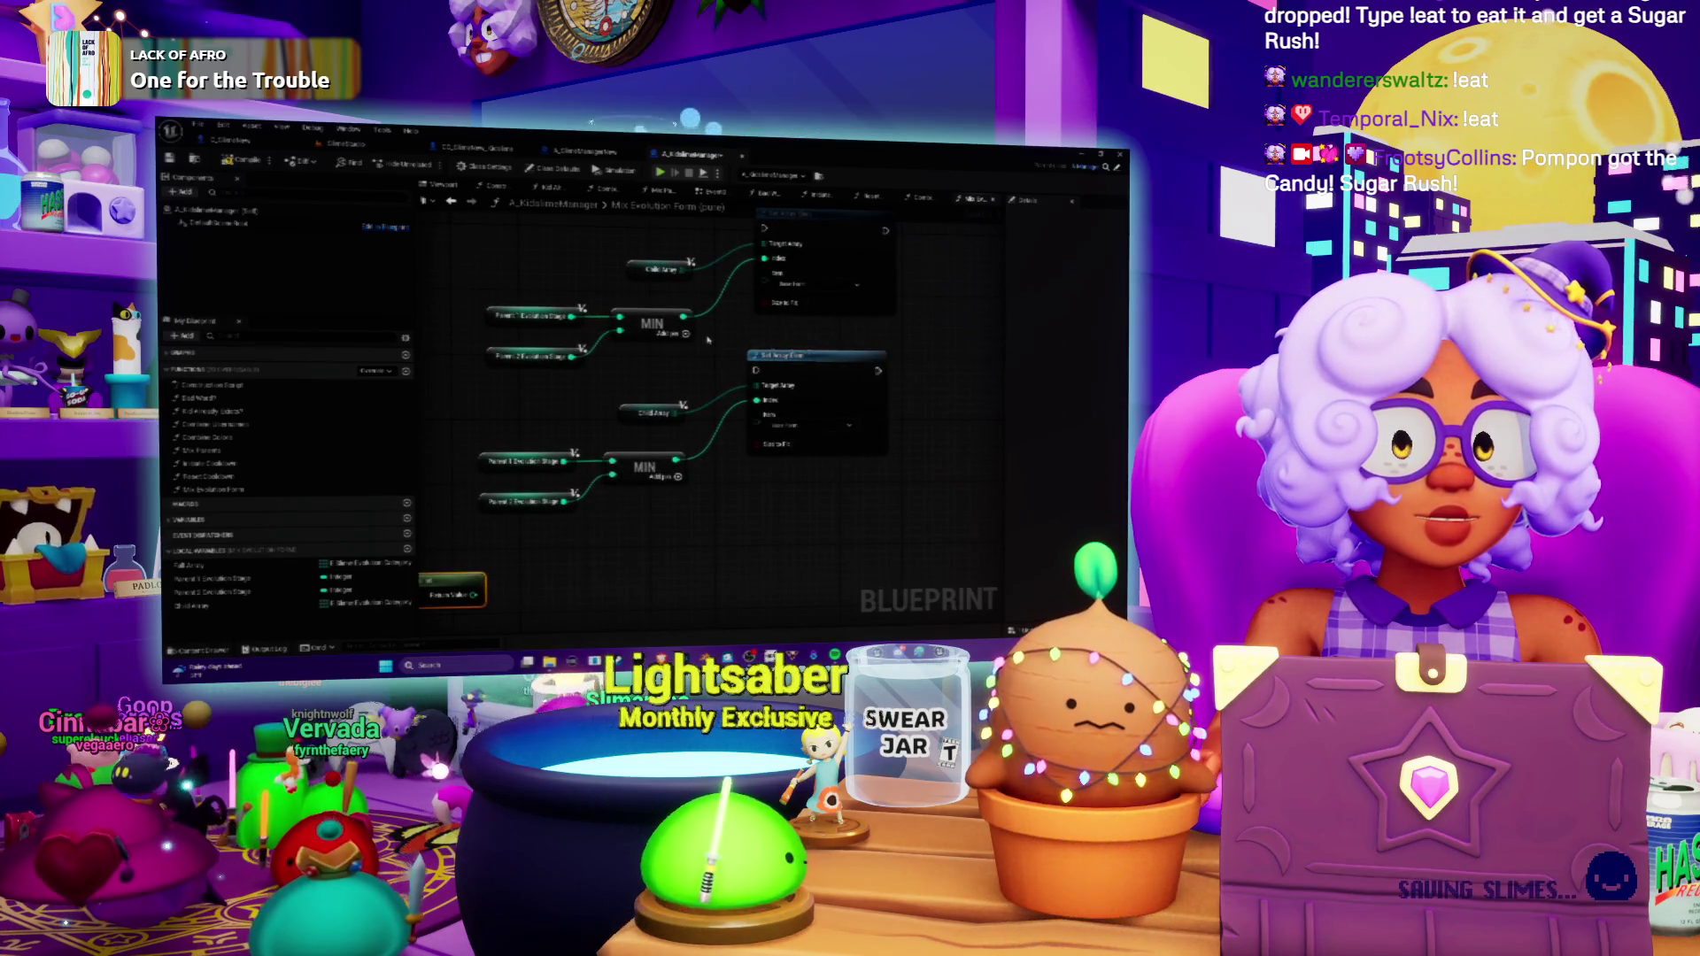
pyautogui.click(288, 574)
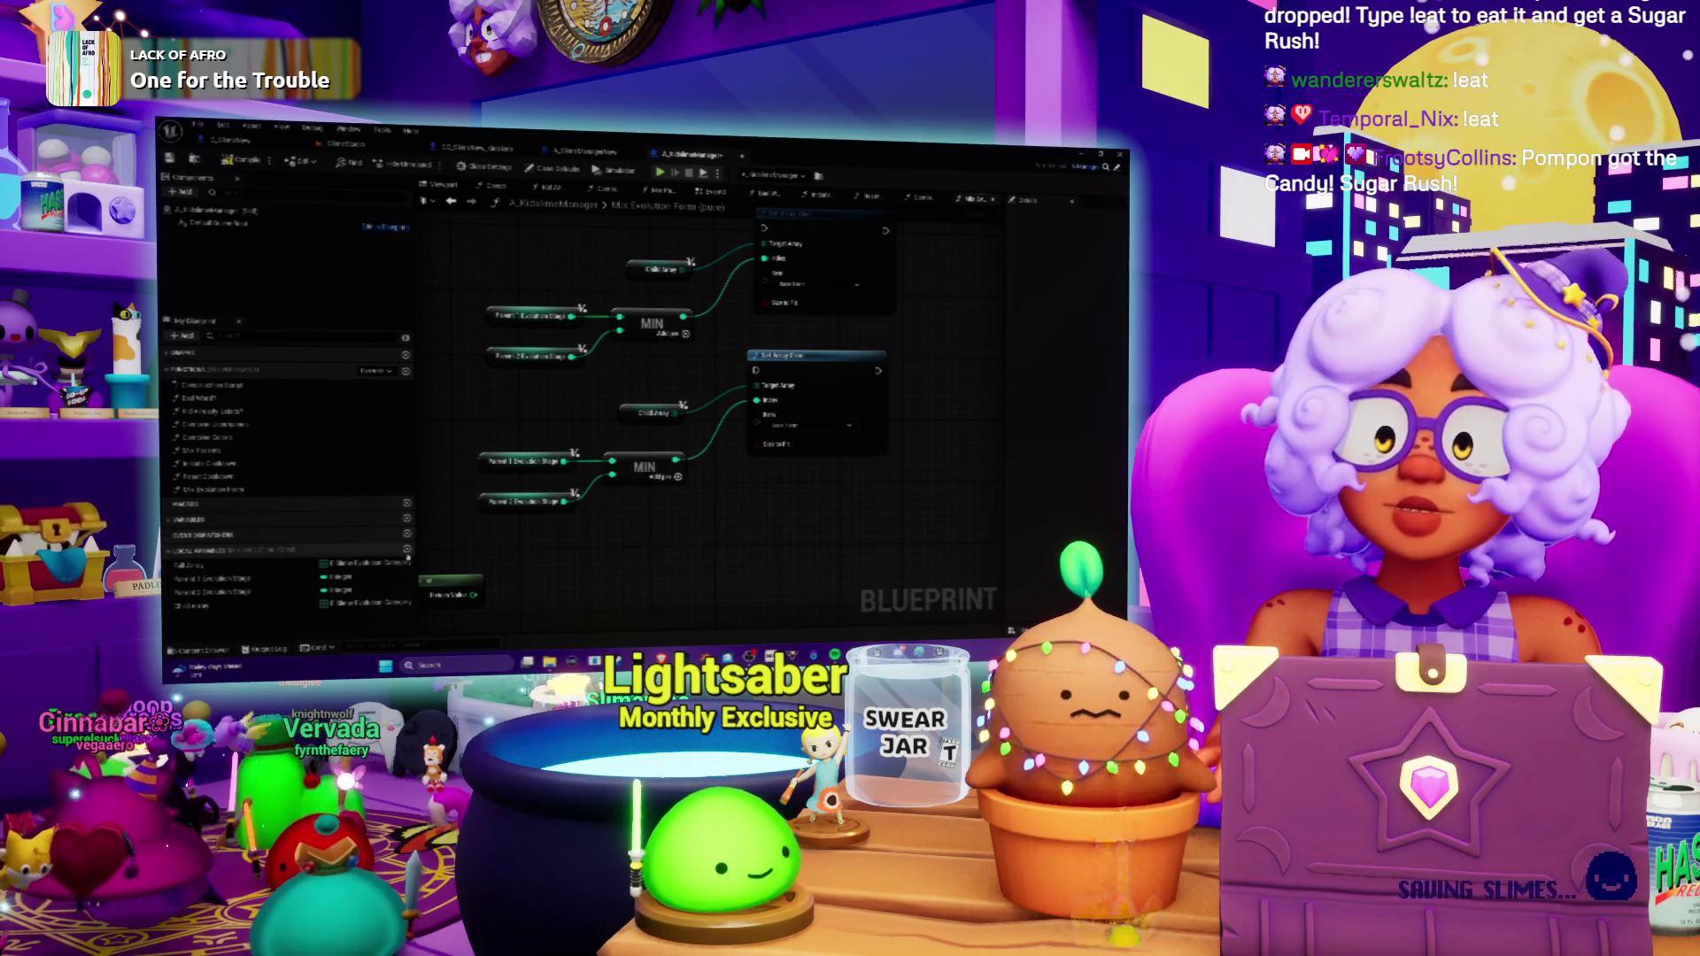
pyautogui.click(407, 550)
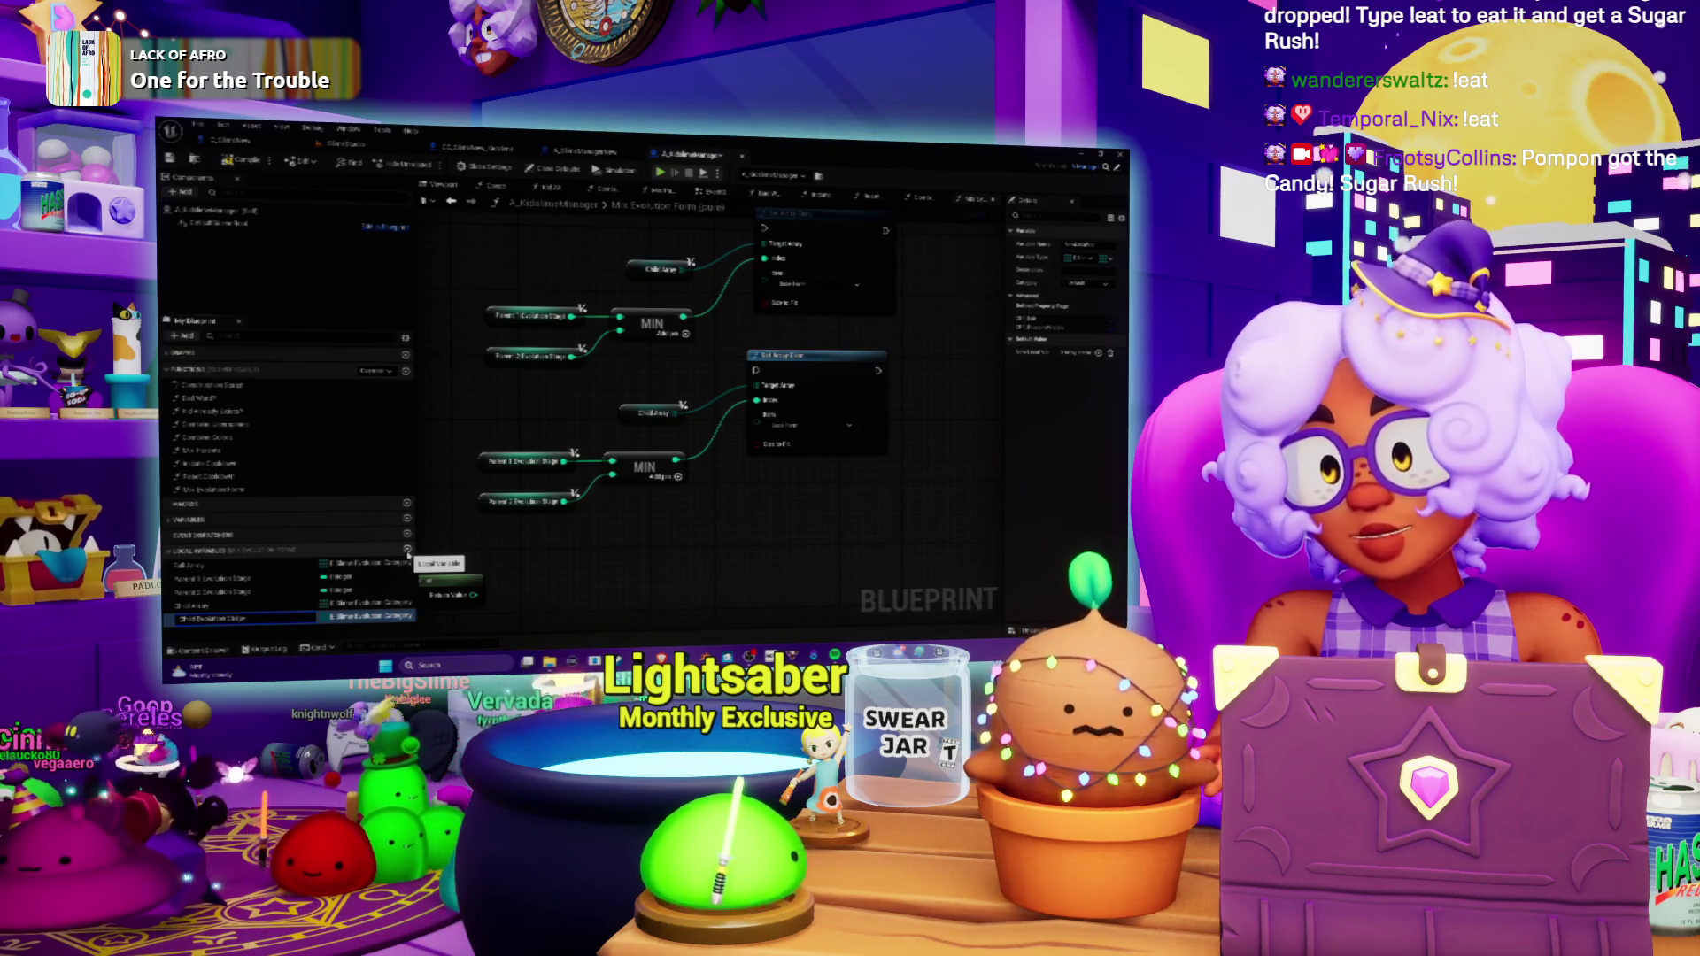
# Confirm the new local variable's name and set its container and variable type in Details.
pyautogui.press('Return')
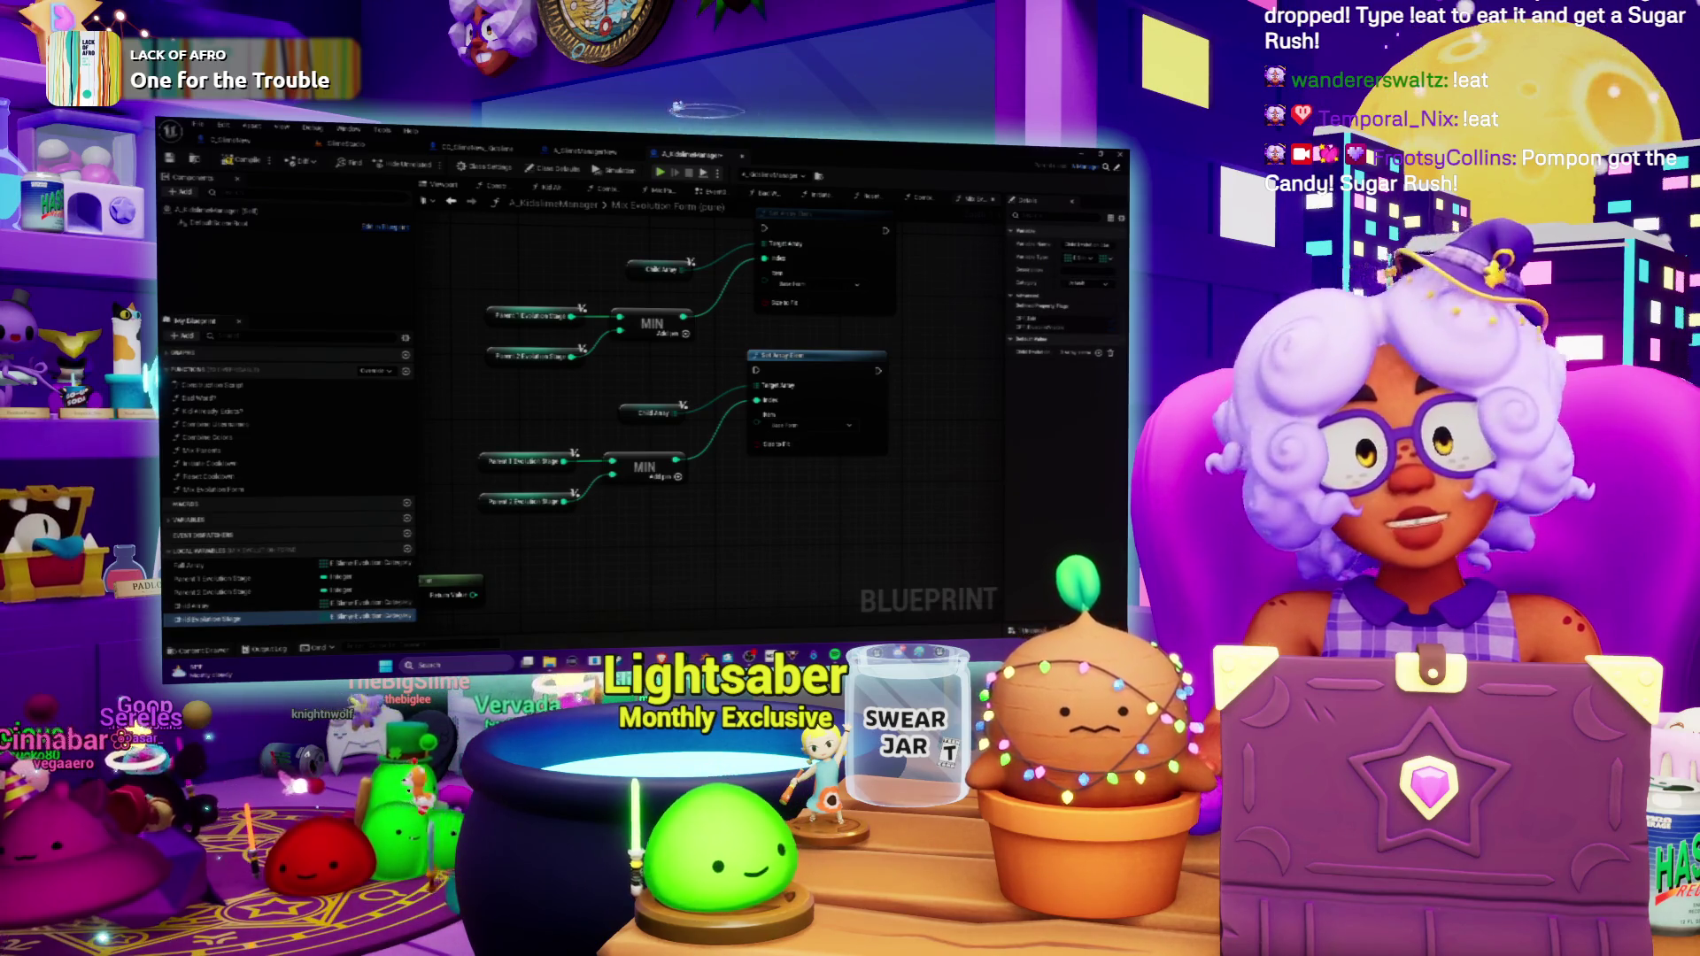
pyautogui.click(1106, 257)
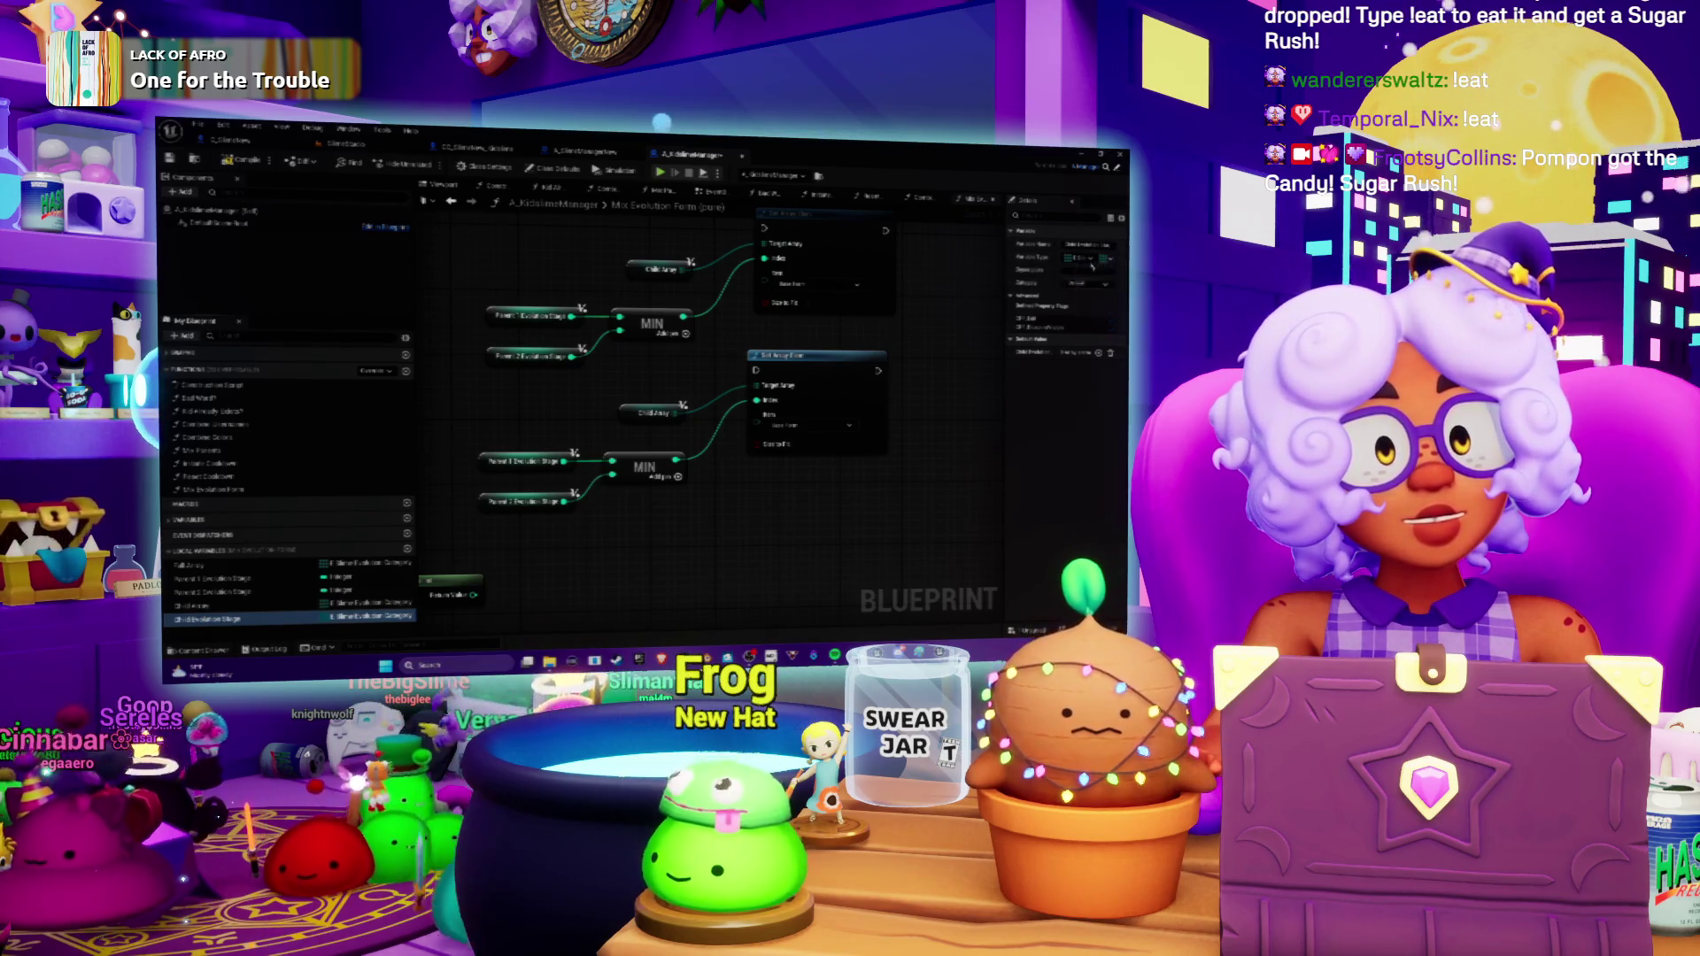
pyautogui.click(1080, 257)
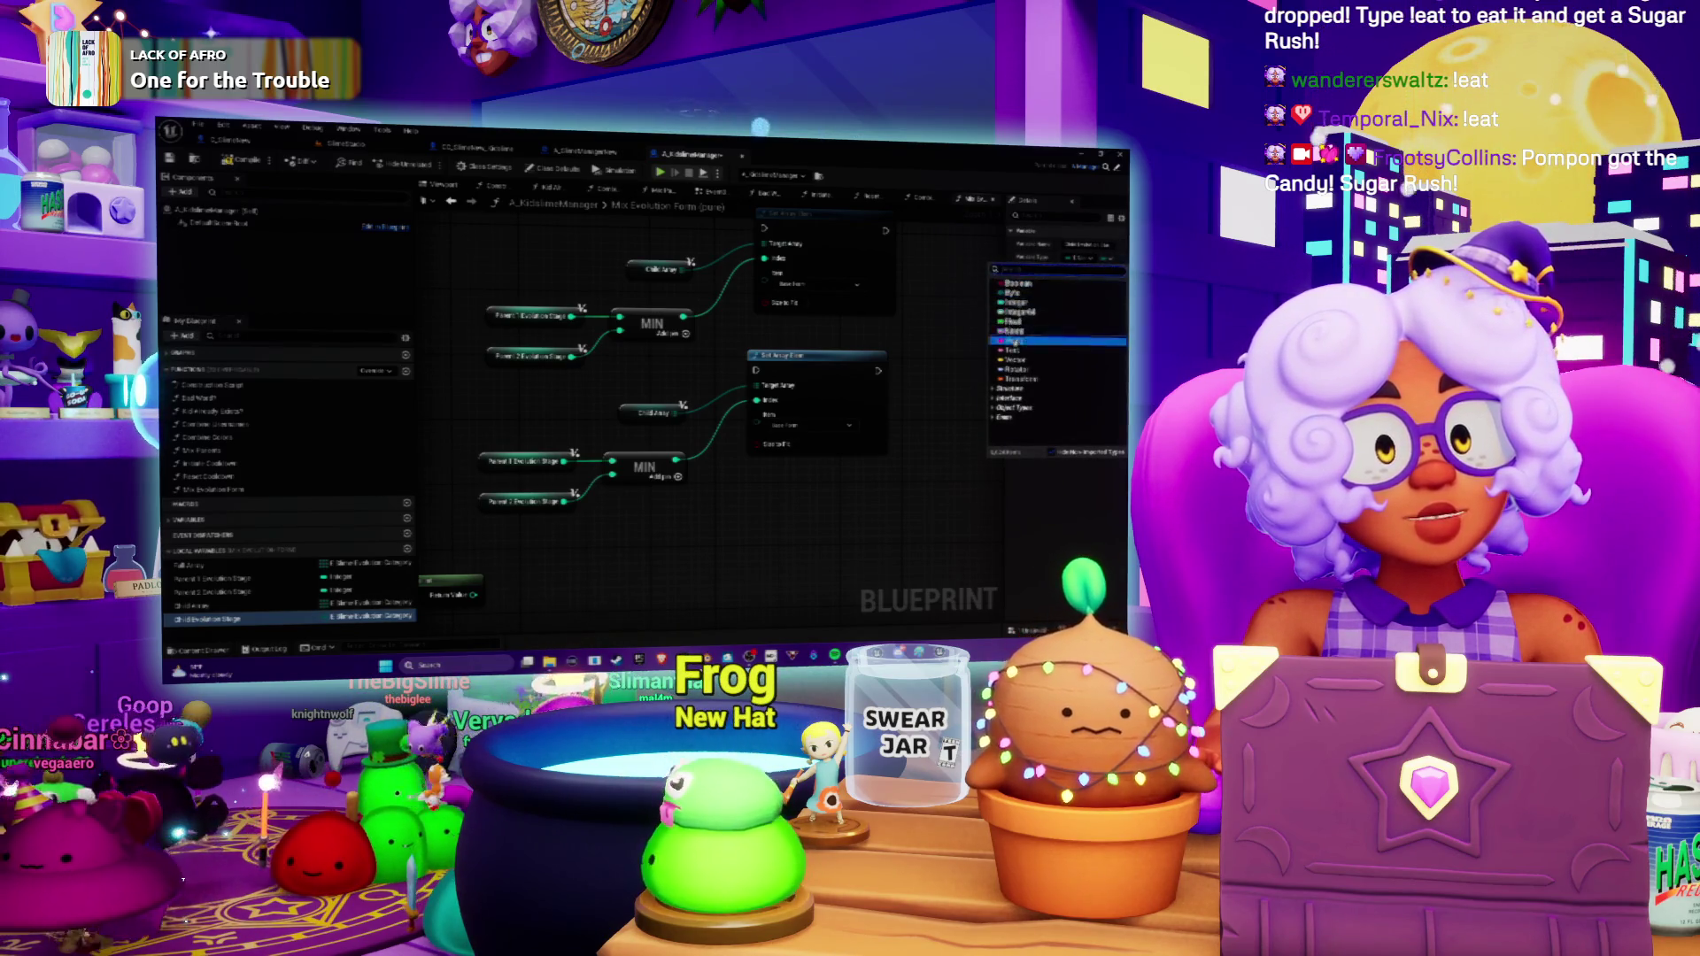
pyautogui.click(1014, 341)
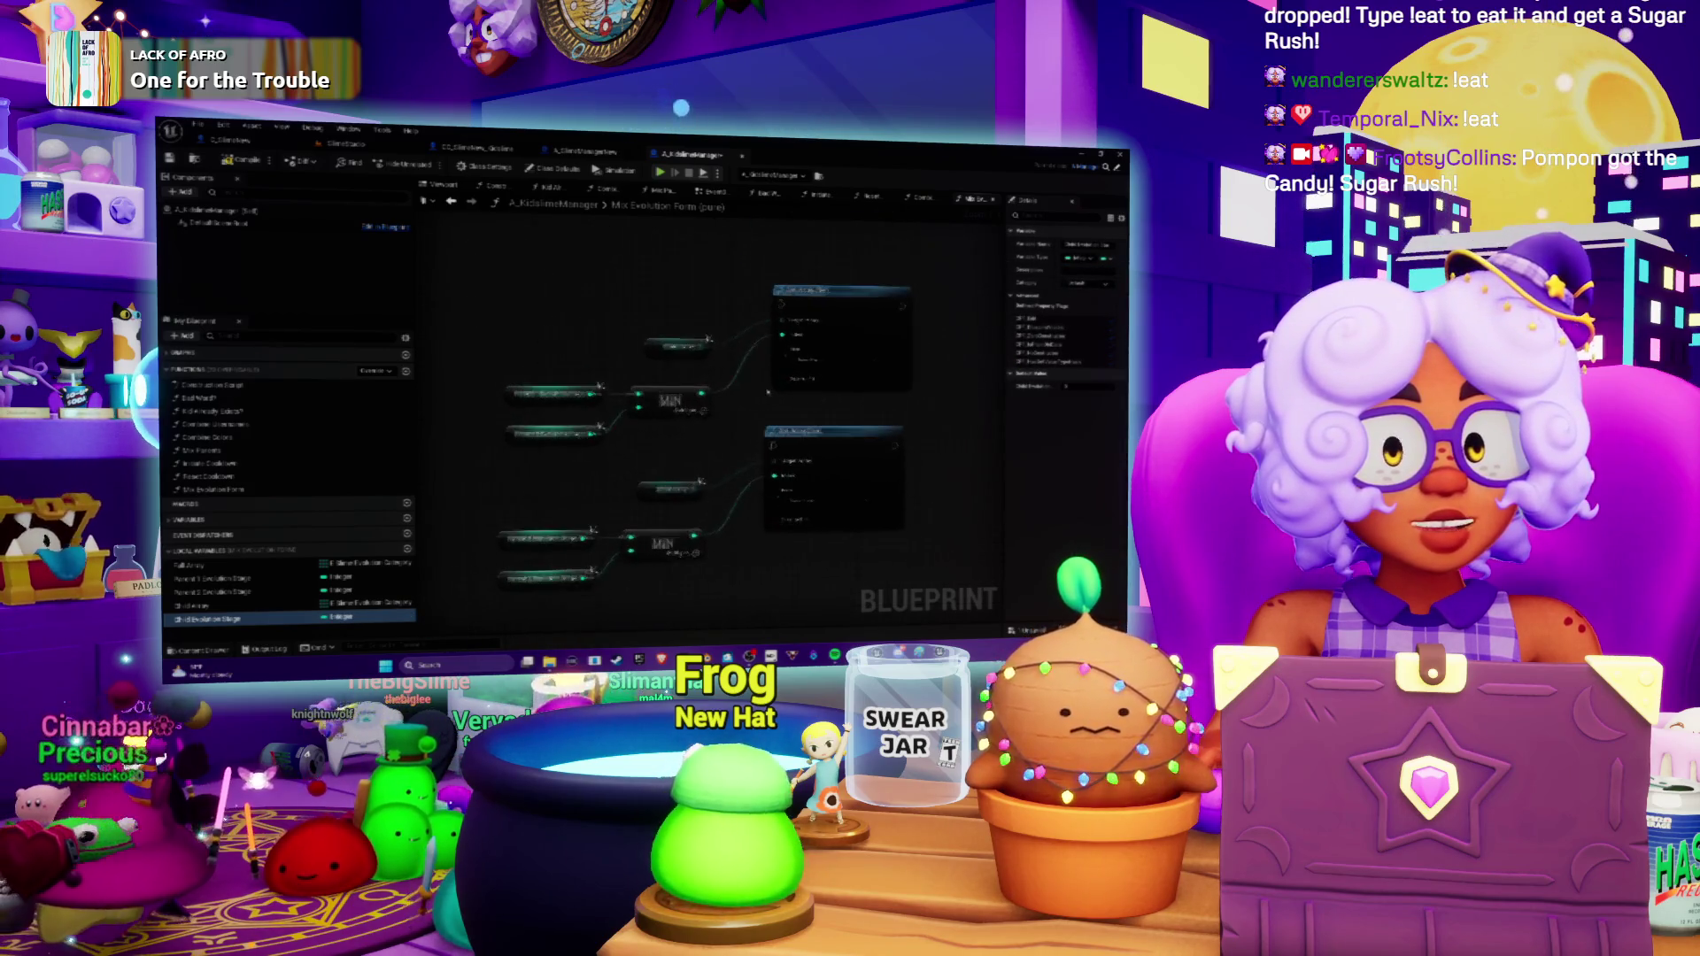
# Add a Child Evolution Stage Set node wired into the upper Set Array Elem's Target Array.
pyautogui.click(209, 621)
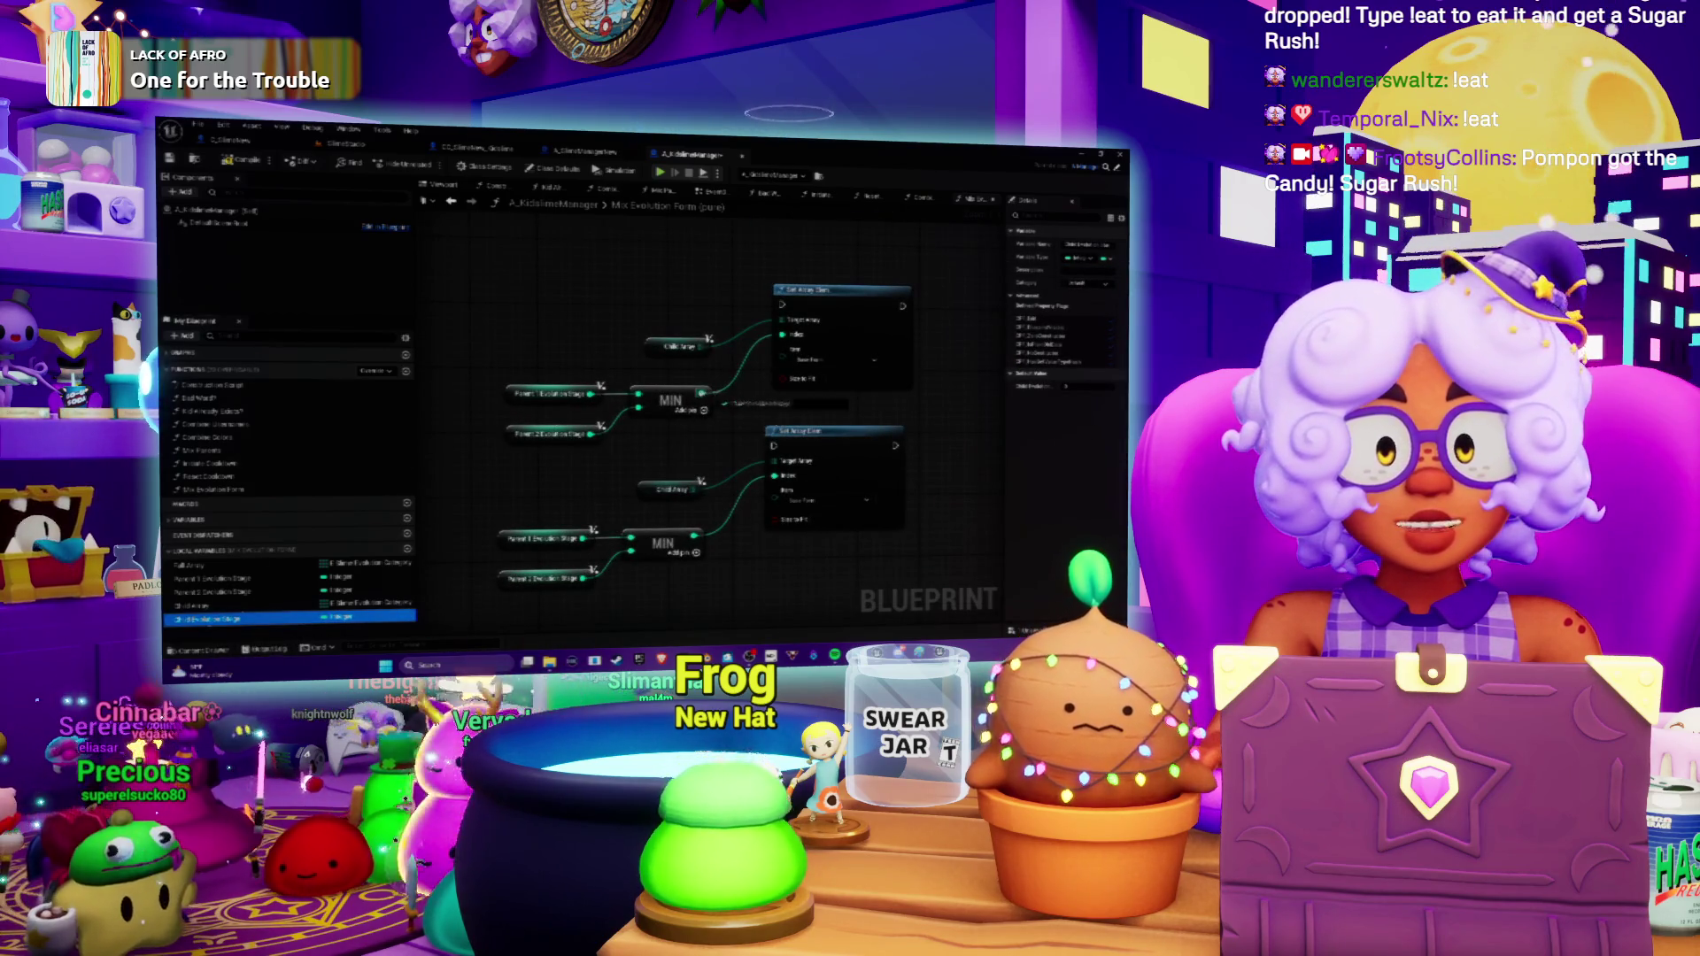
pyautogui.moveTo(209, 619); pyautogui.dragTo(779, 403)
pyautogui.moveTo(858, 301); pyautogui.dragTo(962, 255)
pyautogui.moveTo(819, 398); pyautogui.dragTo(779, 279)
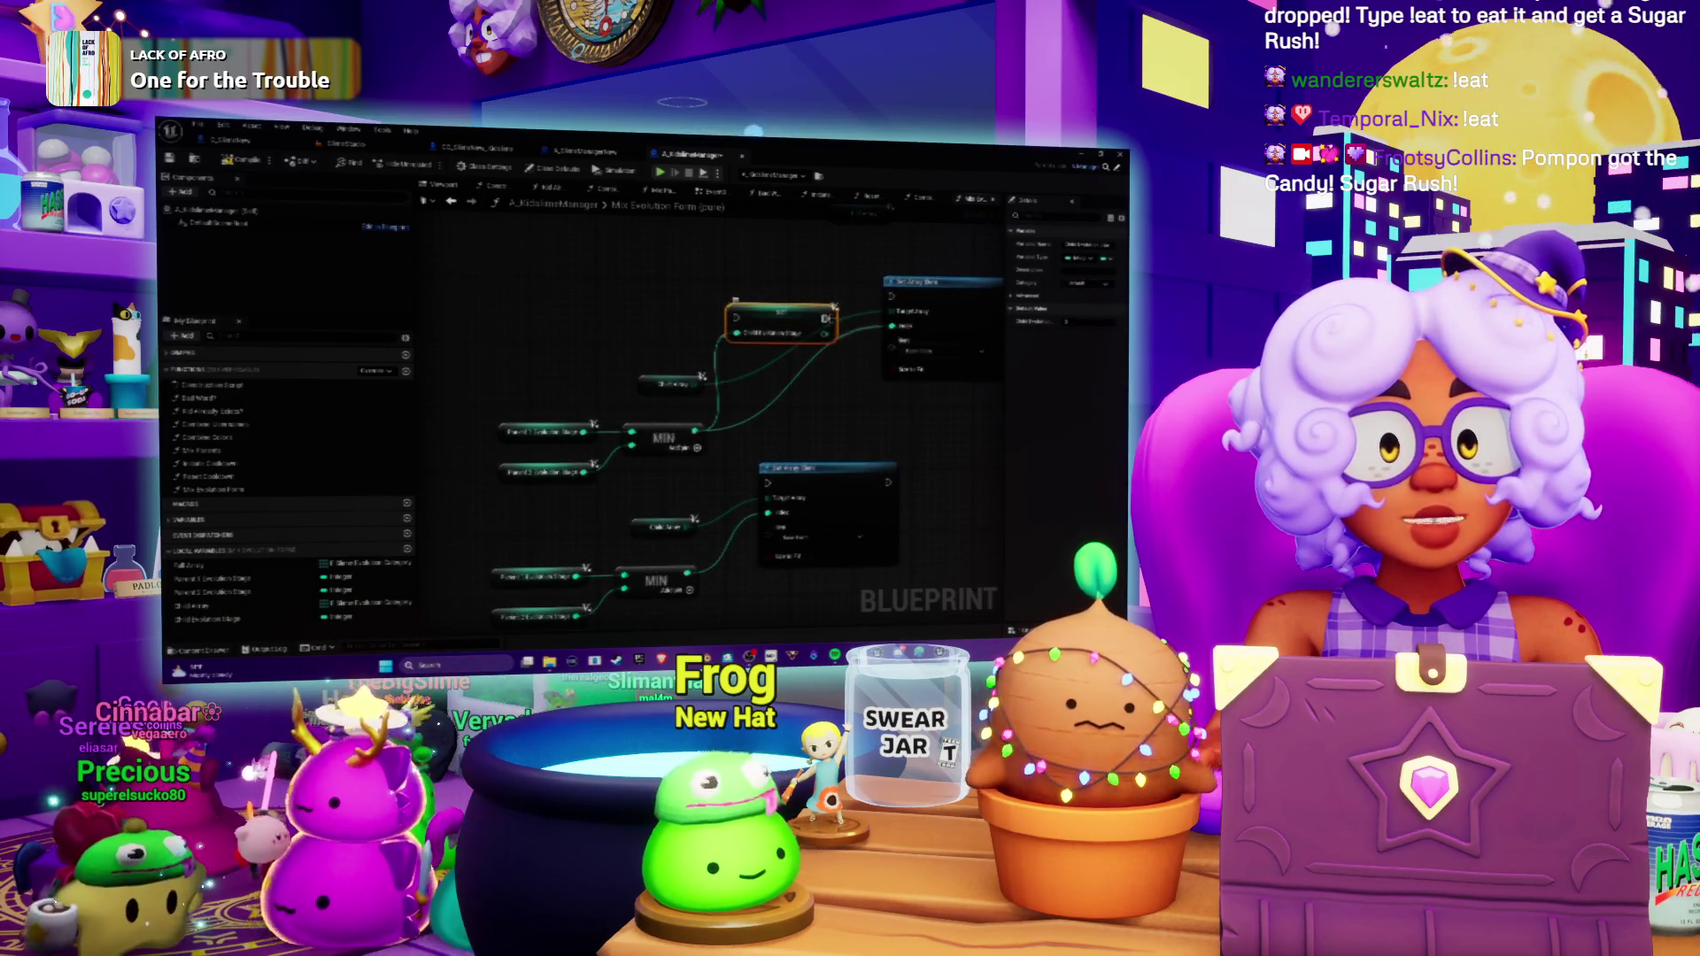
pyautogui.moveTo(825, 304)
pyautogui.mouseDown()
pyautogui.moveTo(921, 312)
pyautogui.moveTo(891, 326)
pyautogui.mouseUp()
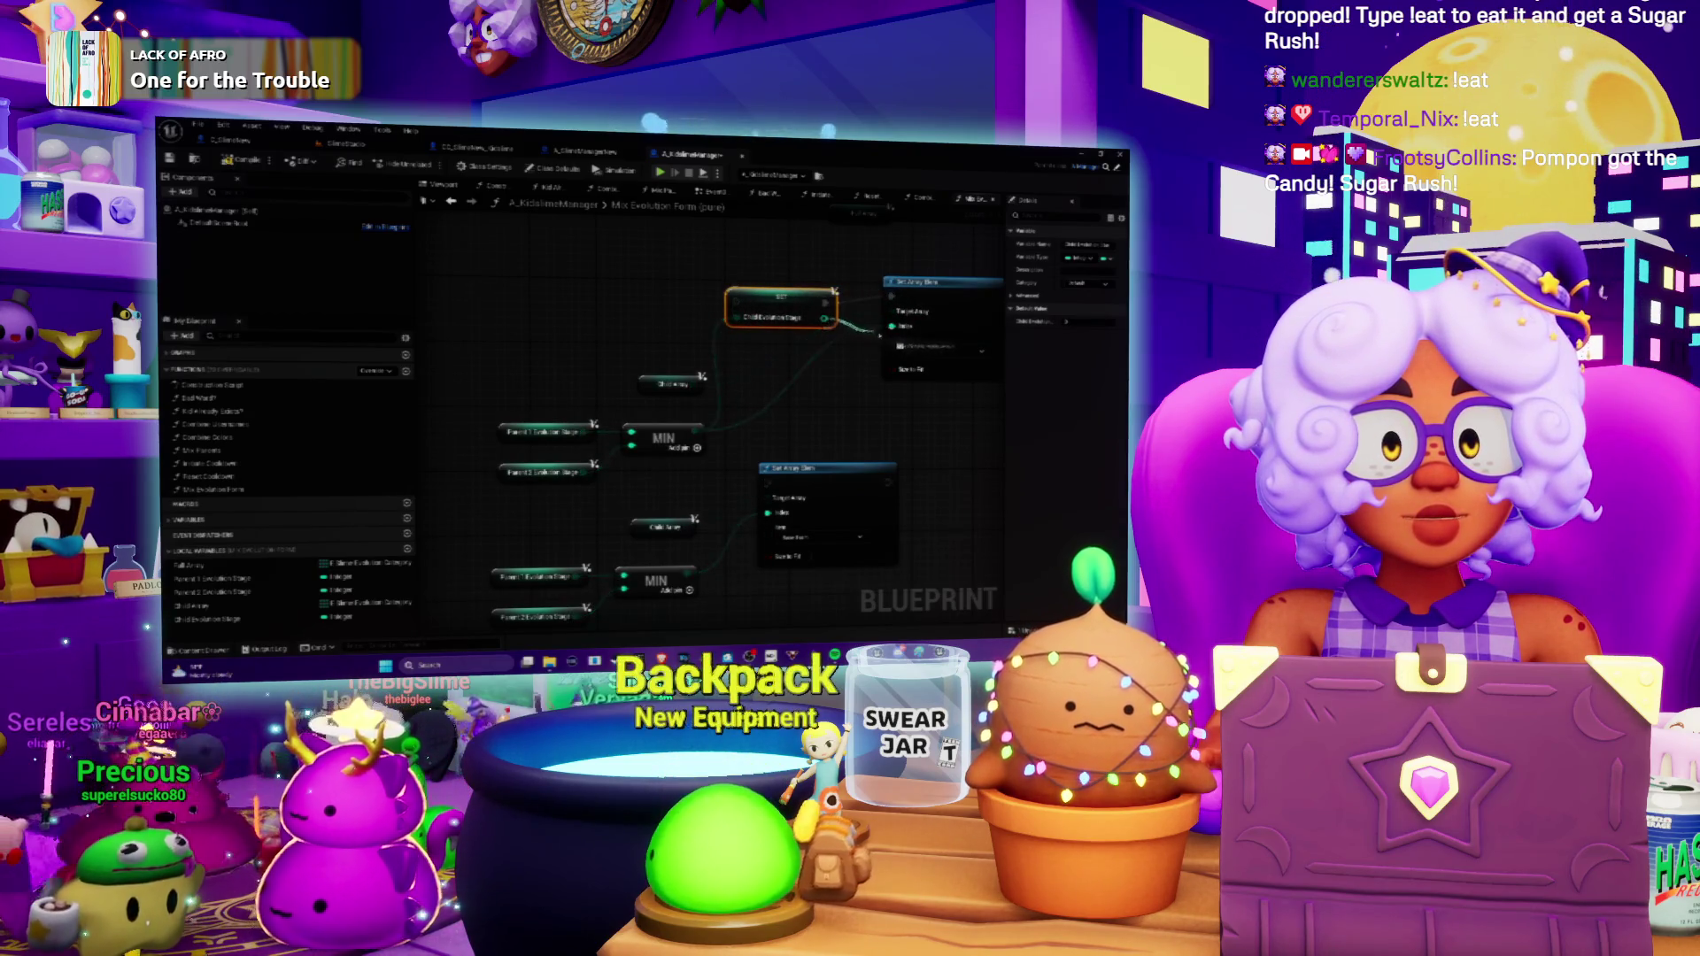
# Delete the unused Child Array getter and reposition the Set, MIN and Calc Array nodes.
pyautogui.click(673, 382)
pyautogui.press('Delete')
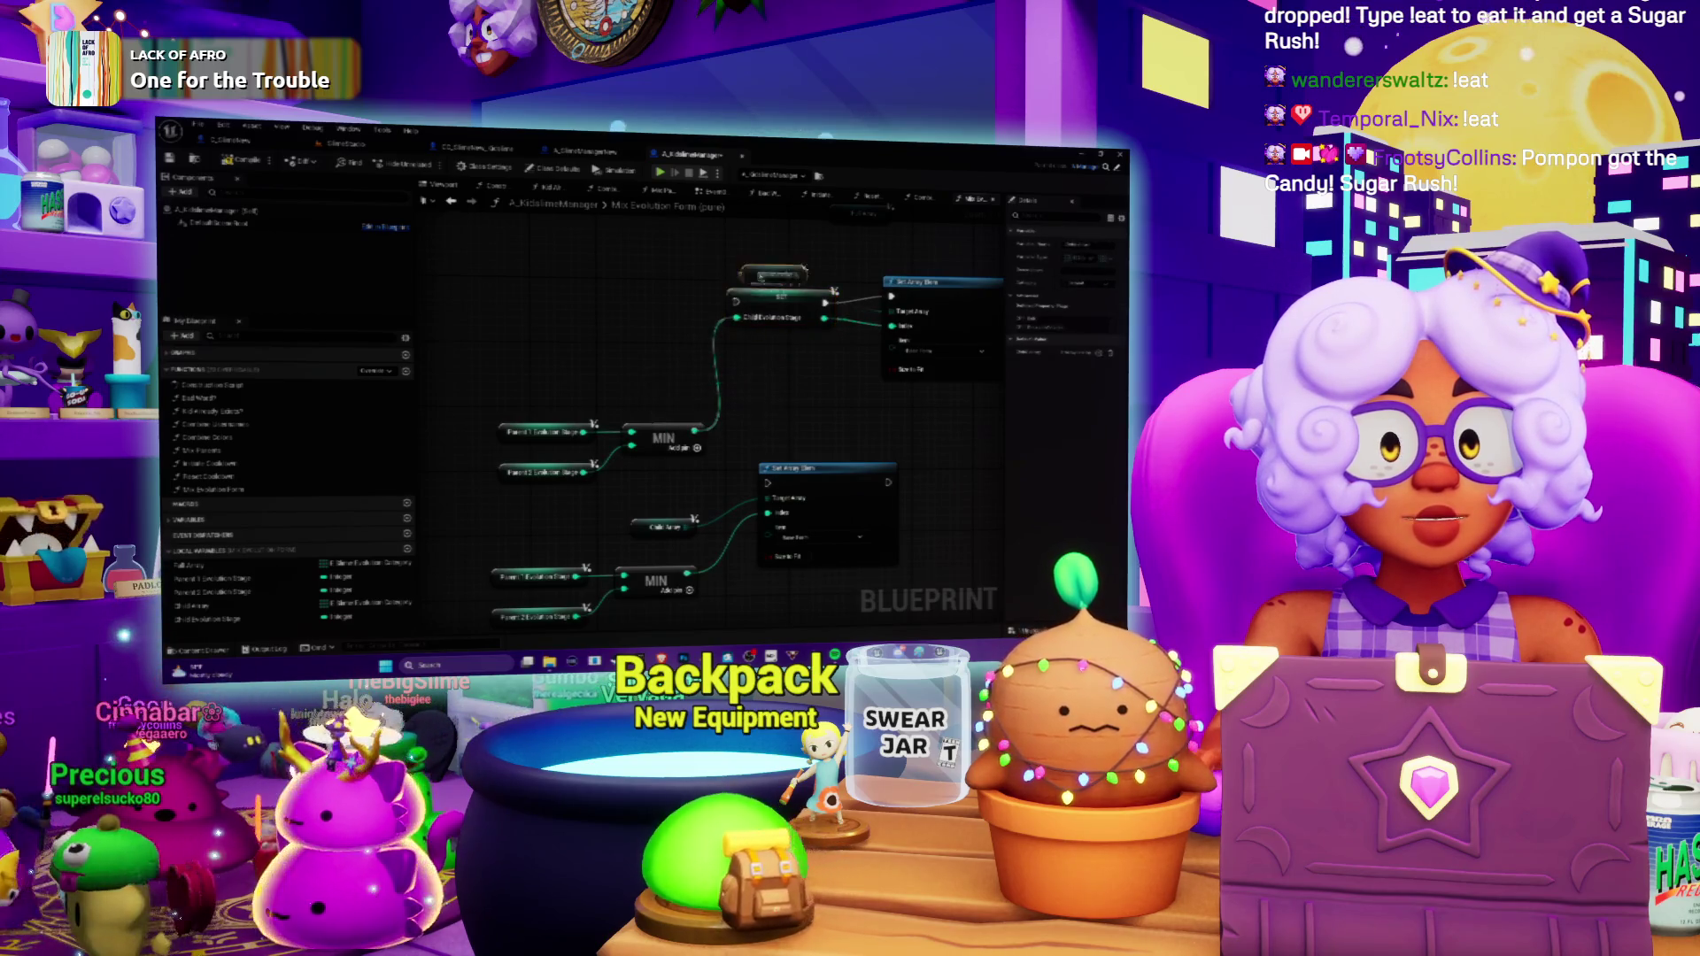
pyautogui.moveTo(758, 306); pyautogui.dragTo(742, 297)
pyautogui.moveTo(483, 409)
pyautogui.mouseDown()
pyautogui.moveTo(708, 485)
pyautogui.moveTo(640, 363)
pyautogui.mouseUp()
pyautogui.moveTo(751, 267)
pyautogui.mouseDown()
pyautogui.moveTo(777, 363)
pyautogui.moveTo(759, 375)
pyautogui.moveTo(822, 298)
pyautogui.mouseUp()
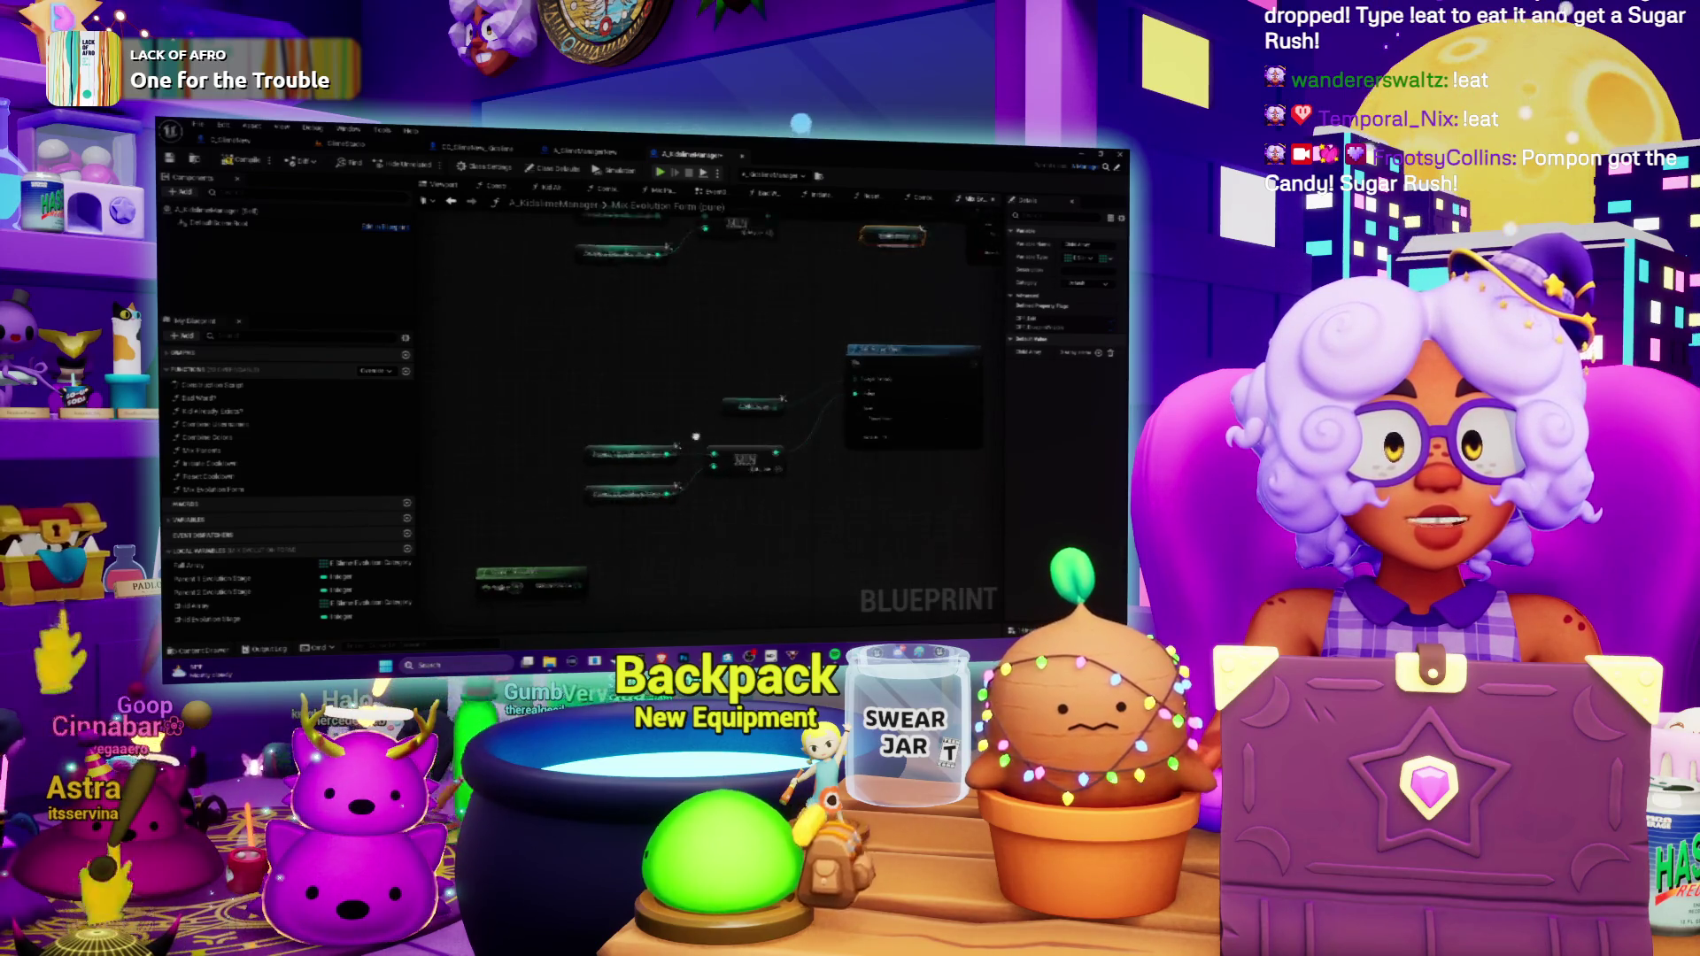
# Place a Child Evolution Stage getter and an integer Min node, found via 'int', beside it.
pyautogui.moveTo(679, 450); pyautogui.dragTo(688, 411)
pyautogui.moveTo(934, 368)
pyautogui.mouseDown()
pyautogui.moveTo(753, 365)
pyautogui.moveTo(735, 337)
pyautogui.moveTo(650, 379)
pyautogui.moveTo(692, 381)
pyautogui.mouseUp()
pyautogui.write('int')
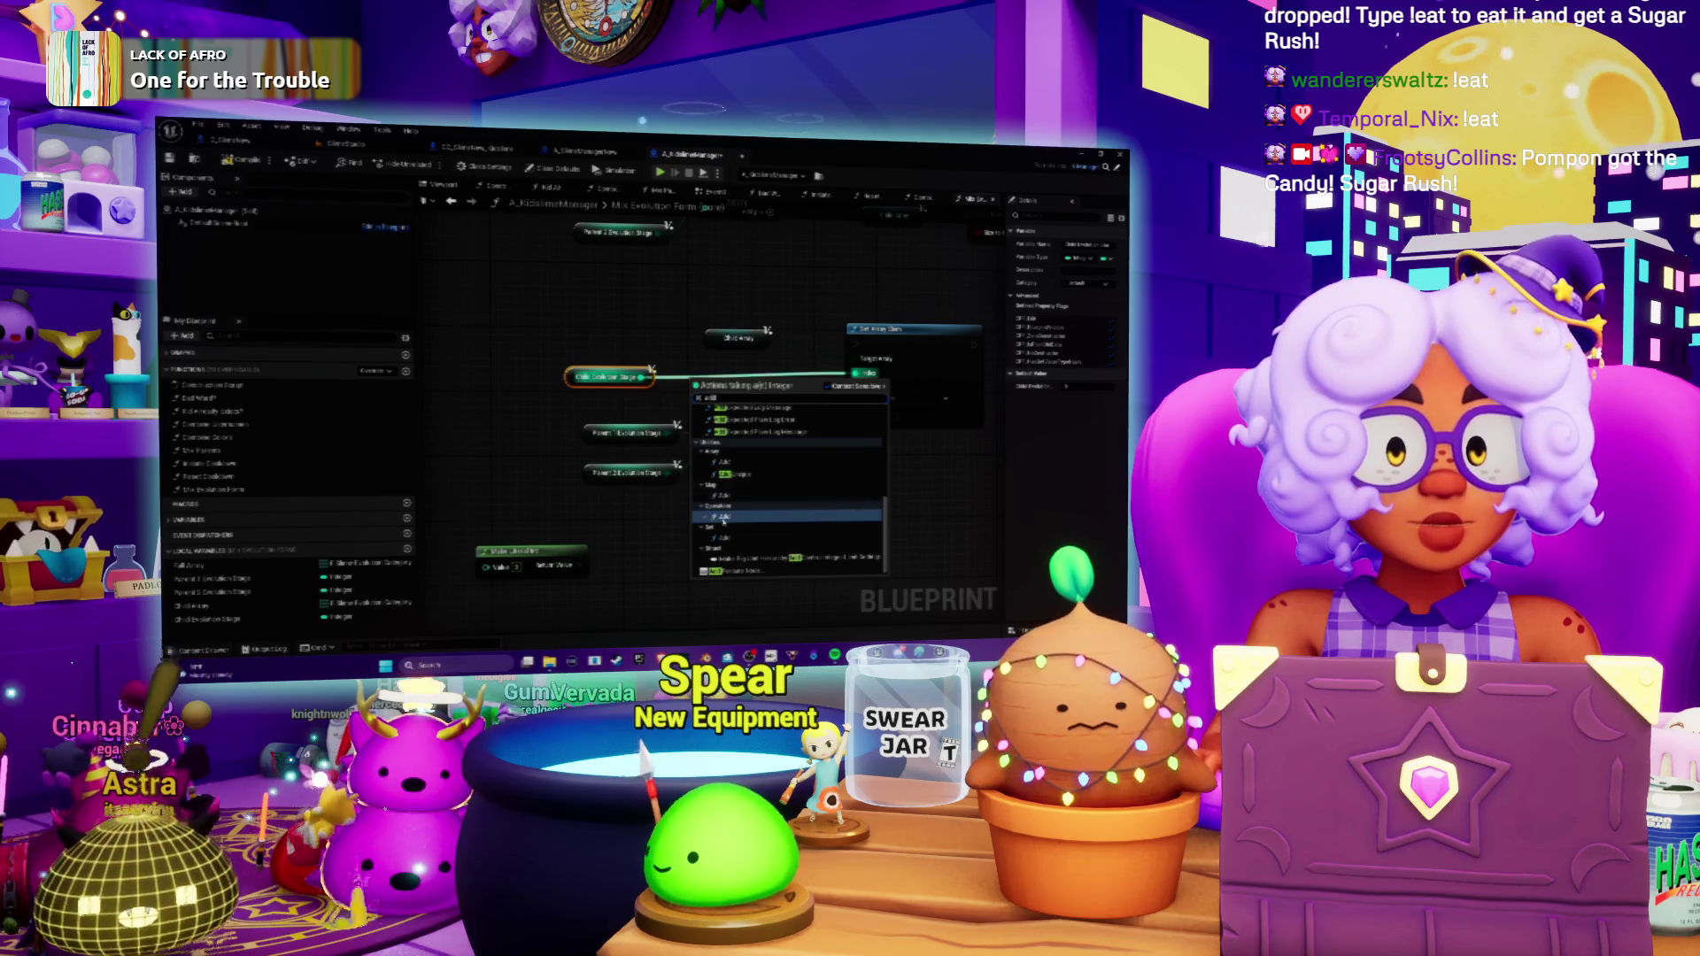
pyautogui.click(724, 522)
pyautogui.moveTo(724, 392); pyautogui.dragTo(739, 377)
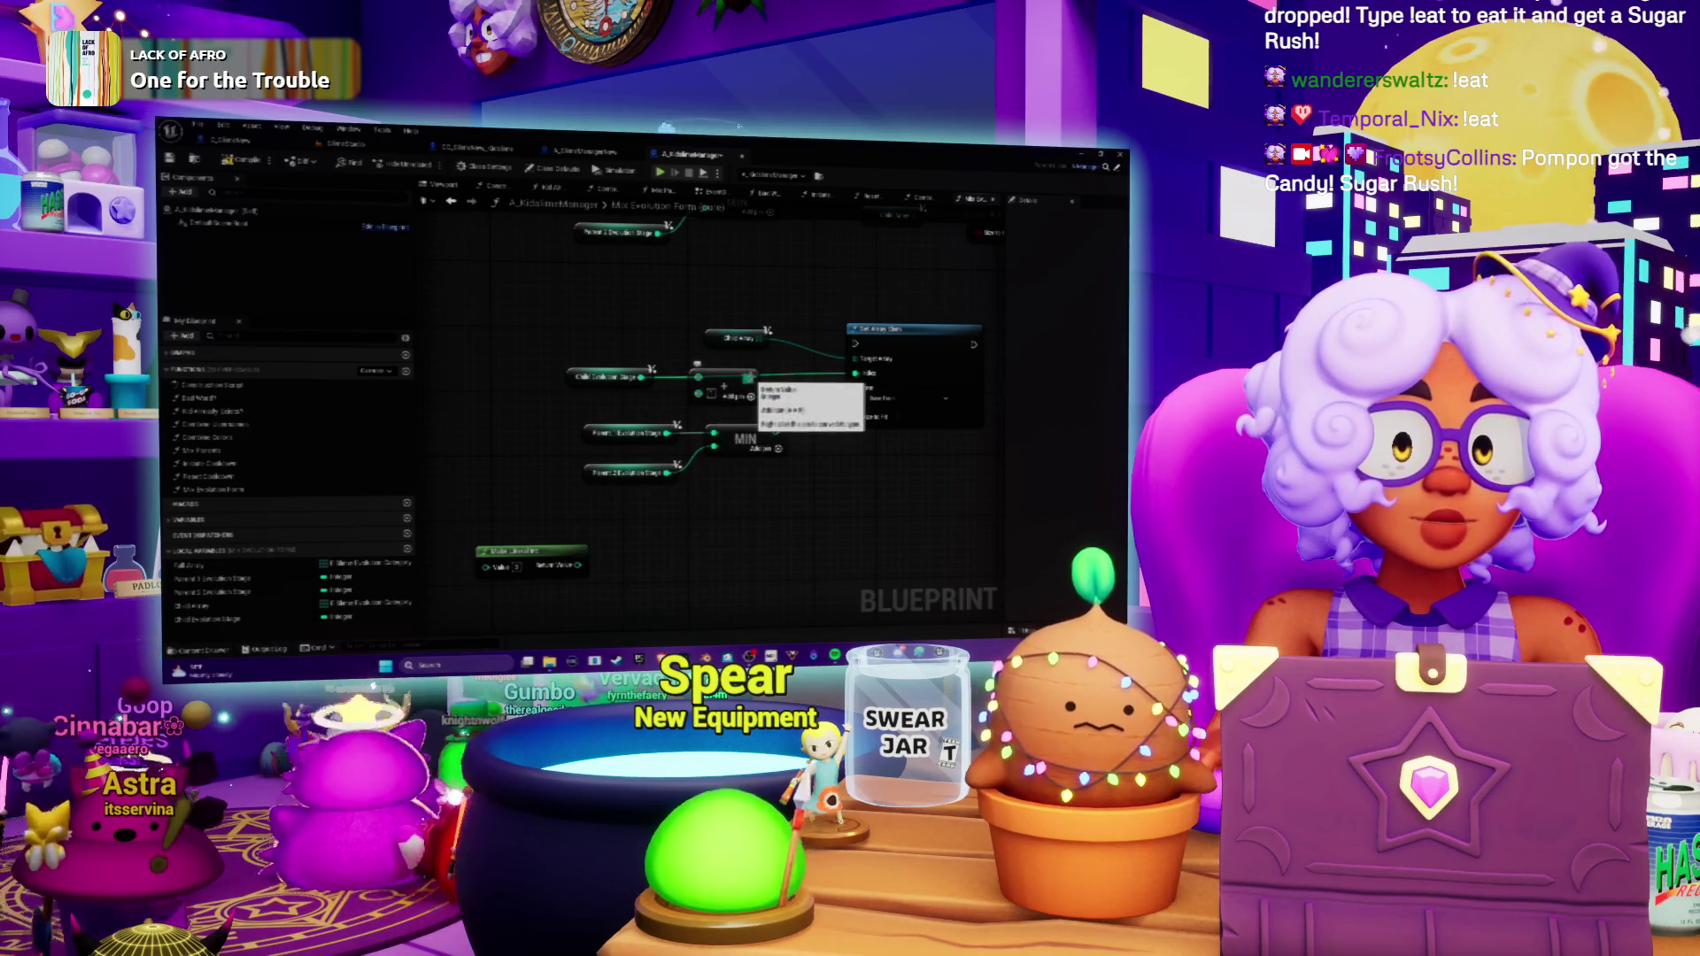
pyautogui.moveTo(723, 387); pyautogui.dragTo(741, 365)
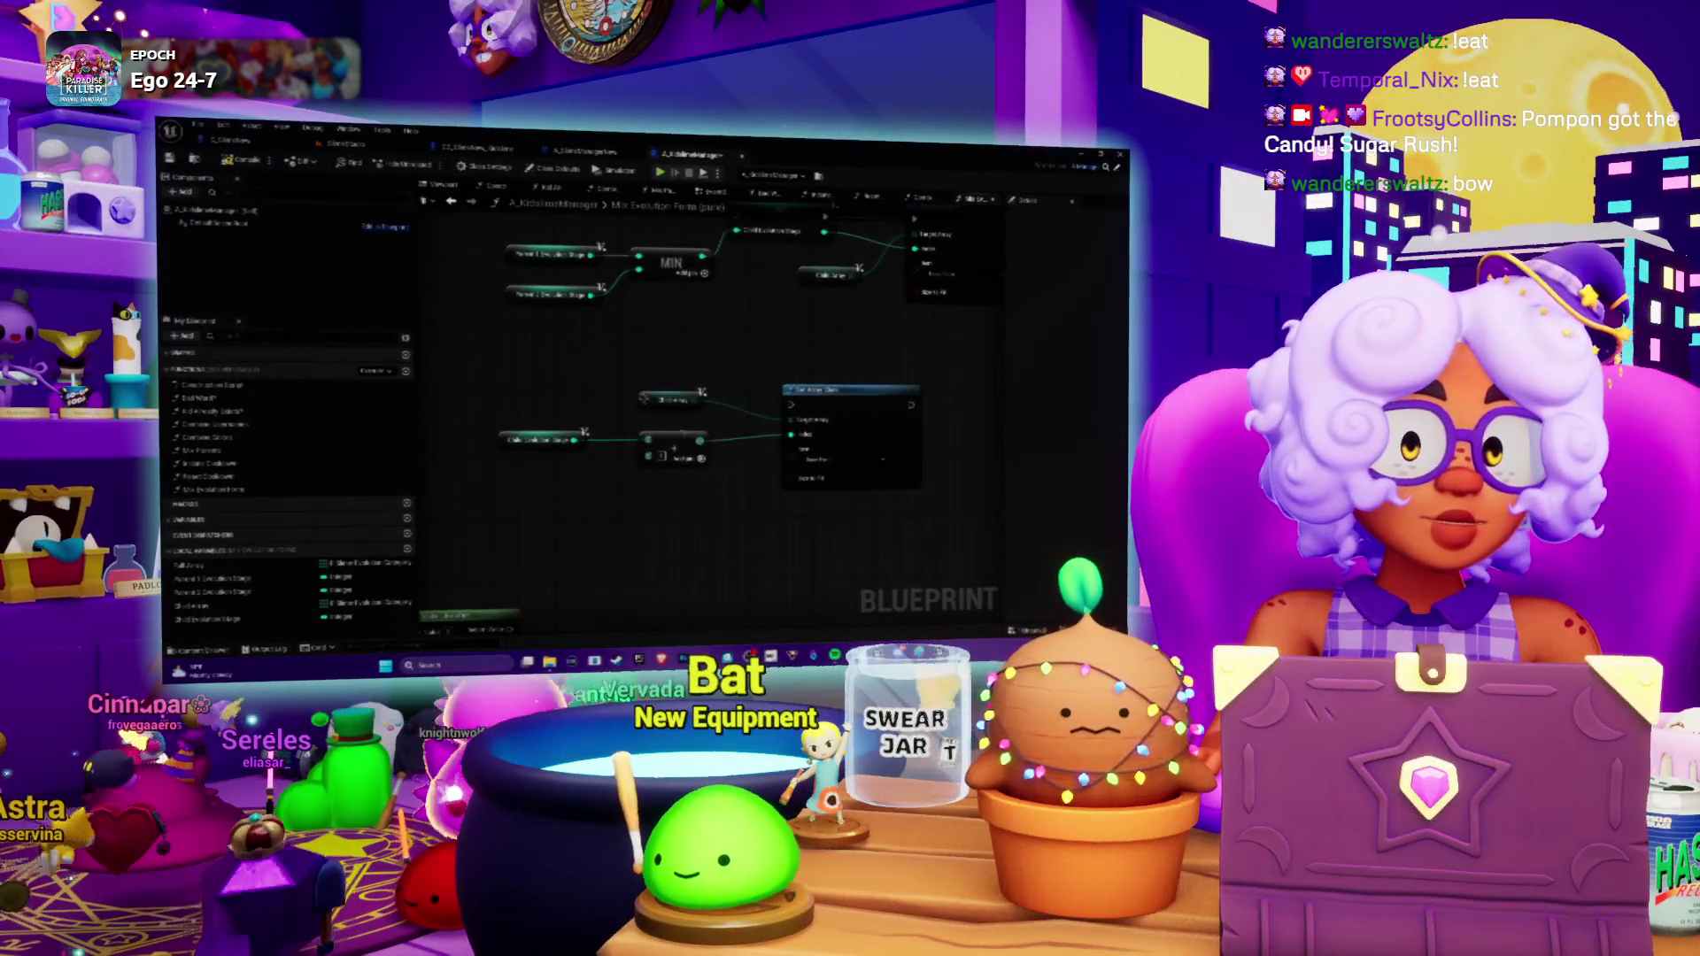
# Pan the graph and drag the lower Min and Set node group left and down.
pyautogui.moveTo(696, 355); pyautogui.dragTo(733, 327)
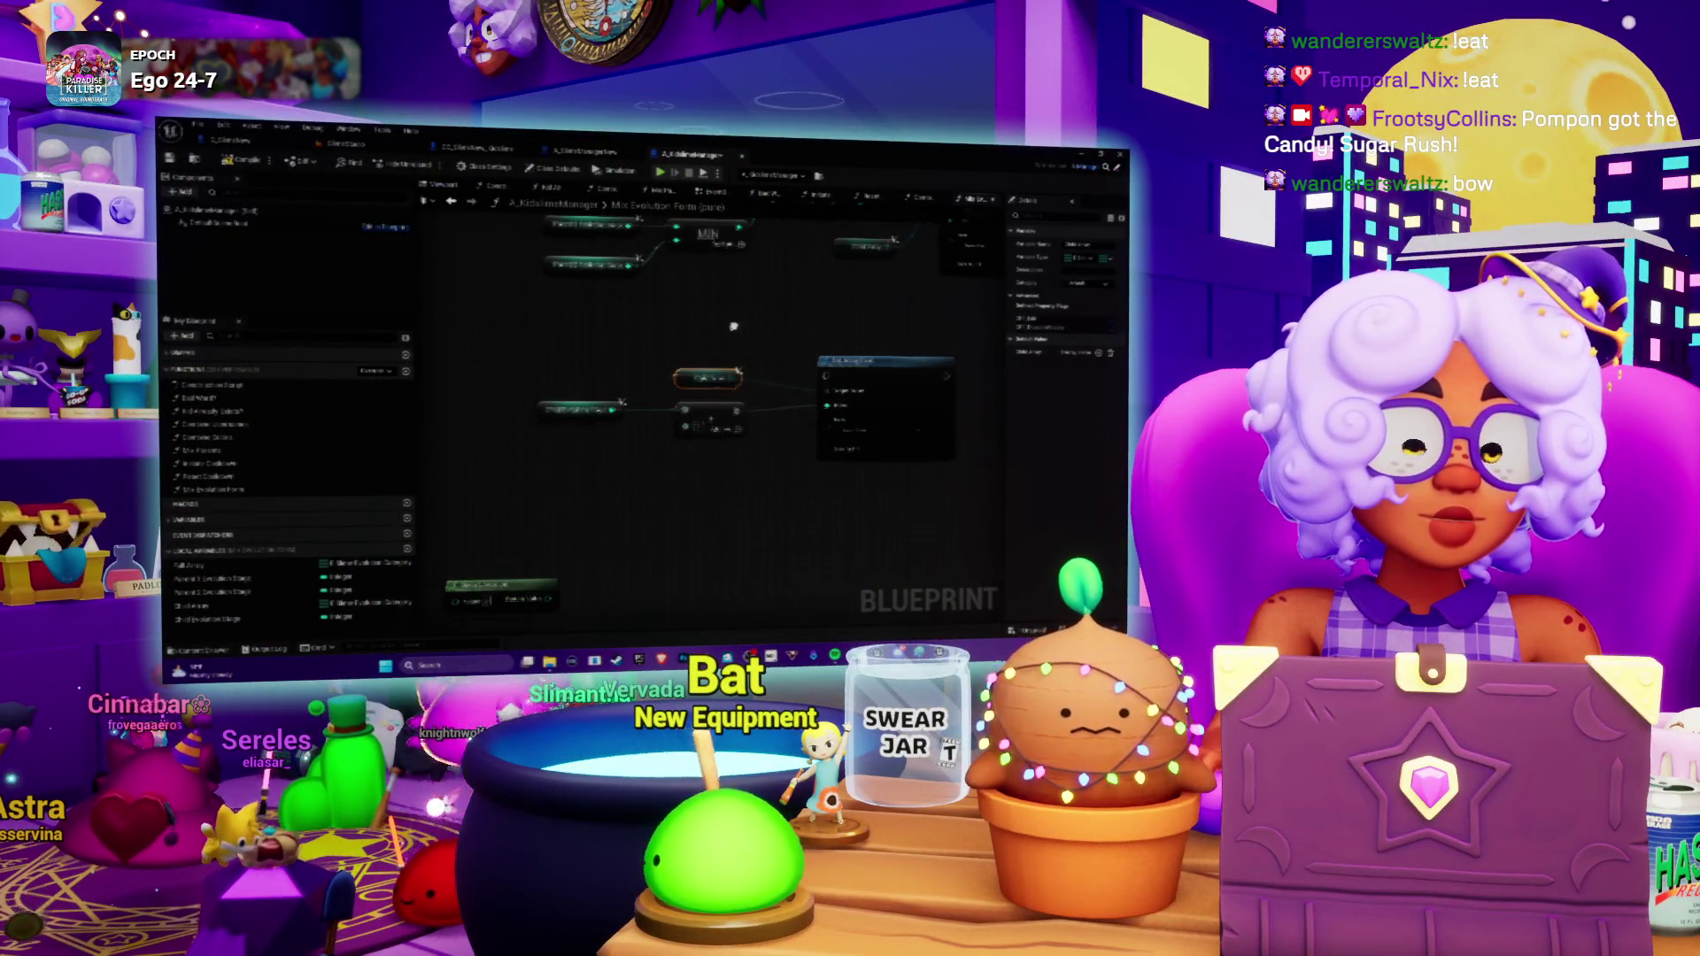
pyautogui.moveTo(625, 503)
pyautogui.mouseDown()
pyautogui.moveTo(749, 448)
pyautogui.moveTo(821, 493)
pyautogui.moveTo(797, 425)
pyautogui.moveTo(707, 358)
pyautogui.mouseUp()
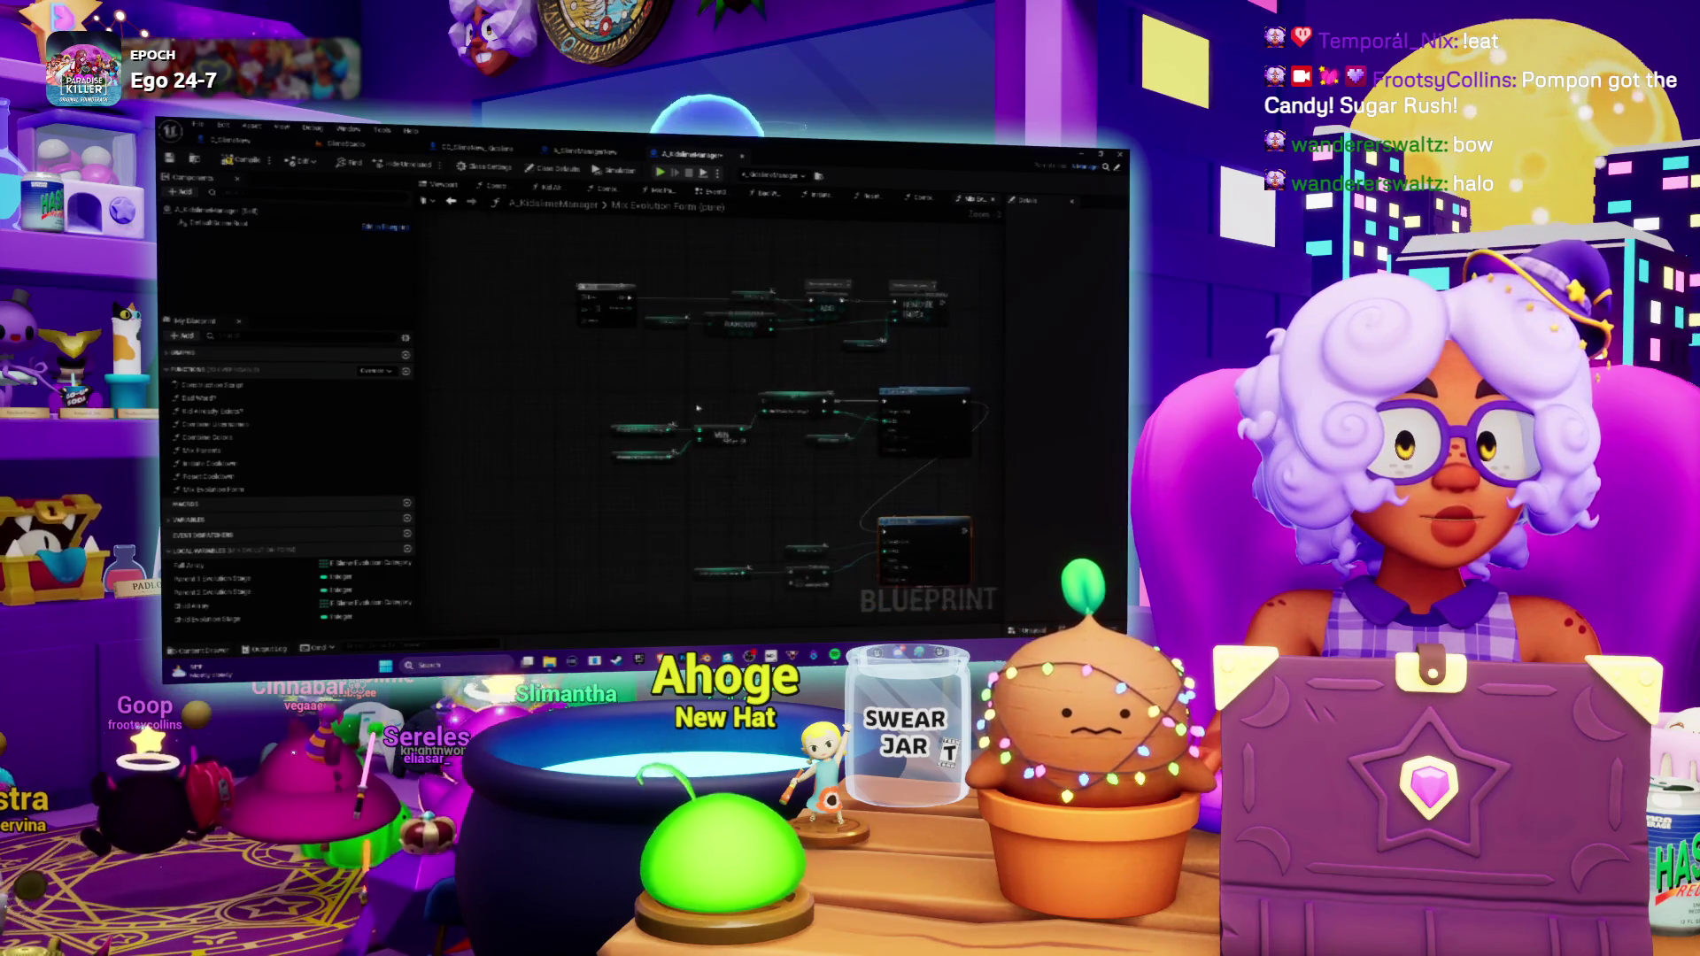
pyautogui.moveTo(909, 396); pyautogui.dragTo(737, 428)
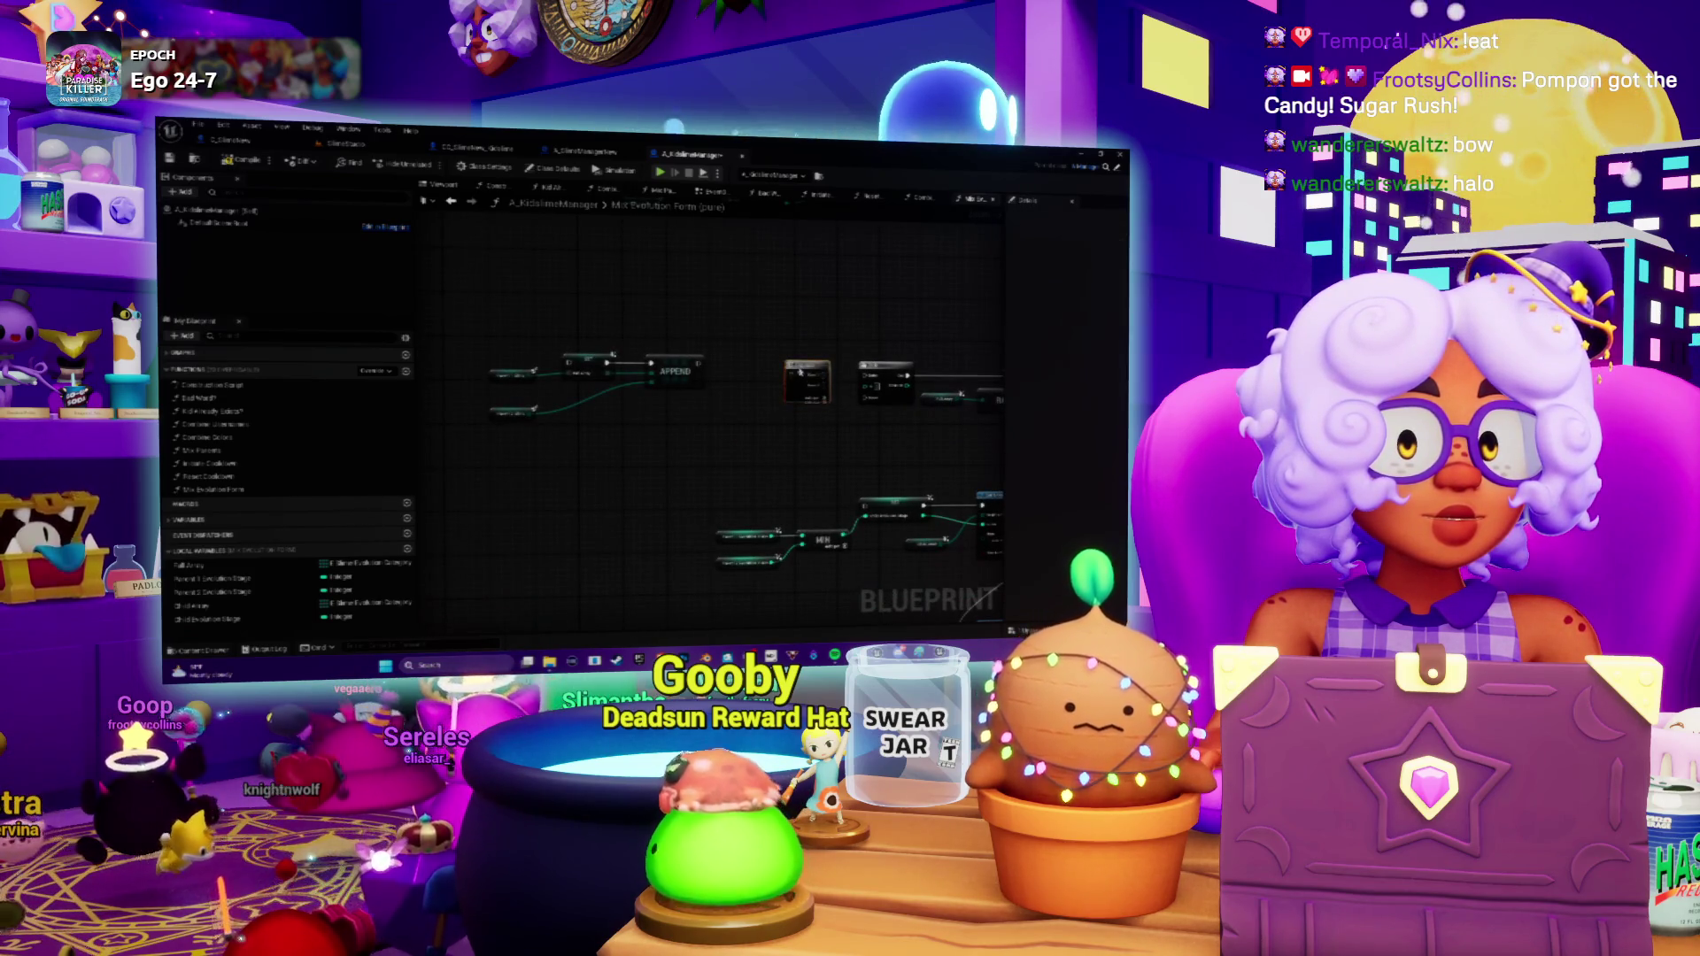
# Move the Mix Evolution Form call up-left and place the grey node beside it.
pyautogui.scroll(-2, 804, 400)
pyautogui.scroll(2, 803, 400)
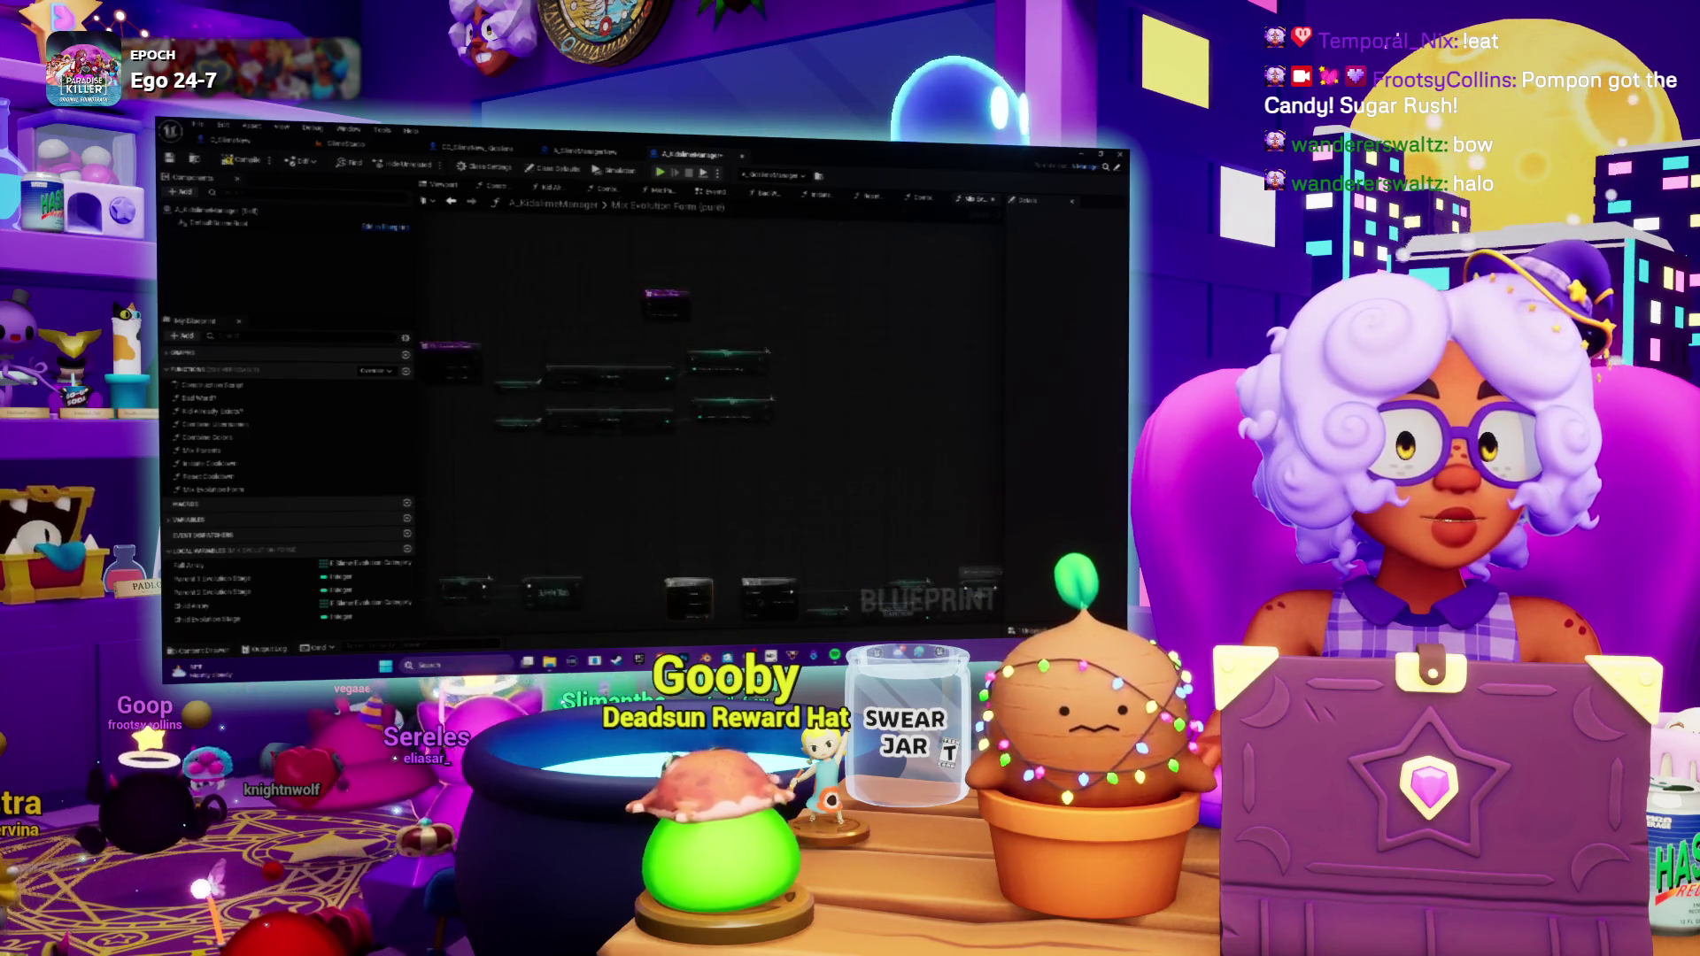
pyautogui.scroll(1, 752, 567)
pyautogui.moveTo(753, 567)
pyautogui.mouseDown()
pyautogui.moveTo(624, 292)
pyautogui.moveTo(758, 365)
pyautogui.moveTo(589, 305)
pyautogui.moveTo(516, 334)
pyautogui.mouseUp()
pyautogui.moveTo(611, 372)
pyautogui.mouseDown()
pyautogui.moveTo(563, 285)
pyautogui.moveTo(573, 302)
pyautogui.mouseUp()
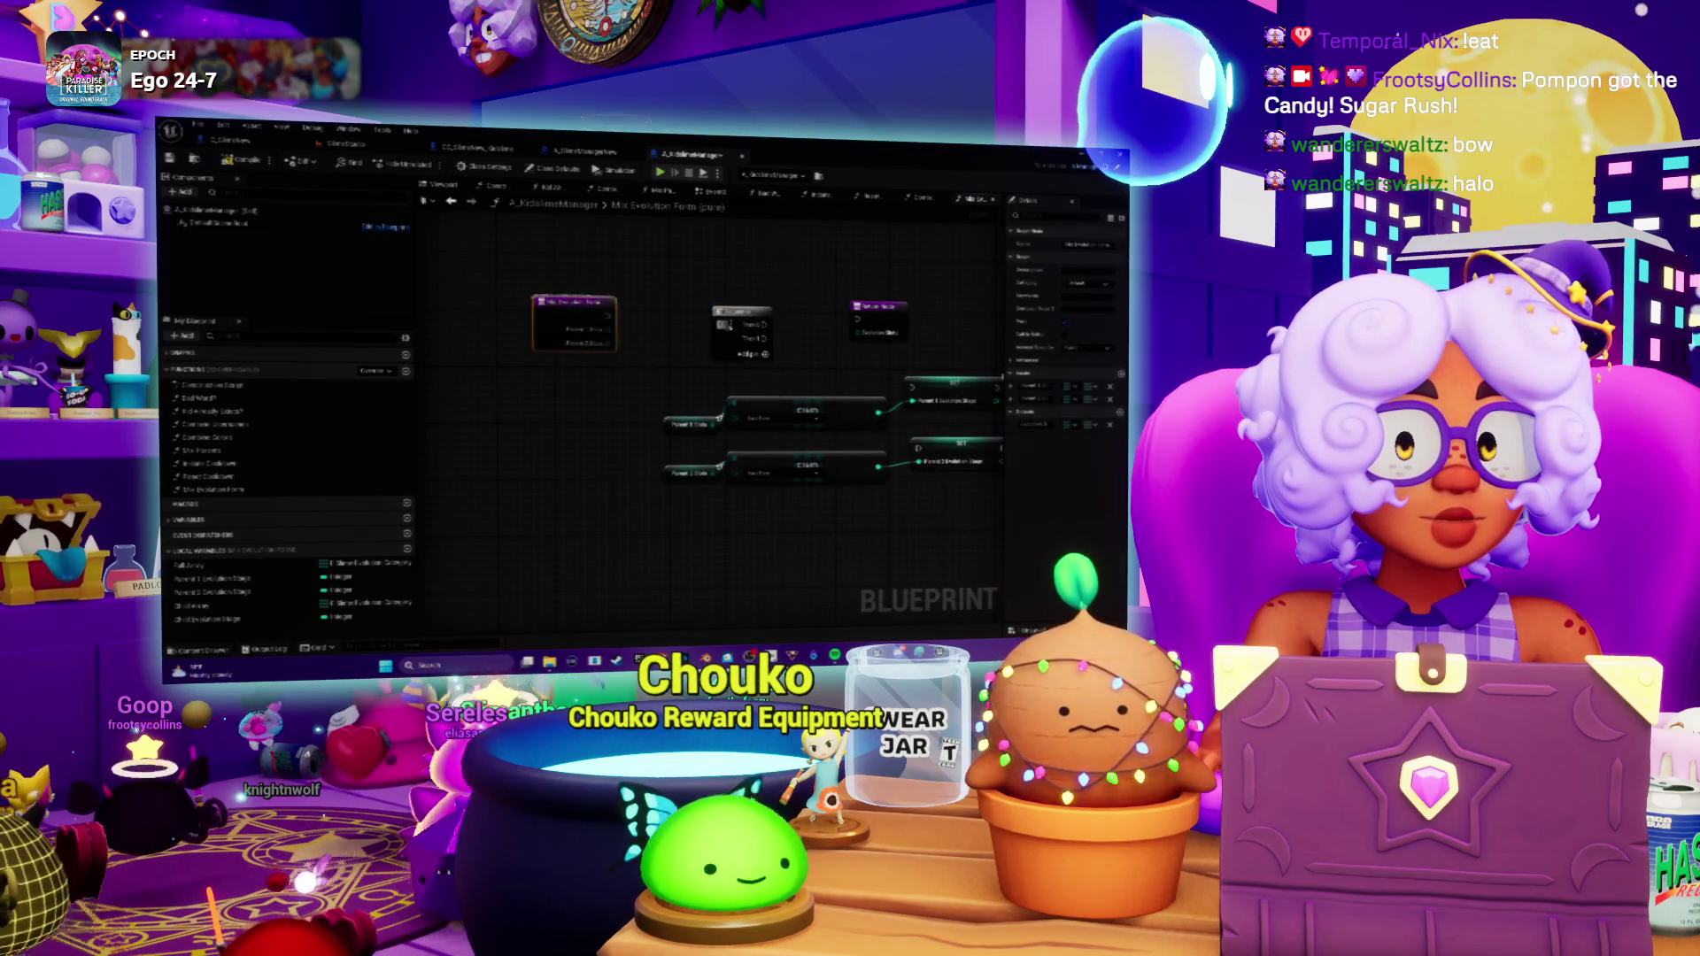
pyautogui.moveTo(742, 311); pyautogui.dragTo(673, 312)
# Move the small purple node right and then lower in the graph.
pyautogui.scroll(-2, 753, 398)
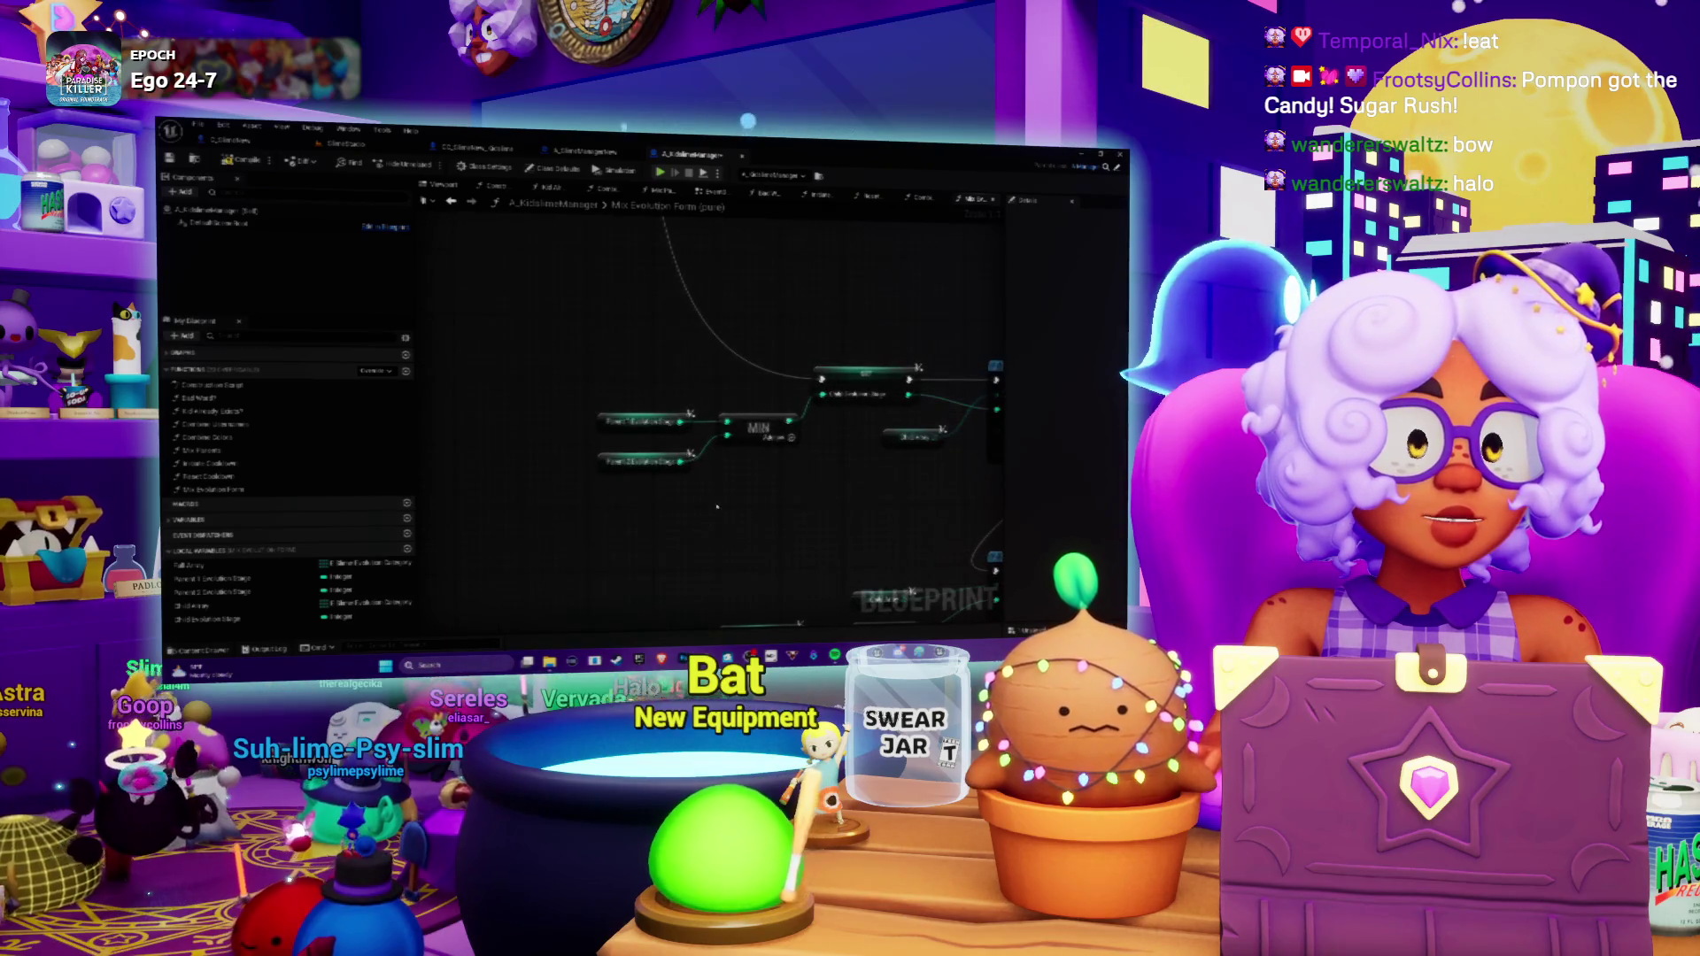
pyautogui.scroll(-2, 698, 495)
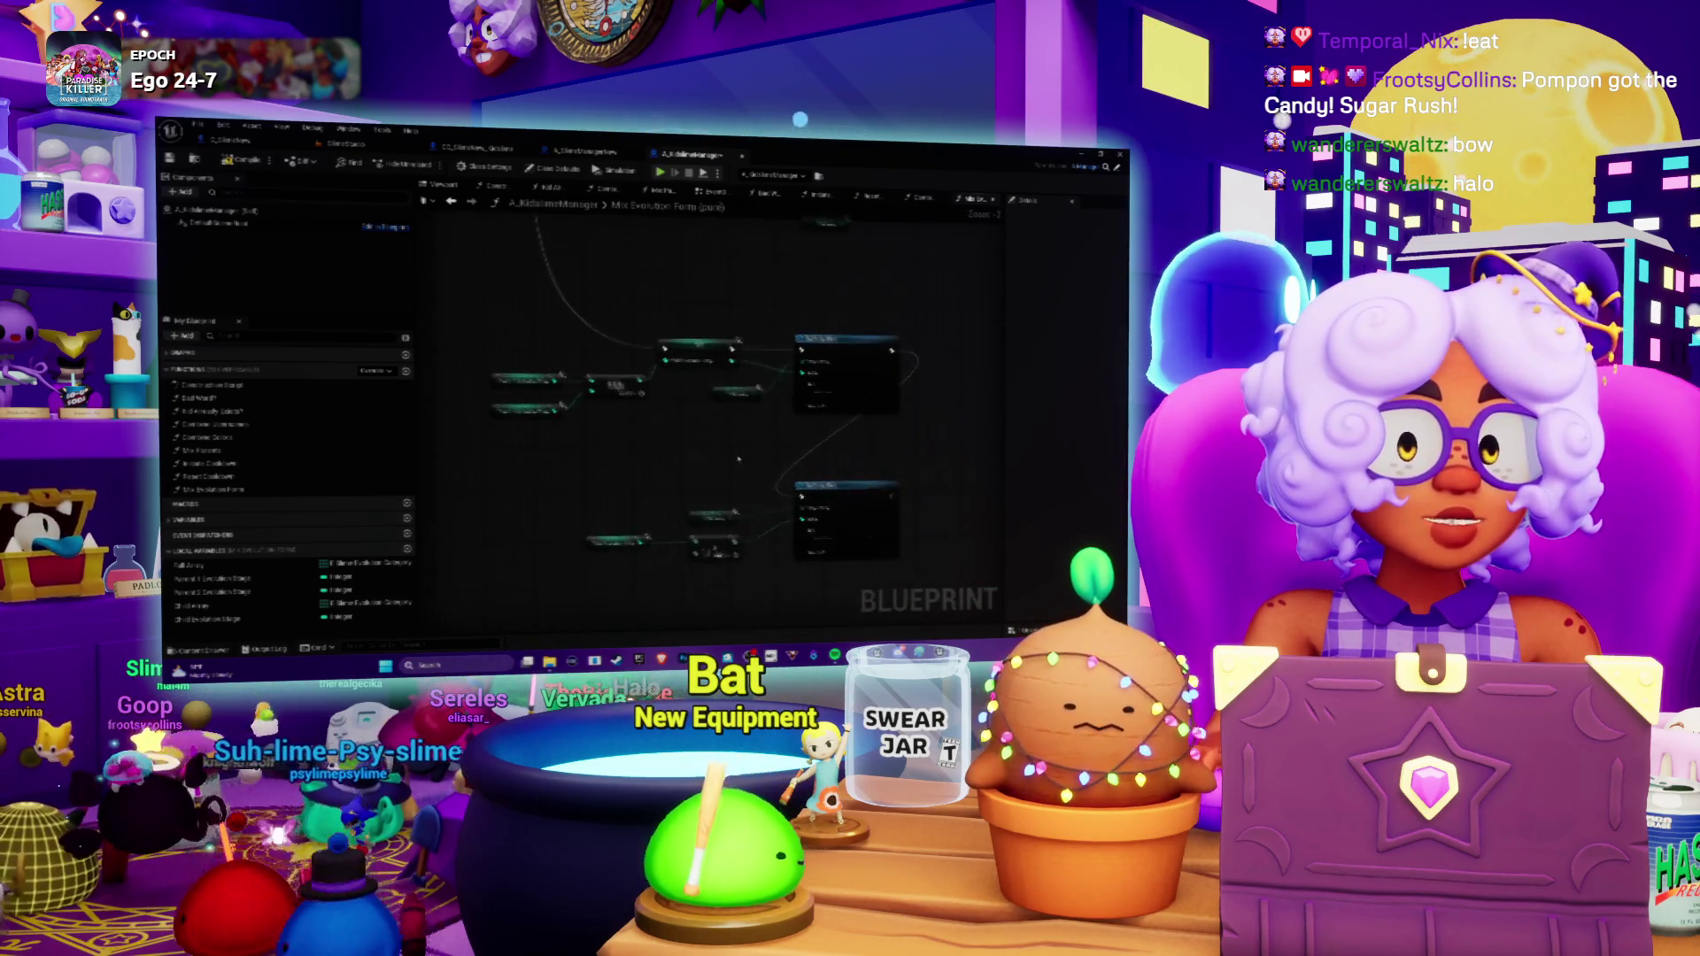
pyautogui.scroll(2, 664, 523)
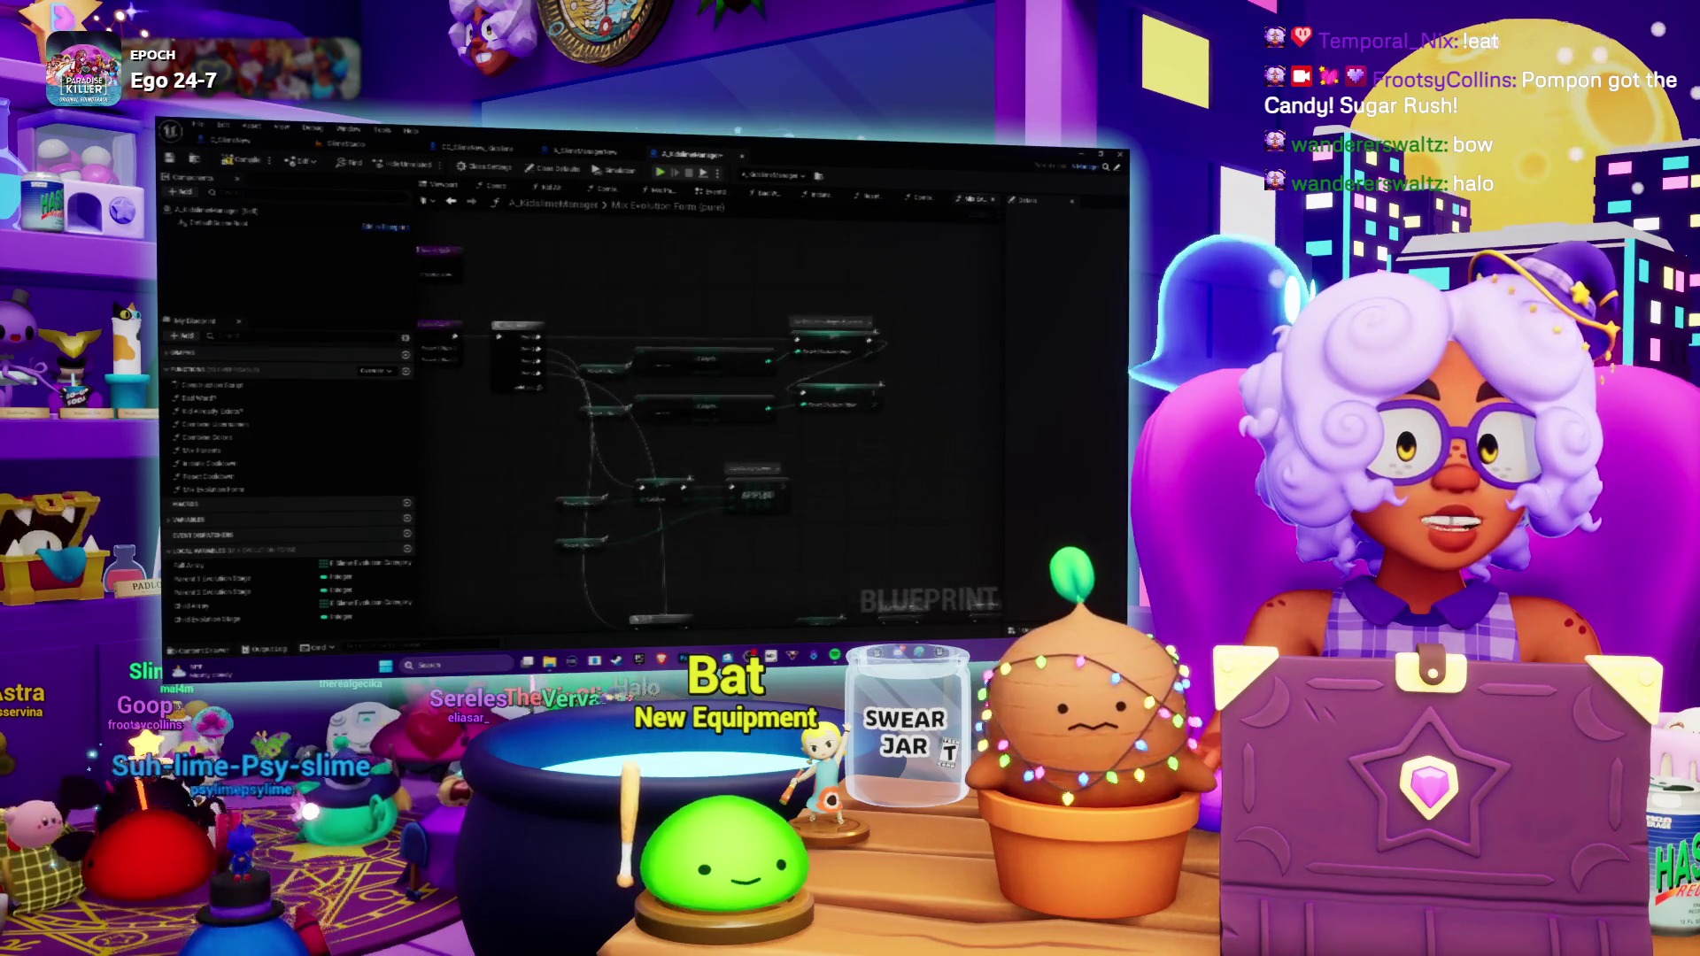
pyautogui.moveTo(630, 445); pyautogui.dragTo(670, 451)
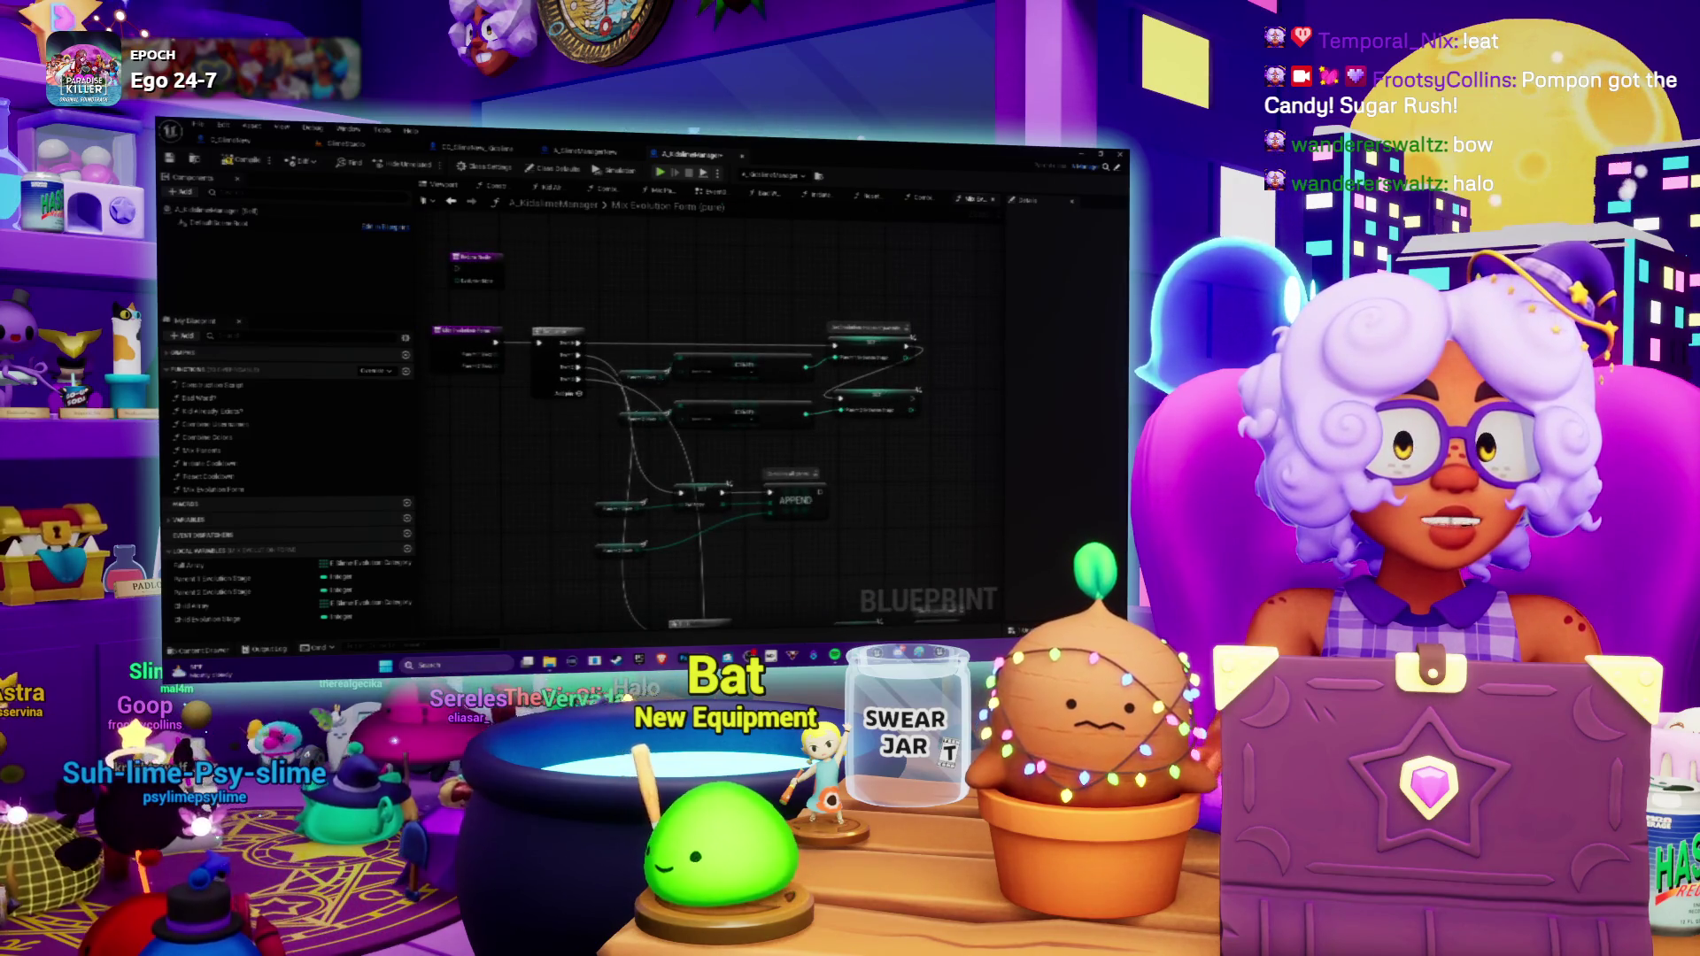
pyautogui.moveTo(477, 257); pyautogui.dragTo(626, 291)
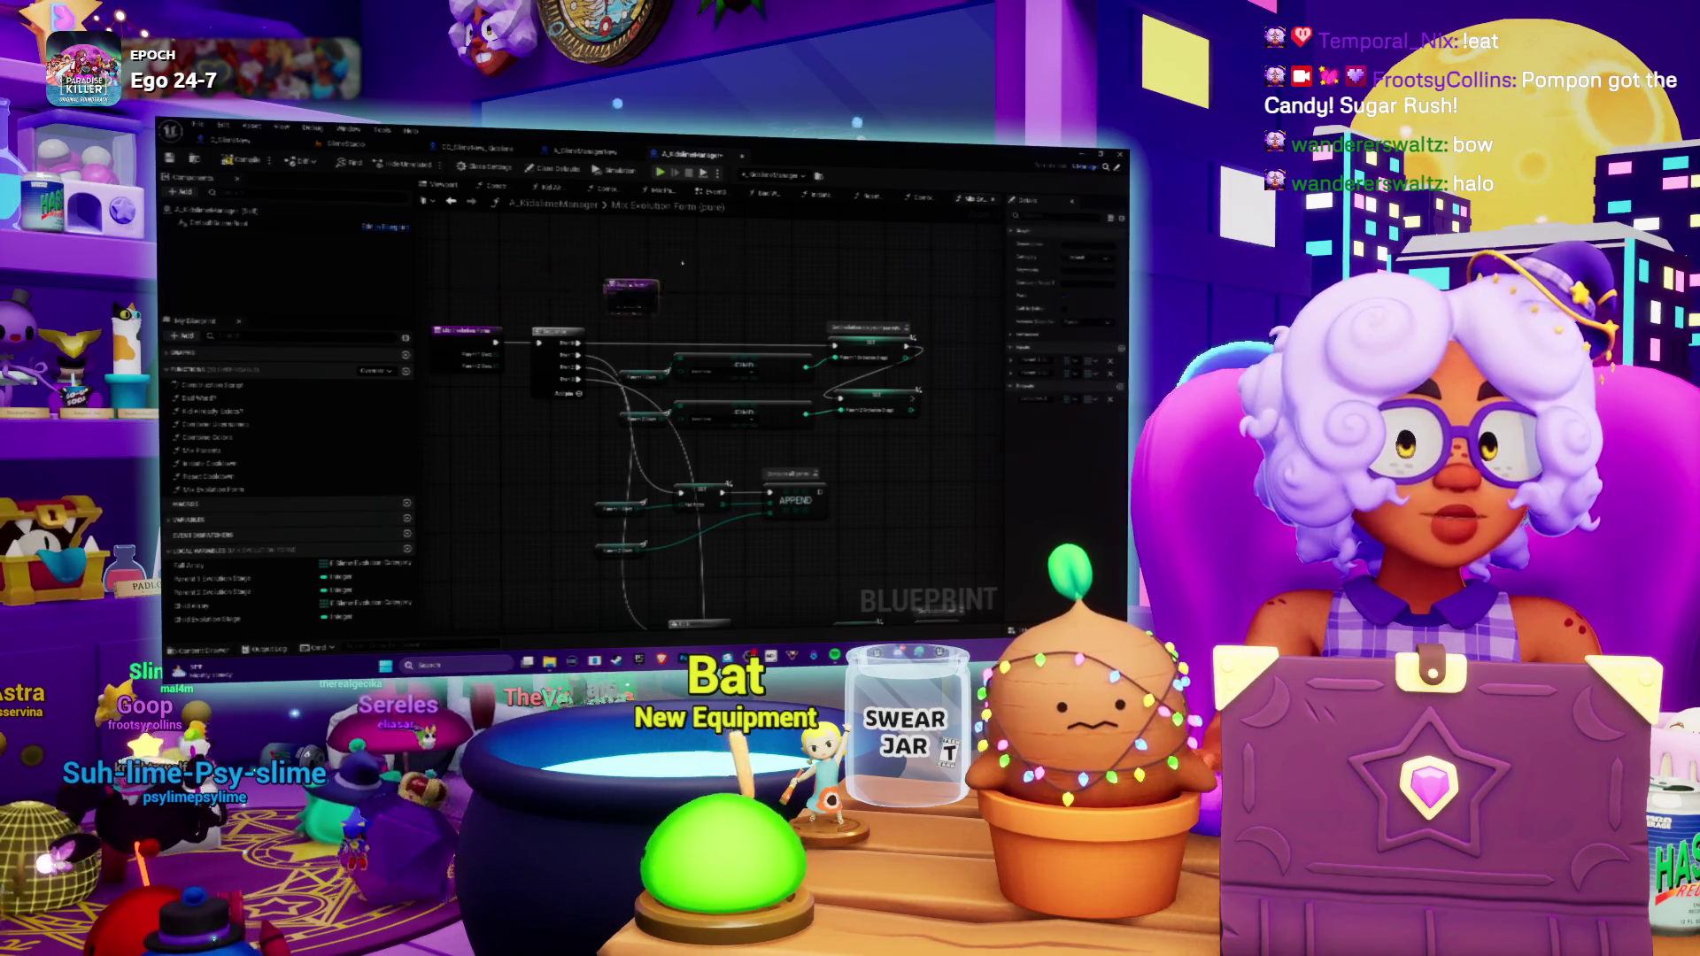
pyautogui.scroll(-5, 708, 398)
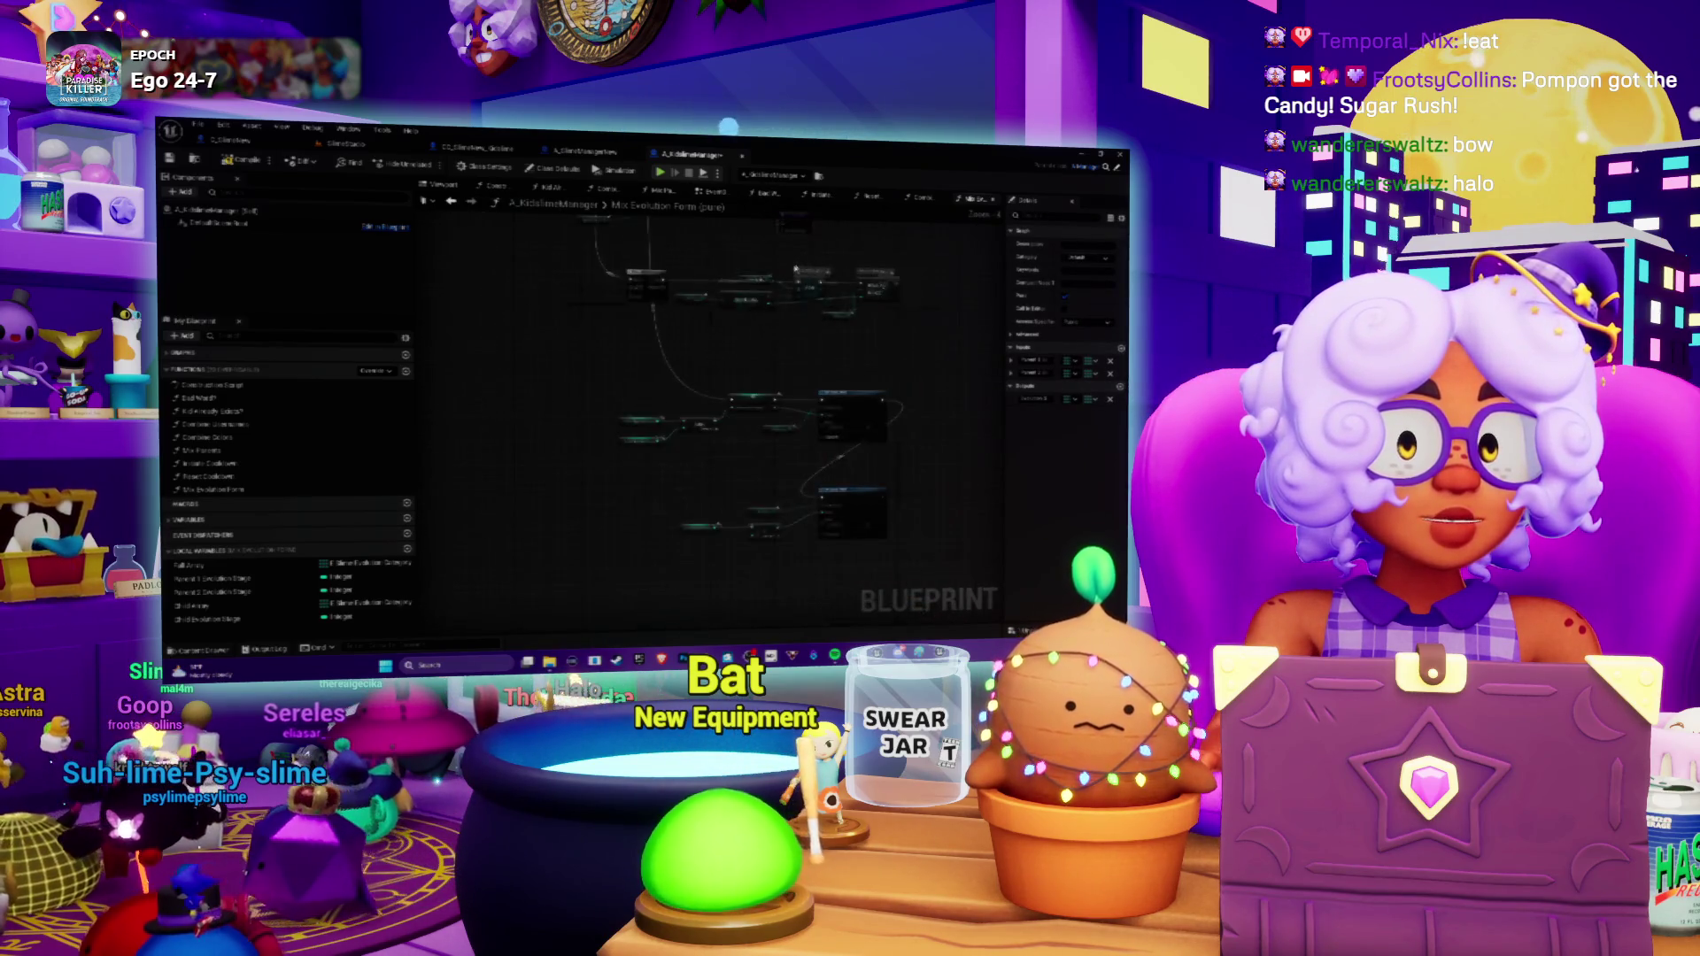
pyautogui.moveTo(767, 288); pyautogui.dragTo(822, 531)
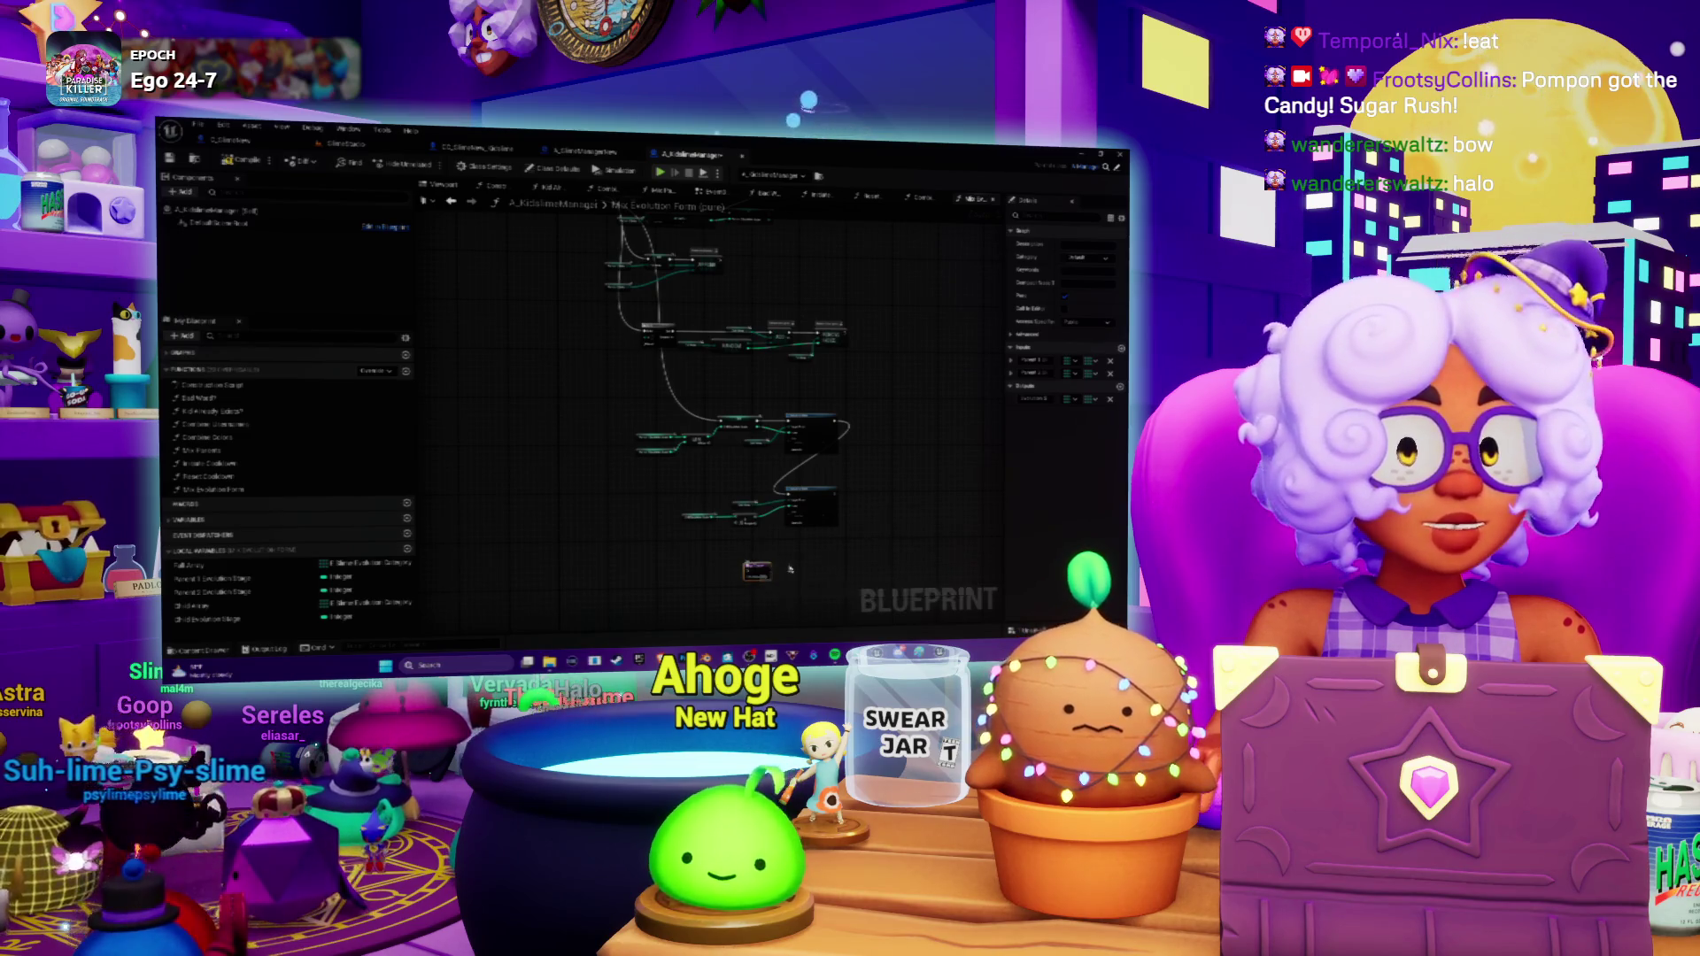
# Move another node below the others, then switch to the hand-drawn evolution sketch.
pyautogui.scroll(3, 759, 536)
pyautogui.moveTo(673, 549); pyautogui.dragTo(699, 376)
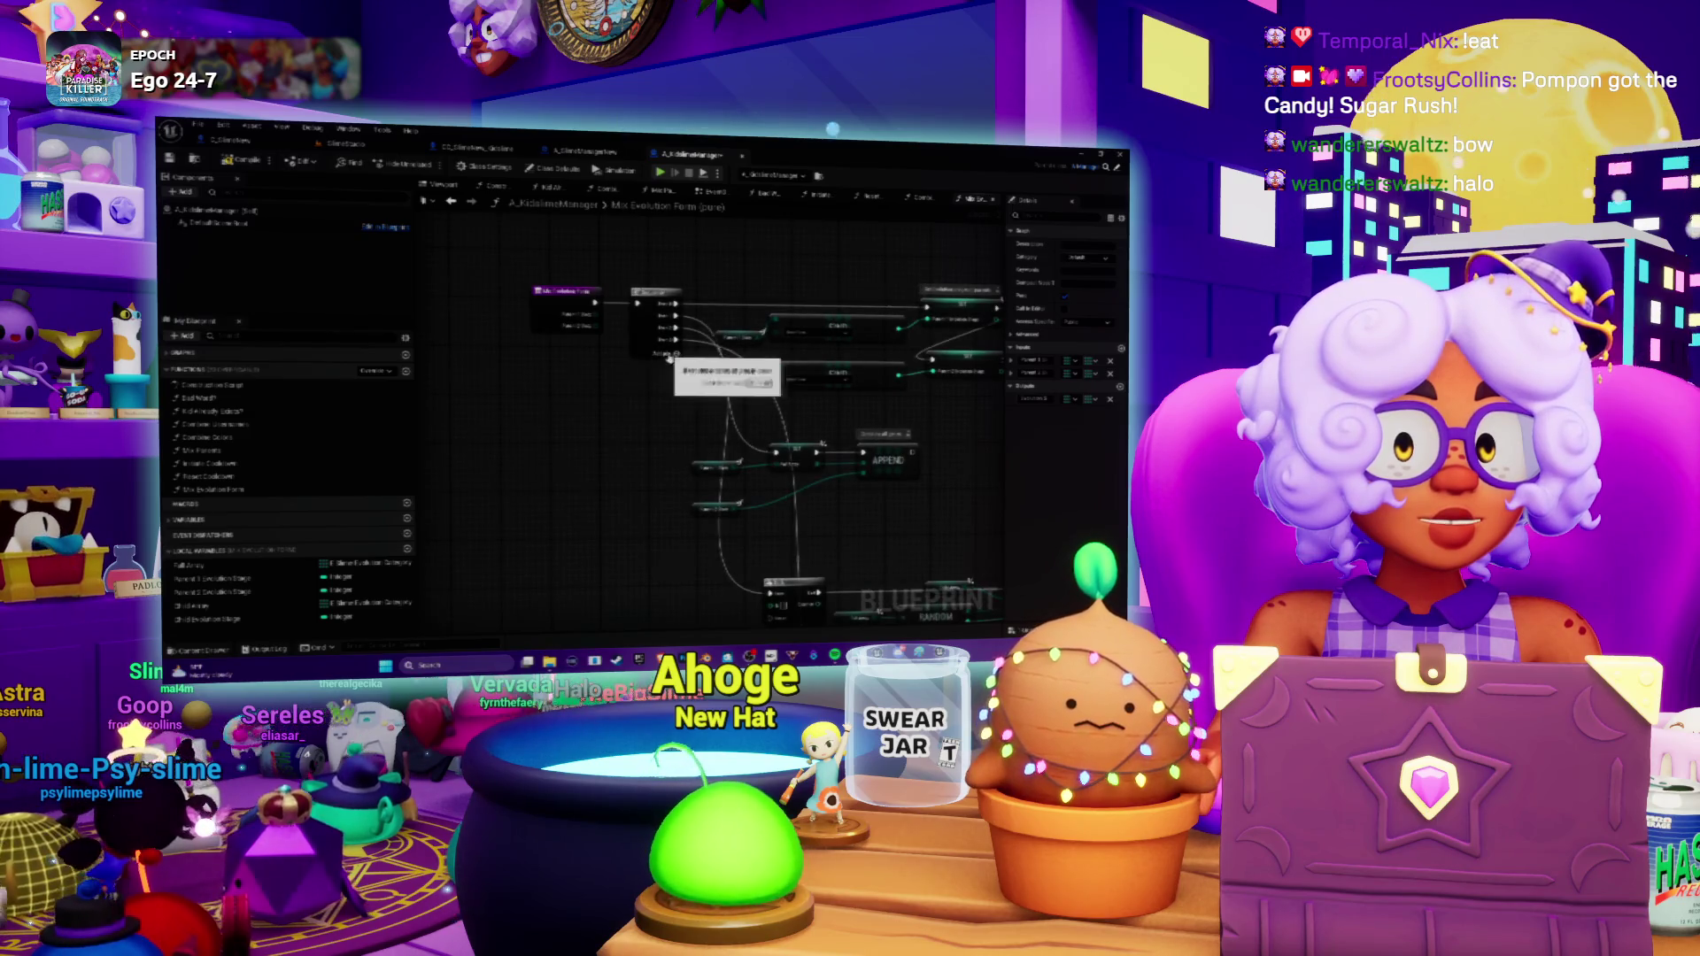
pyautogui.moveTo(678, 352)
pyautogui.mouseDown()
pyautogui.moveTo(774, 288)
pyautogui.moveTo(766, 620)
pyautogui.moveTo(834, 493)
pyautogui.moveTo(823, 502)
pyautogui.moveTo(871, 488)
pyautogui.moveTo(845, 485)
pyautogui.mouseUp()
pyautogui.scroll(2, 739, 293)
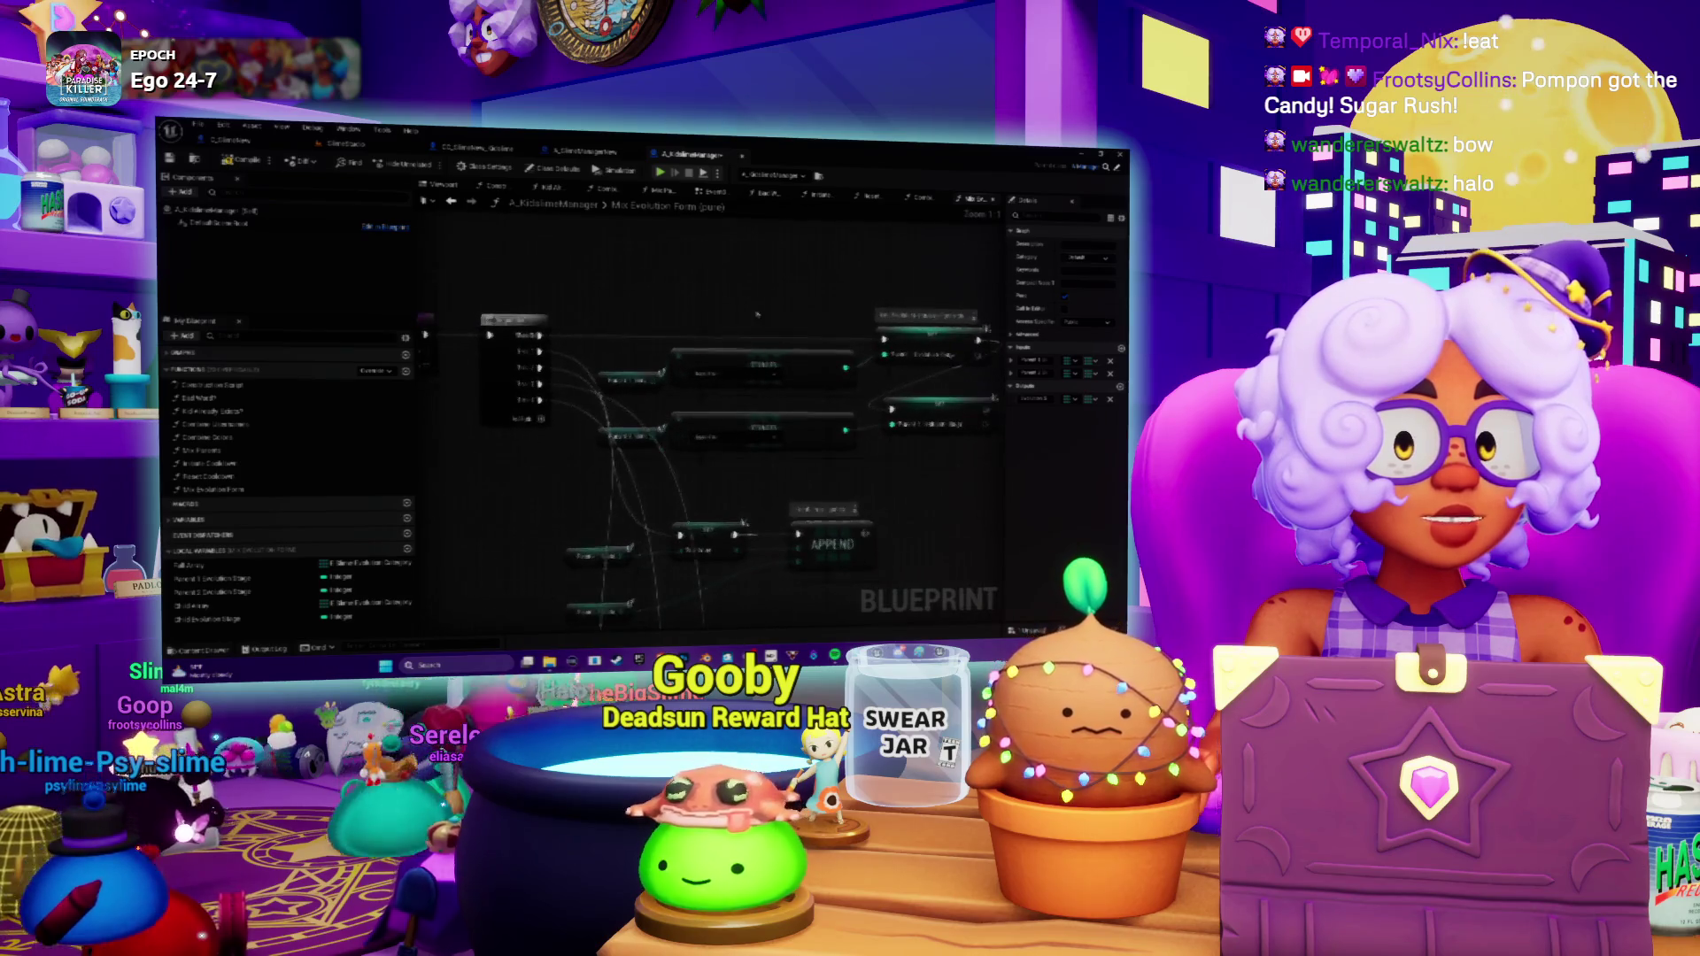
pyautogui.hotkey('alt', 'Tab')
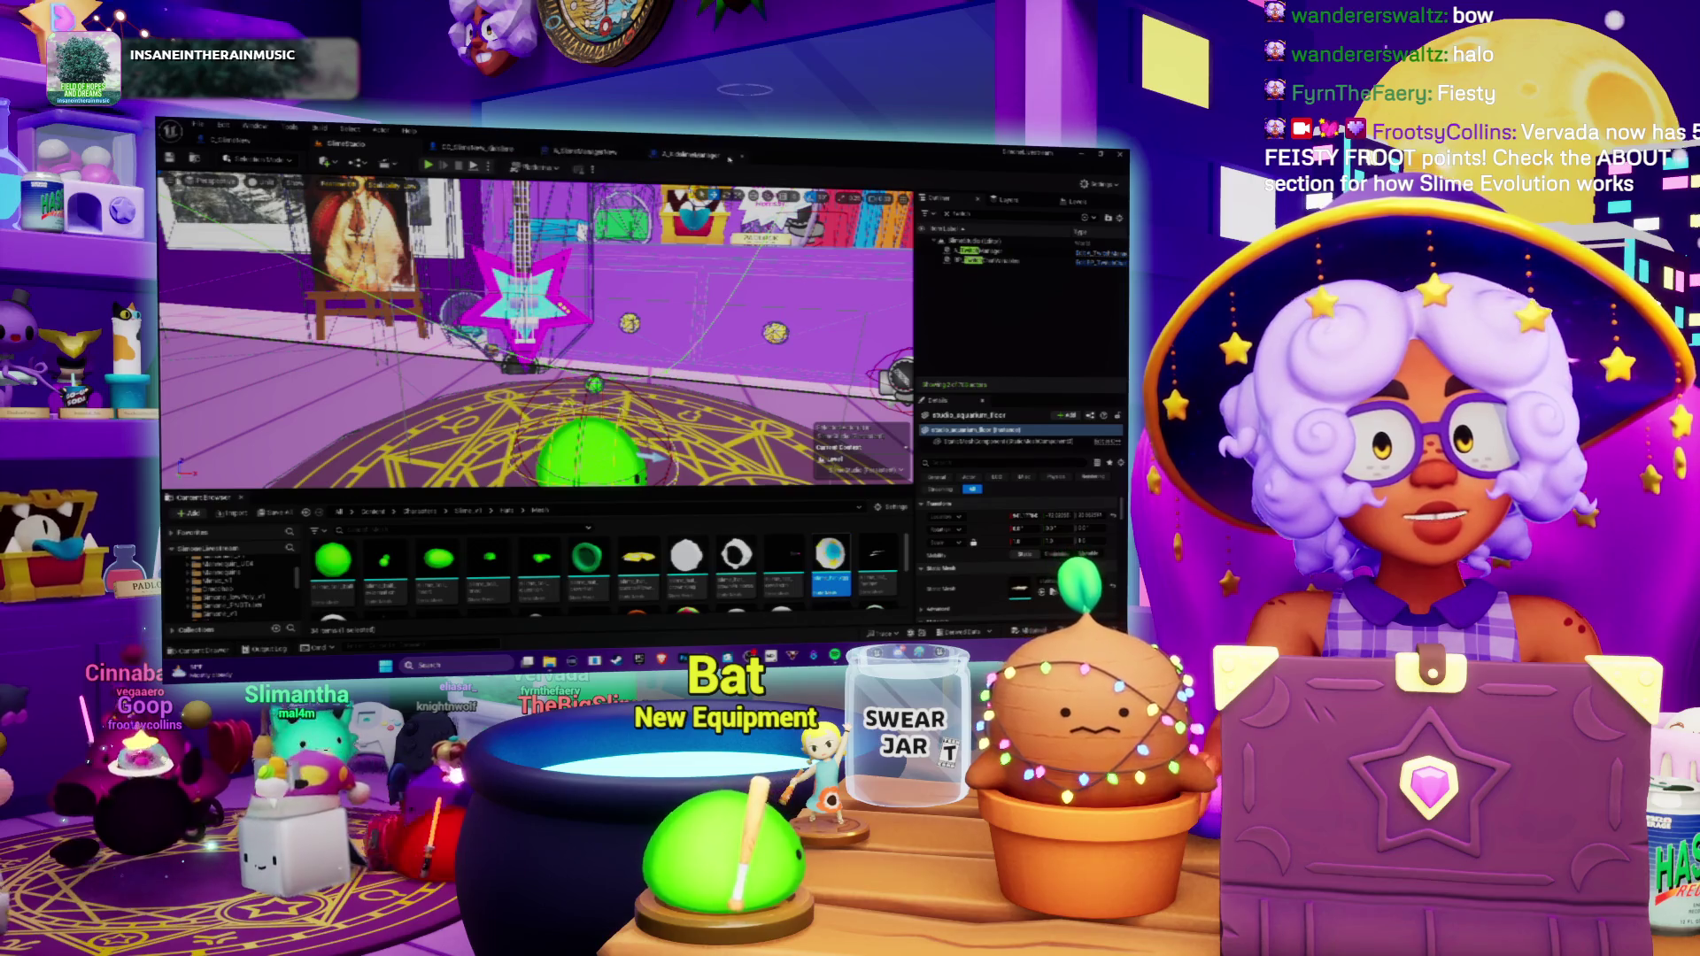
# Return to the slime manager Blueprint and view the Mix Parents function graph.
pyautogui.click(698, 160)
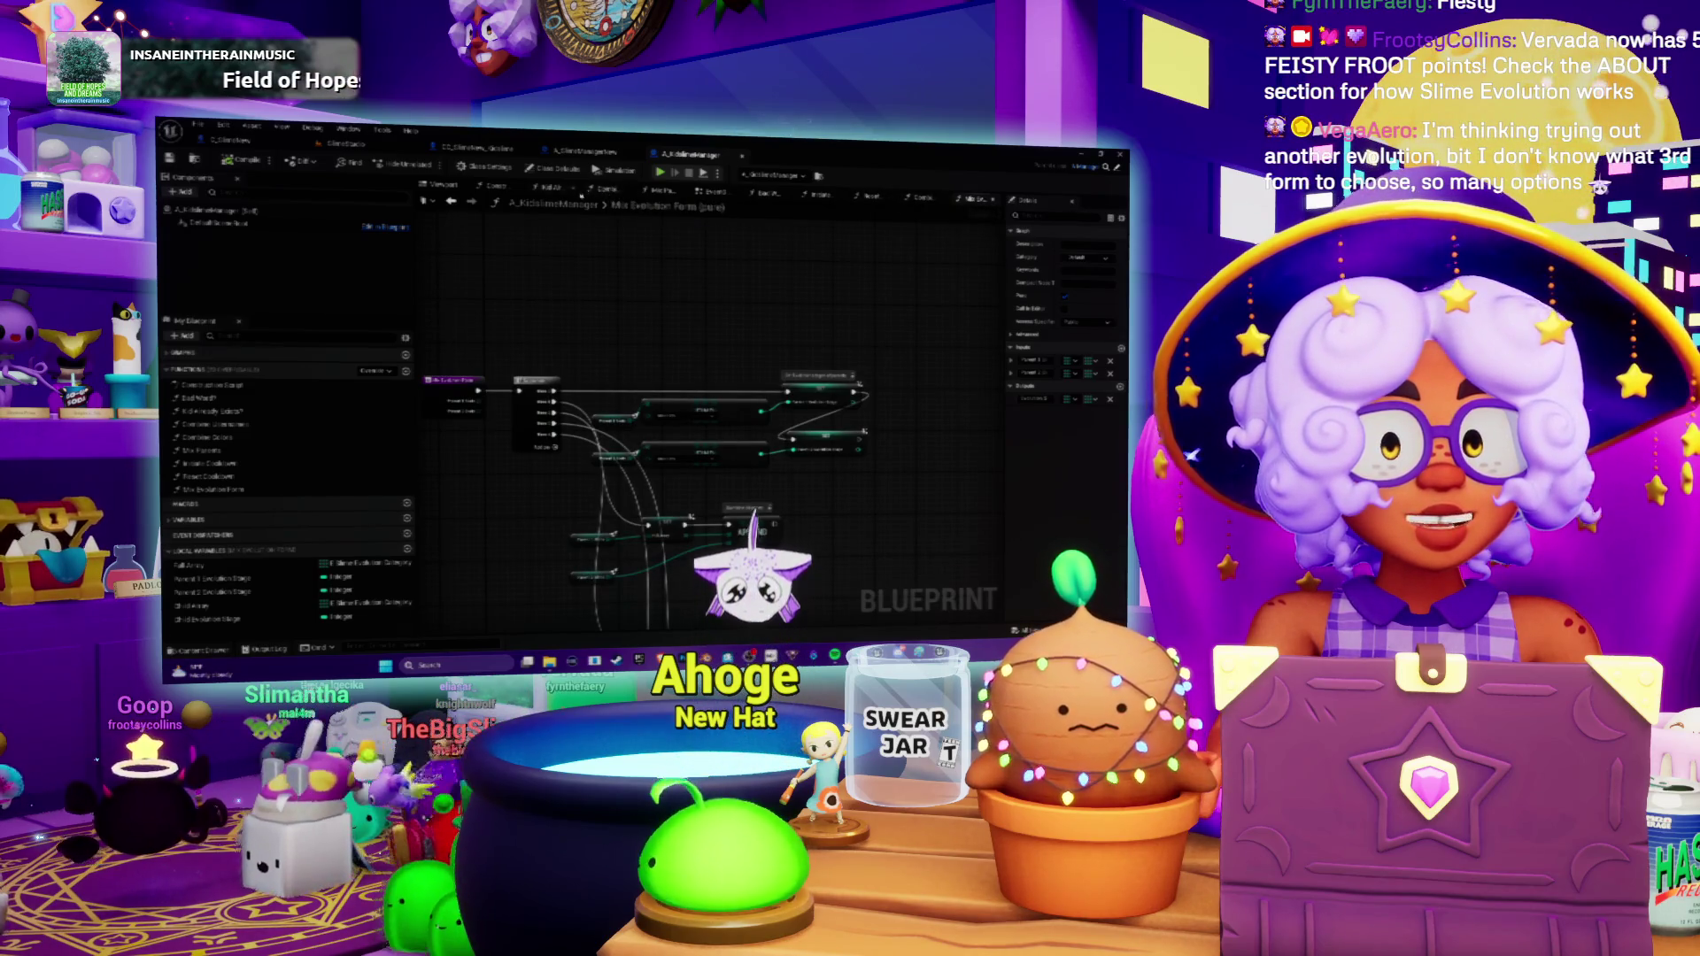
pyautogui.click(664, 193)
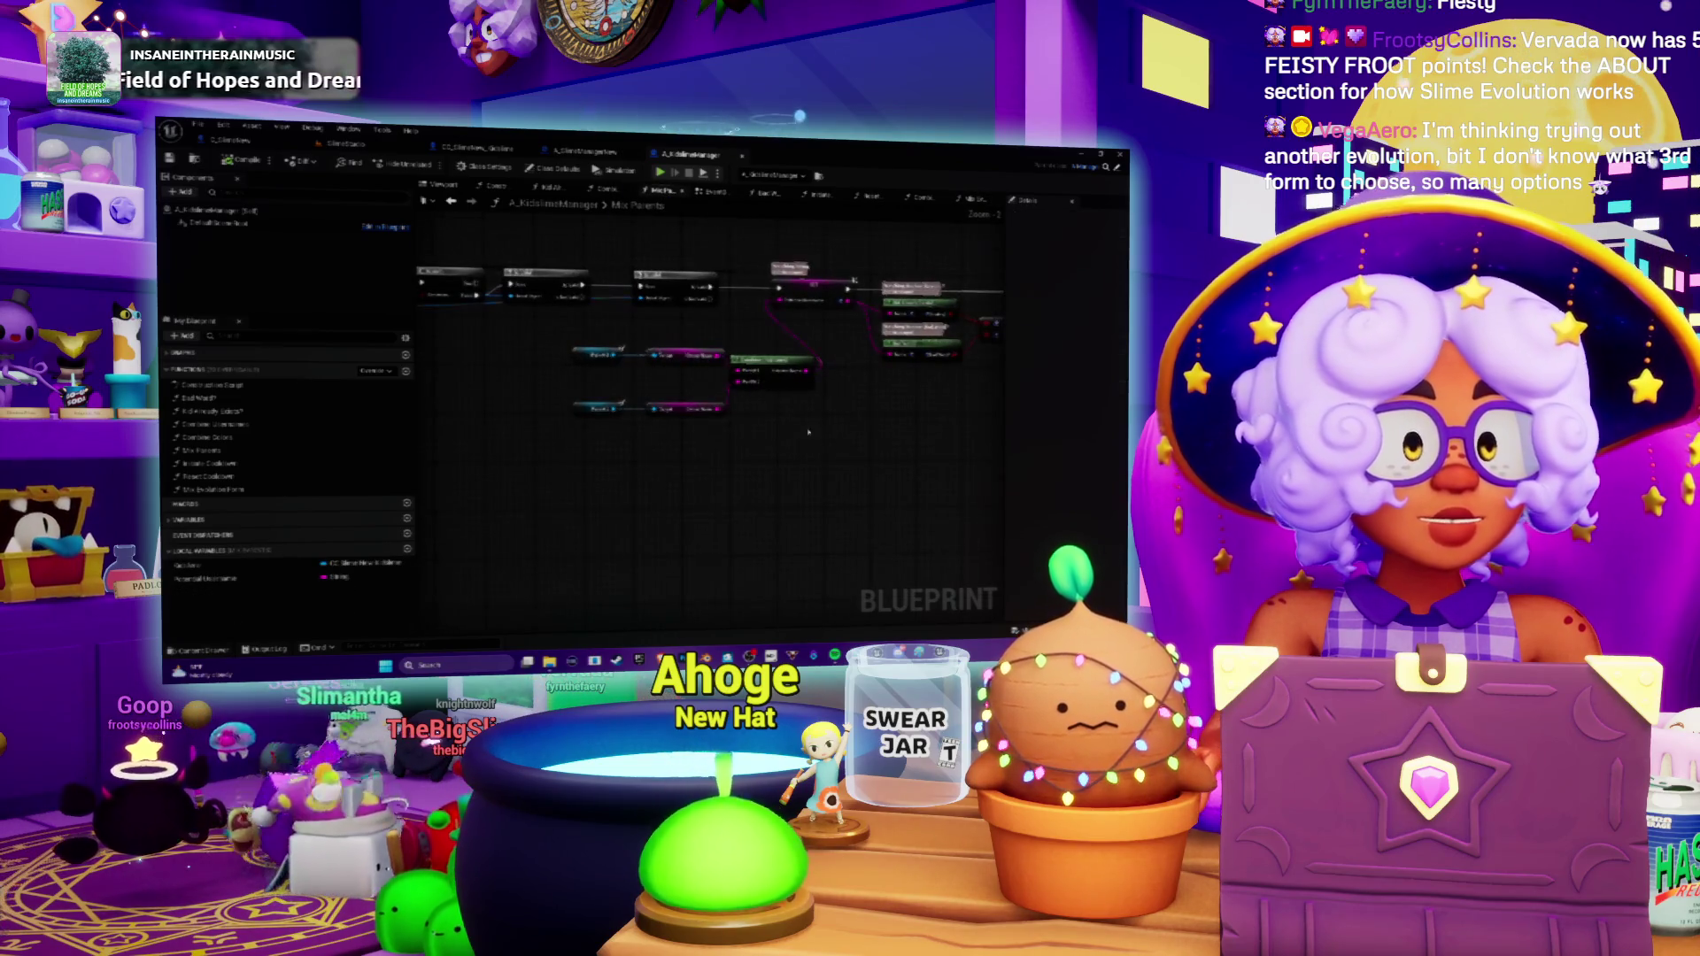
pyautogui.moveTo(684, 433)
pyautogui.mouseDown()
pyautogui.moveTo(610, 419)
pyautogui.moveTo(638, 469)
pyautogui.moveTo(469, 491)
pyautogui.mouseUp()
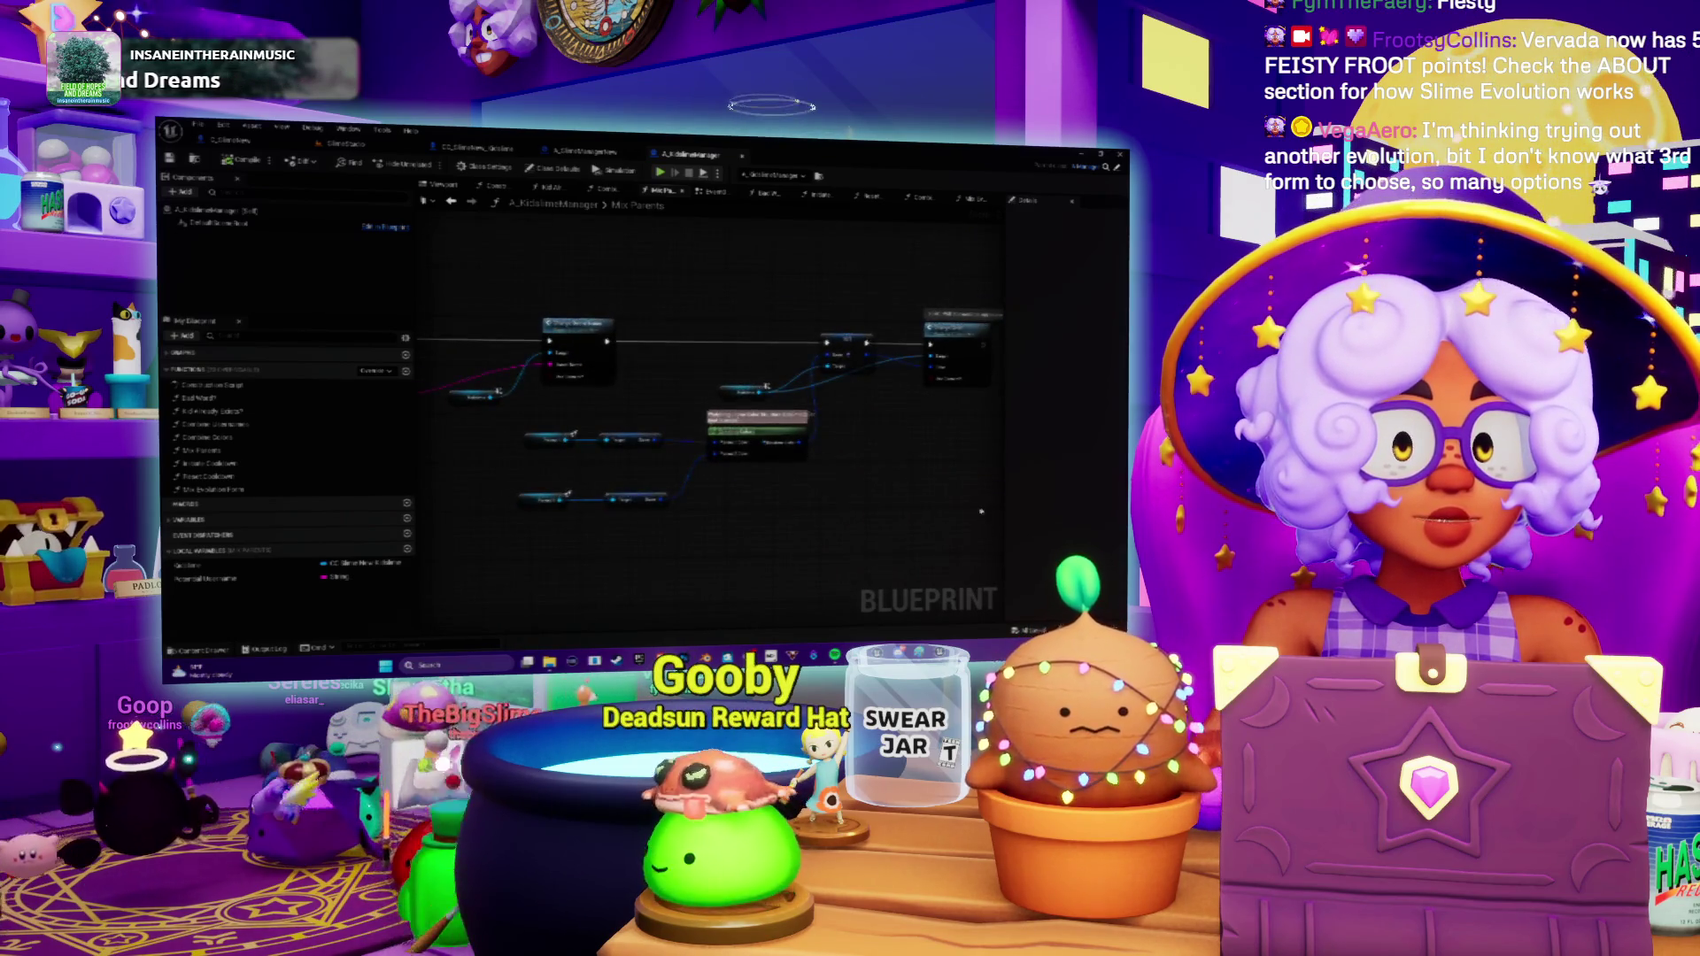